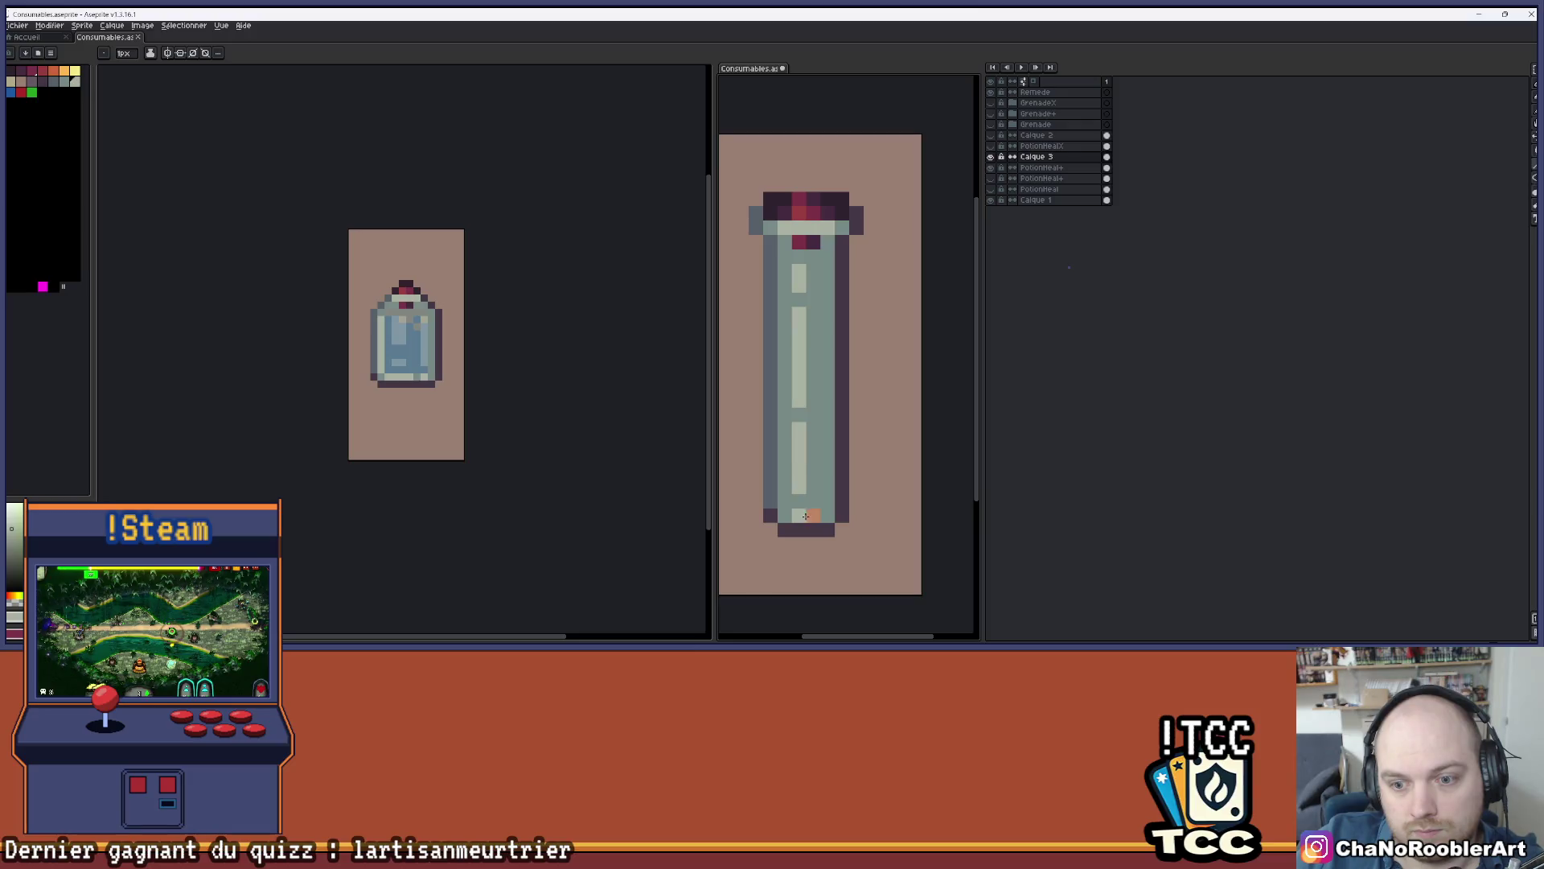
- Paint a dark shading stroke down the tall tube's right side with a dark swatch
click(53, 80)
drag(828, 325, 829, 516)
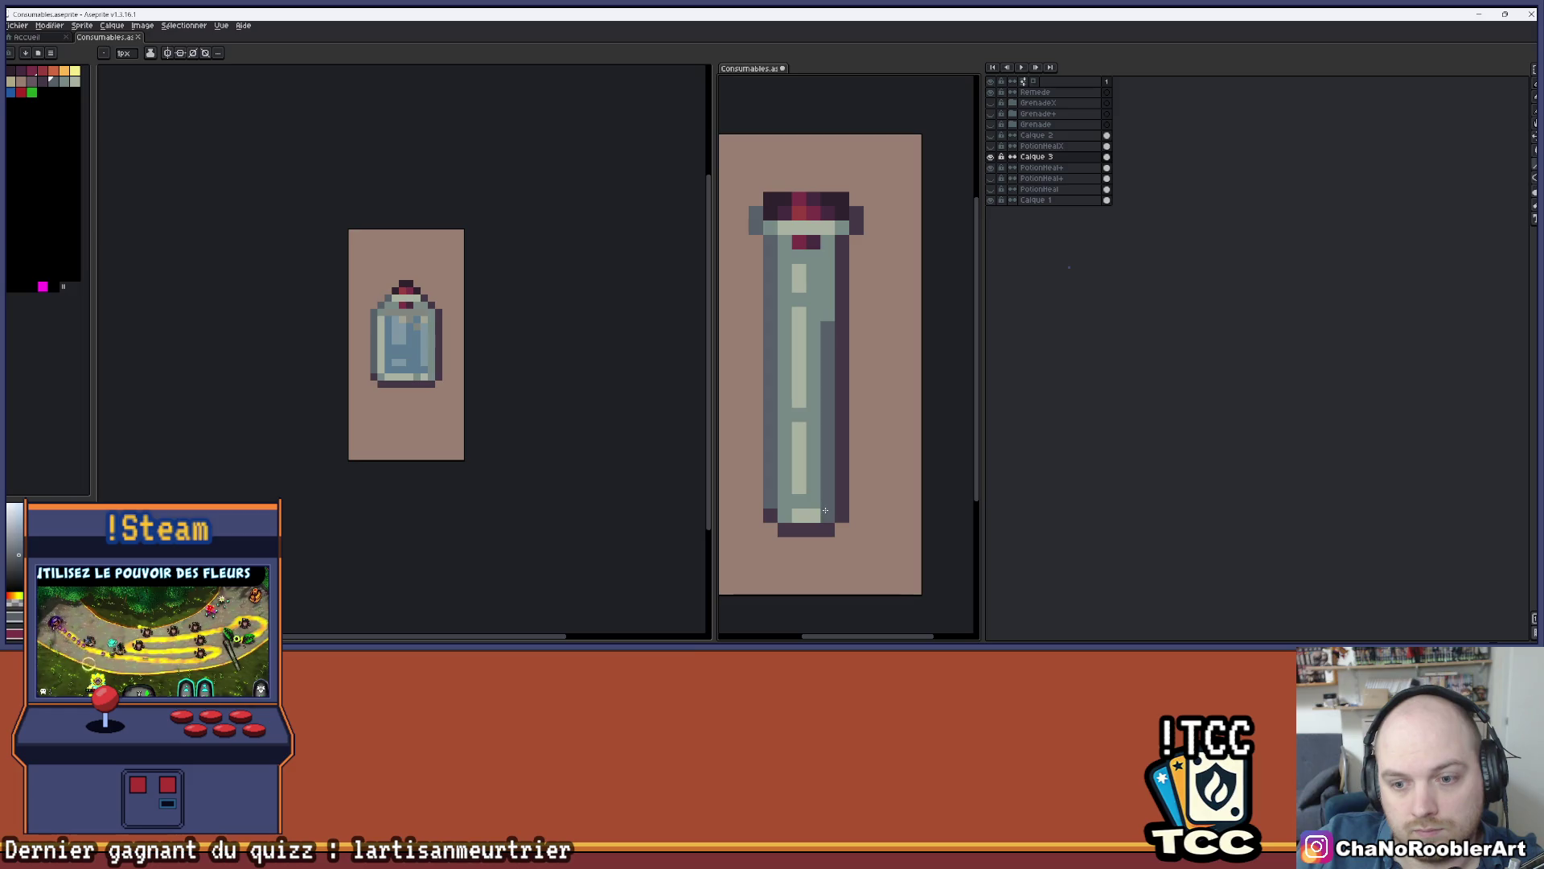
drag(822, 286, 824, 321)
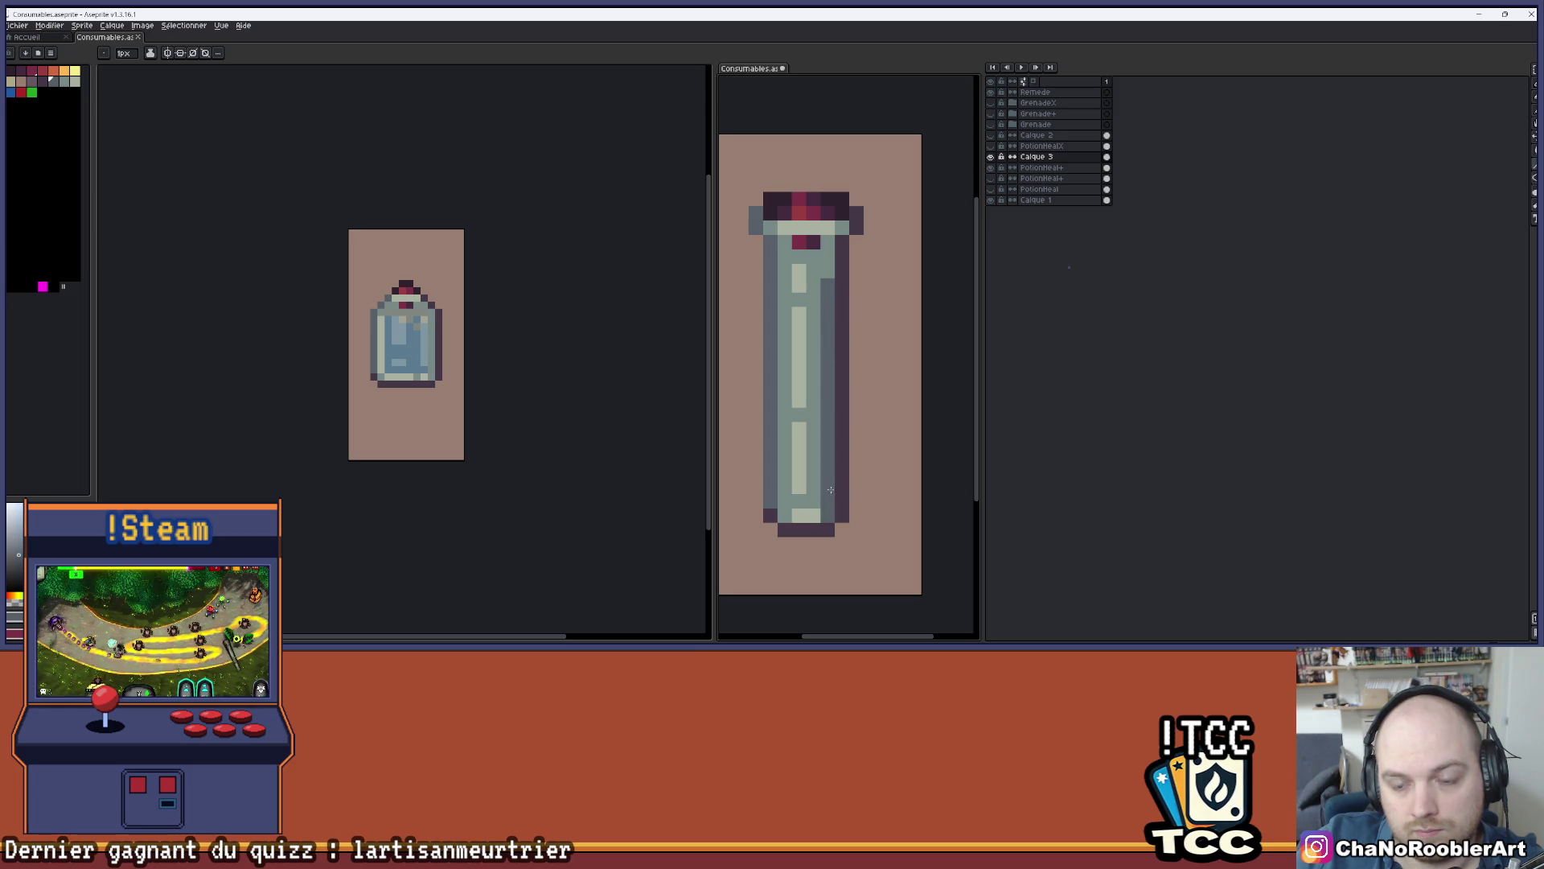
- Open the Hue/Saturation adjustment for the tall vial sprite
scroll(833, 315, down, 3)
scroll(836, 312, up, 2)
scroll(831, 320, down, 2)
scroll(868, 362, up, 2)
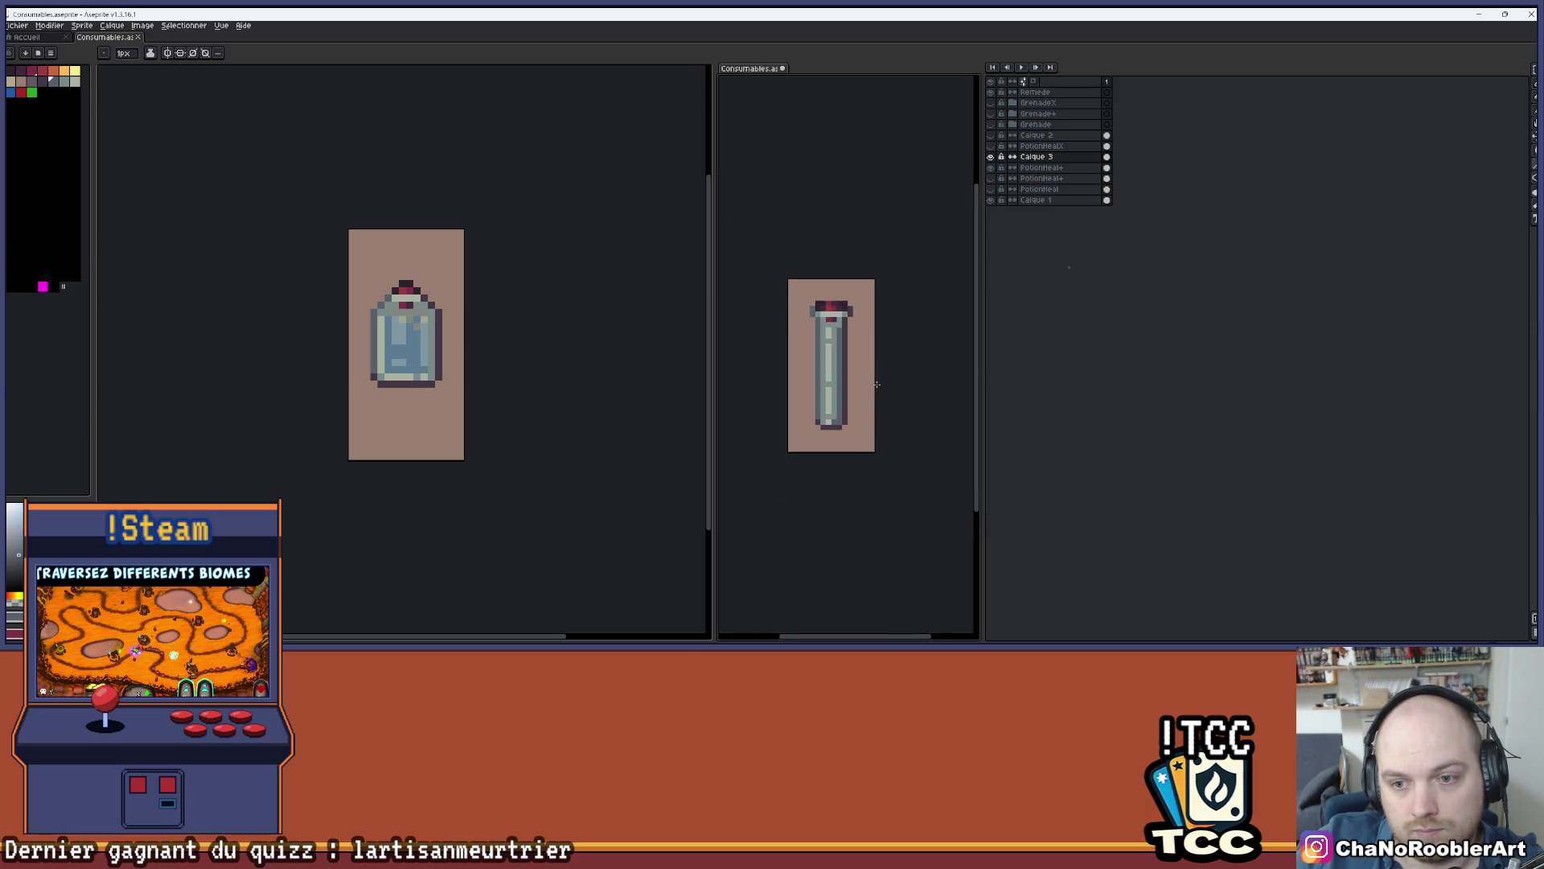
key(ctrl)
key(ctrl+u)
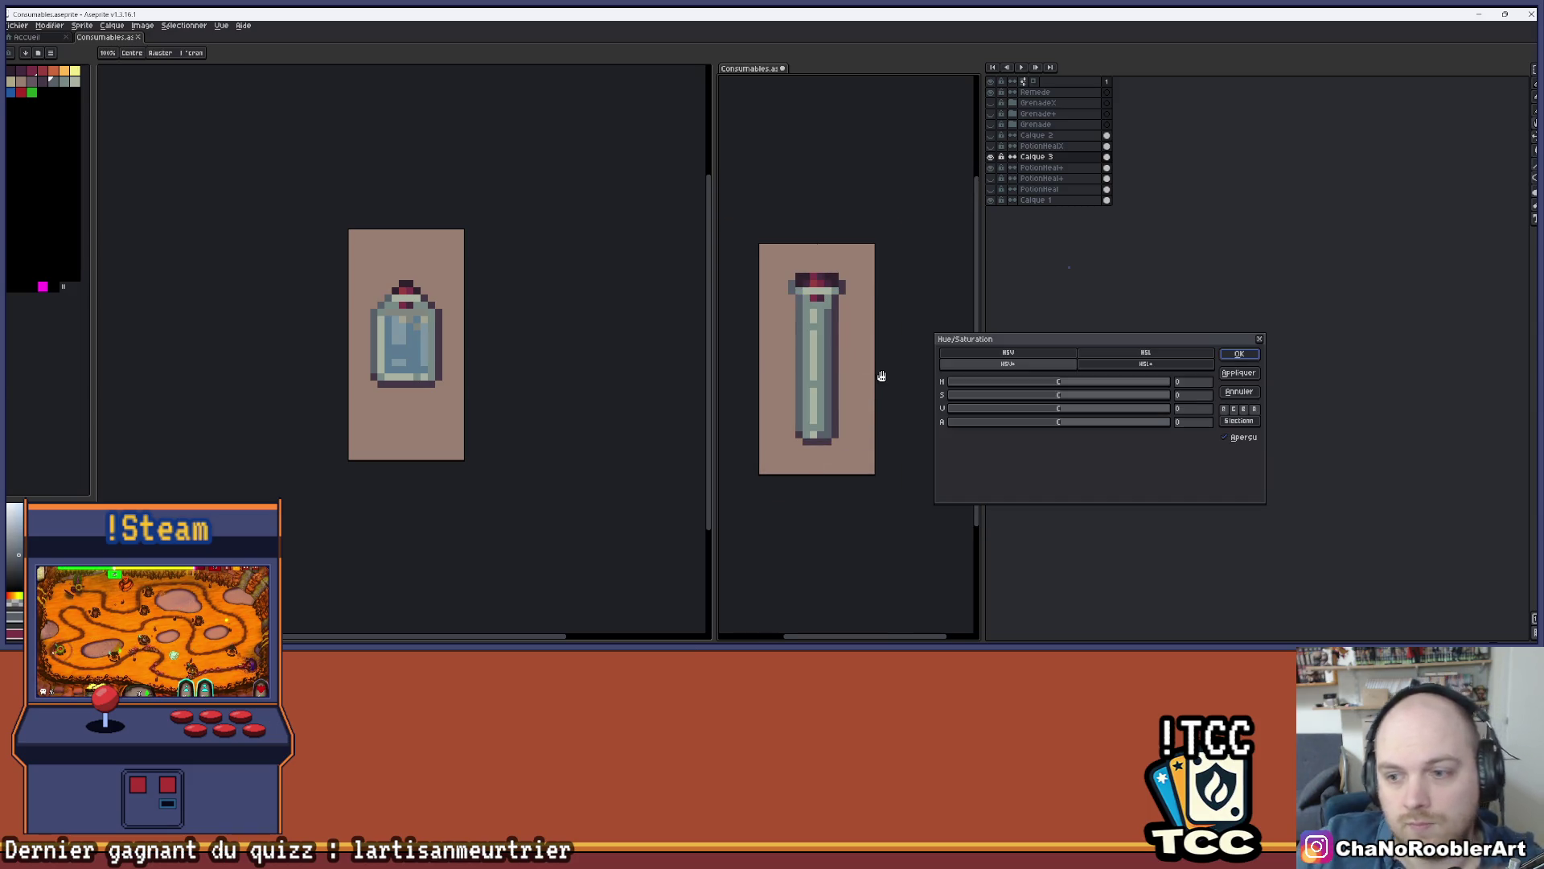
- Lower the glass layer's alpha to -30 in Hue/Saturation and apply it
click(1036, 425)
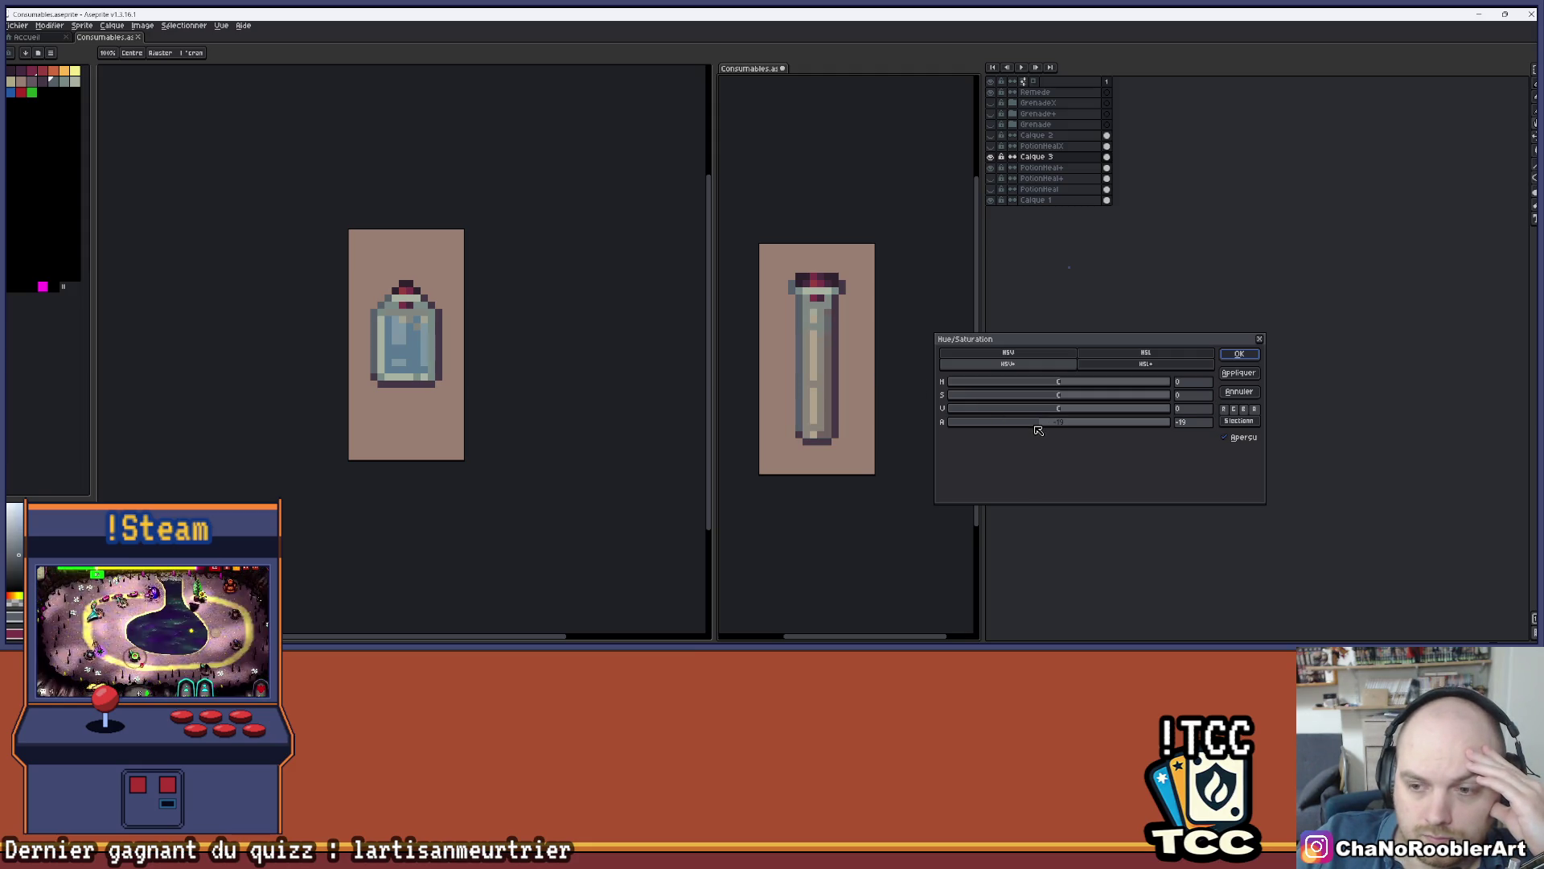
scroll(865, 351, up, 2)
scroll(806, 321, up, 1)
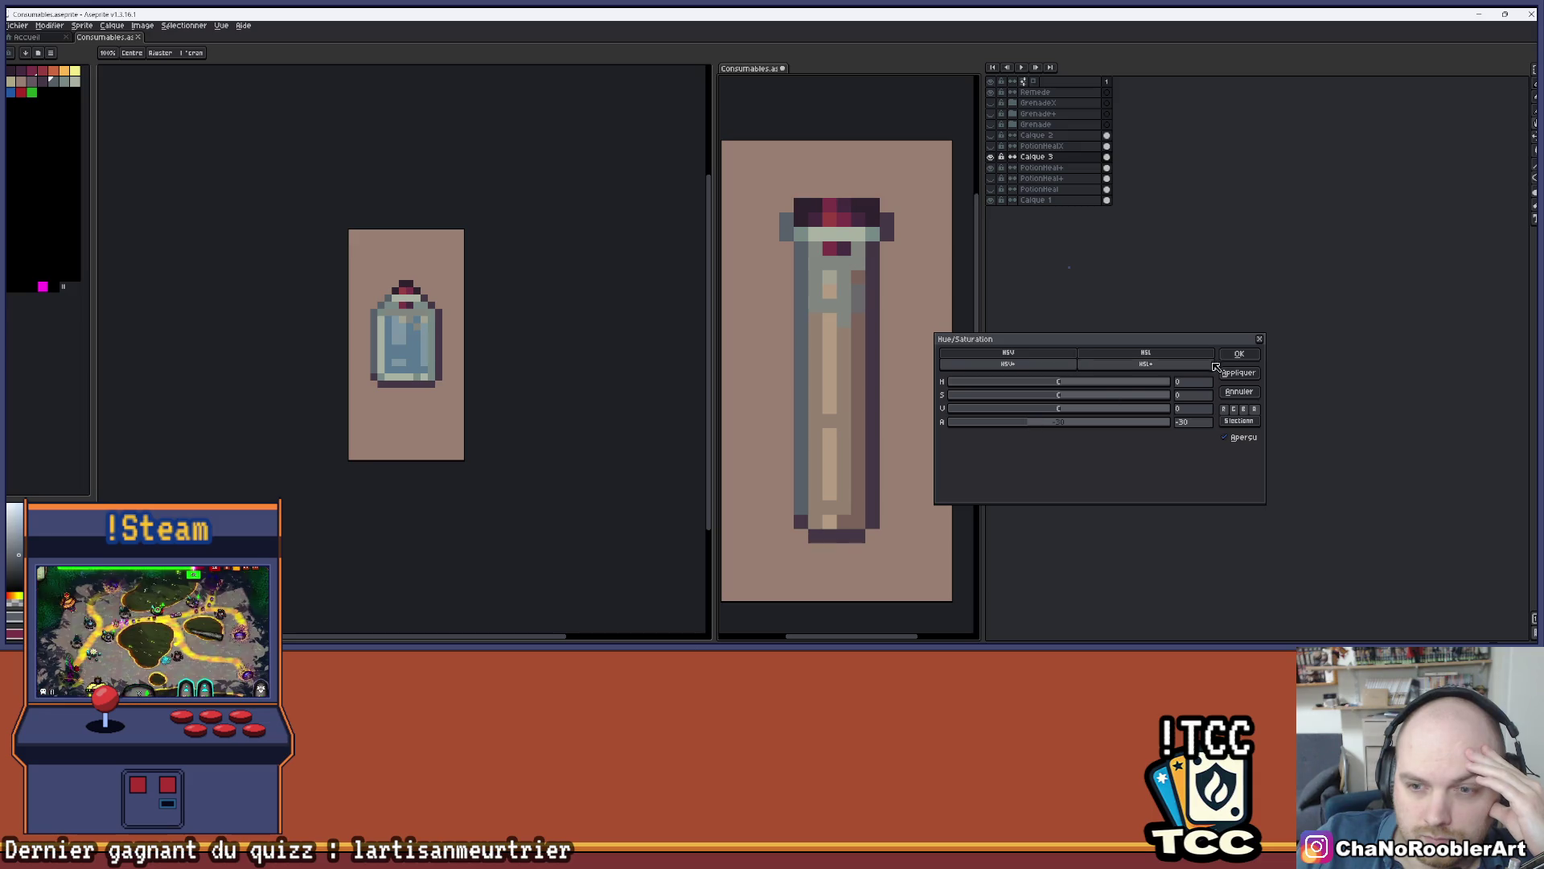
click(1238, 354)
- Hide the cap and liquid layer to view the glass on its own
key(b)
scroll(898, 328, down, 2)
scroll(892, 366, down, 1)
scroll(893, 366, up, 1)
click(994, 167)
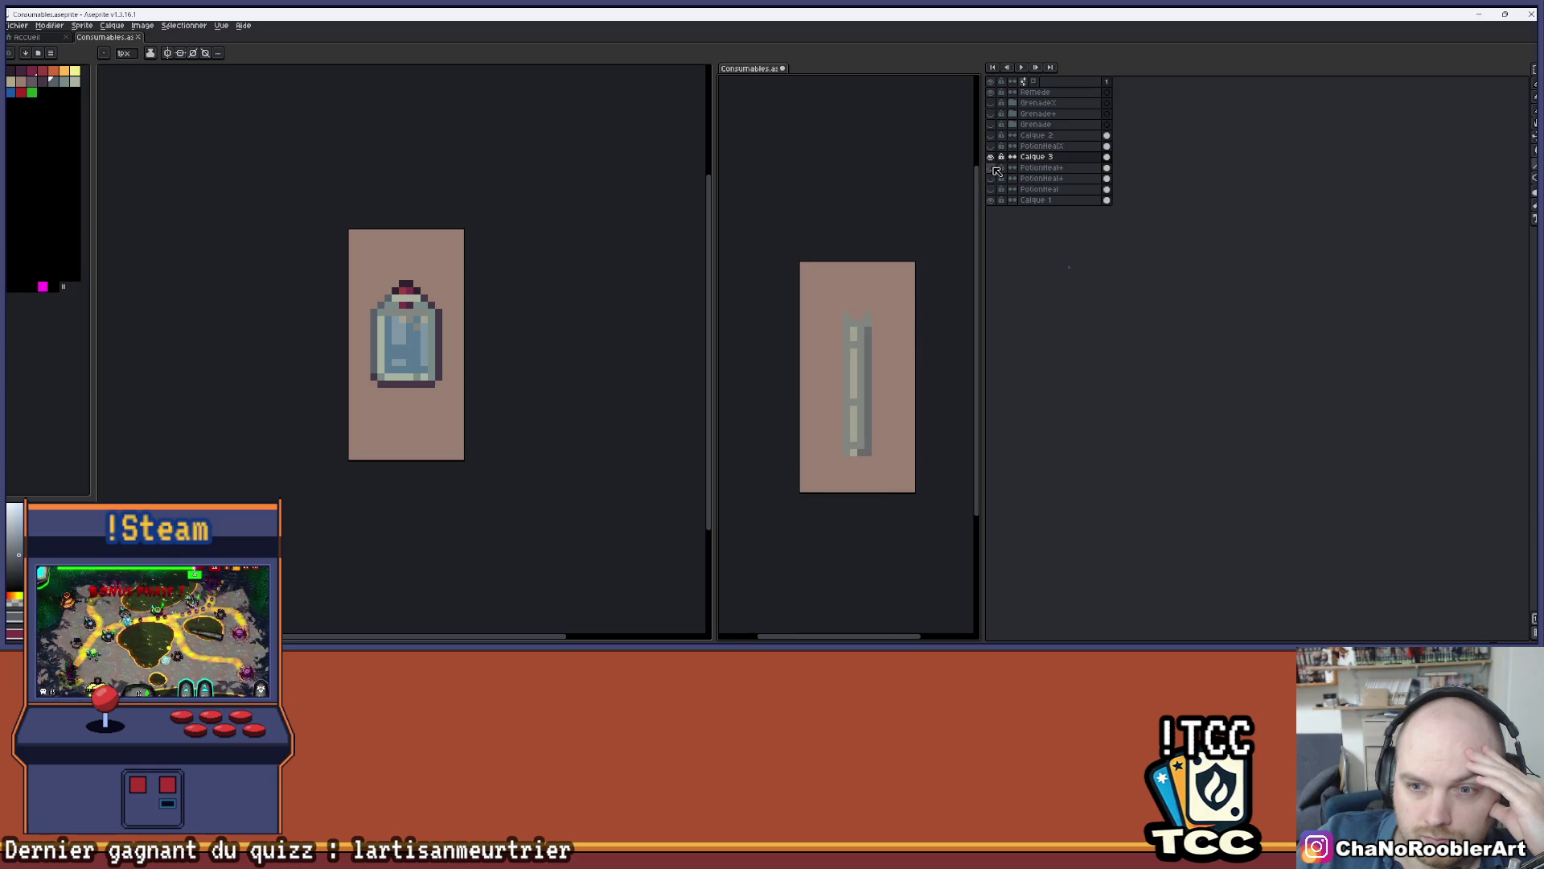
- Show the cap and orange liquid again and make the Calque 3 glass overlay visible
click(994, 168)
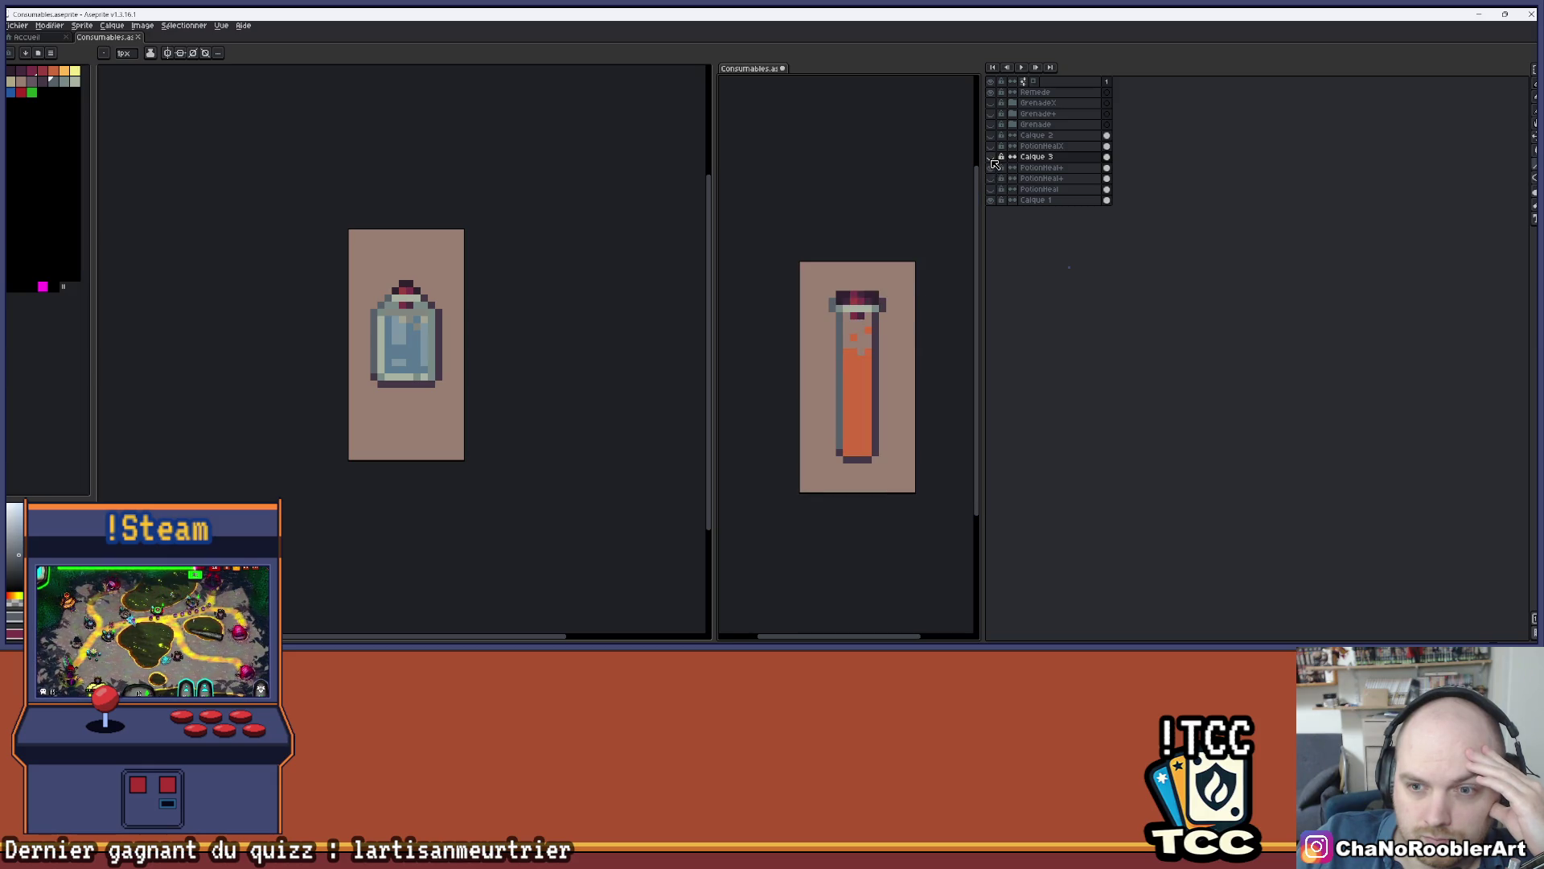
scroll(872, 331, up, 2)
scroll(868, 344, up, 1)
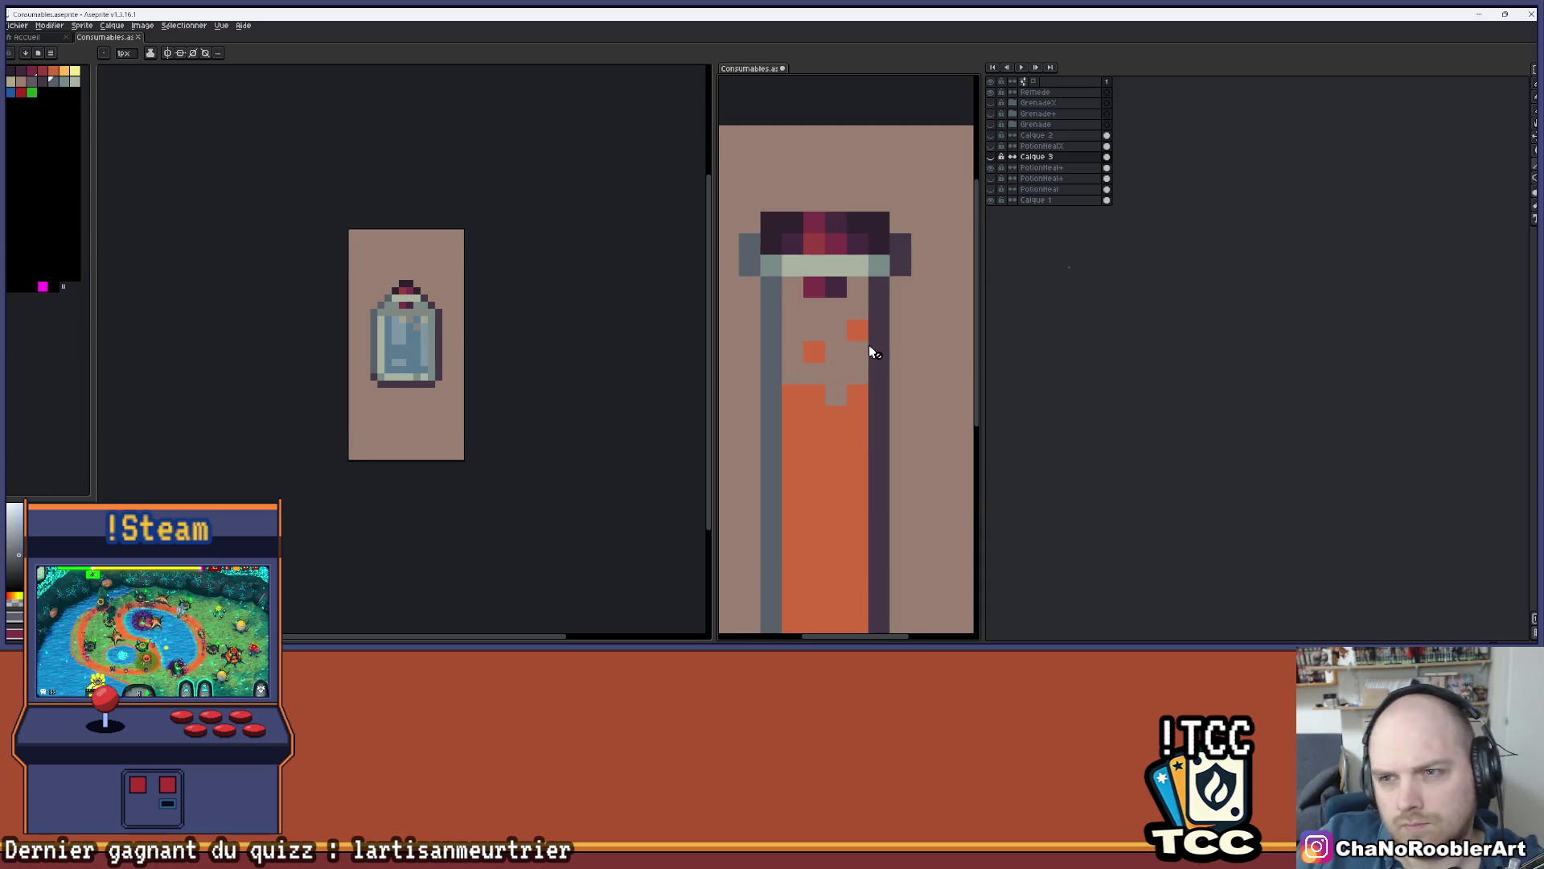
click(1045, 167)
key(b)
scroll(911, 296, down, 2)
click(991, 157)
scroll(800, 226, down, 1)
drag(799, 245, 803, 345)
scroll(847, 337, up, 1)
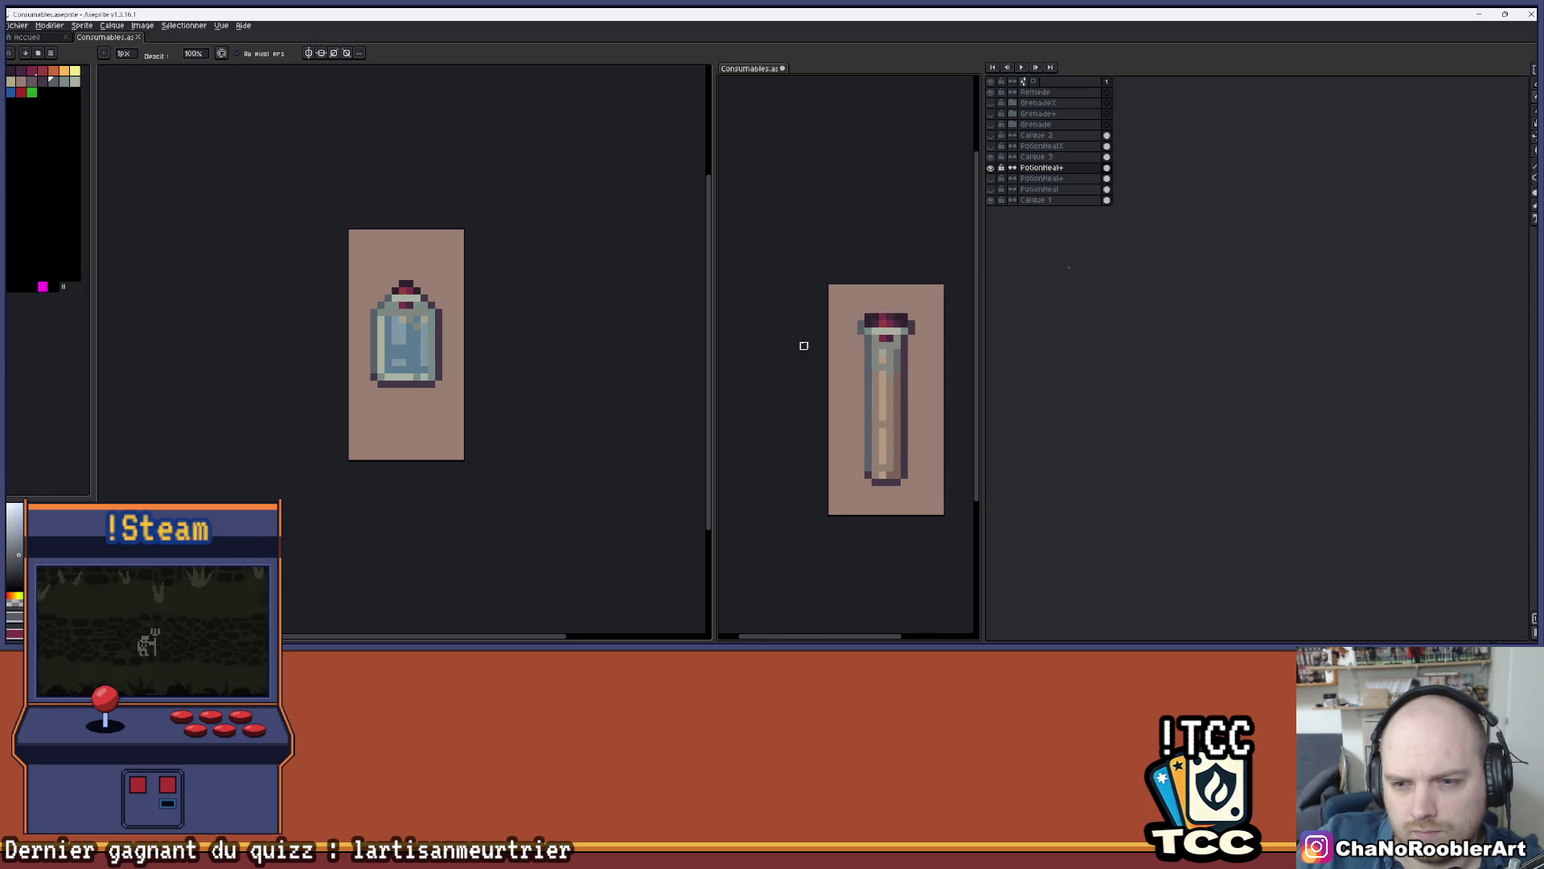
scroll(796, 338, down, 2)
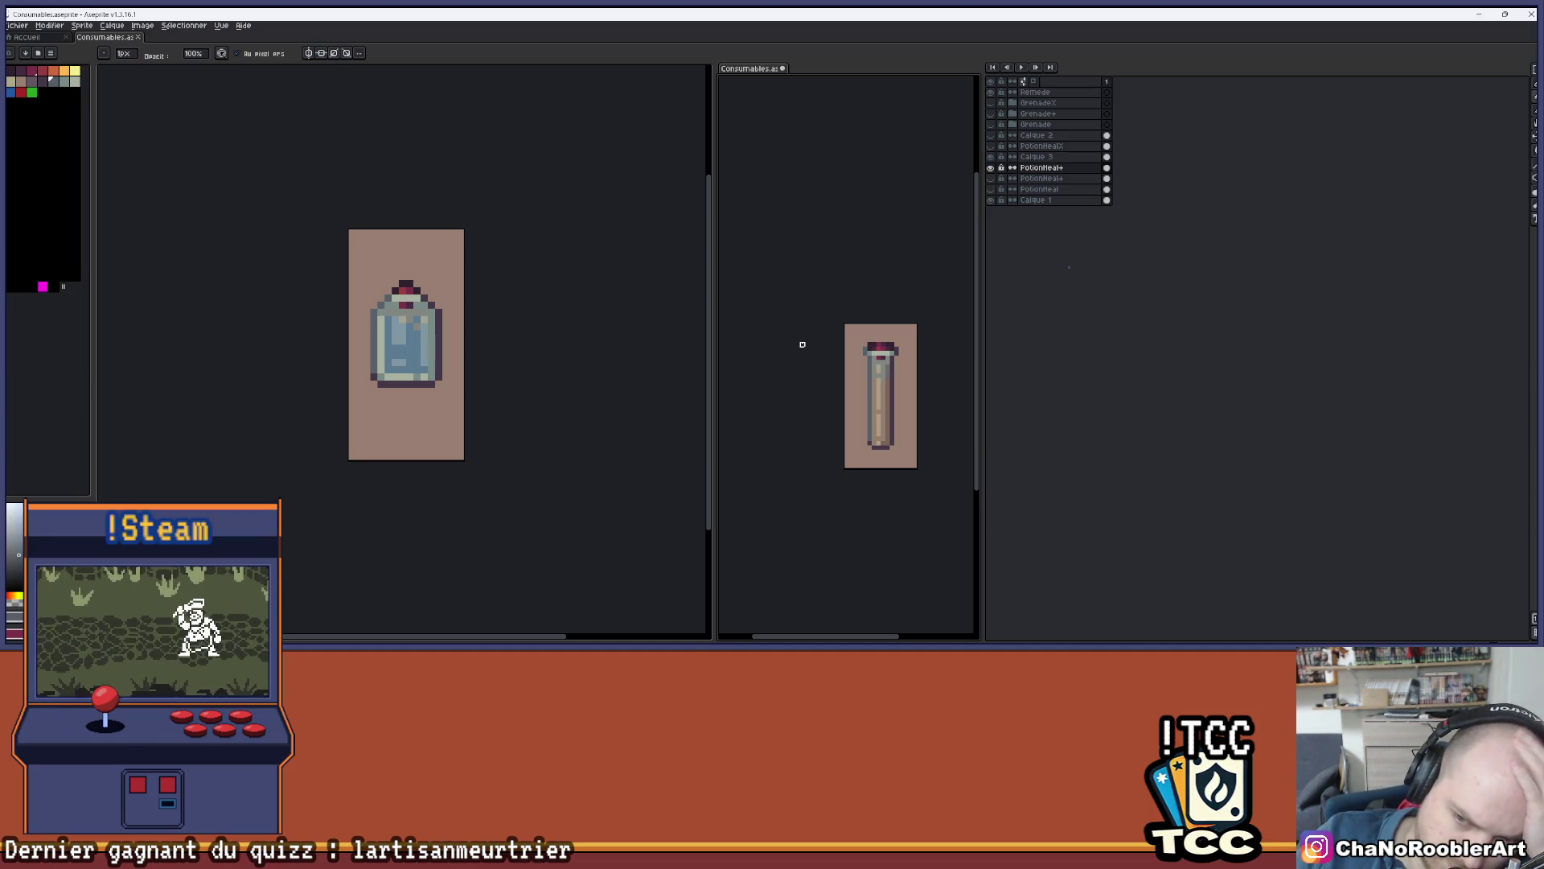
- Select Calque 3 and undo its Hue/Saturation transparency change
click(1037, 156)
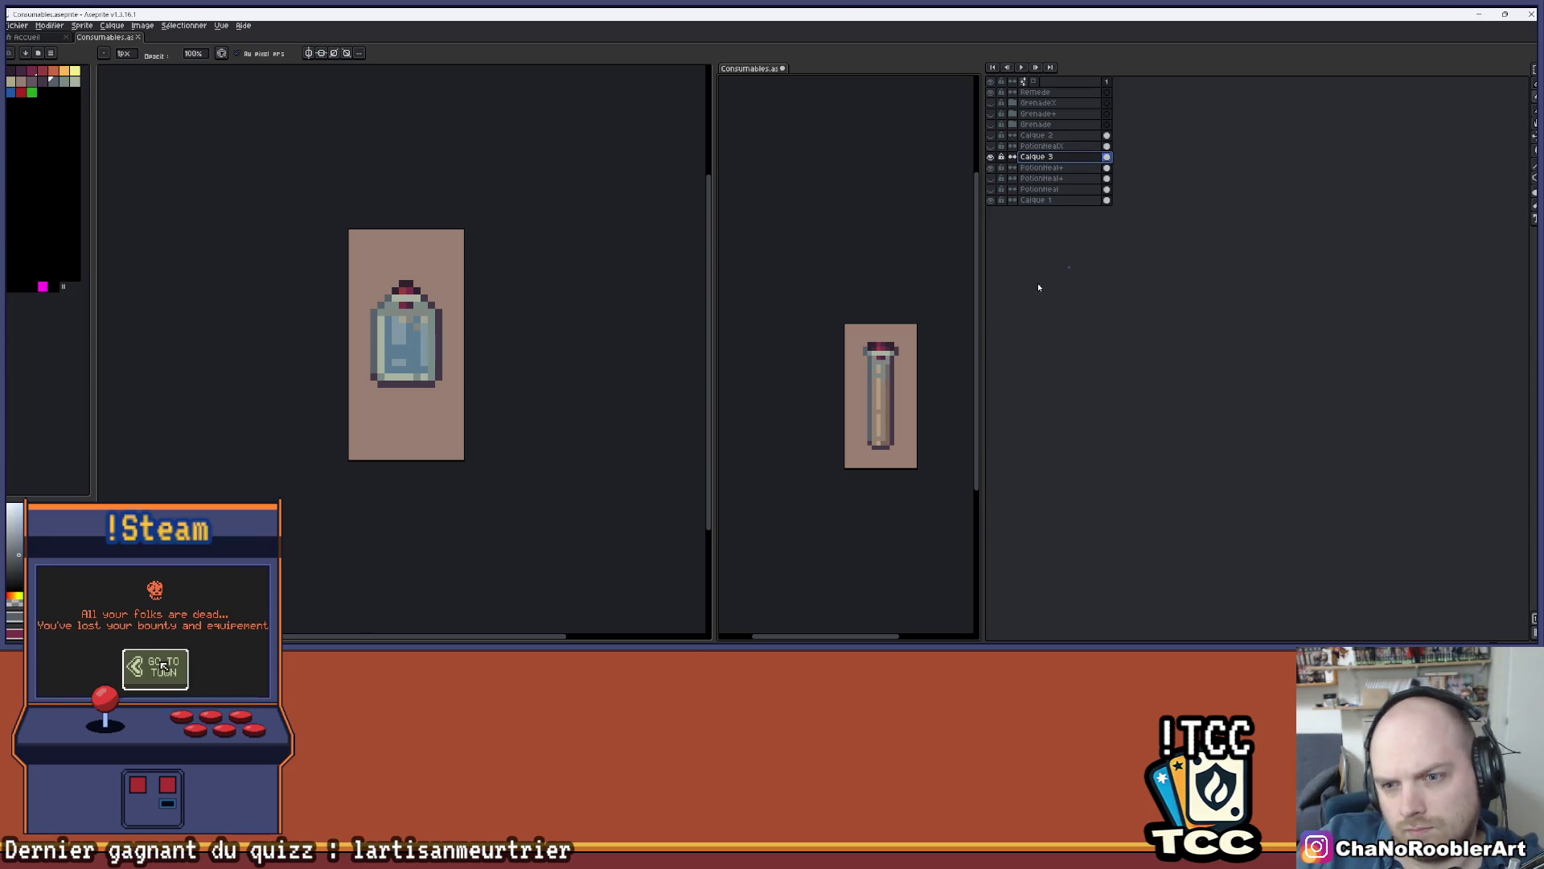
key(ctrl+z)
scroll(933, 362, up, 1)
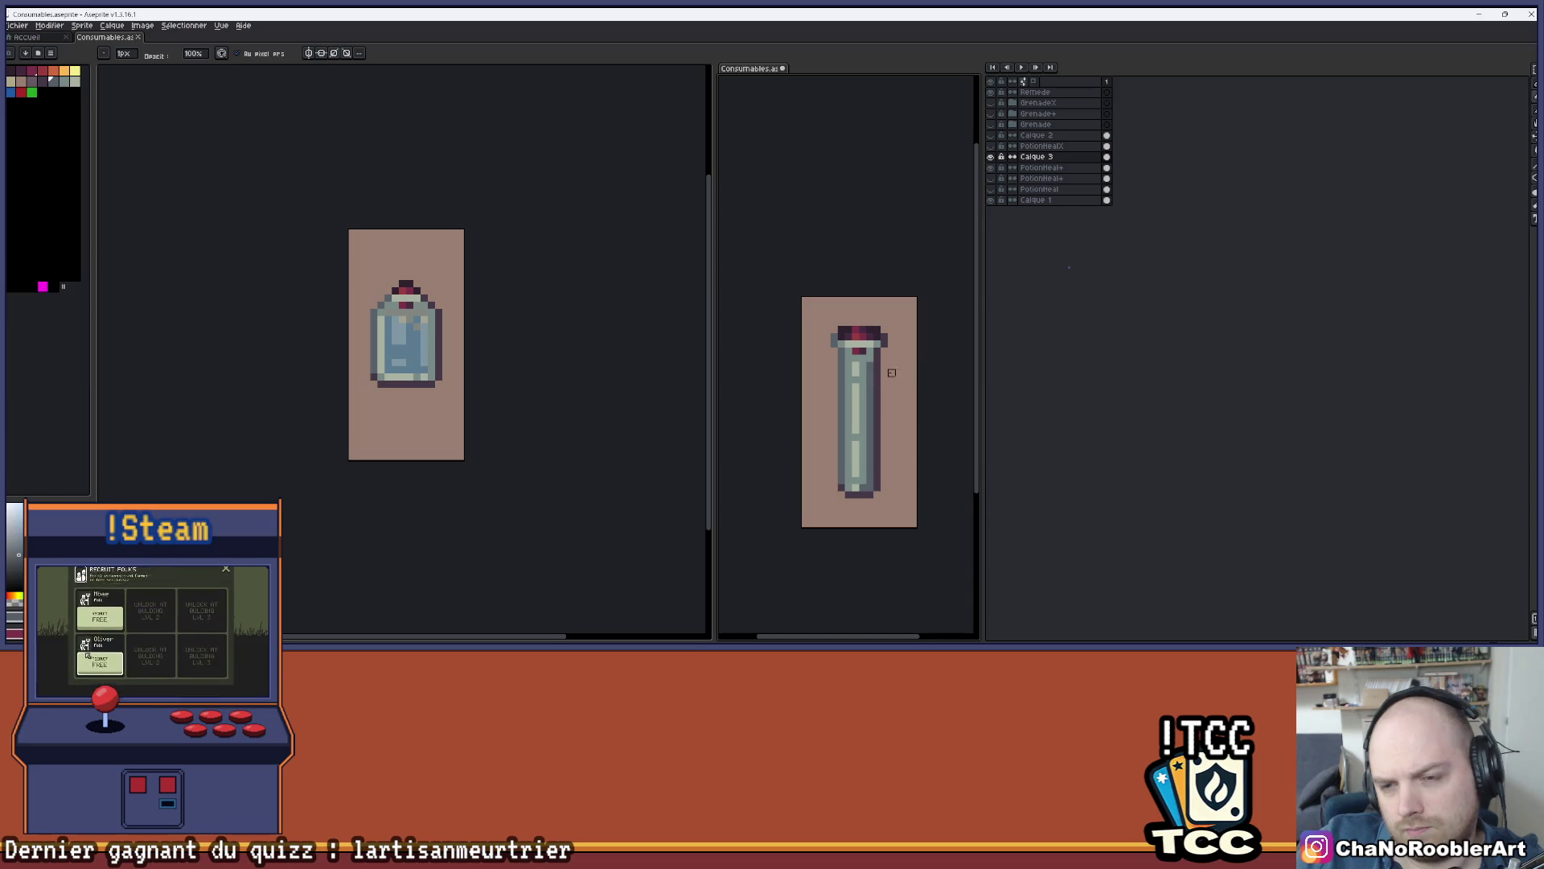
scroll(877, 371, up, 1)
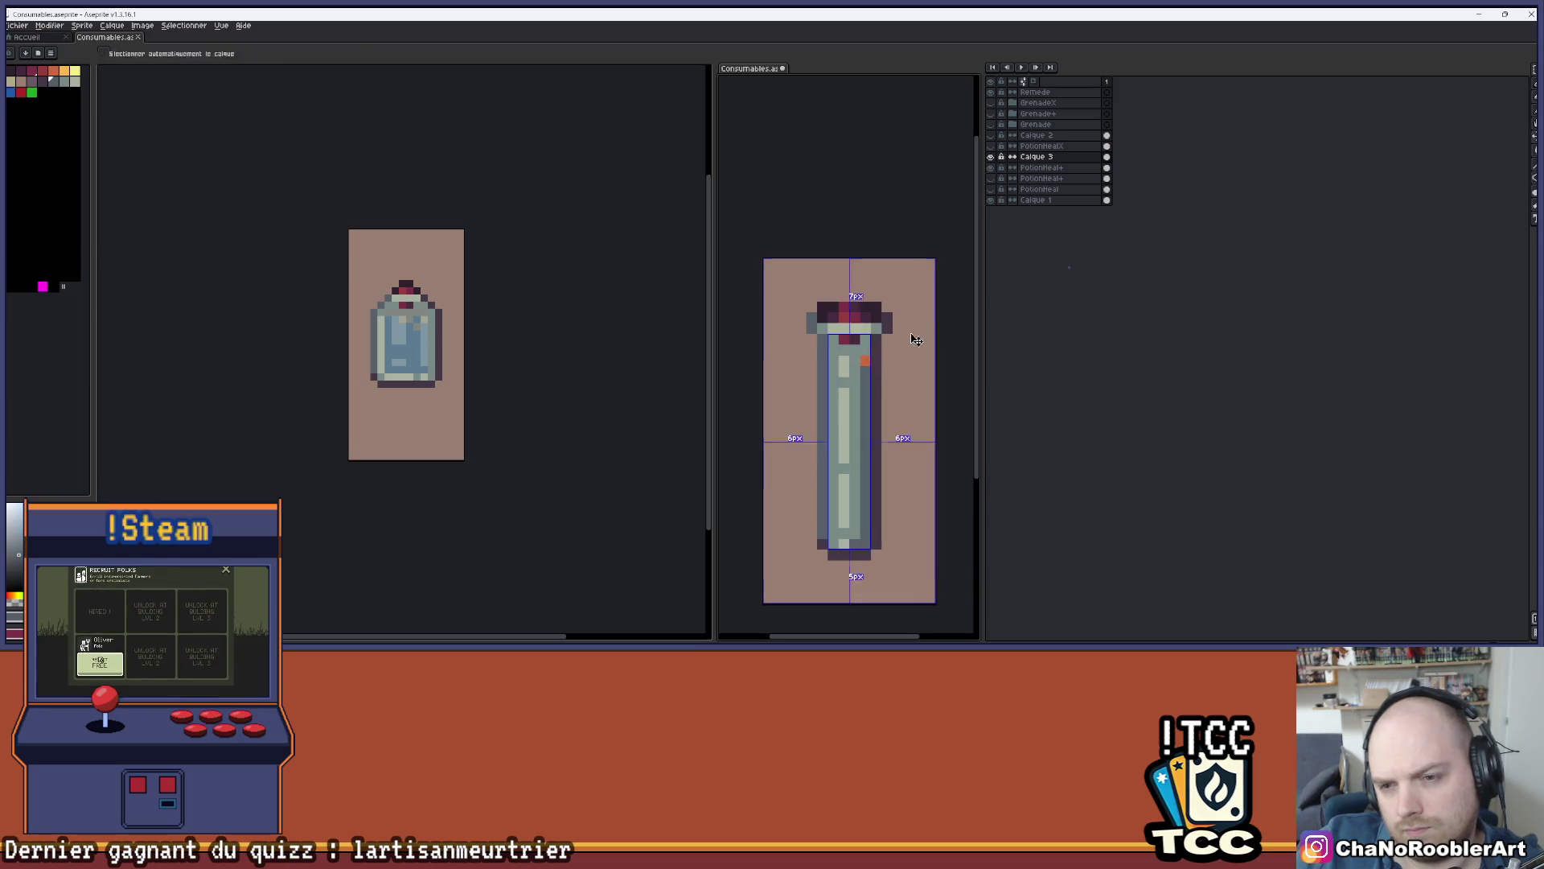
- Preview alpha -50 on the glass tube in Hue/Saturation so the orange liquid shows through
key(i)
key(b)
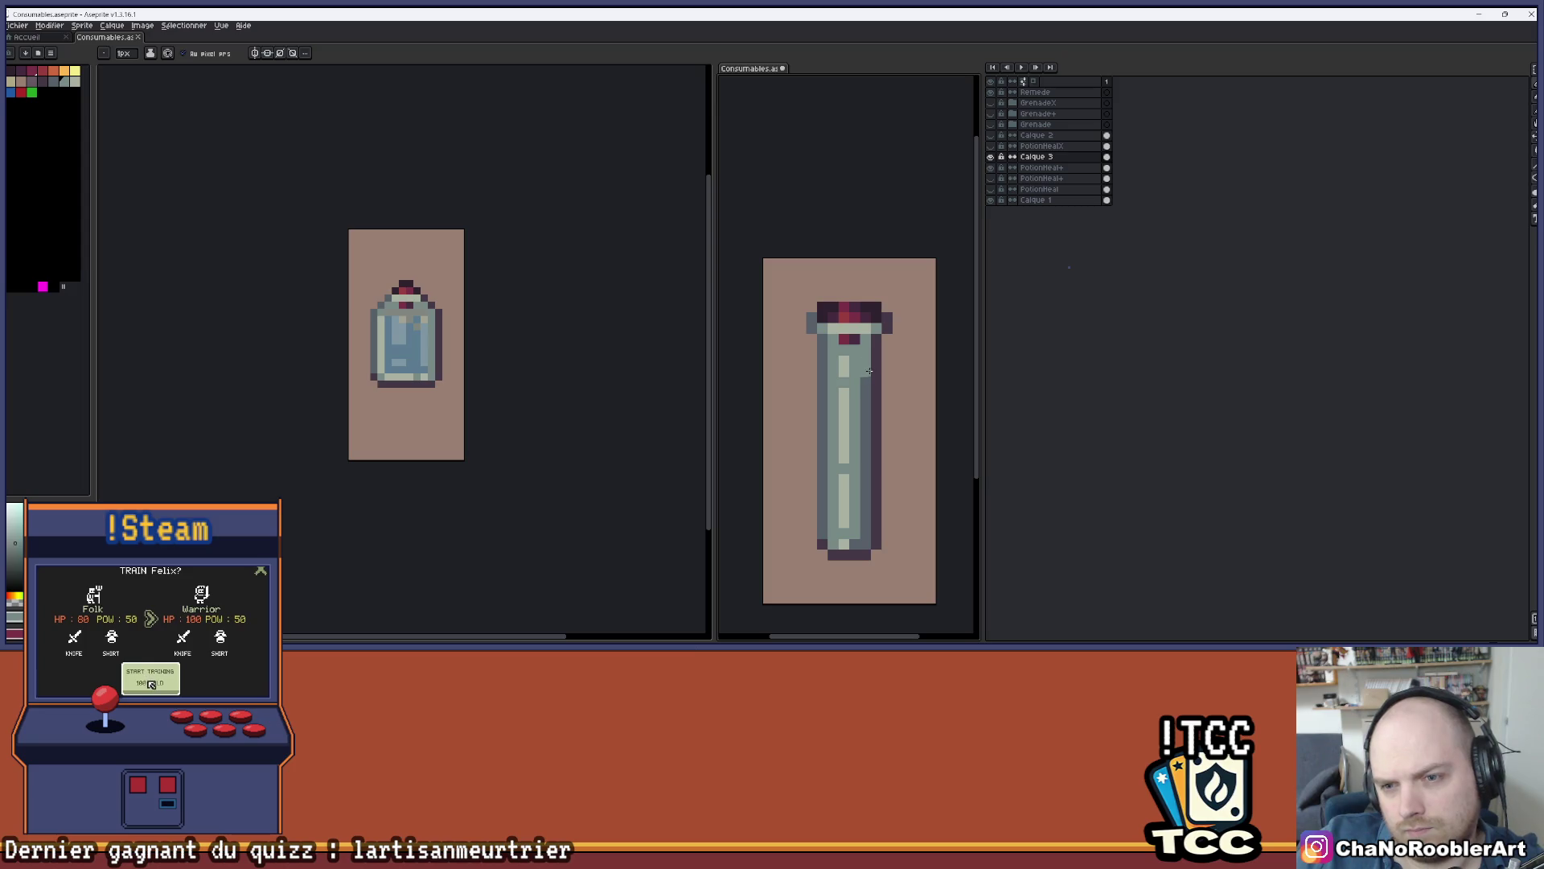
scroll(930, 357, down, 1)
scroll(899, 353, down, 1)
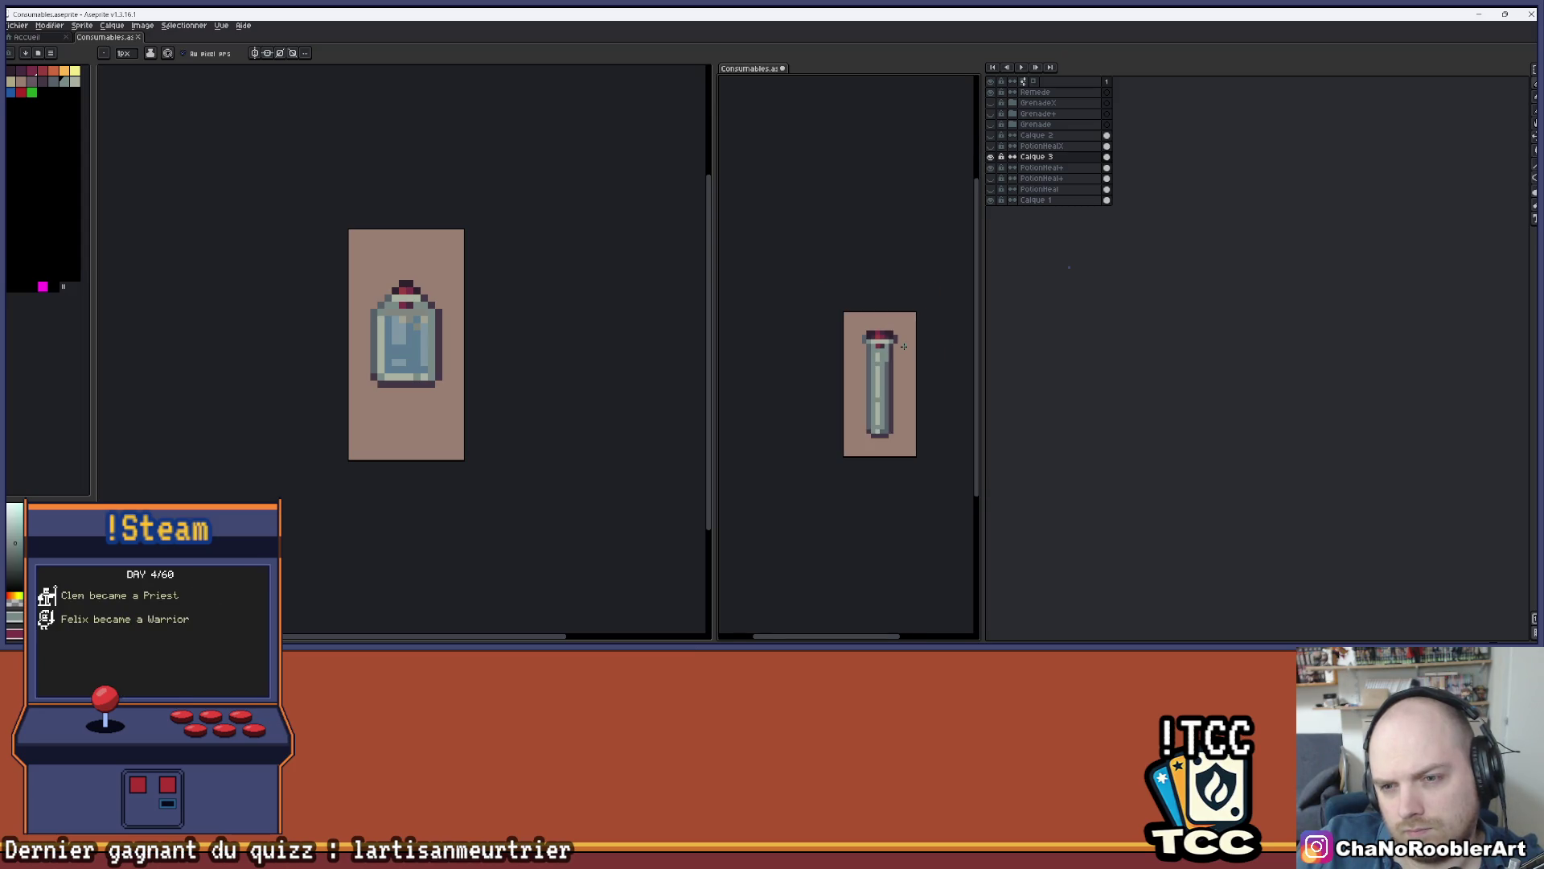
drag(904, 346, 917, 374)
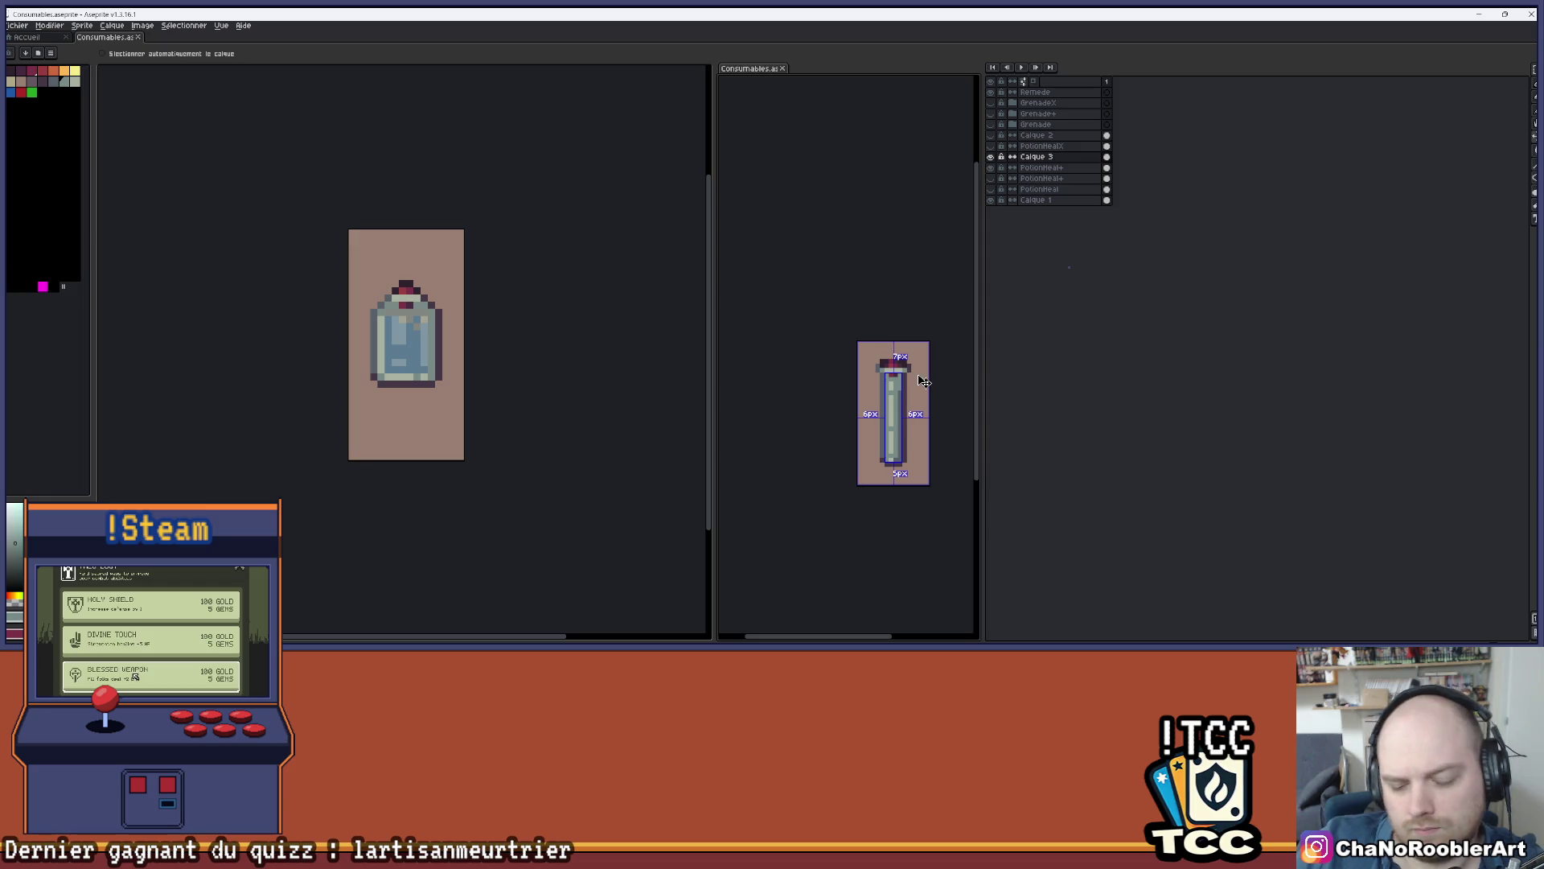
key(ctrl+shift+u)
drag(1113, 424, 996, 425)
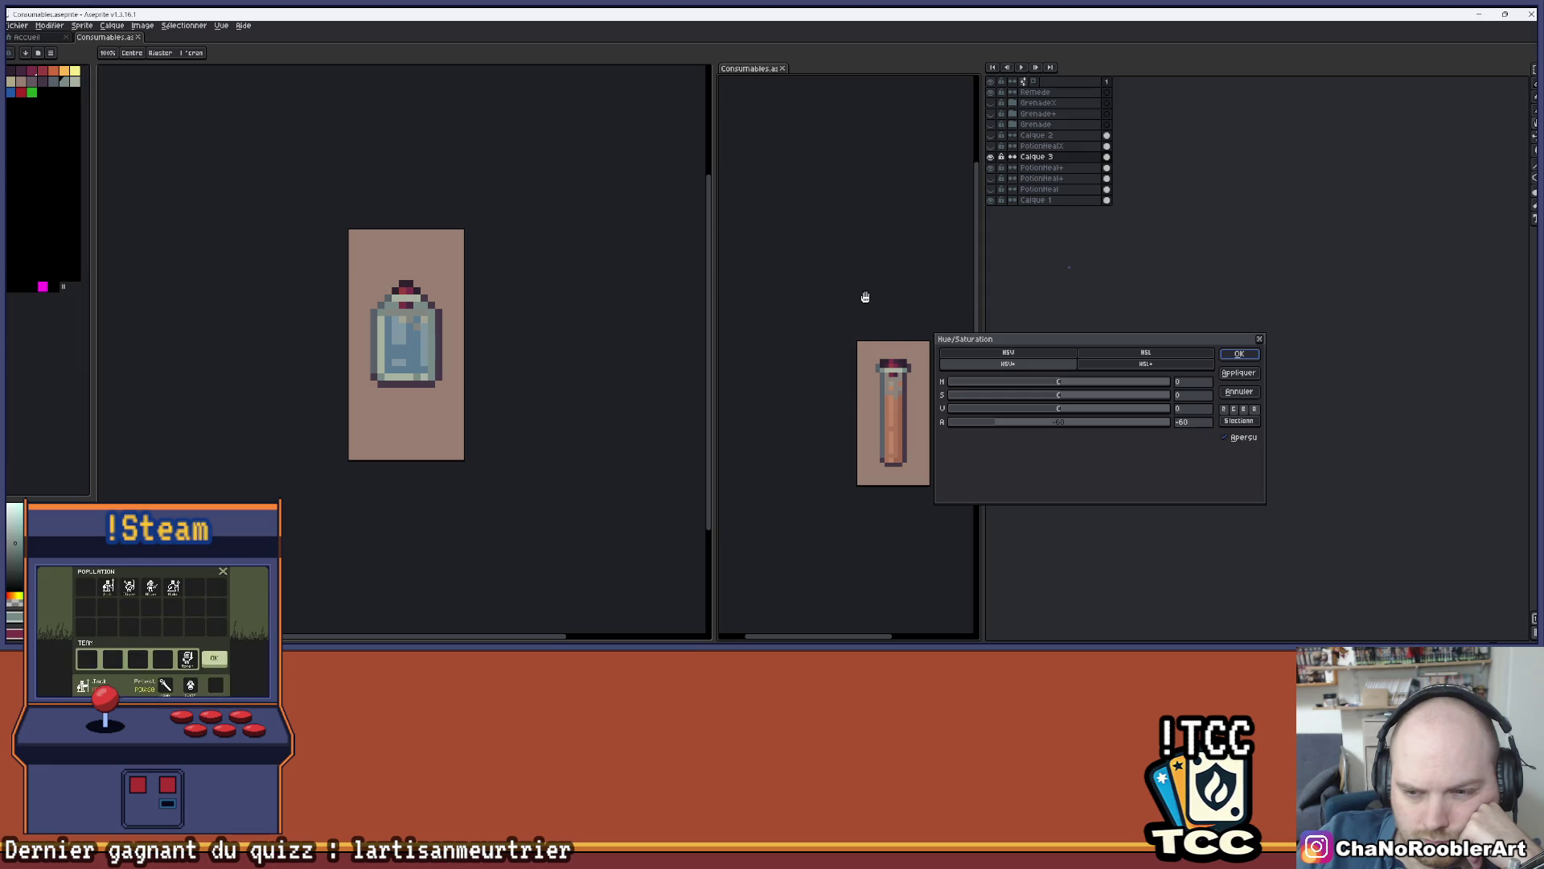
- Discard the unapplied opacity preview and sample a colour from the tube
double_click(1254, 340)
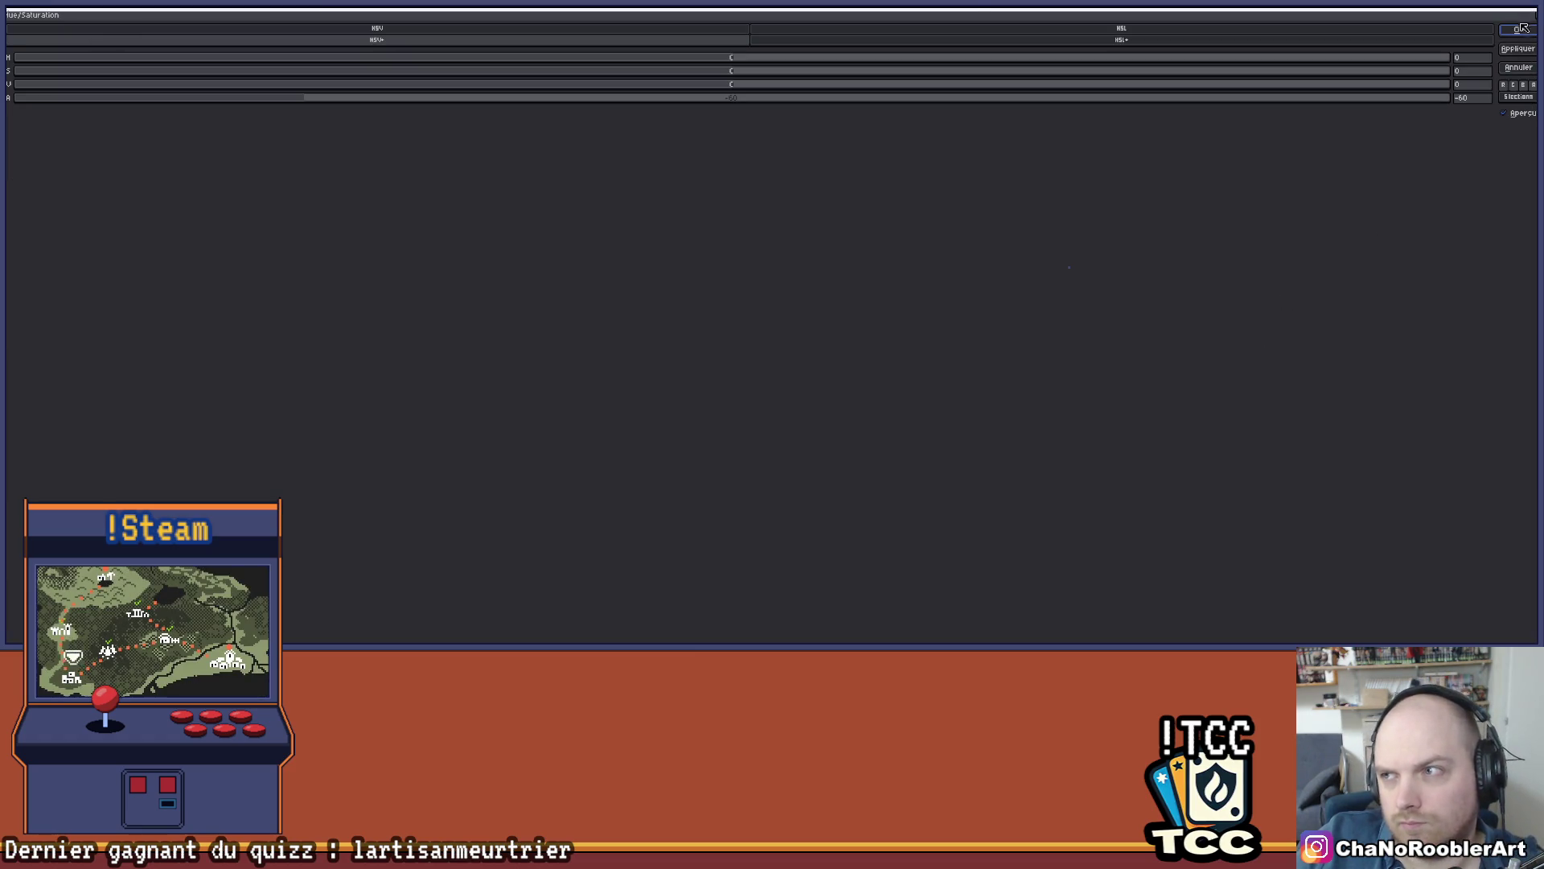
double_click(1459, 18)
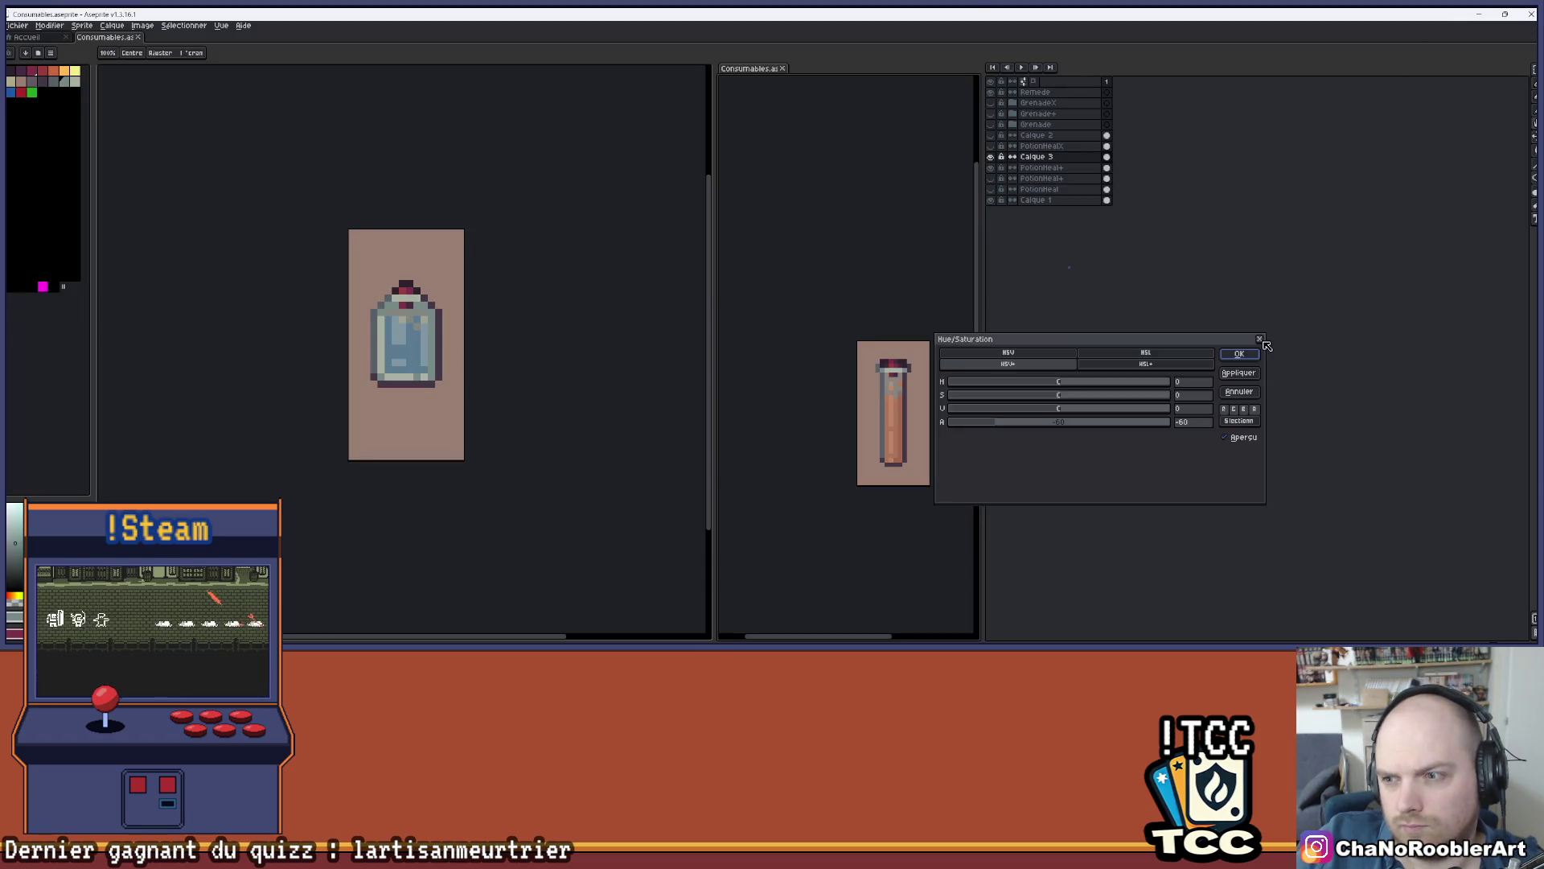
key(Return)
scroll(913, 463, up, 5)
key(alt)
alt+click(855, 445)
scroll(857, 437, down, 3)
scroll(861, 427, up, 2)
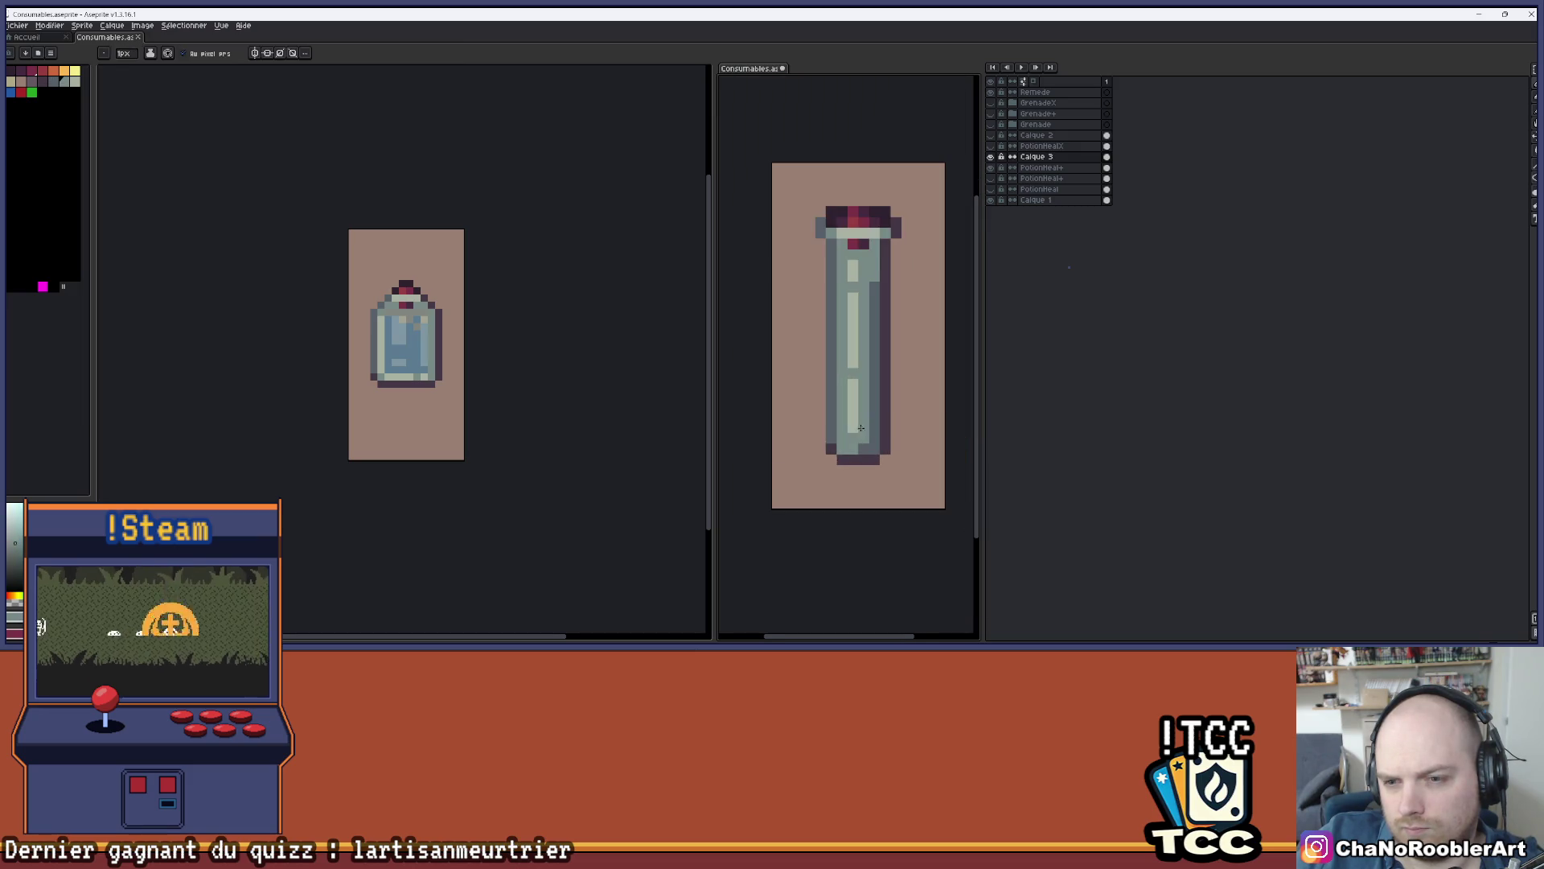
scroll(860, 447, down, 1)
scroll(868, 426, up, 1)
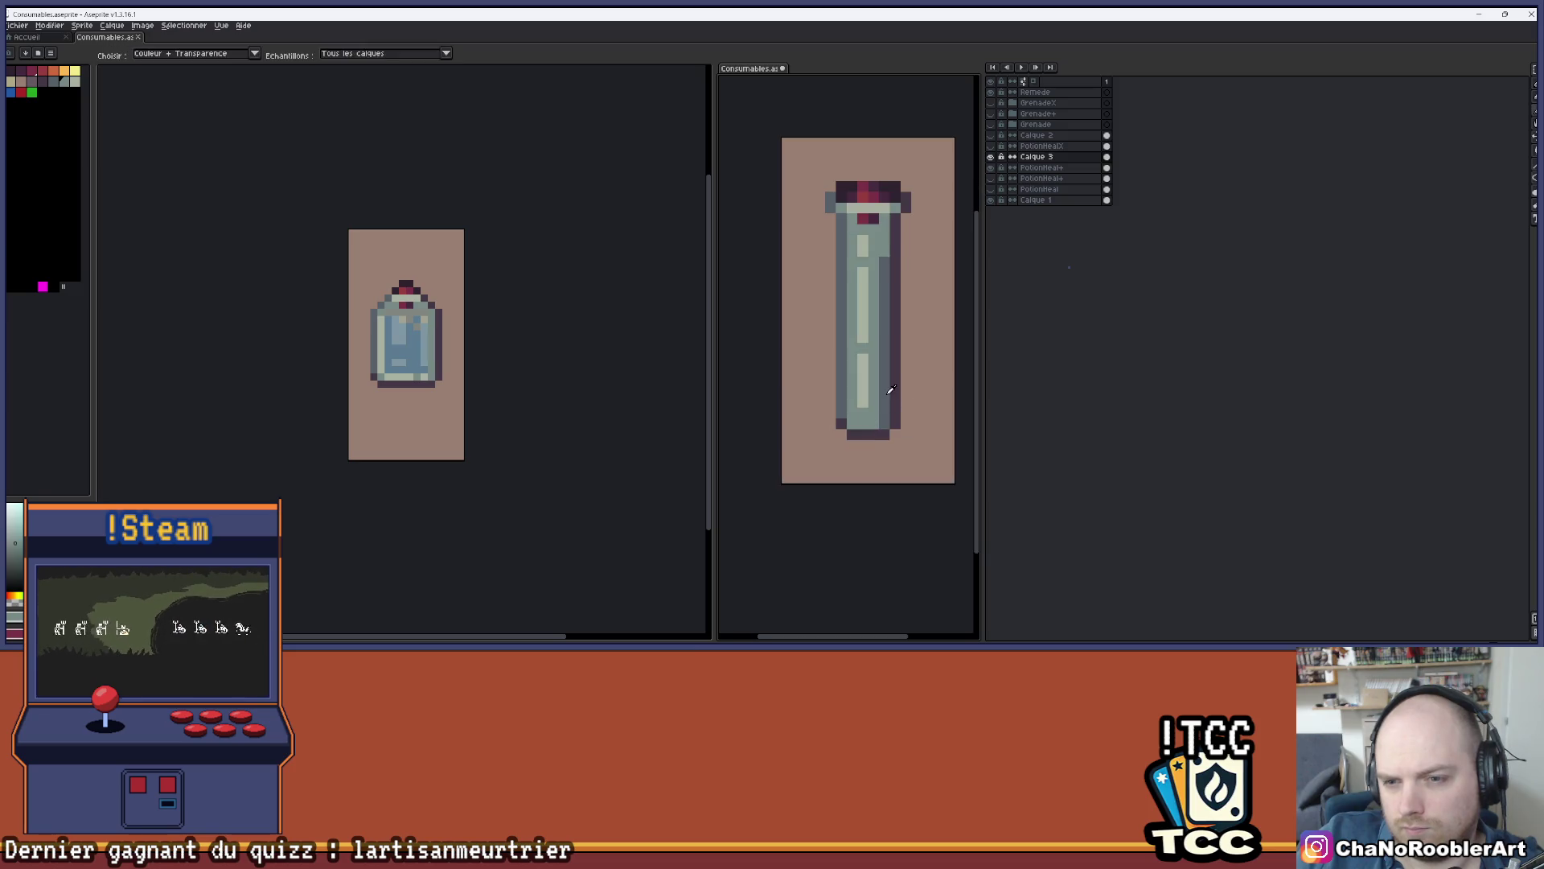
scroll(871, 422, down, 2)
- Apply Hue/Saturation with alpha -42 to the glass tube layer
key(v)
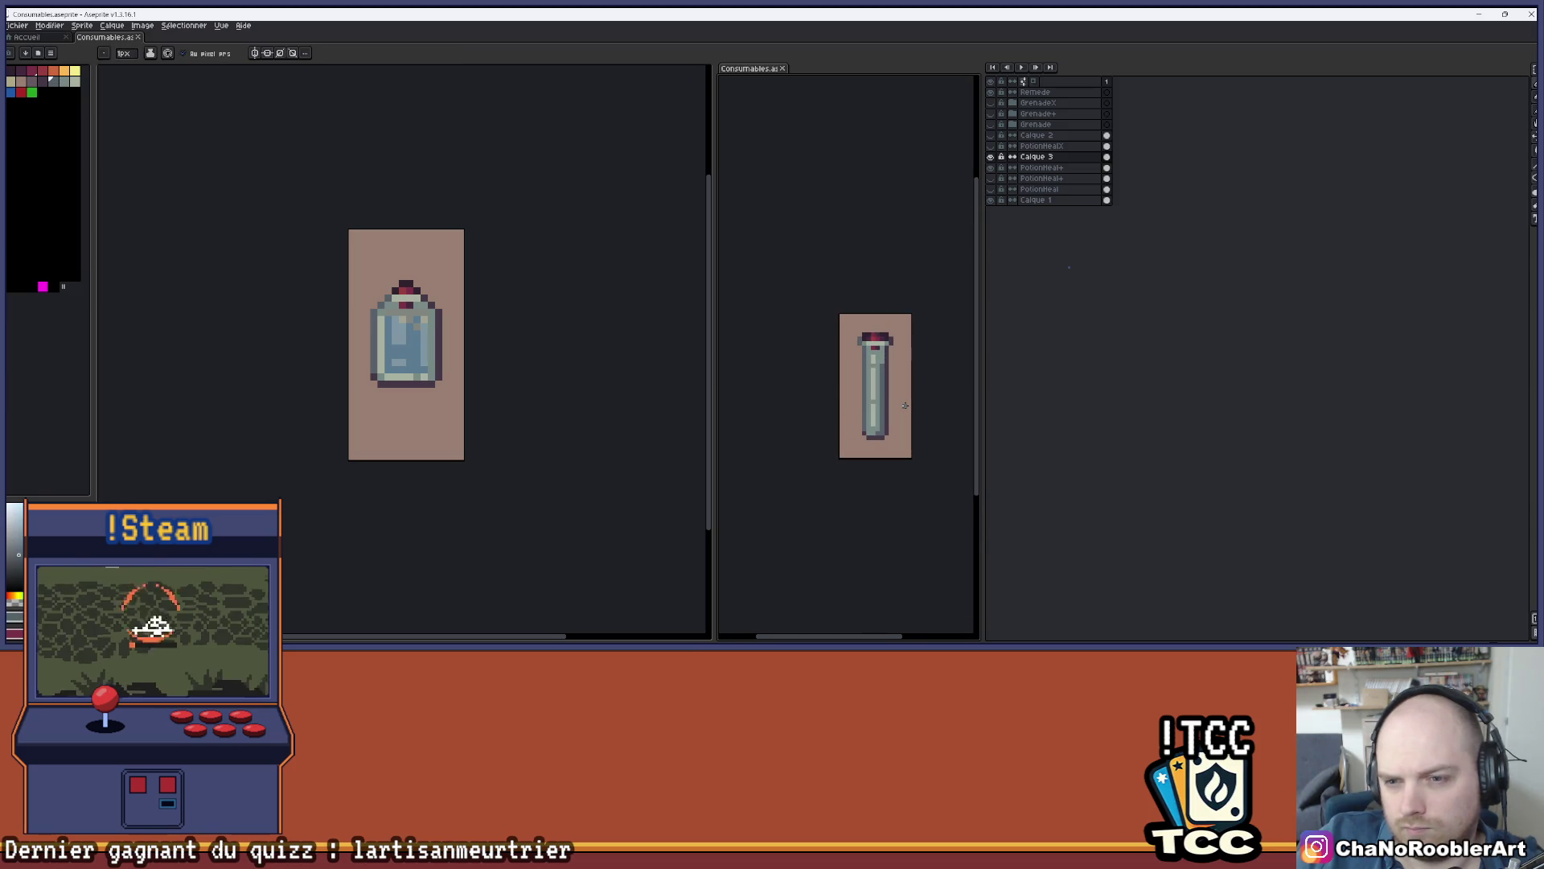
key(ctrl+u)
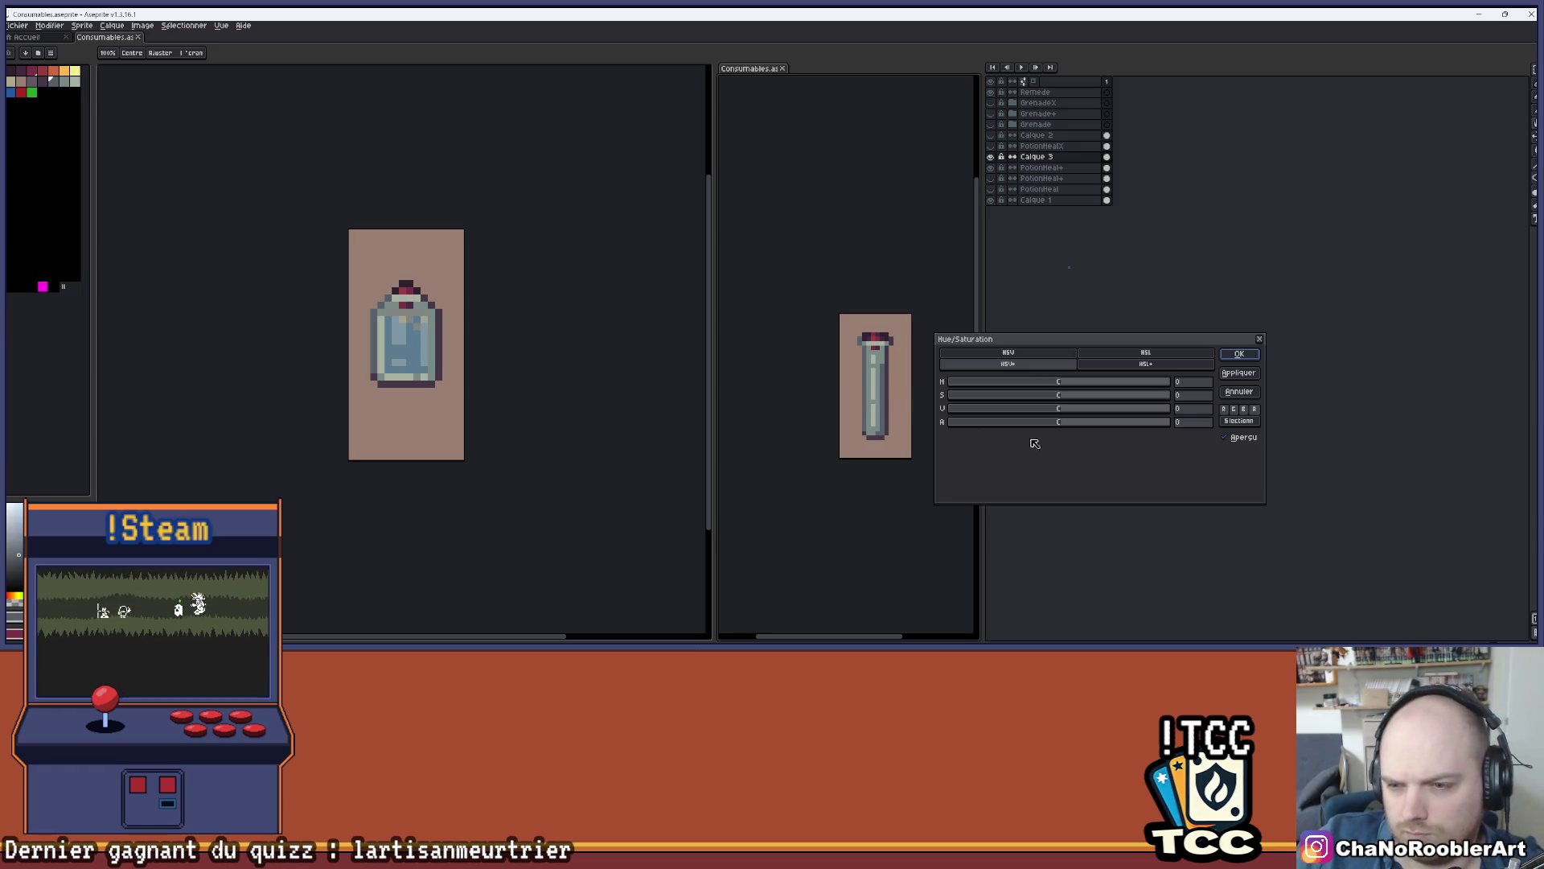
drag(1032, 432, 1018, 428)
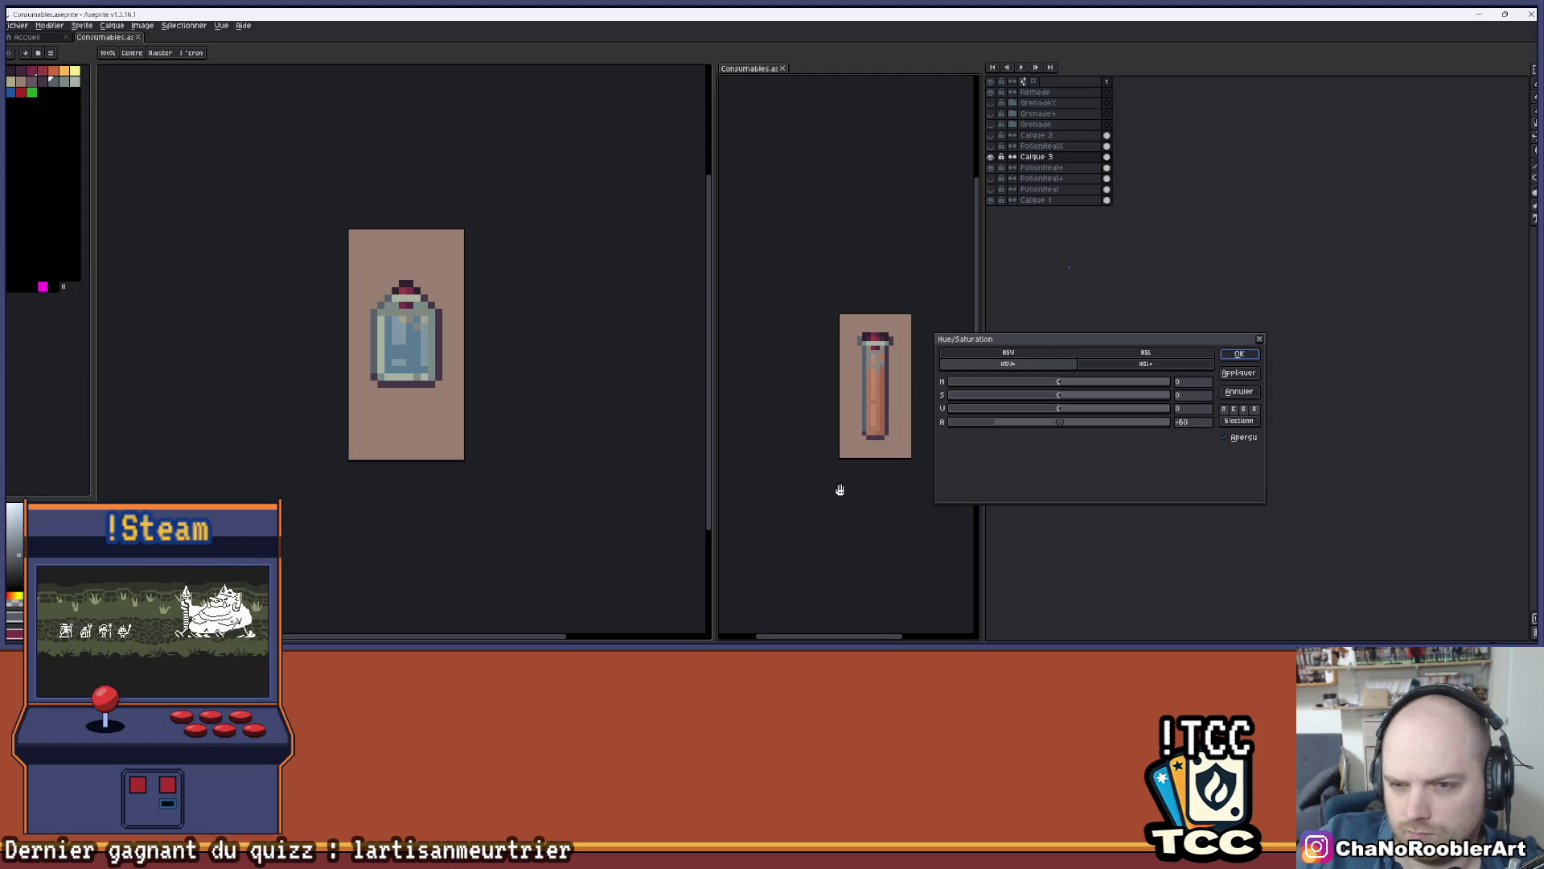
scroll(840, 490, down, 1)
drag(839, 490, 862, 487)
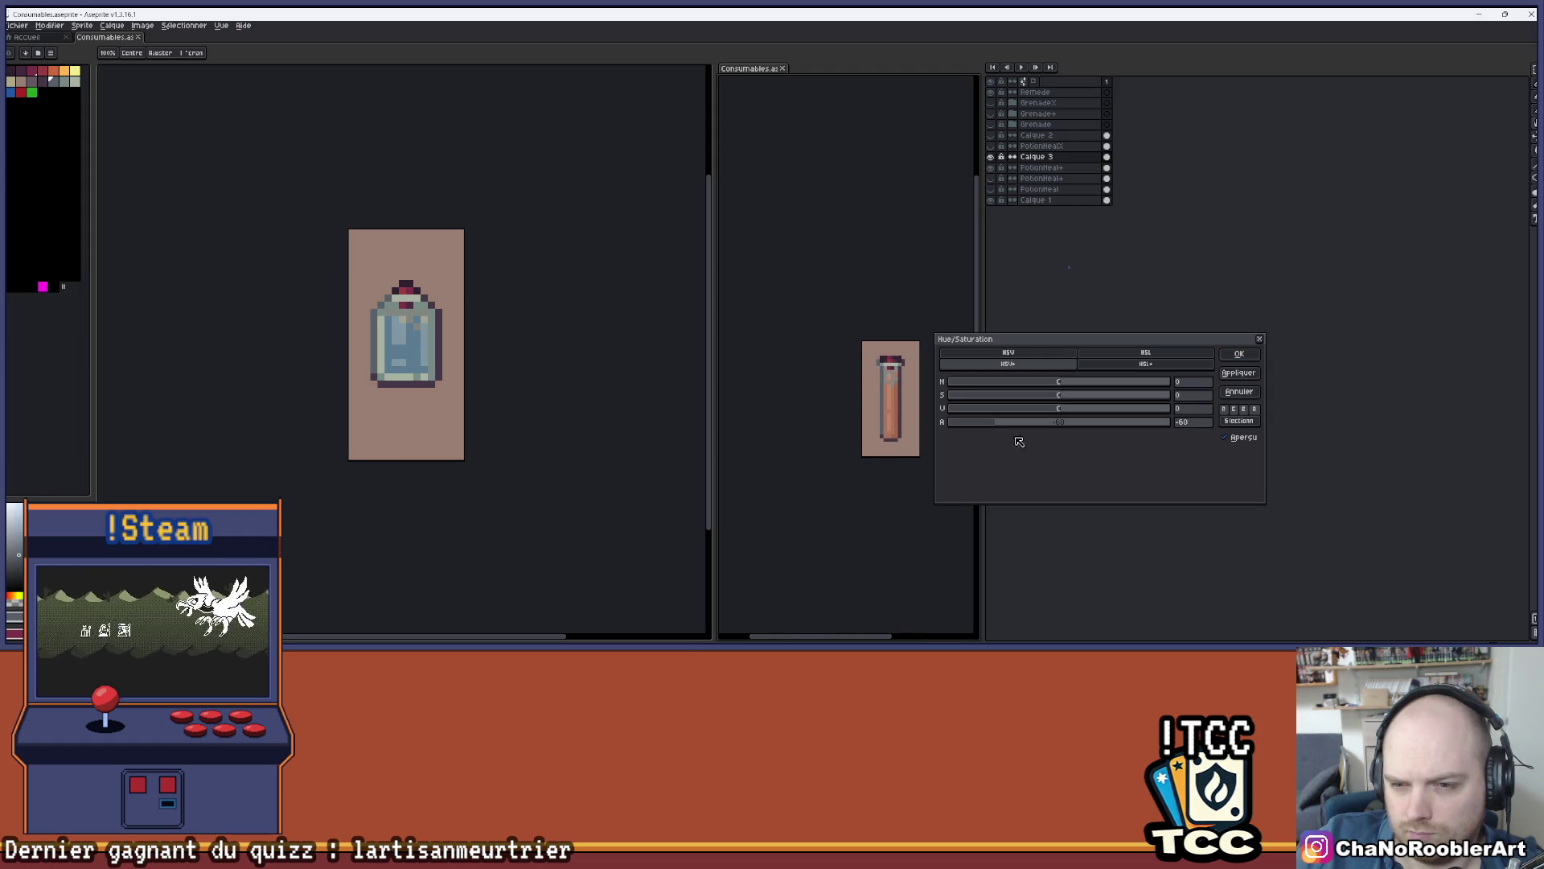
click(1240, 354)
scroll(918, 390, up, 2)
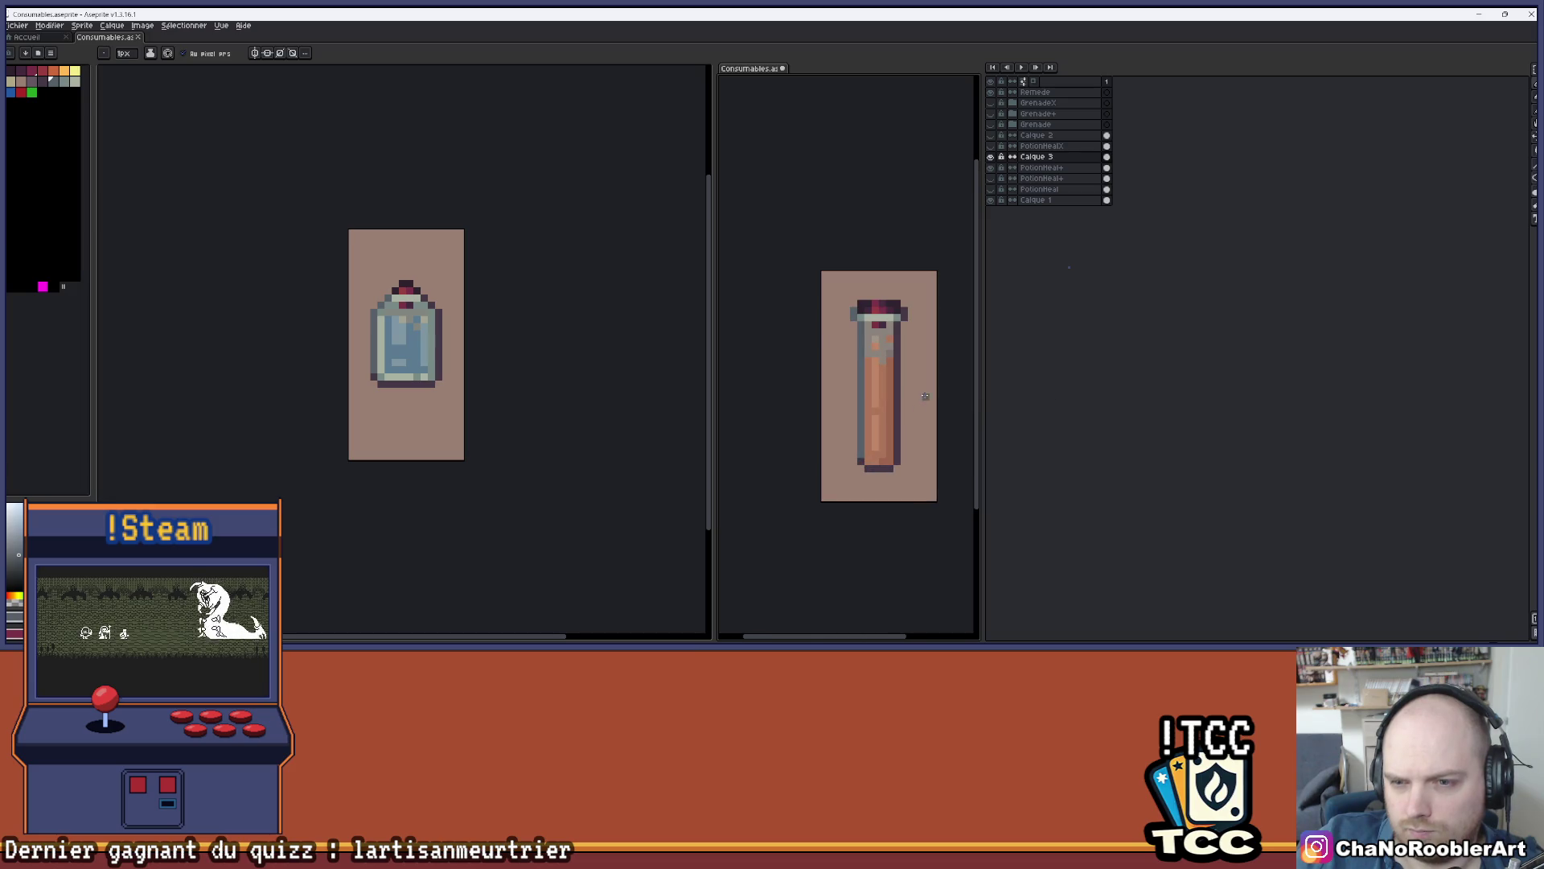
drag(918, 390, 904, 386)
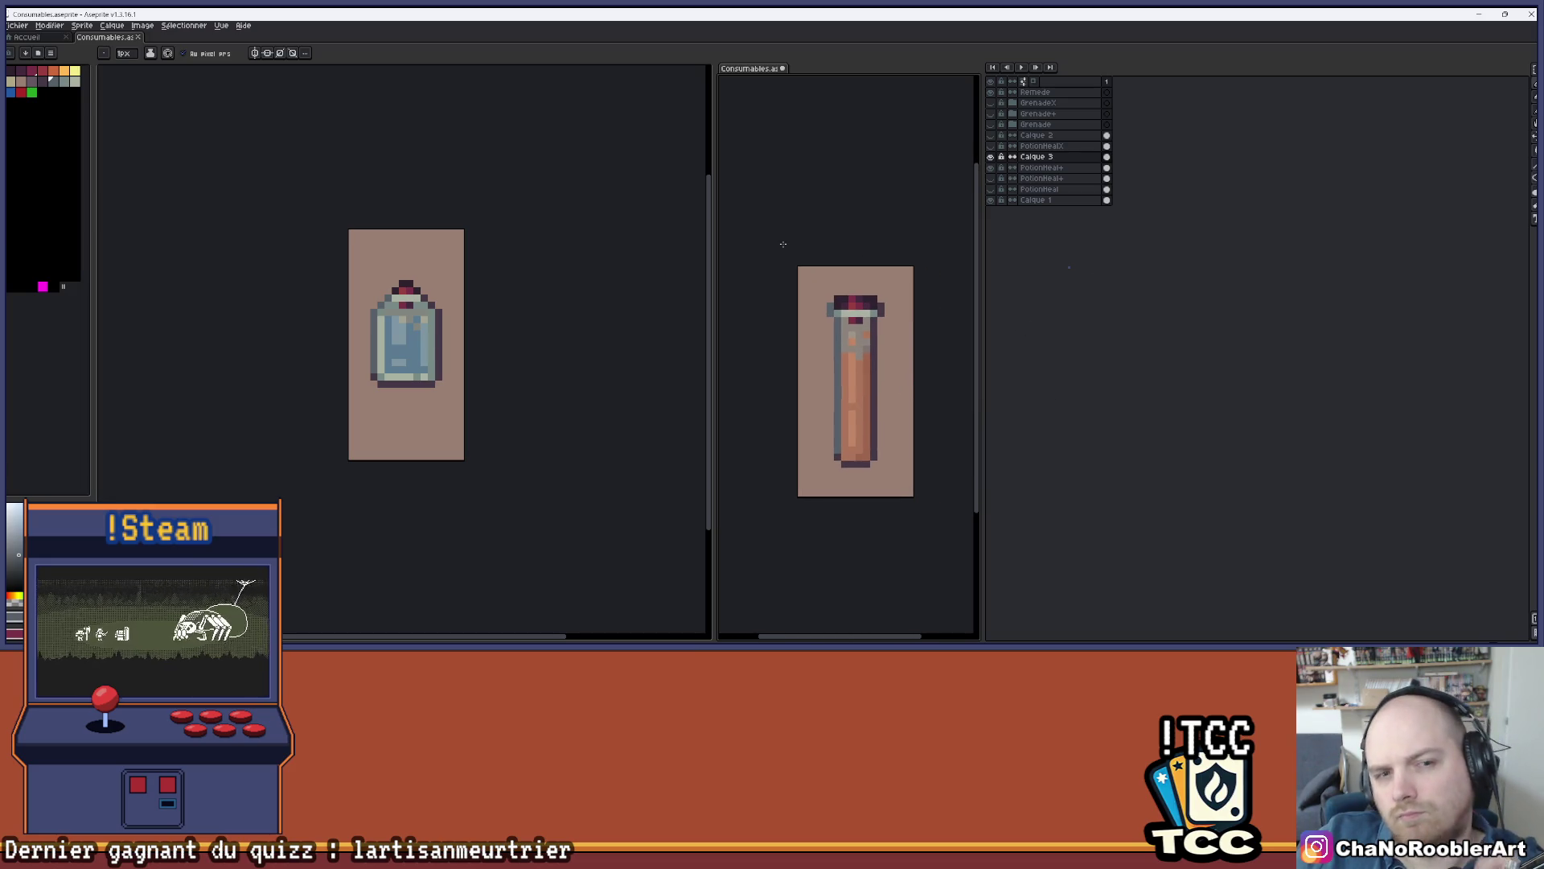
drag(1038, 156, 1037, 90)
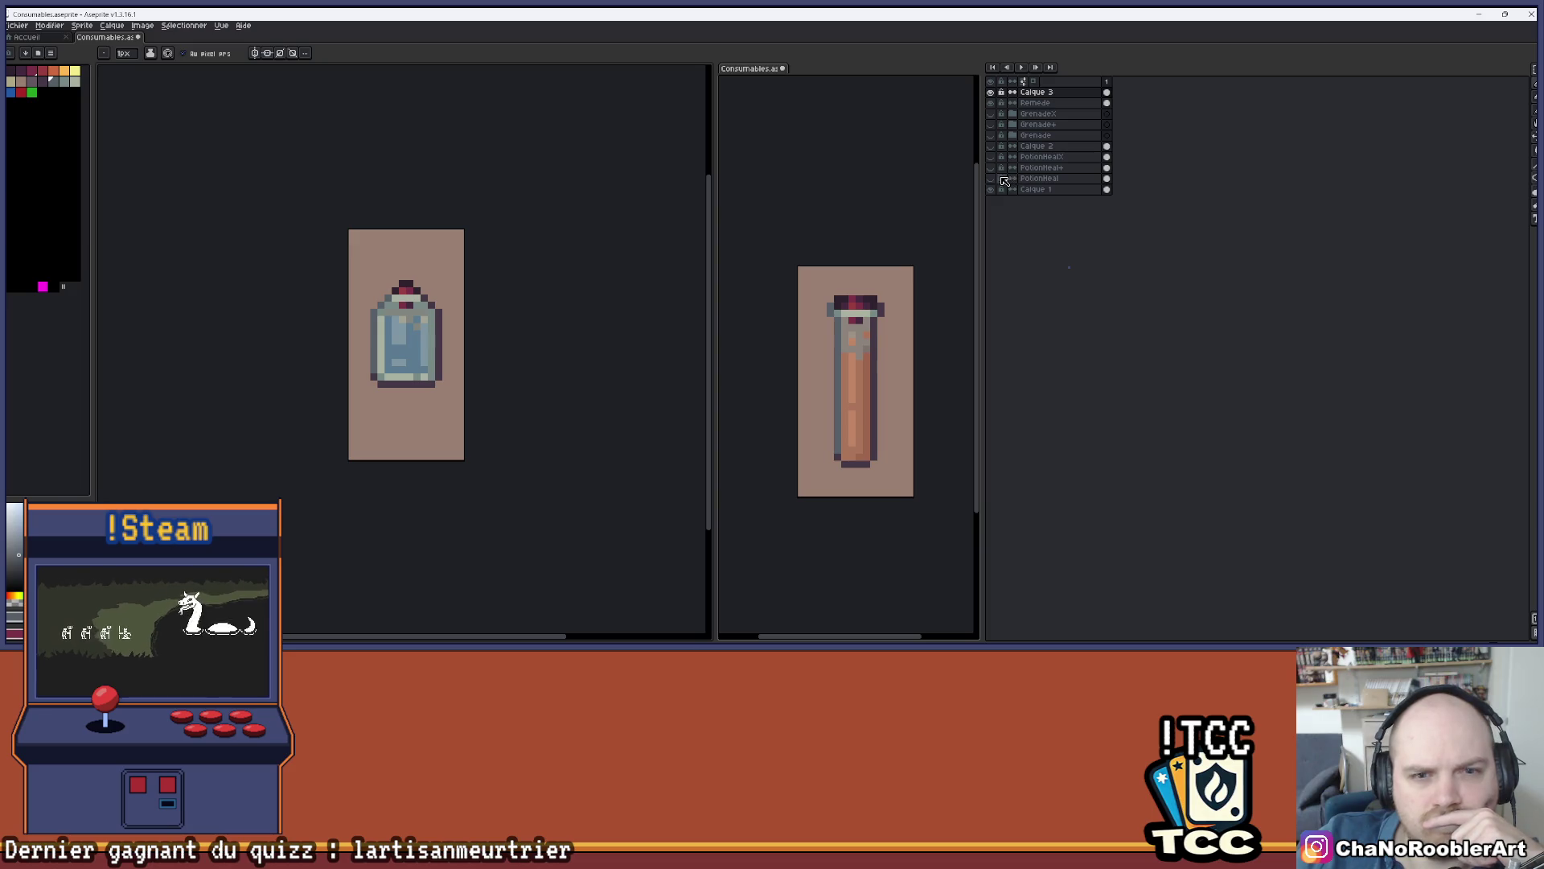
click(990, 91)
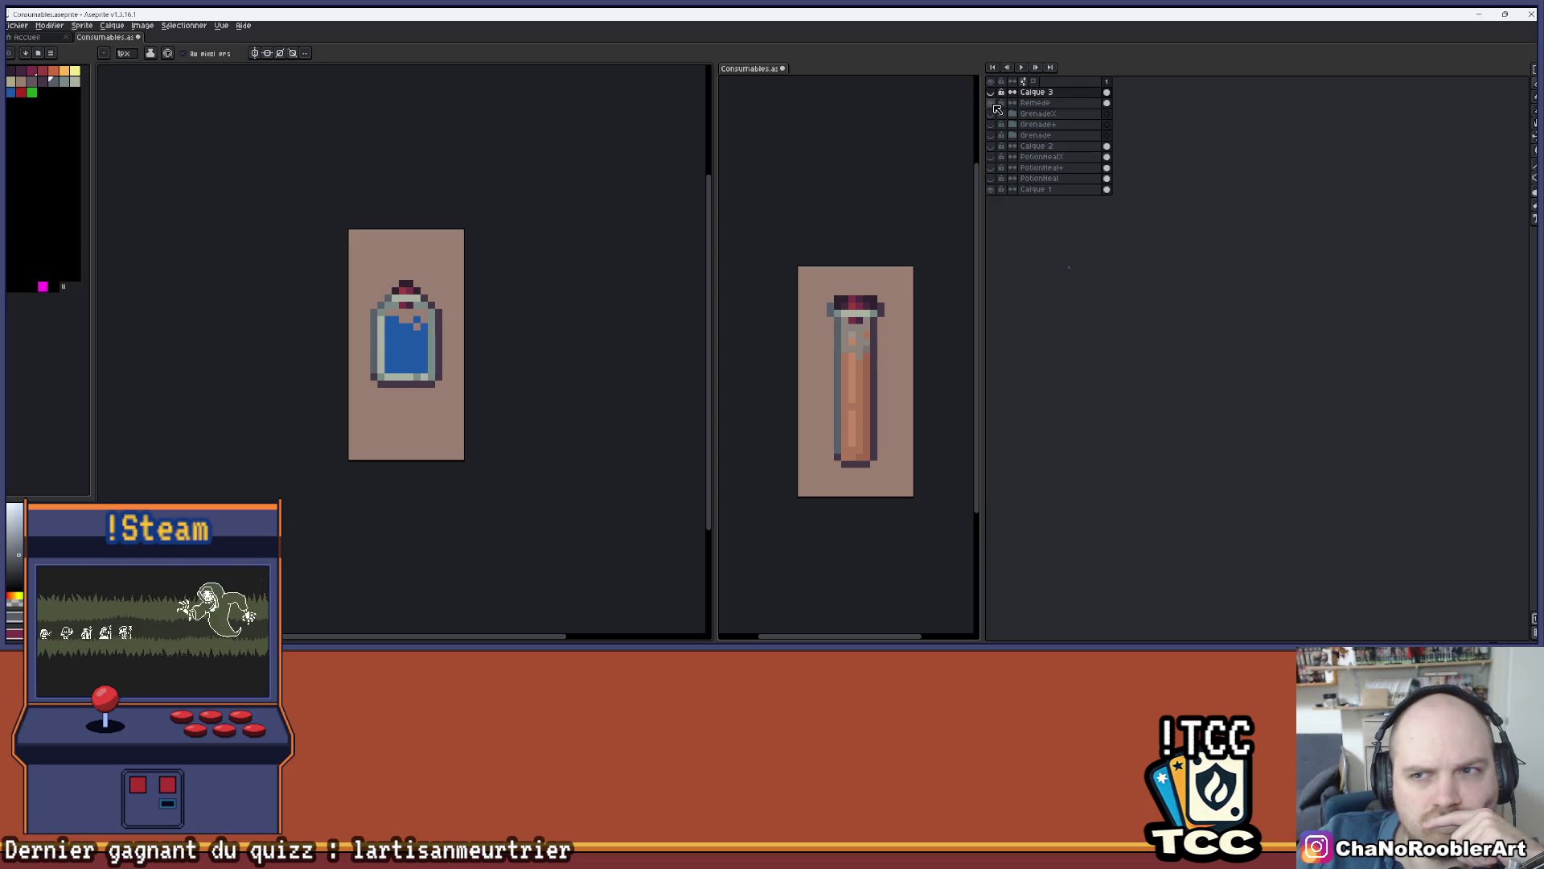
click(990, 102)
click(990, 168)
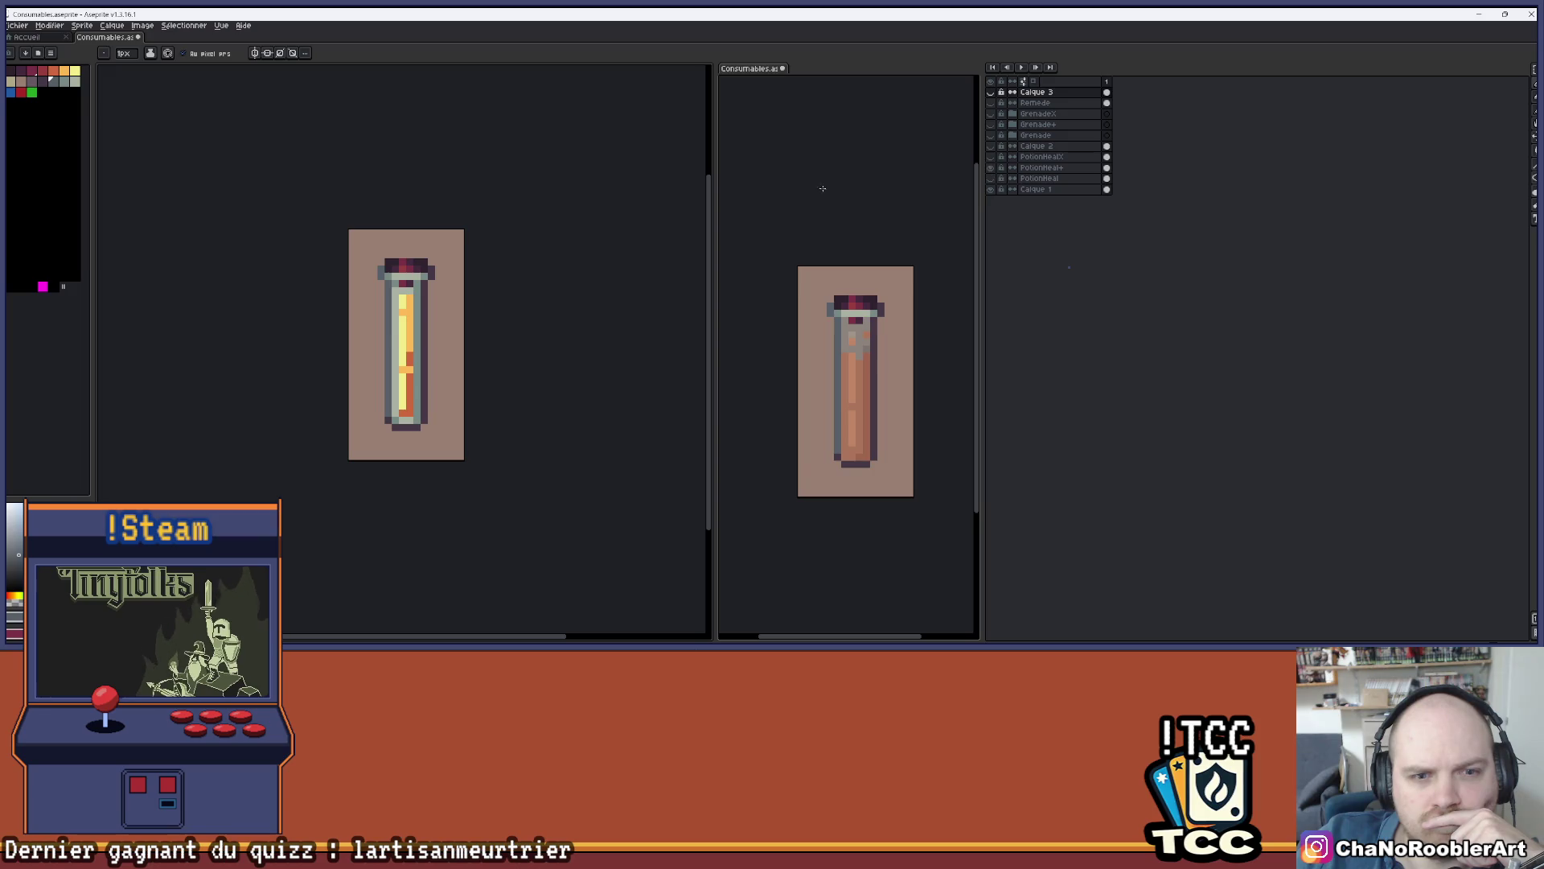
scroll(541, 274, down, 2)
mouse_move(772, 211)
mouse_down()
mouse_move(801, 224)
mouse_move(765, 169)
mouse_move(764, 201)
mouse_up()
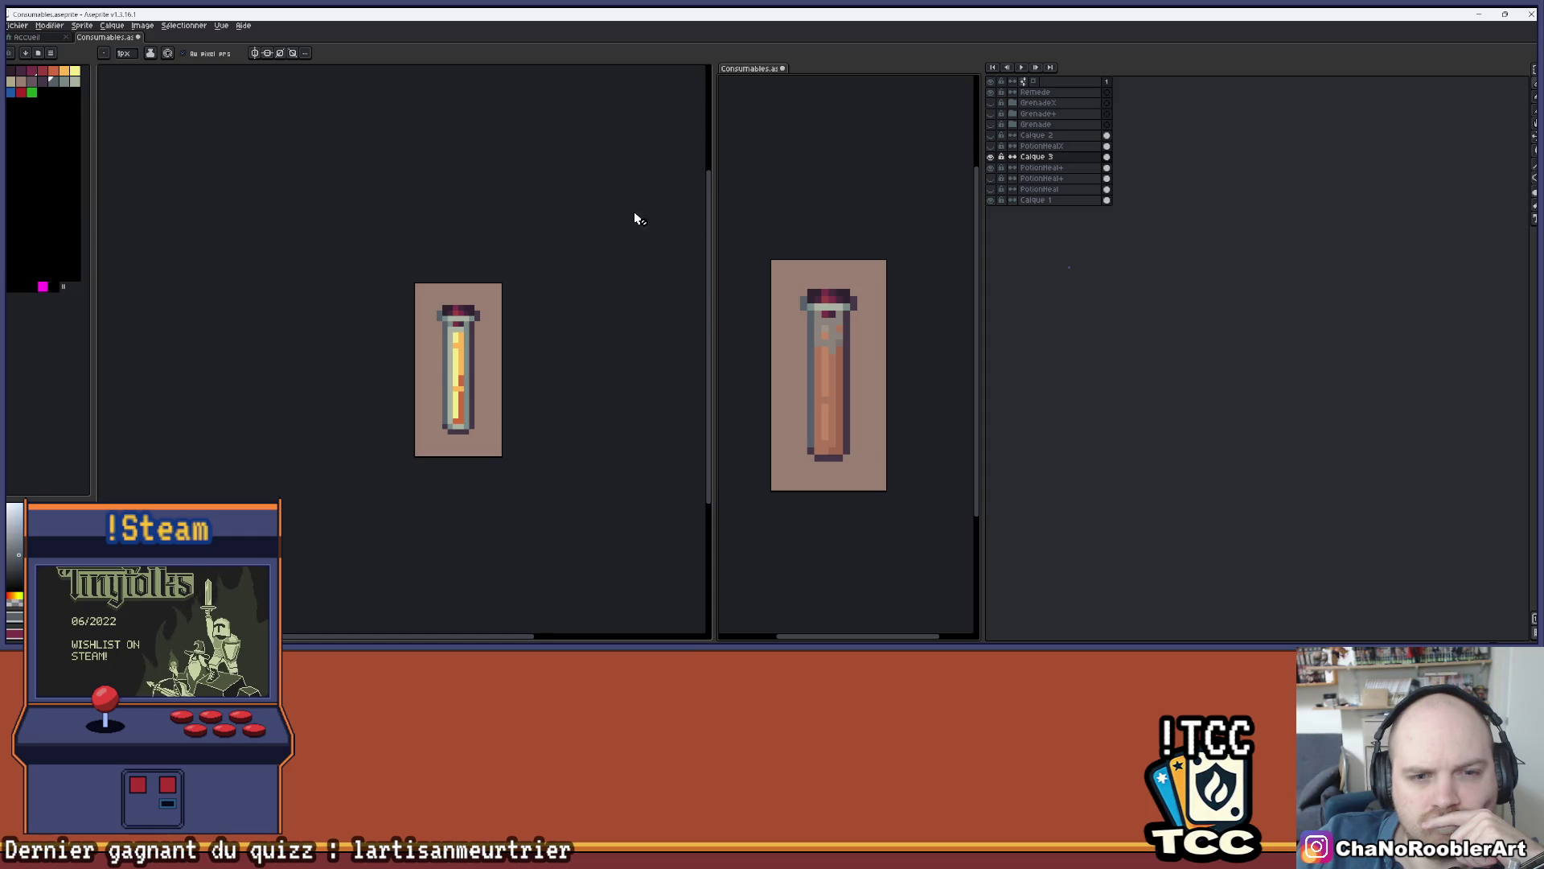
scroll(639, 217, down, 1)
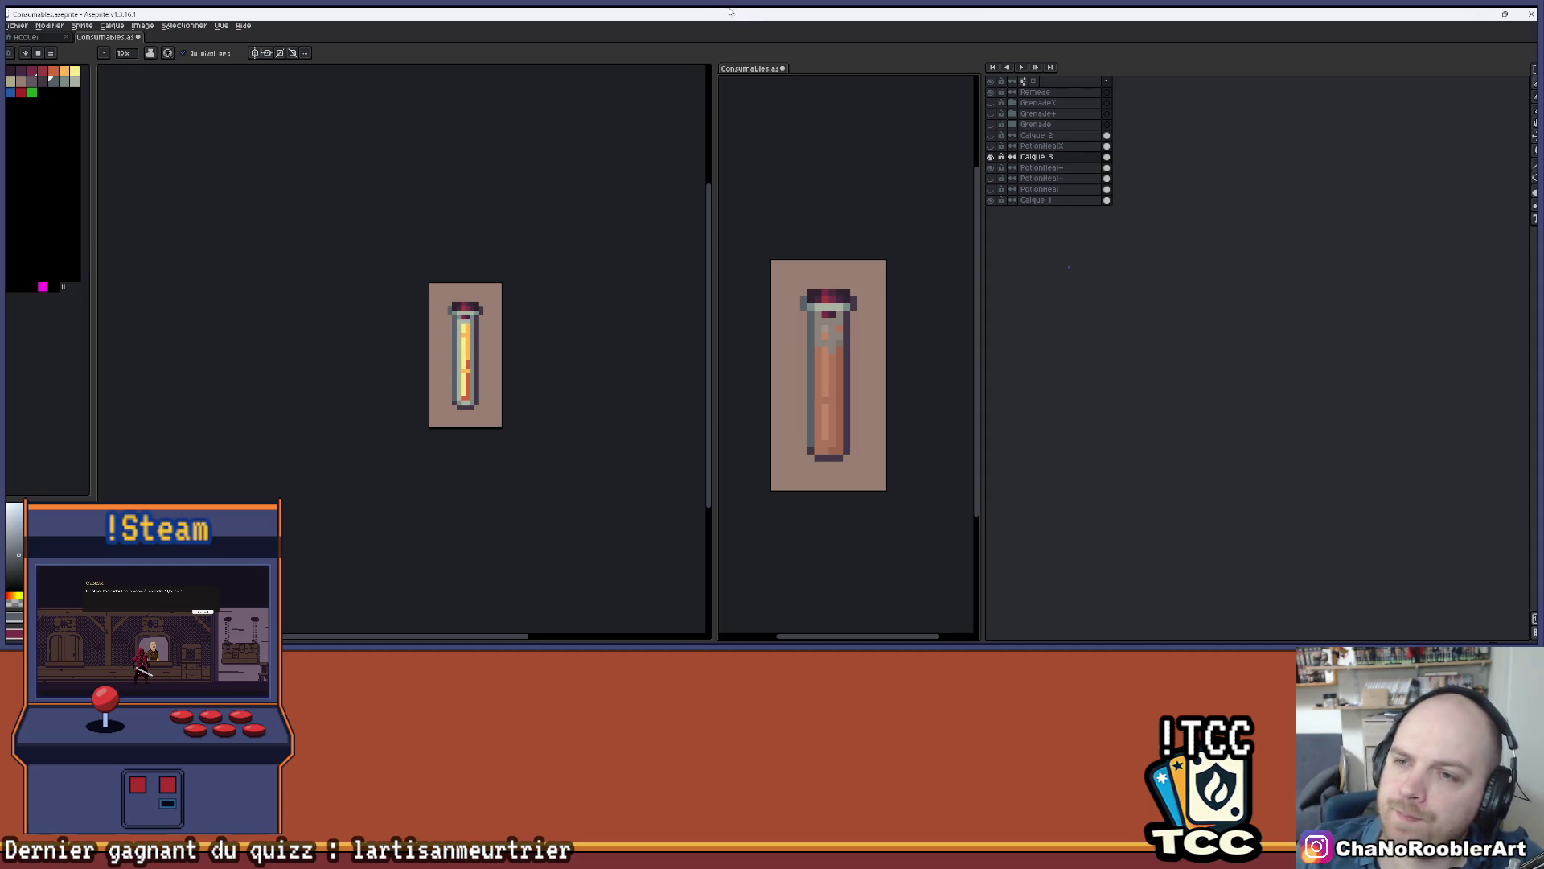
- Undo the Hue/Saturation change and repaint the vial's neck row pinkish on PotionHeal+
scroll(822, 152, down, 1)
scroll(809, 260, up, 3)
key(v)
key(ctrl+z)
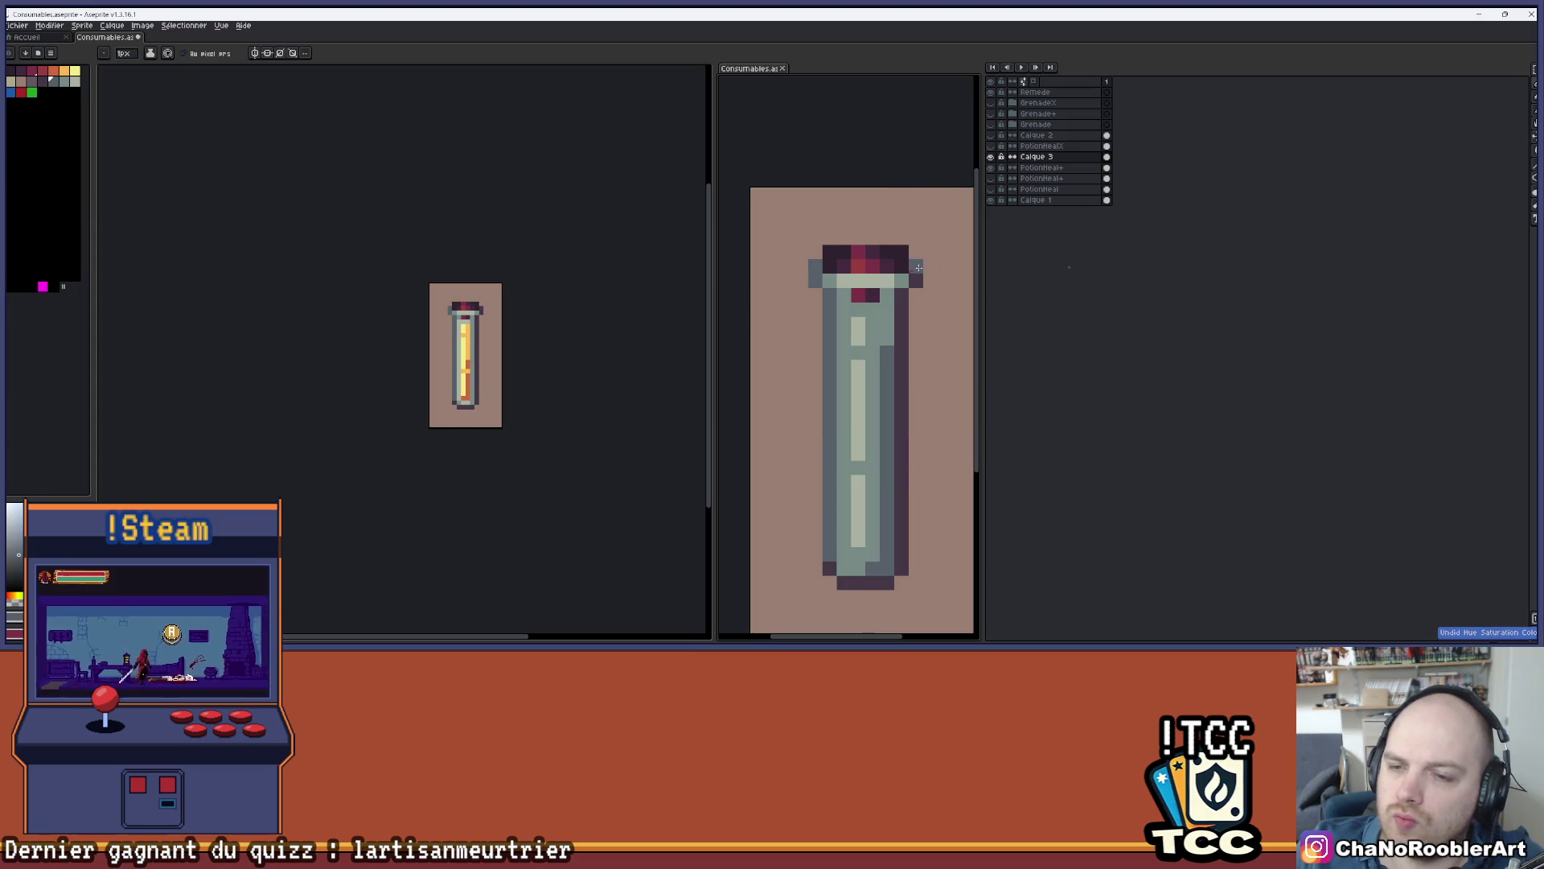
ctrl+click(901, 280)
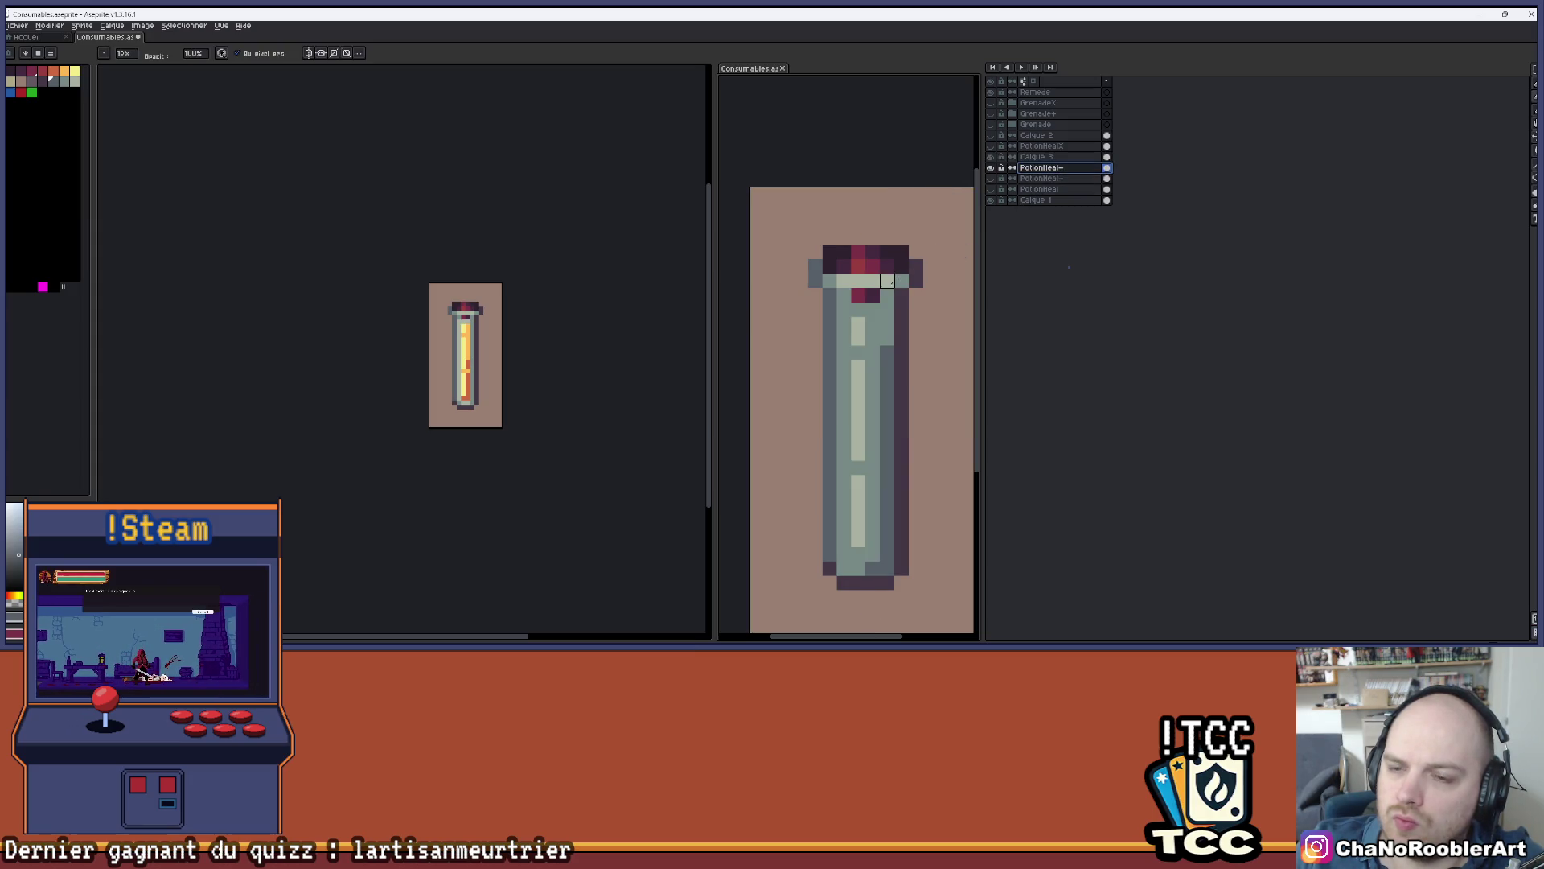
mouse_move(887, 280)
mouse_down()
mouse_move(858, 280)
mouse_move(901, 280)
mouse_up()
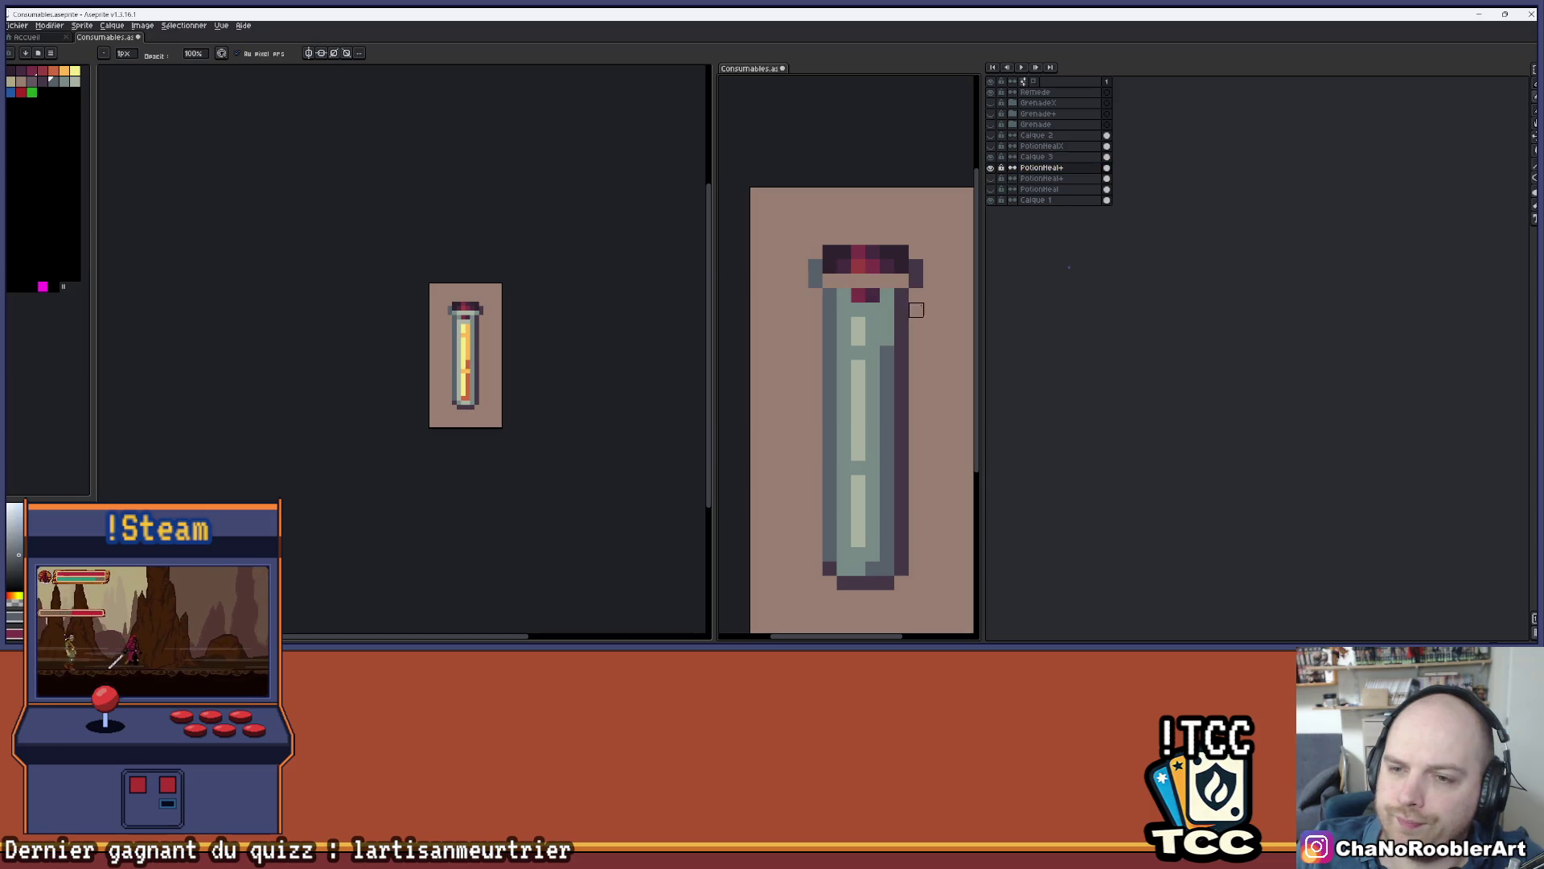
- Toggle the orange liquid to compare, then pick colours from the potion's cork
click(990, 161)
click(991, 160)
click(991, 160)
key(i)
click(880, 266)
key(b)
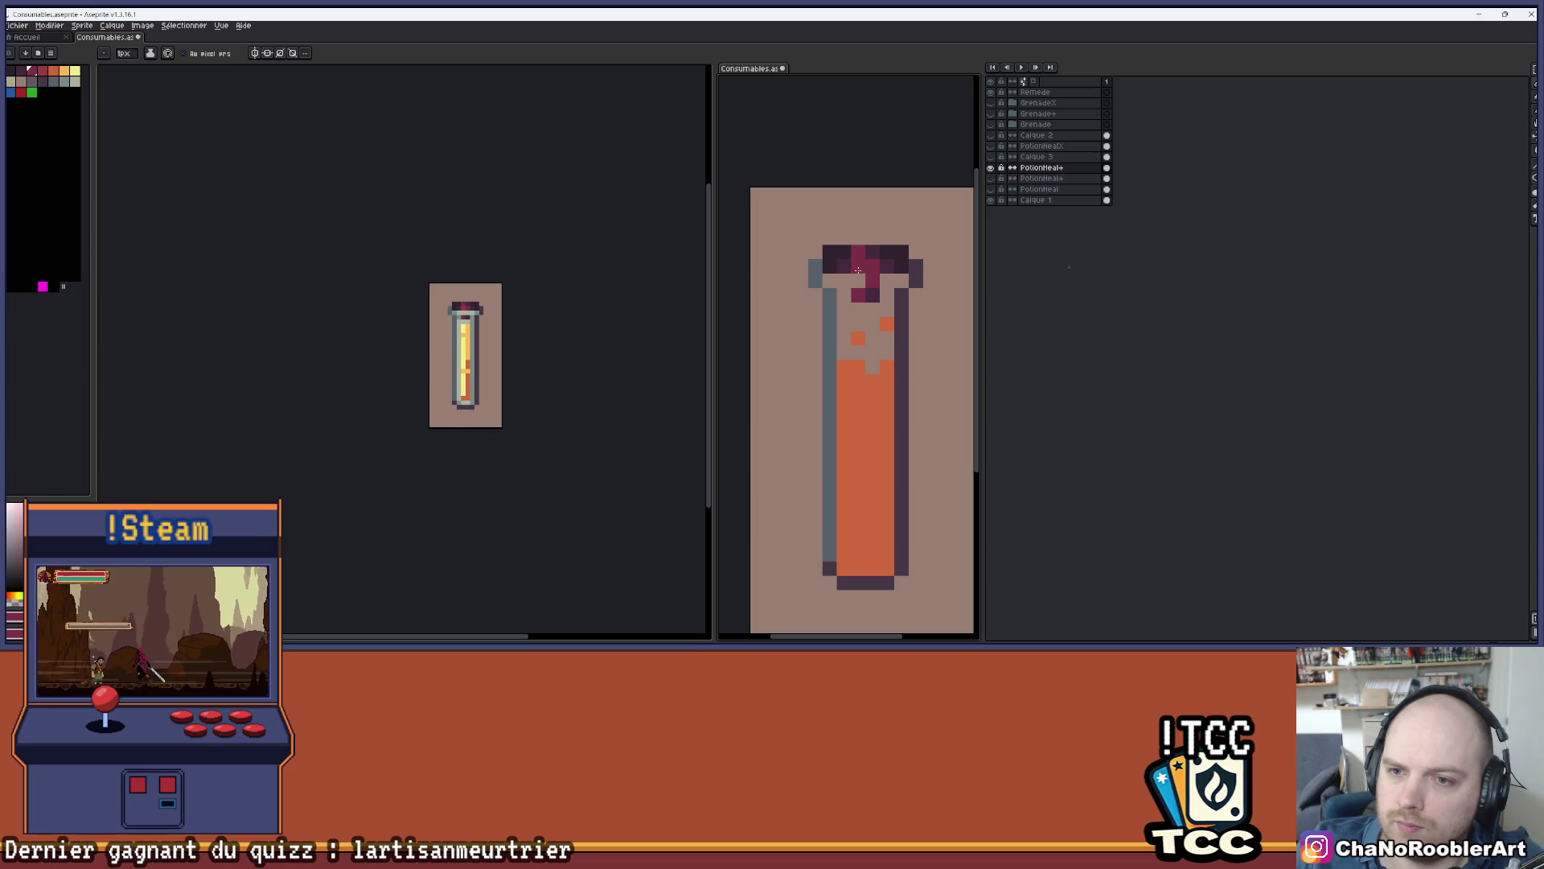
alt+click(859, 272)
scroll(927, 264, down, 2)
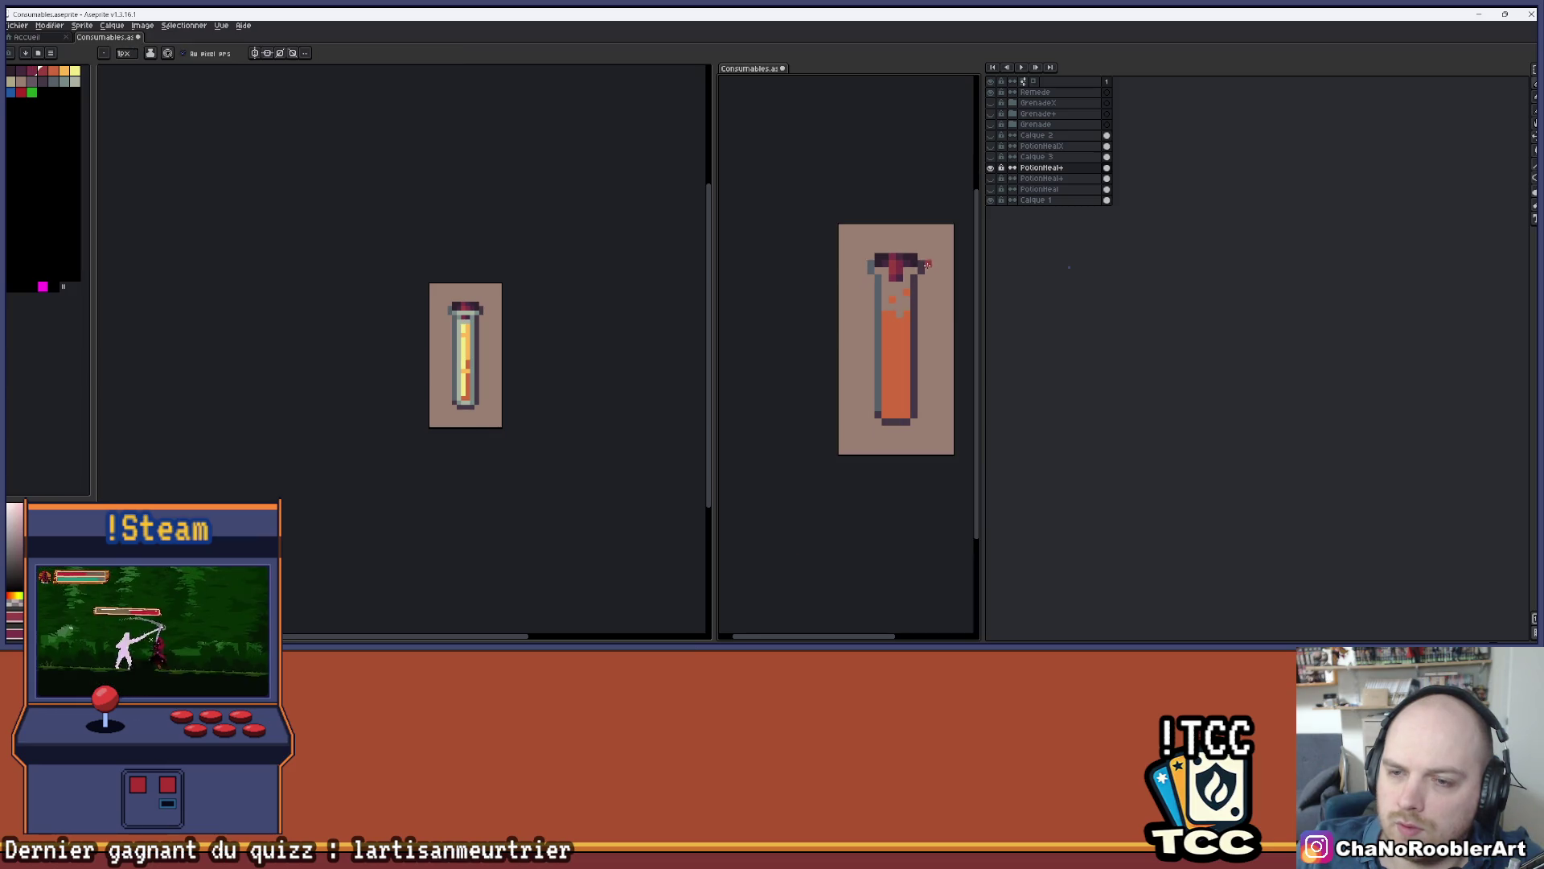
scroll(912, 269, up, 2)
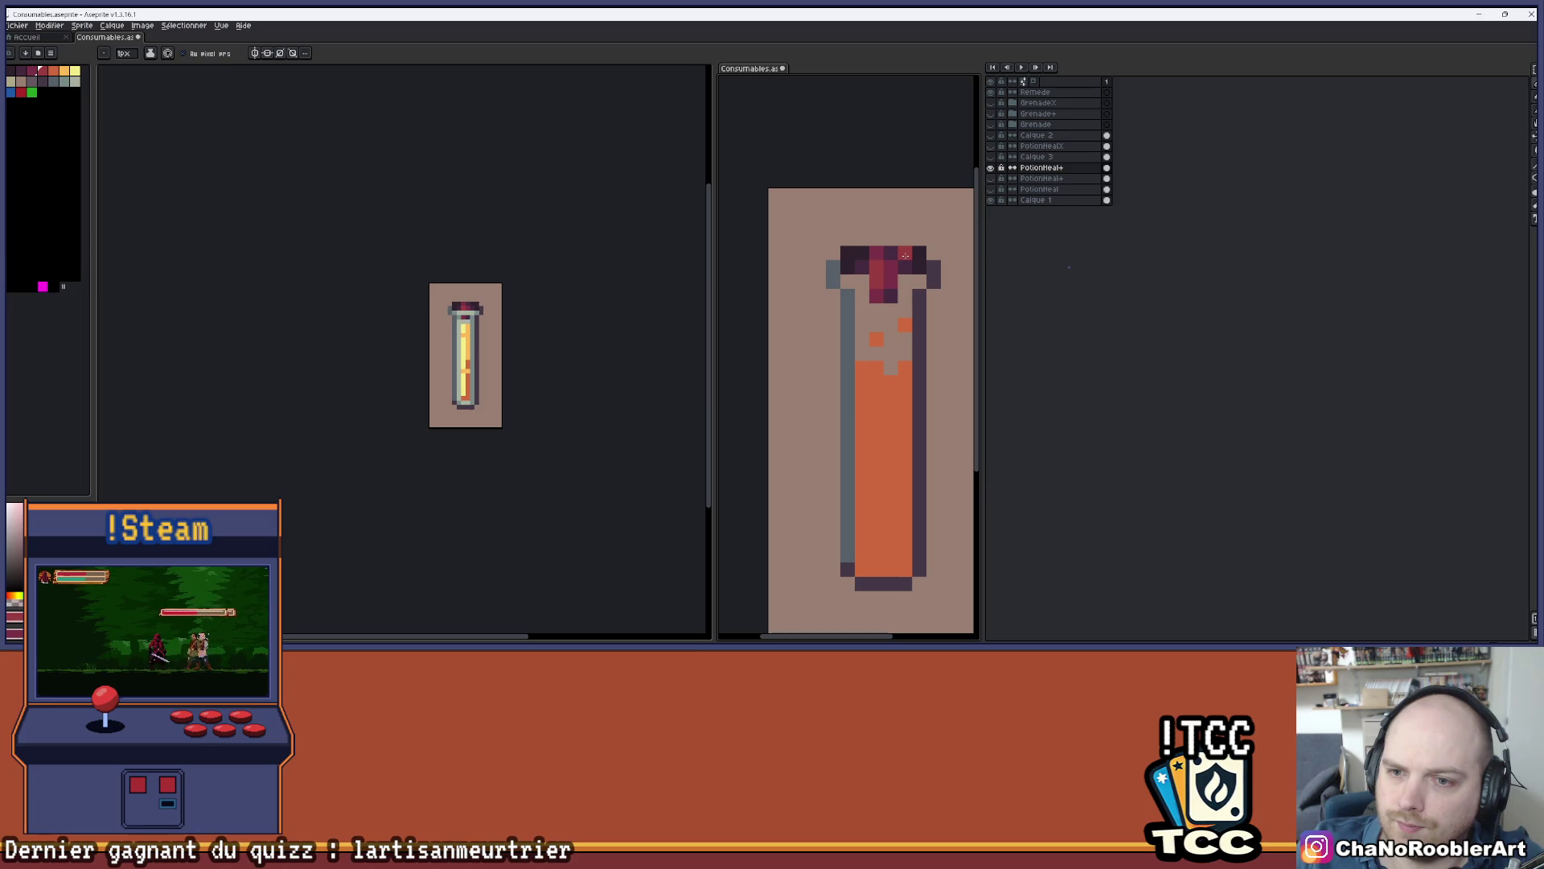
alt+click(865, 277)
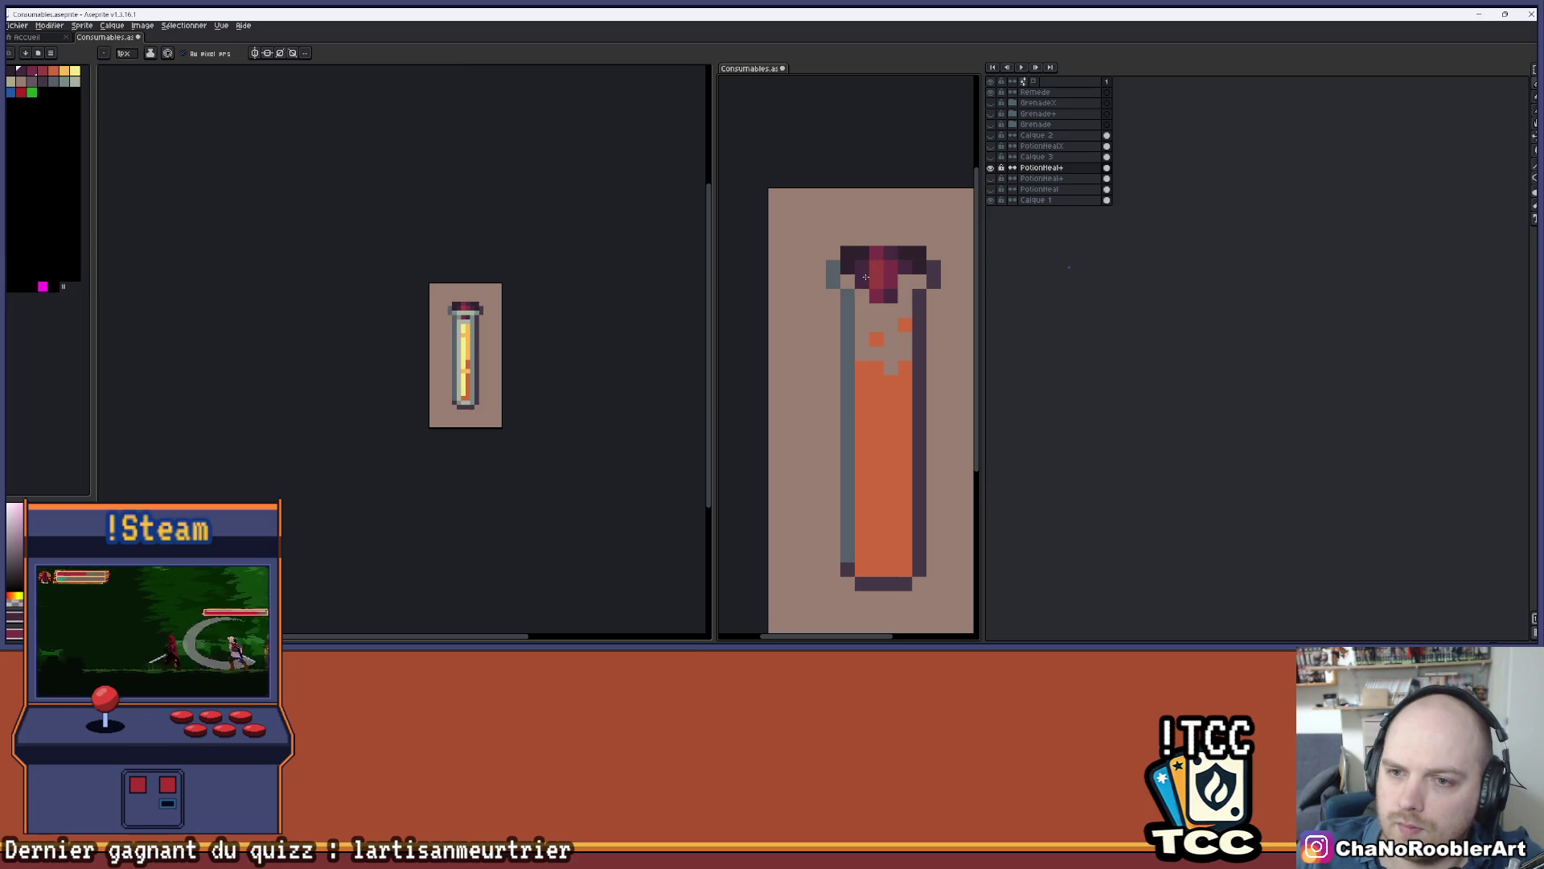
- Sample dark cork colours and add dark pixels on both sides of the cork's bottom row
key(alt)
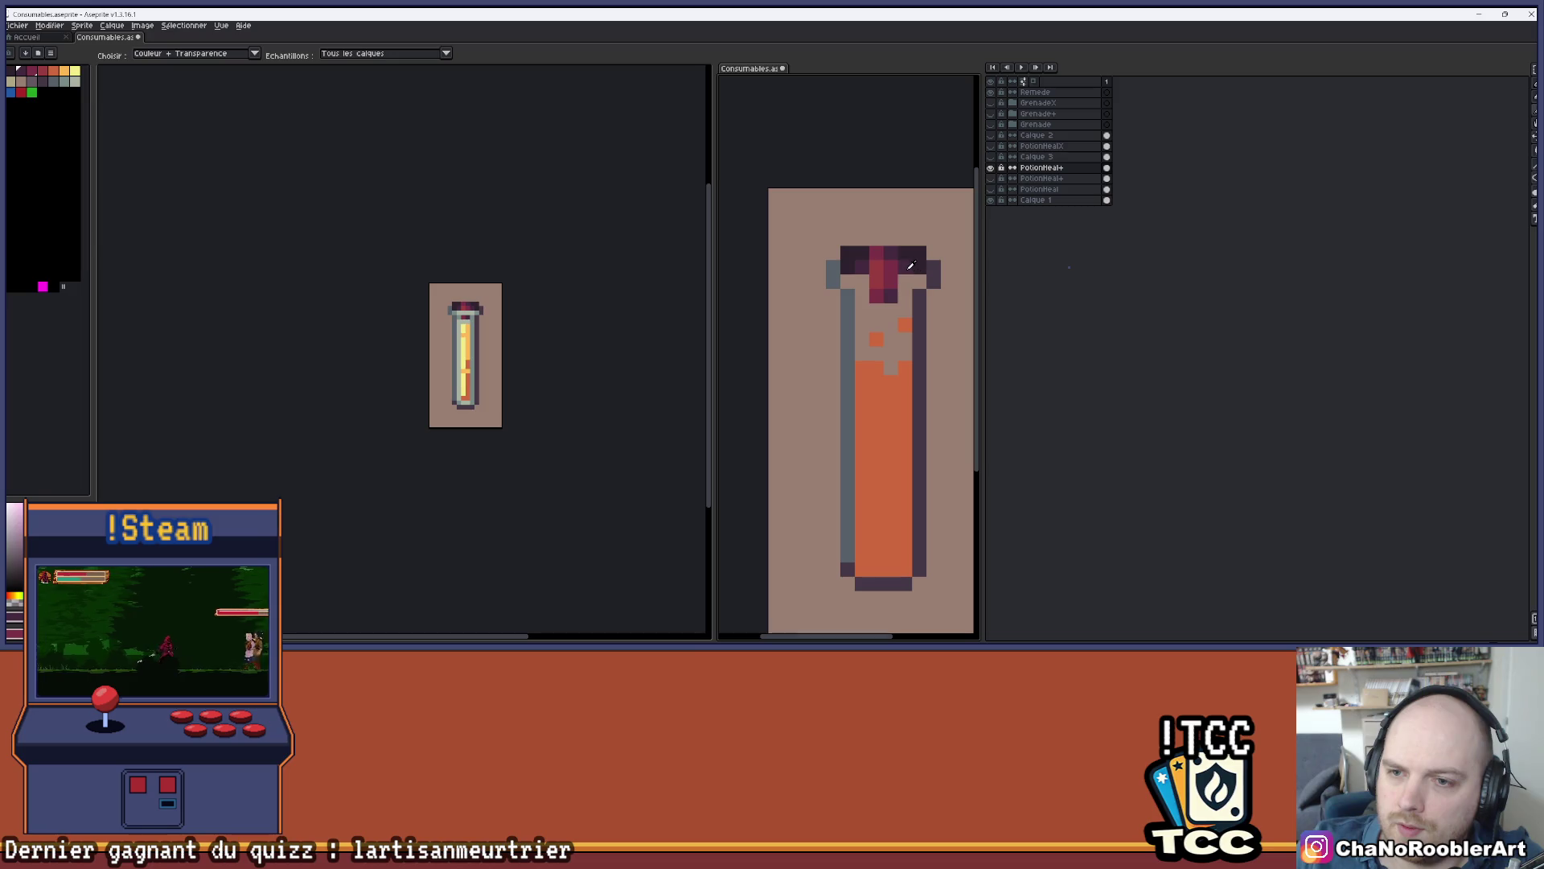
alt+click(929, 267)
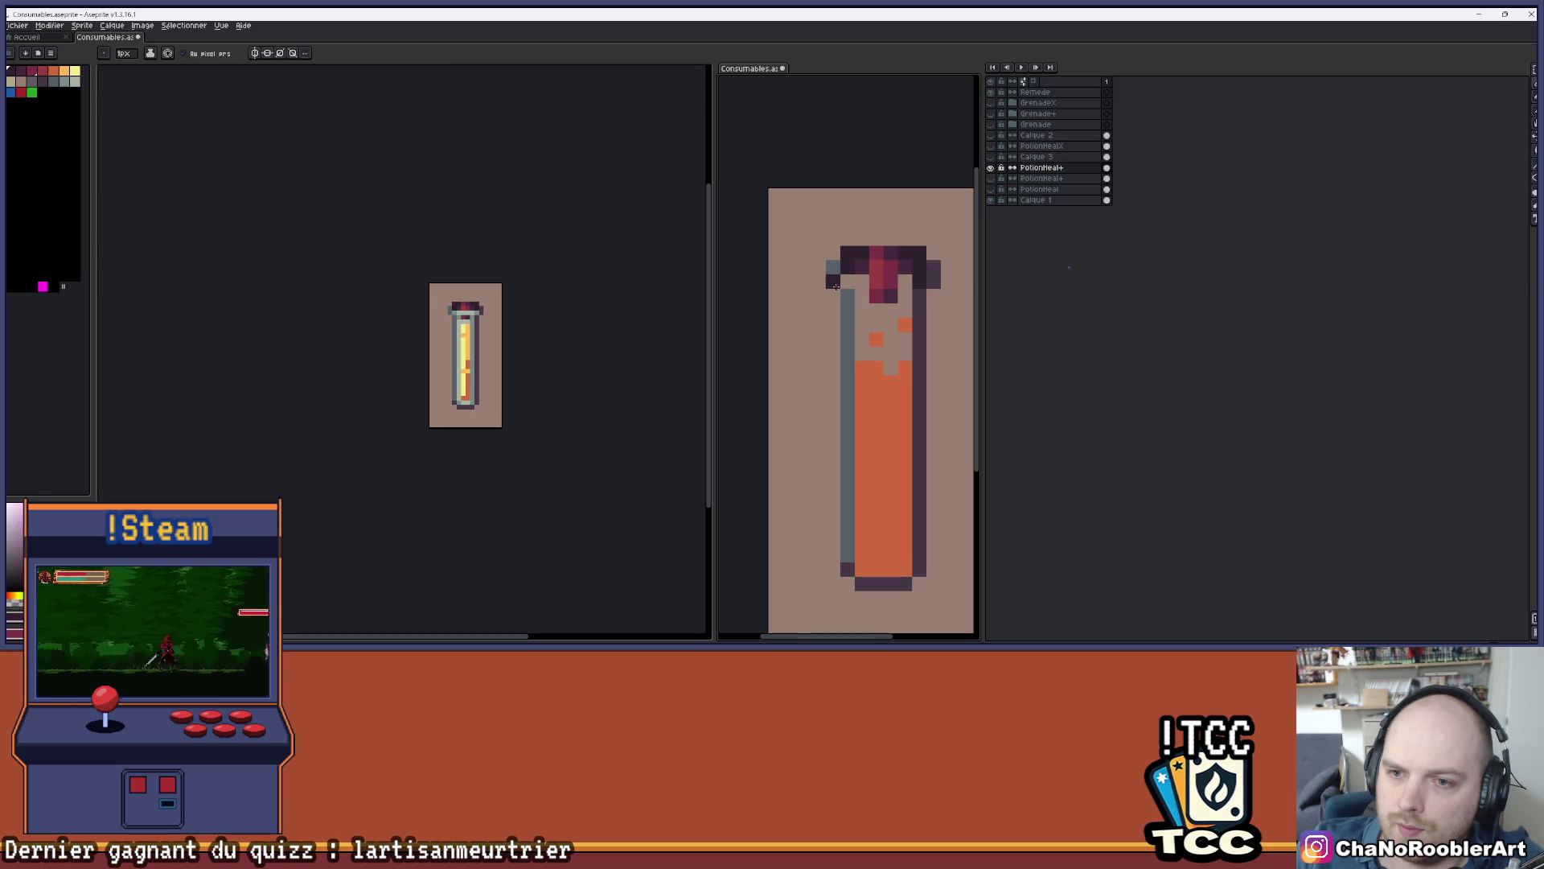
alt+click(861, 278)
scroll(921, 213, down, 2)
scroll(878, 278, up, 3)
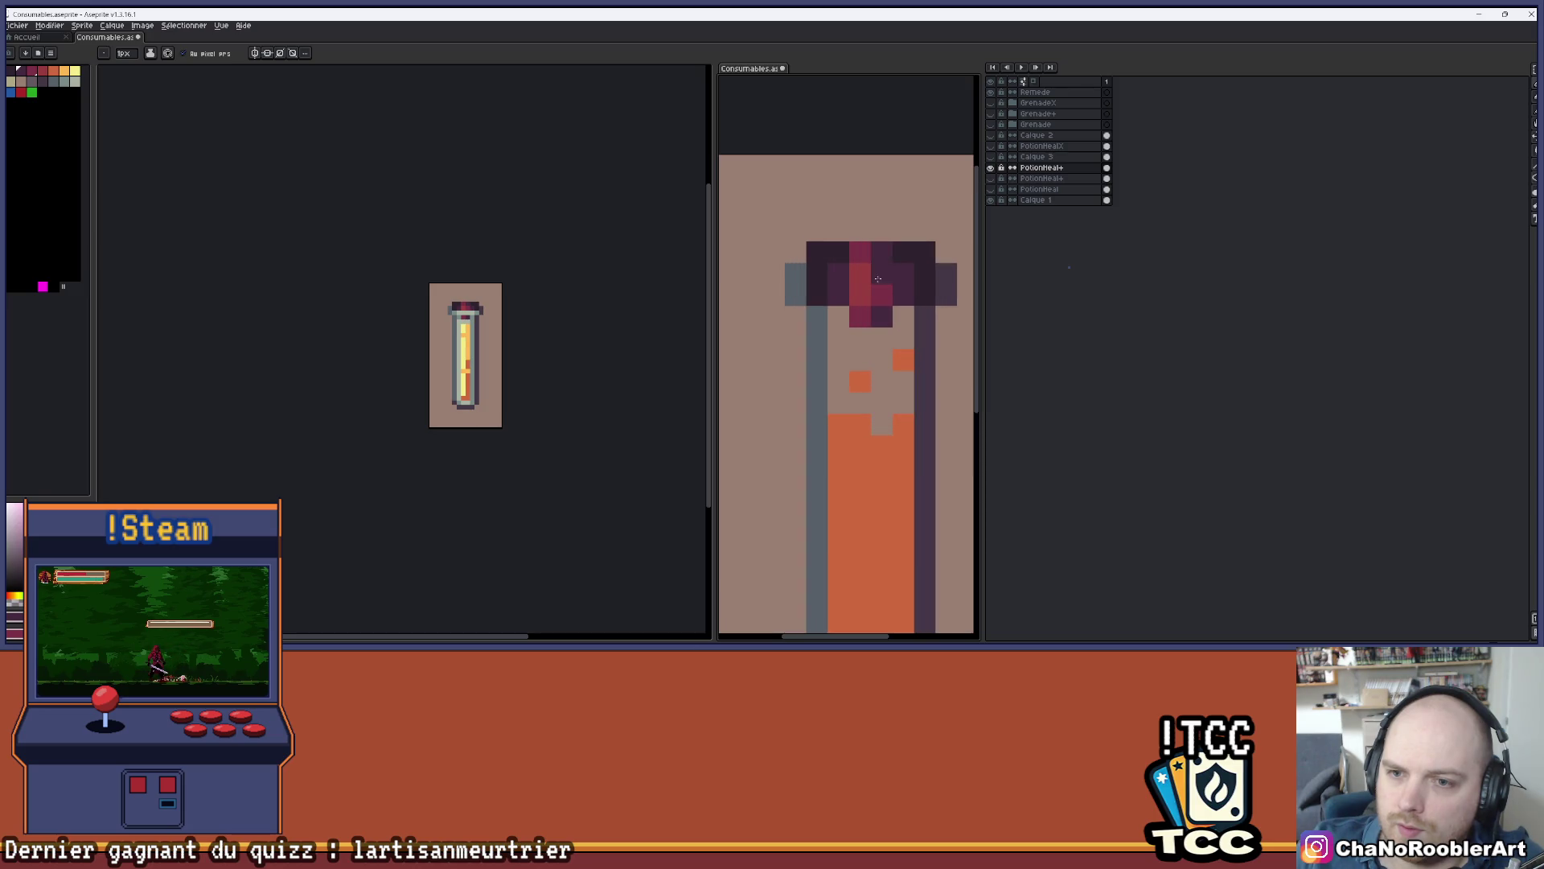
scroll(879, 279, down, 3)
scroll(837, 298, up, 4)
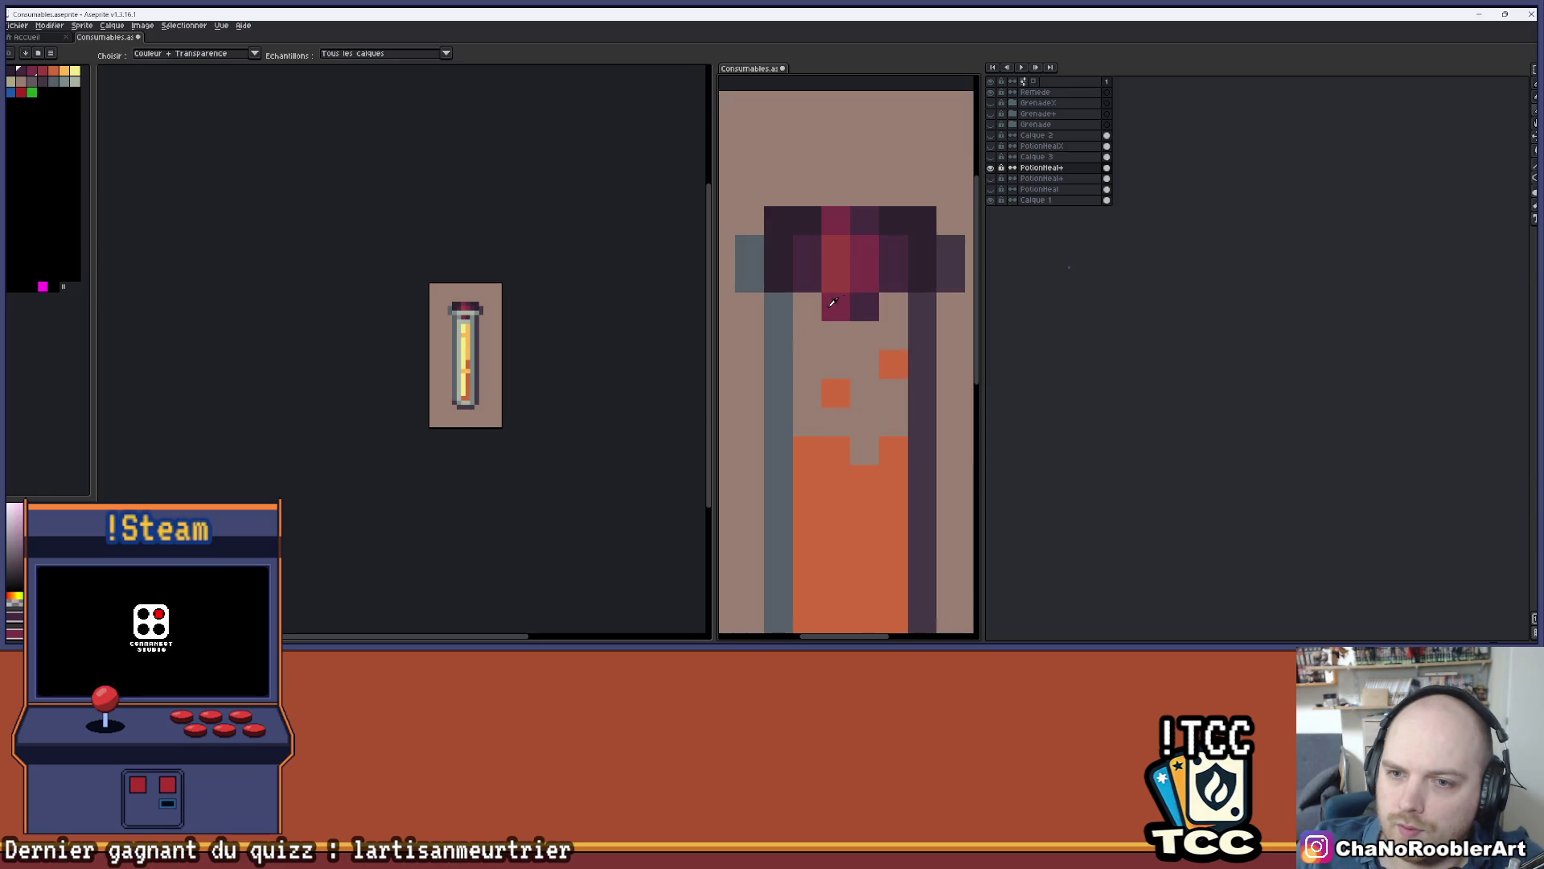
click(808, 304)
click(892, 304)
scroll(882, 283, down, 2)
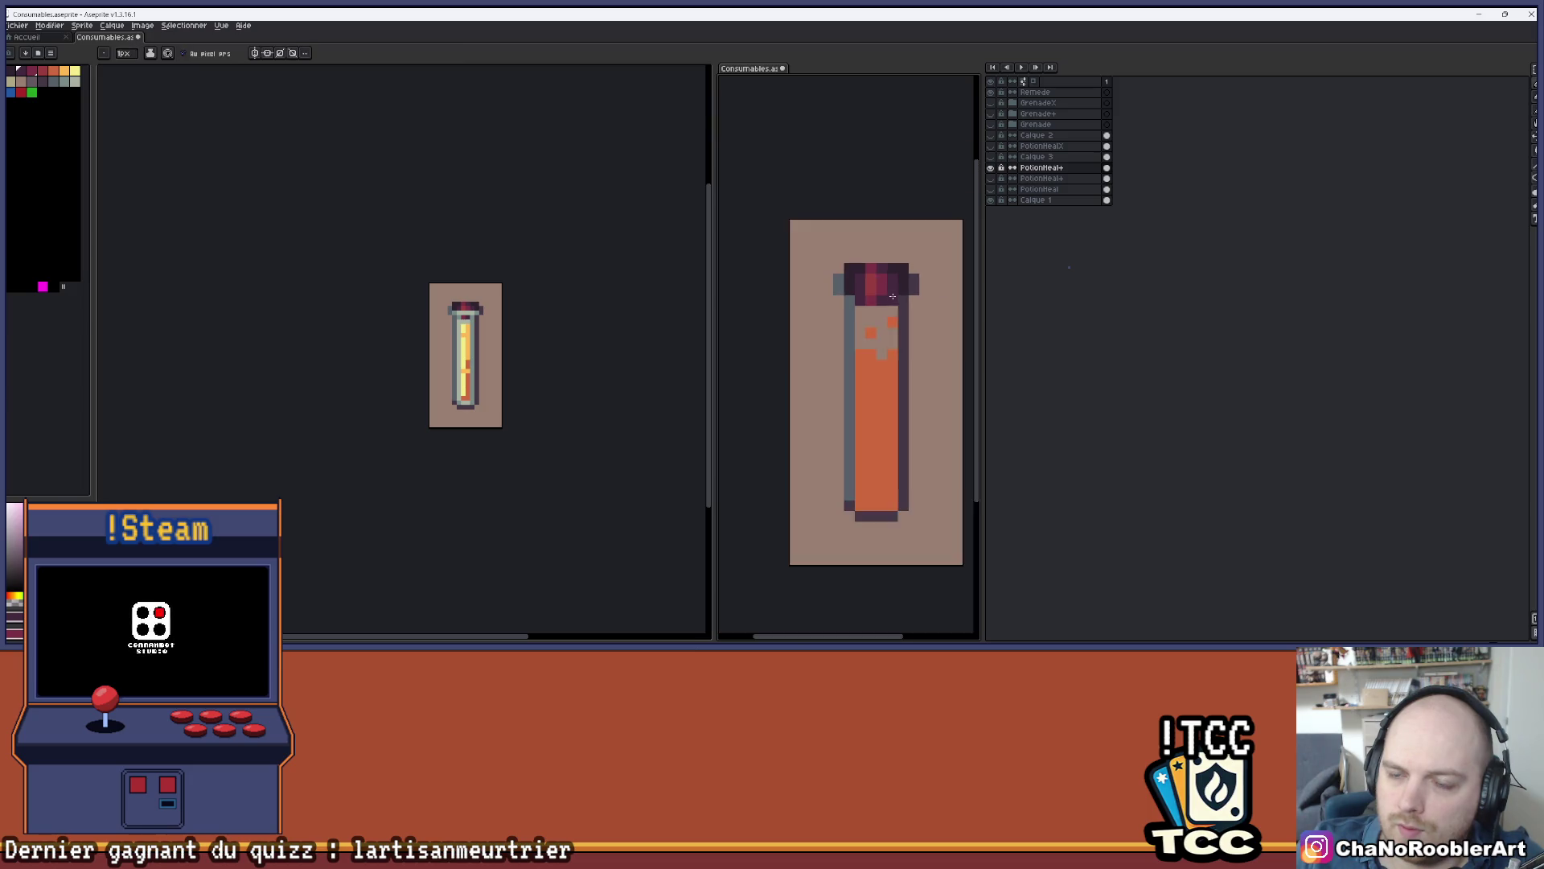
scroll(882, 283, up, 2)
- Recolour cork pixels magenta and dark, then undo those cork pixel edits
key(b)
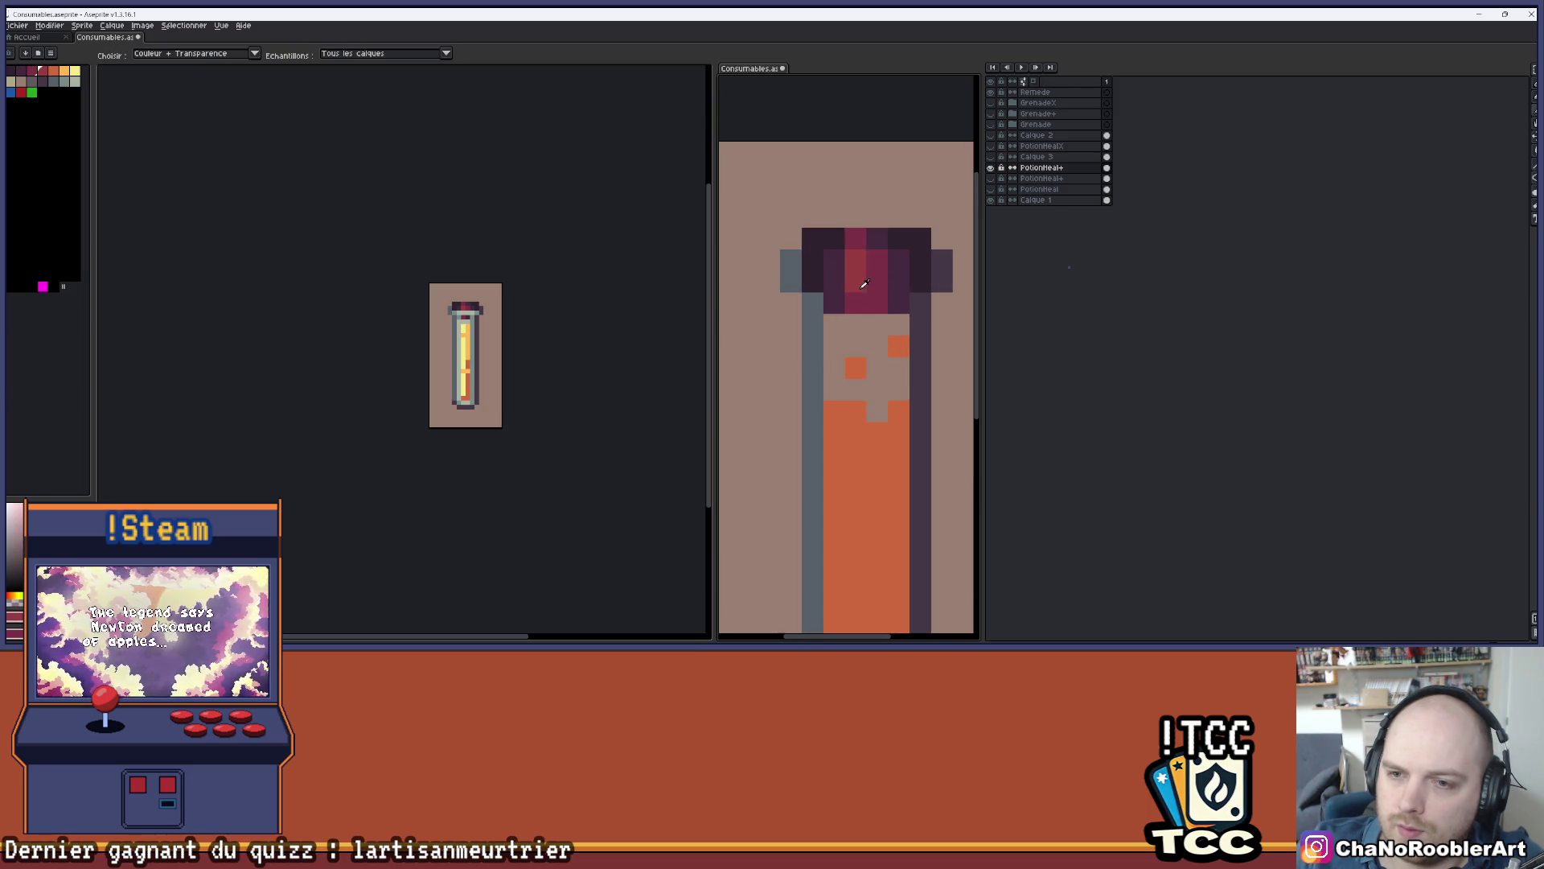
scroll(872, 296, down, 2)
scroll(872, 295, up, 1)
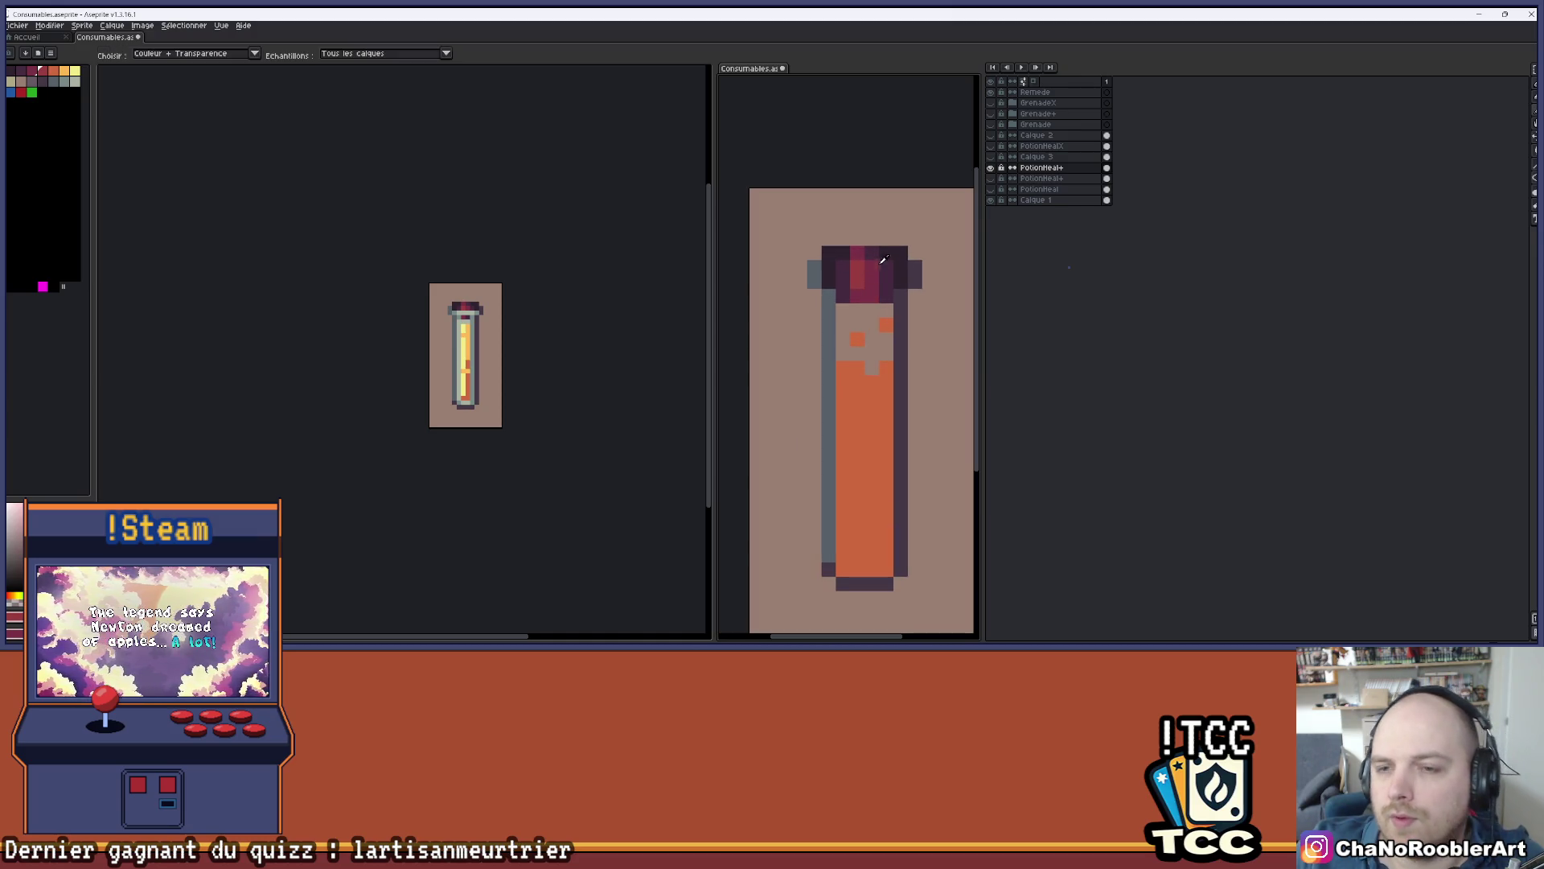
scroll(873, 271, up, 1)
click(873, 271)
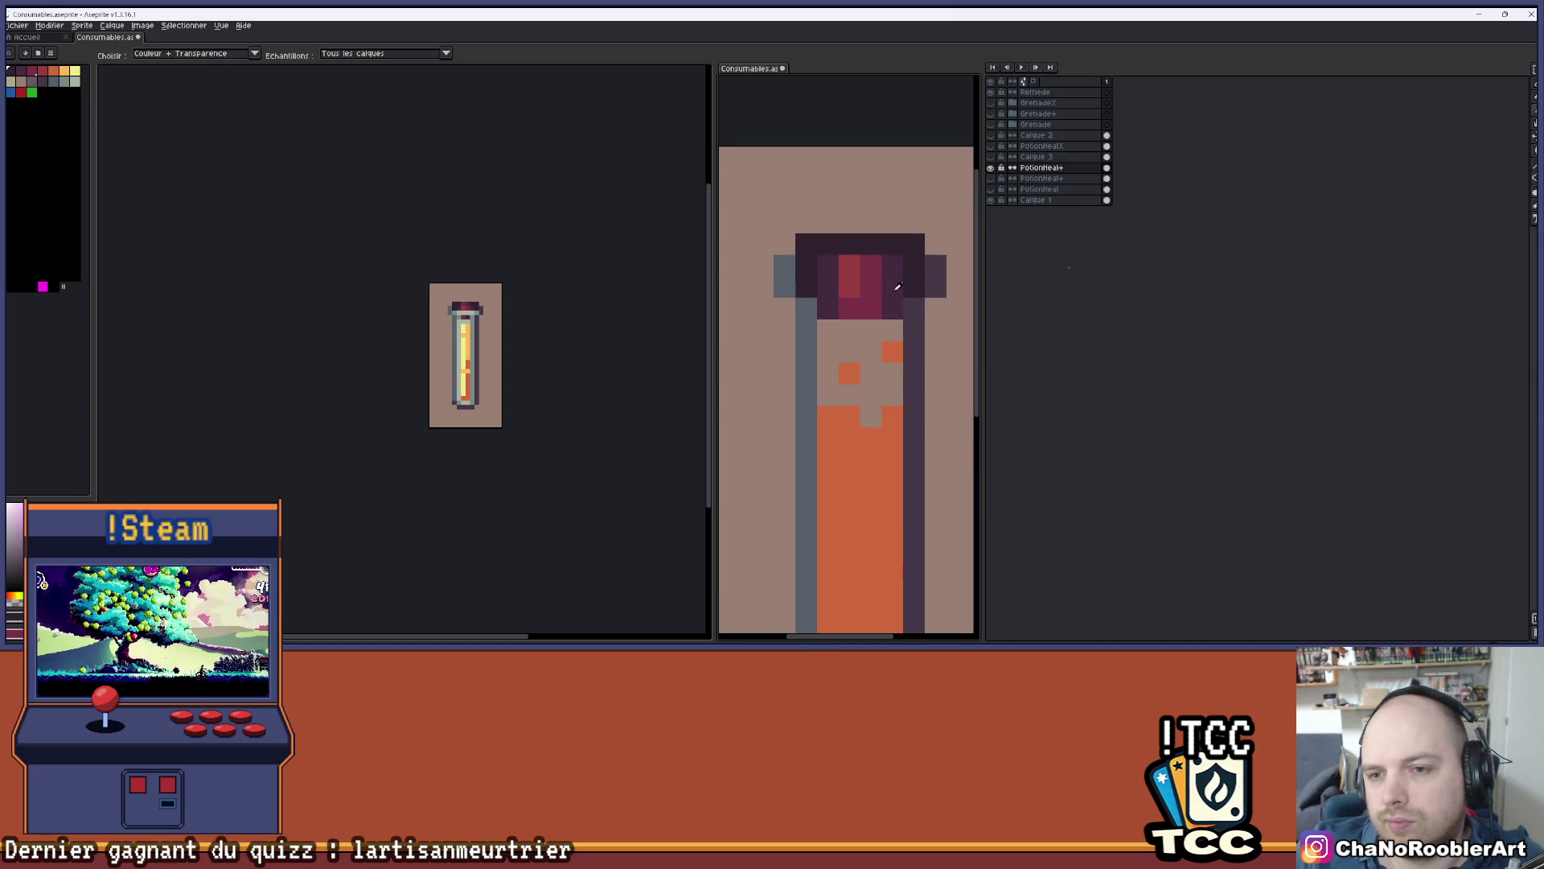
click(854, 291)
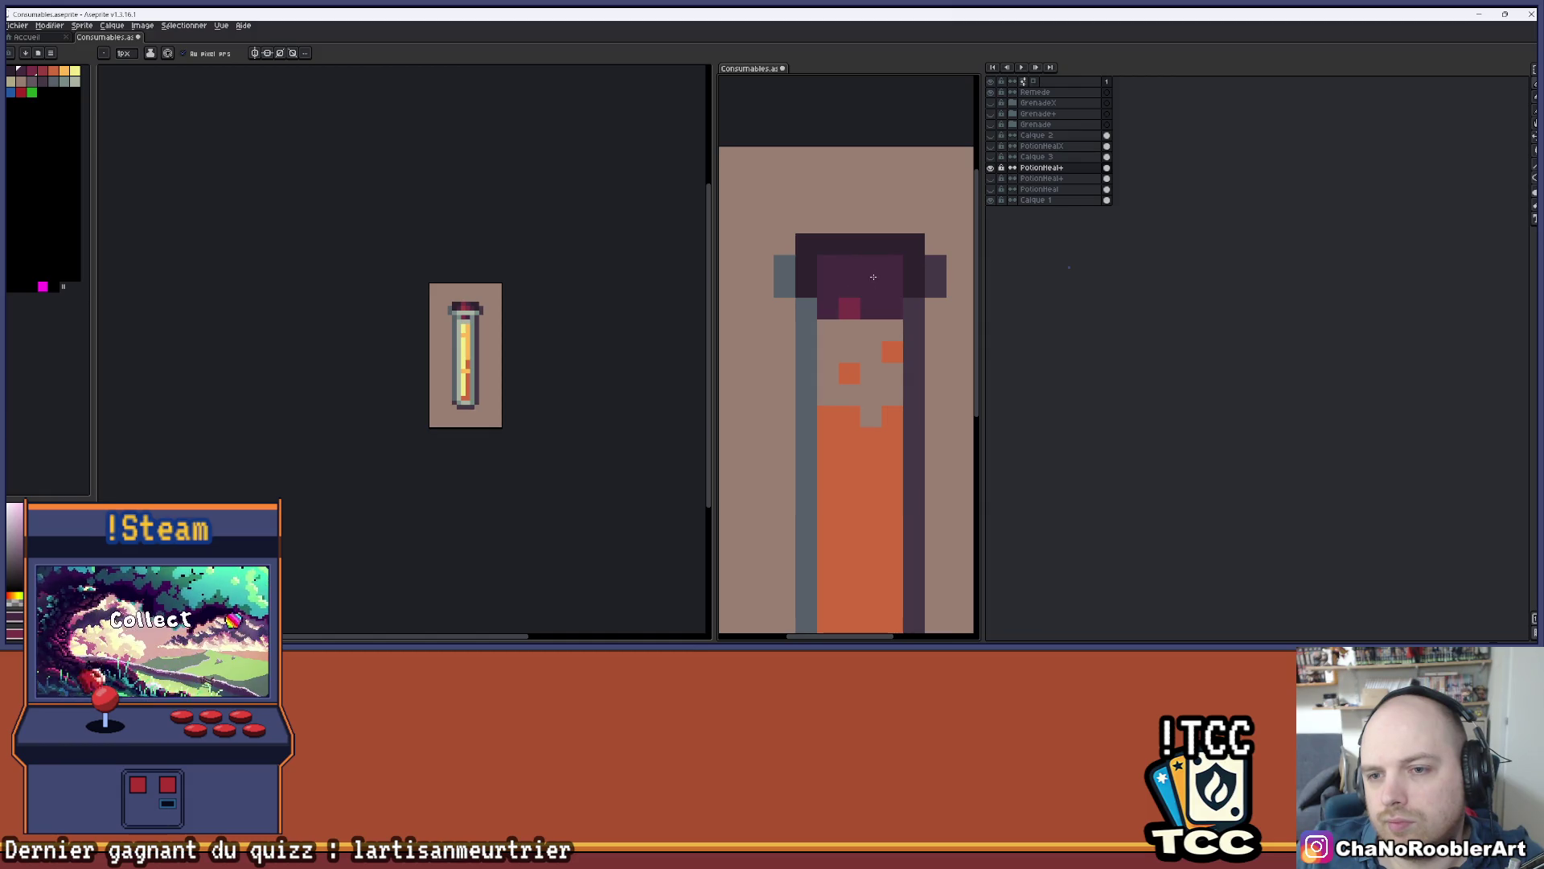
scroll(857, 302, down, 3)
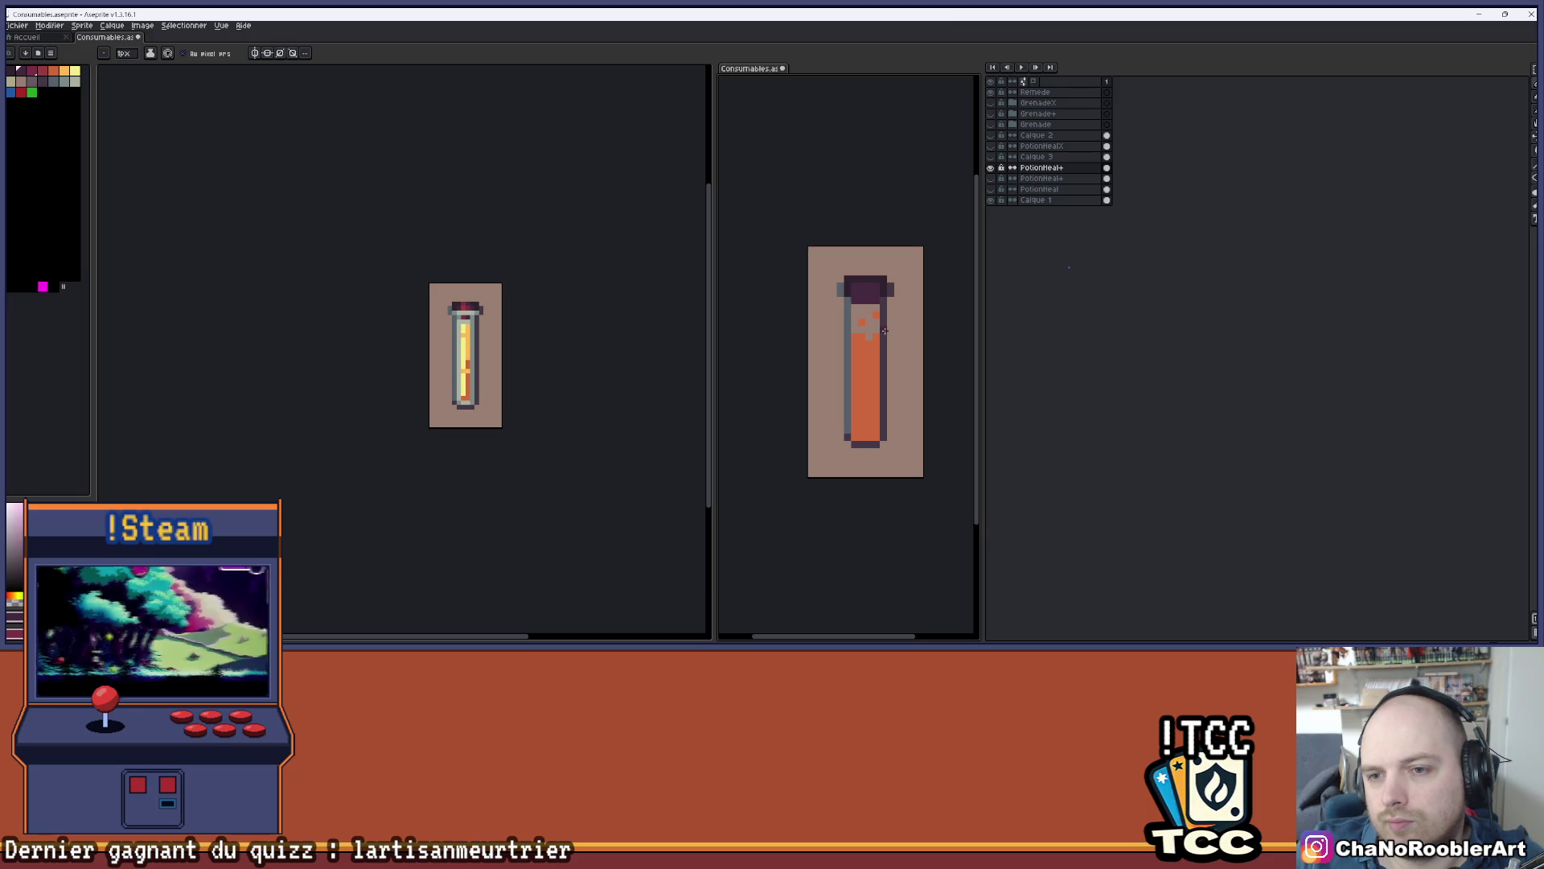
key(ctrl+z)
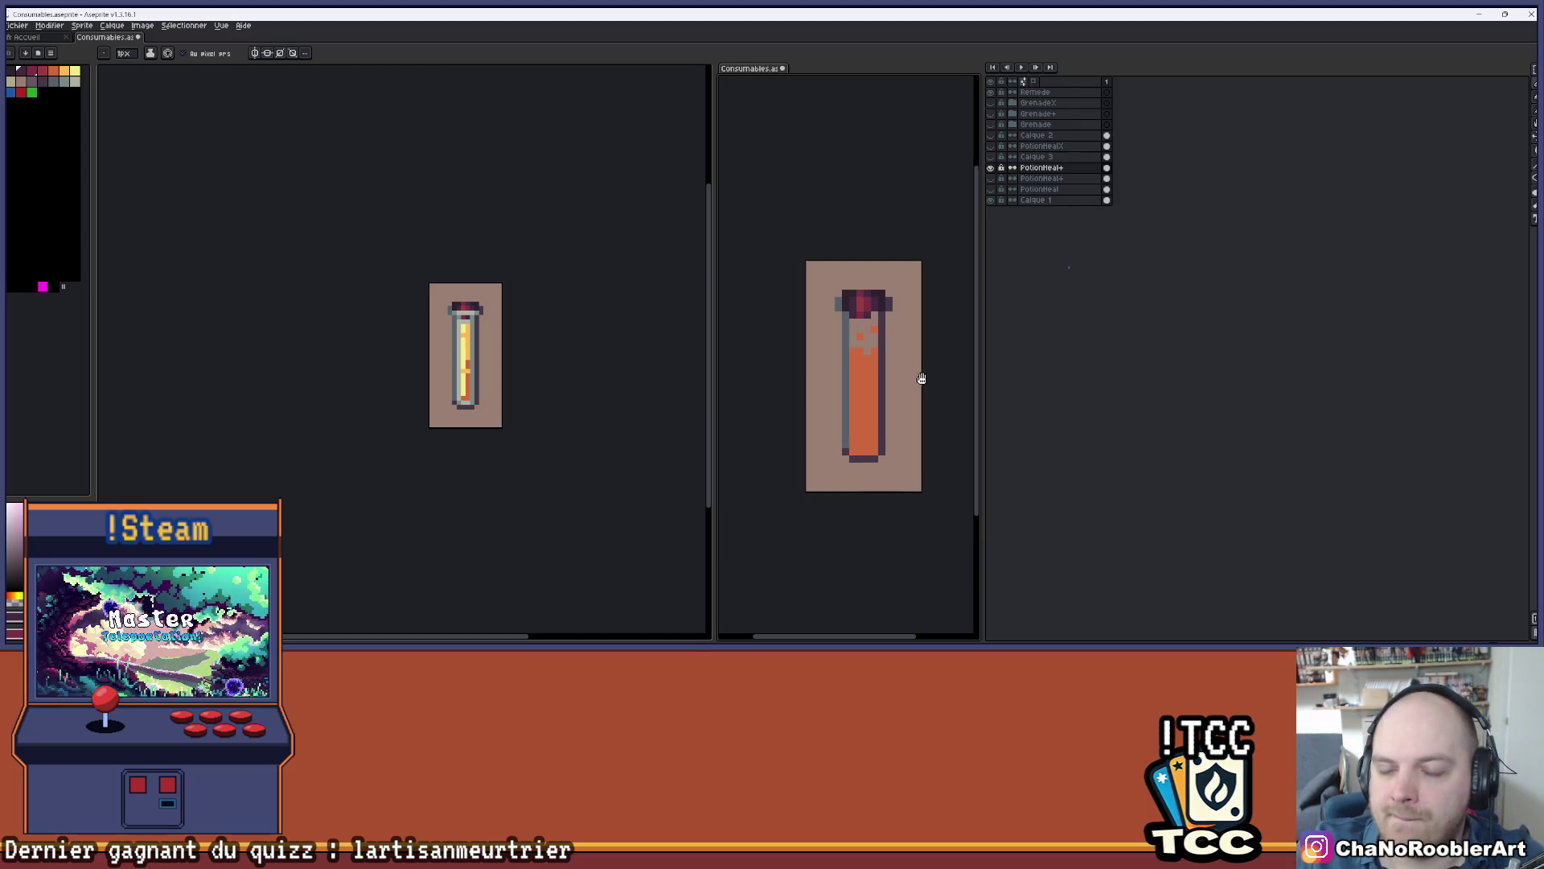
scroll(866, 323, up, 2)
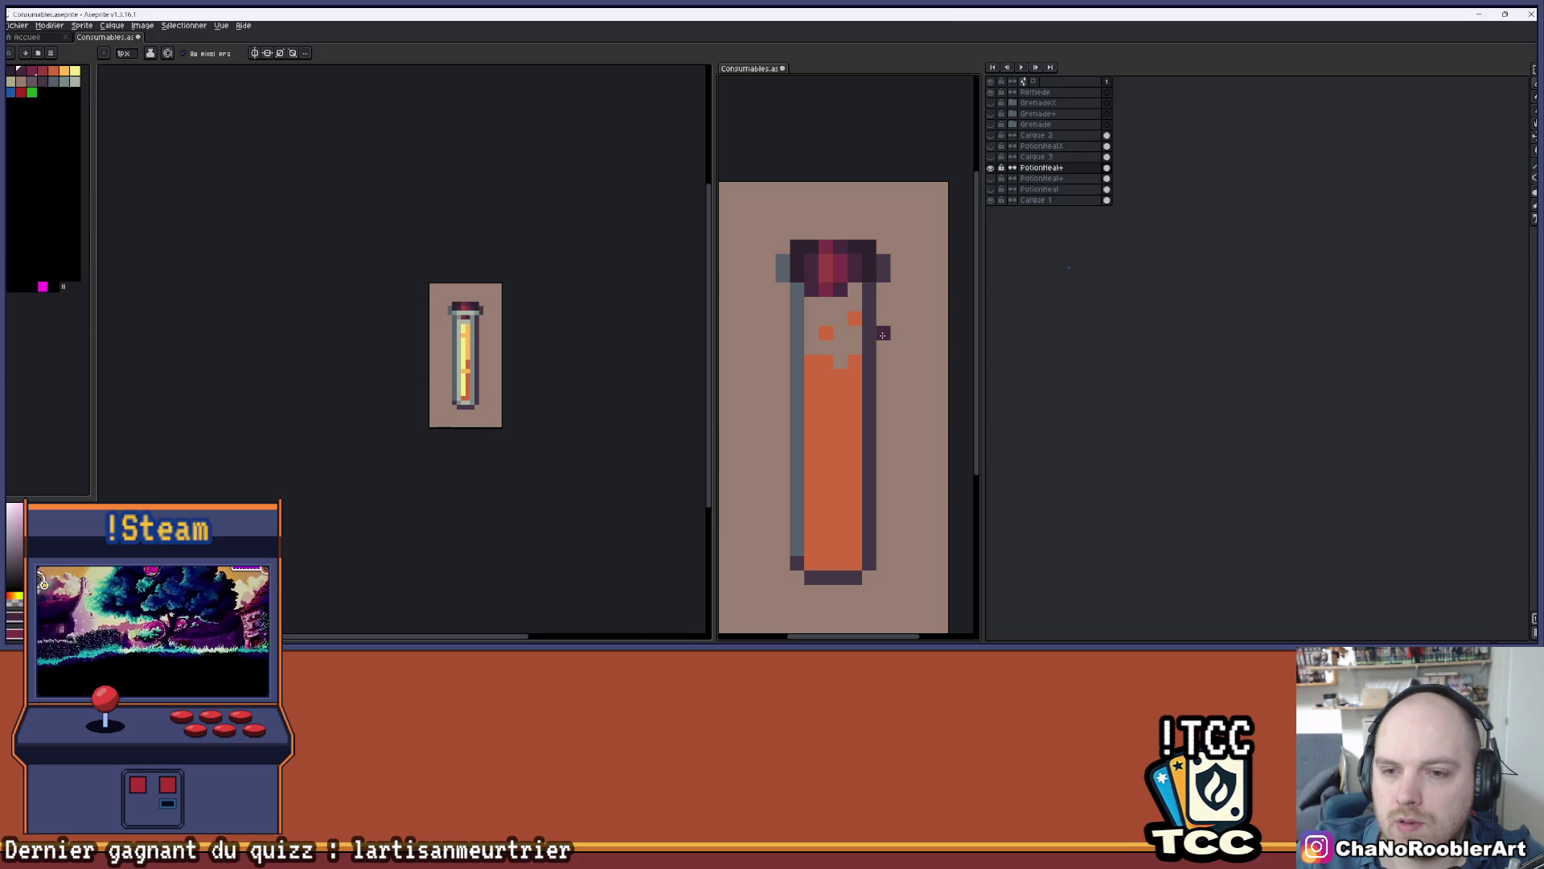
key(ctrl+z)
key(ctrl+z)
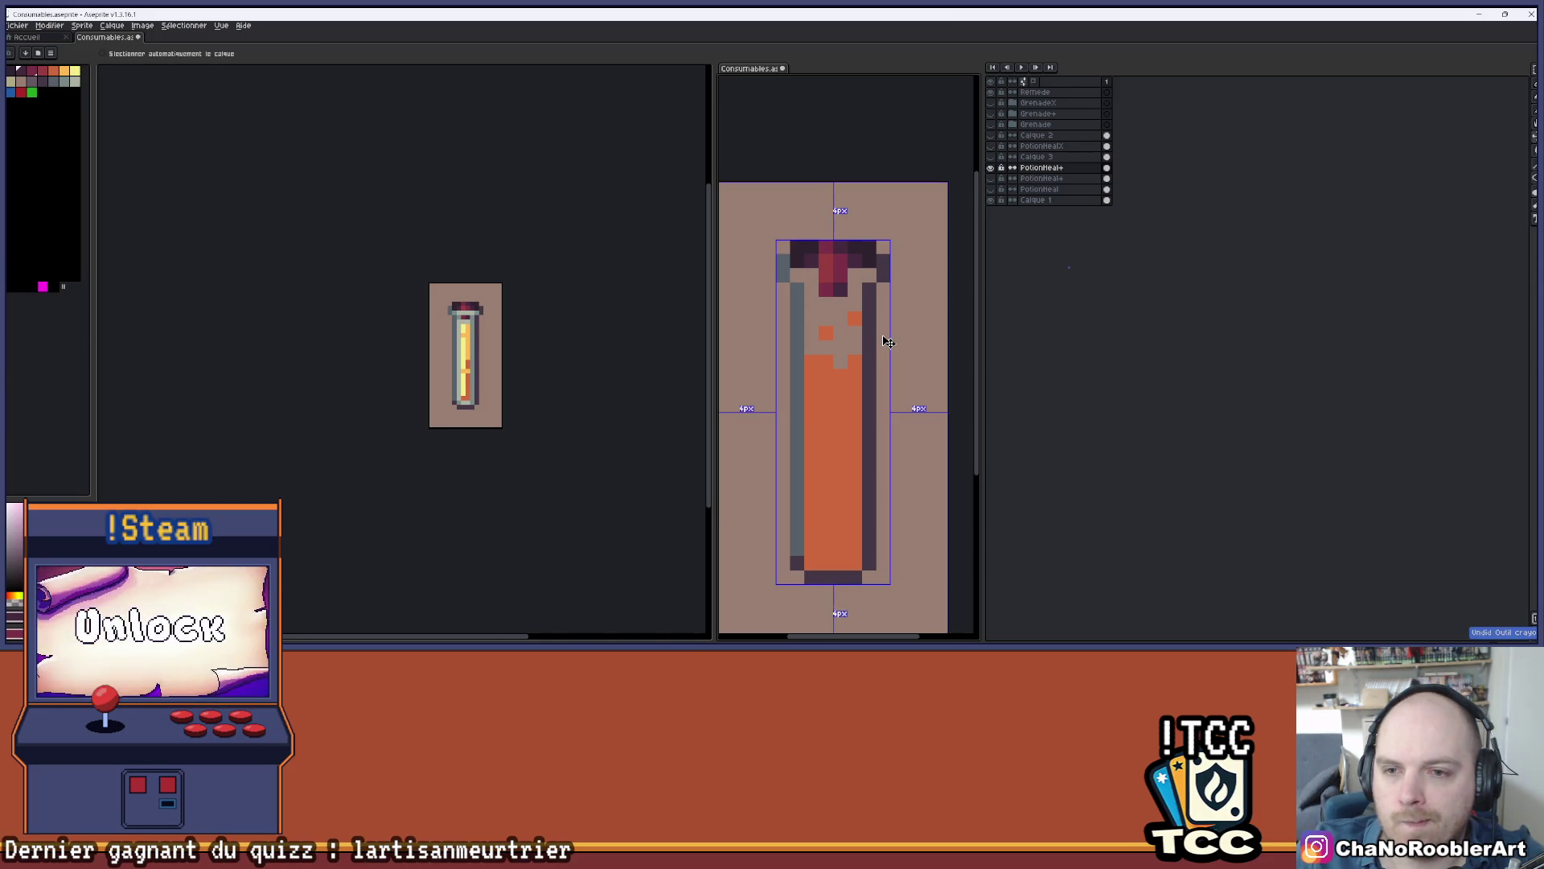
- Reselect PotionHeal+, redo the eraser stroke under the cork, then hide the layer to compare
key(alt+Up)
key(b)
click(888, 343)
key(ctrl+y)
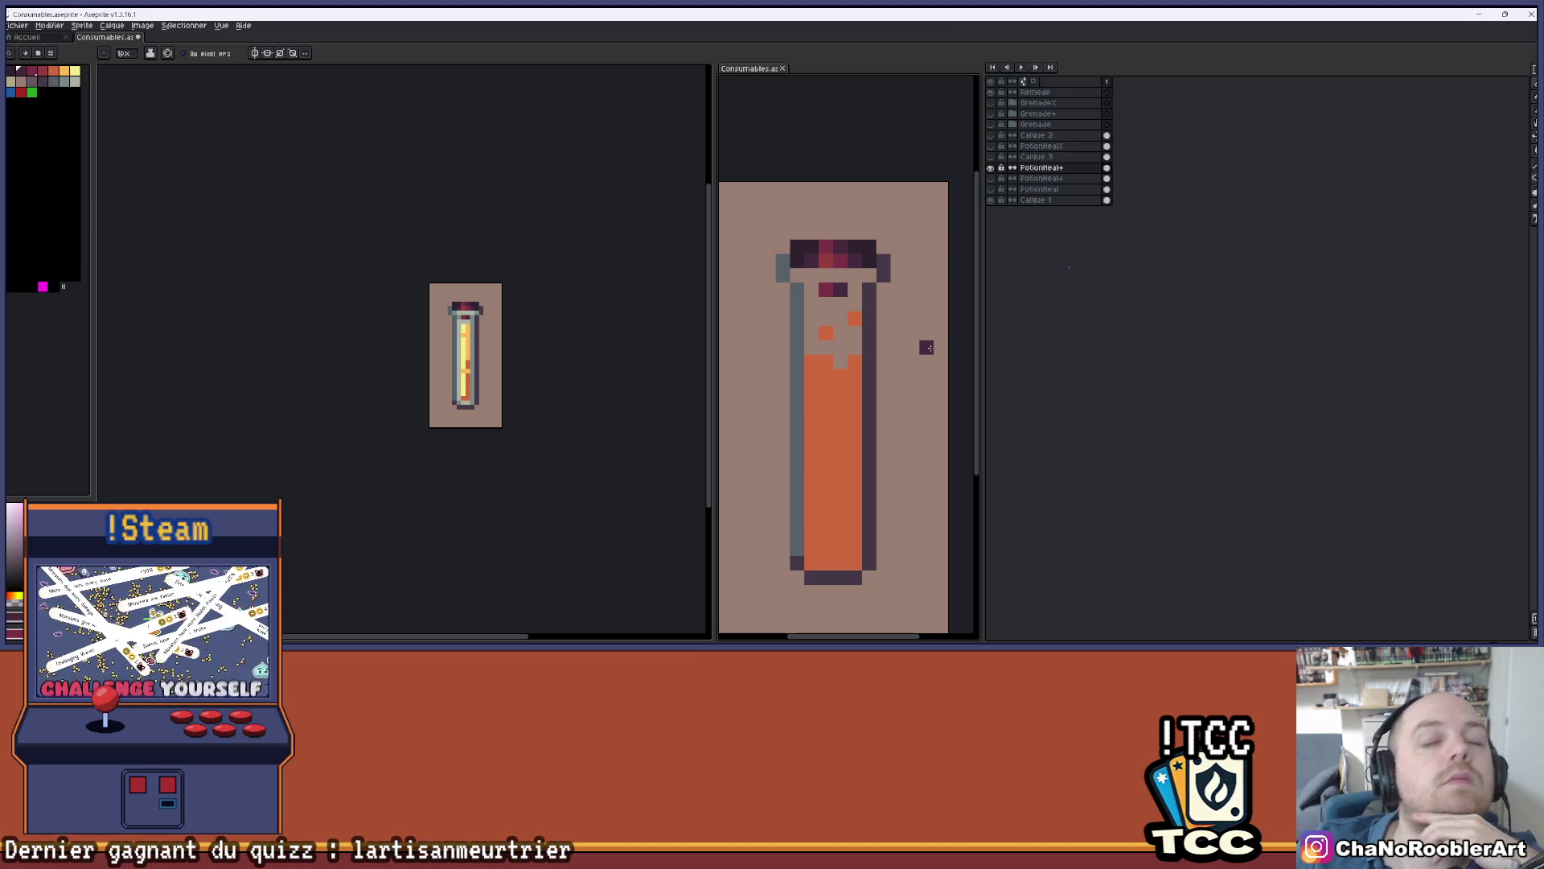
click(991, 168)
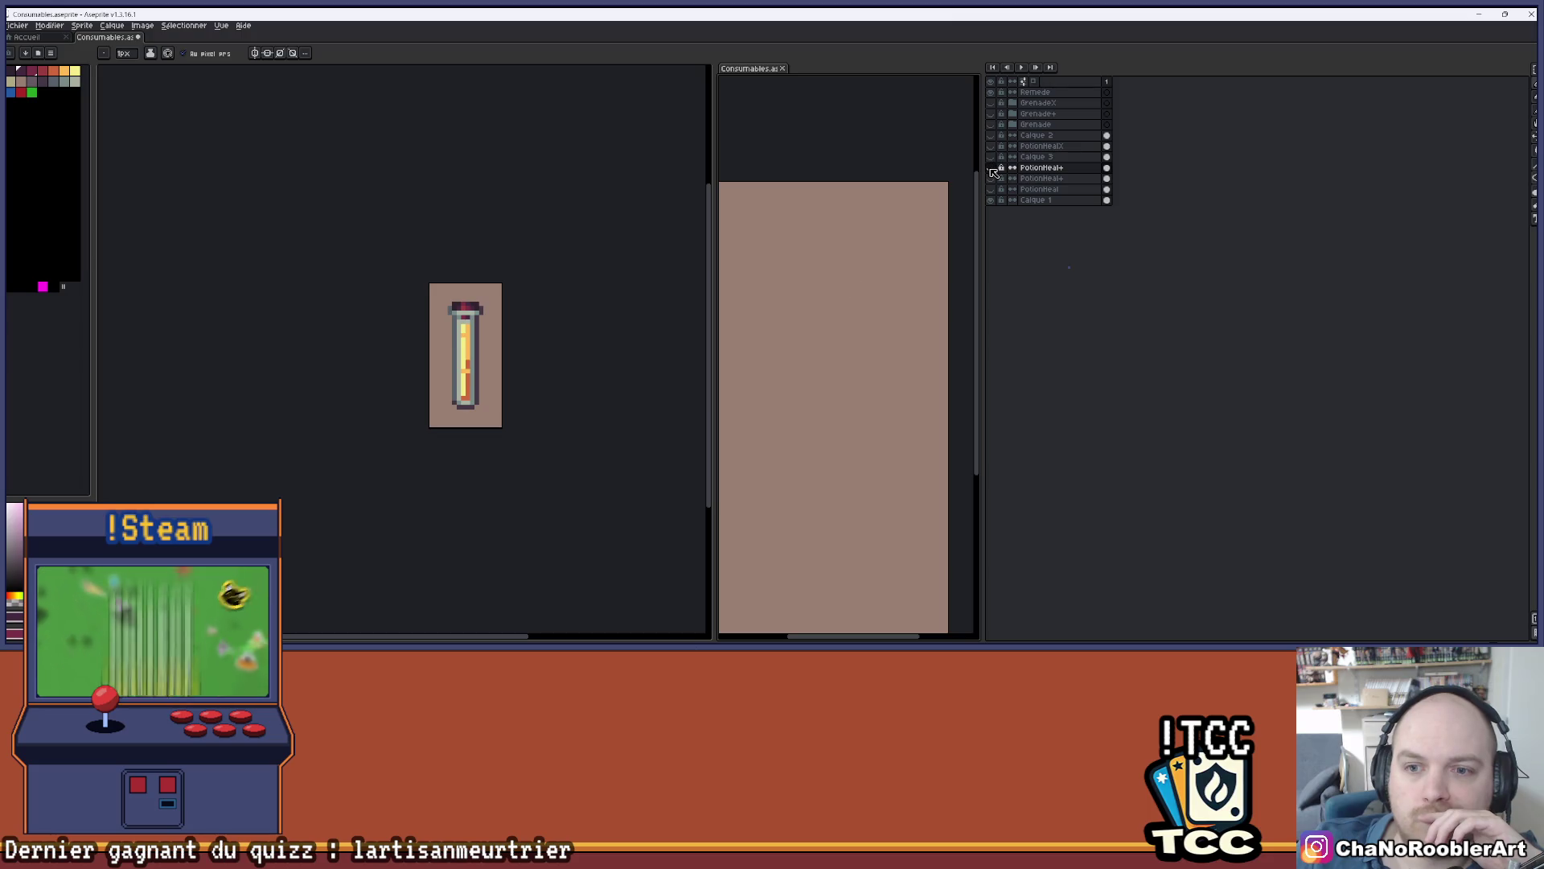
click(991, 168)
click(994, 128)
click(994, 127)
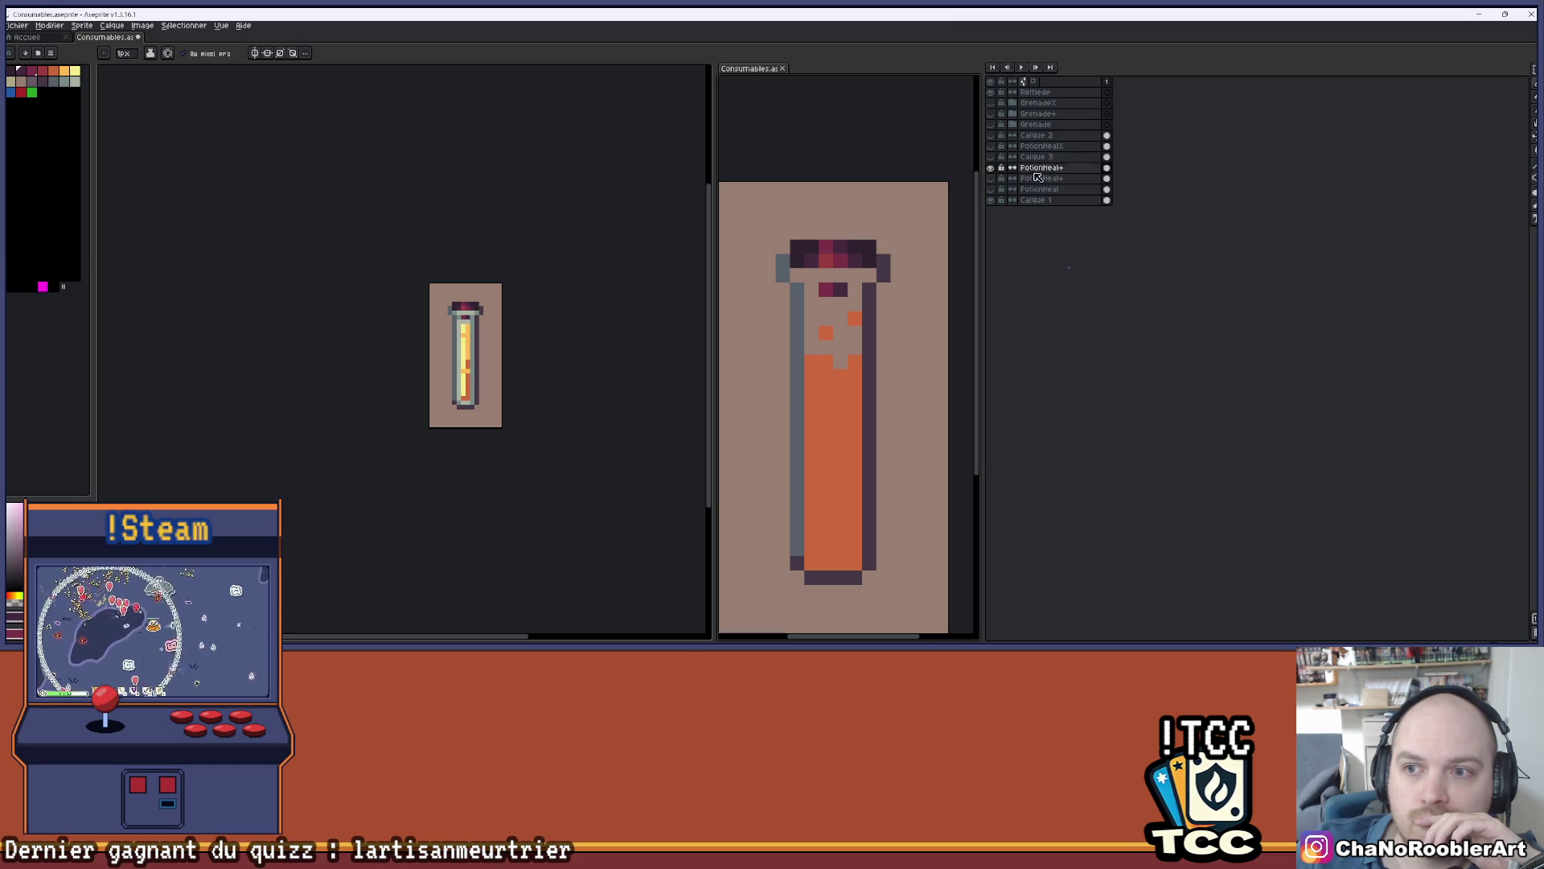
click(994, 169)
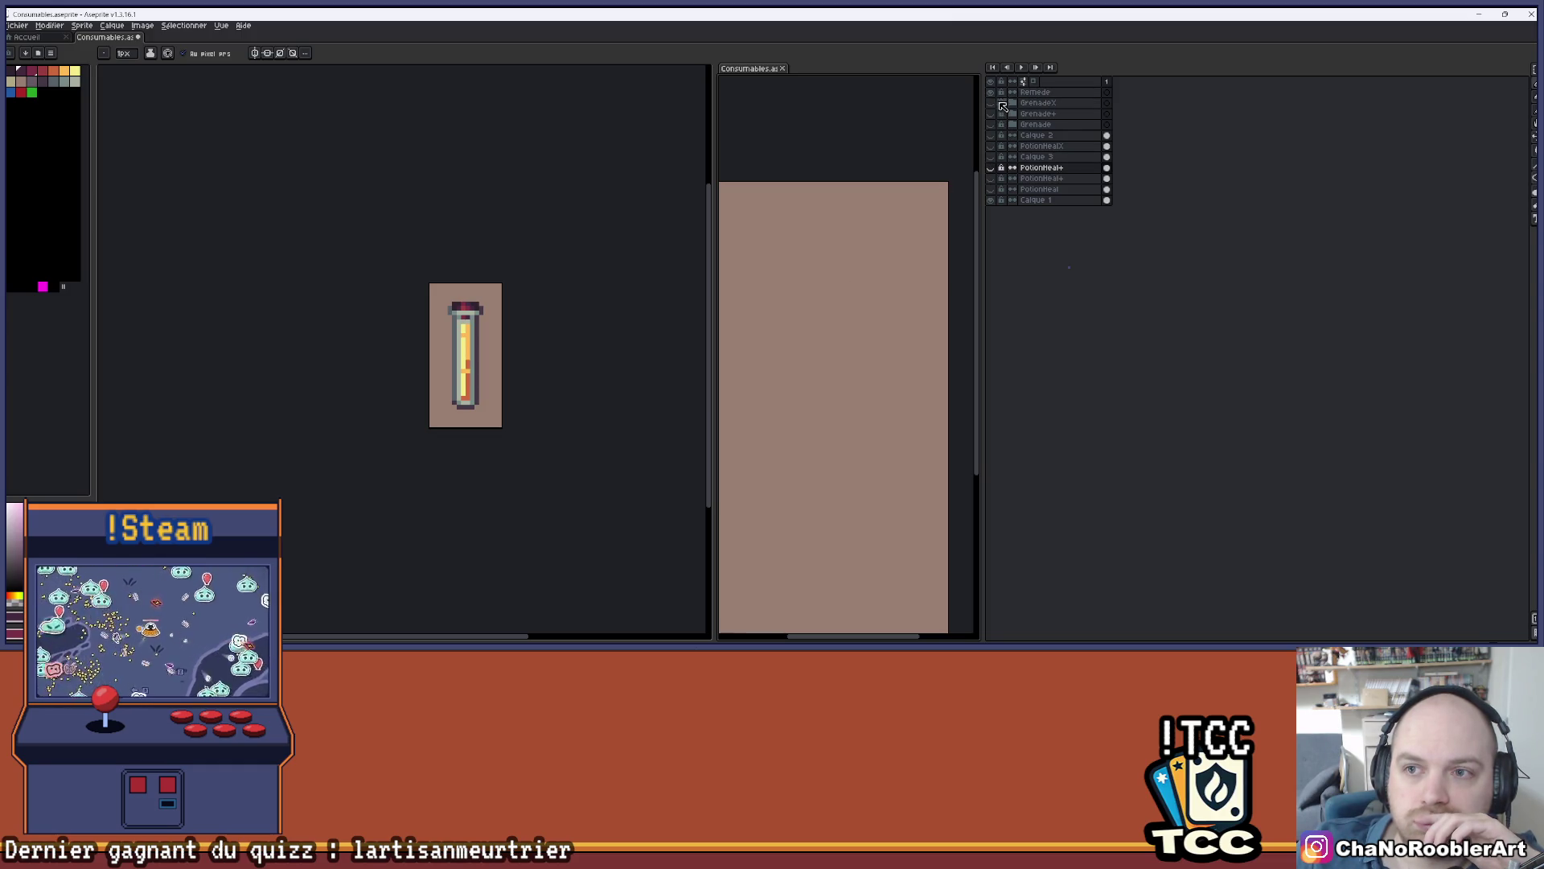
click(994, 172)
click(996, 171)
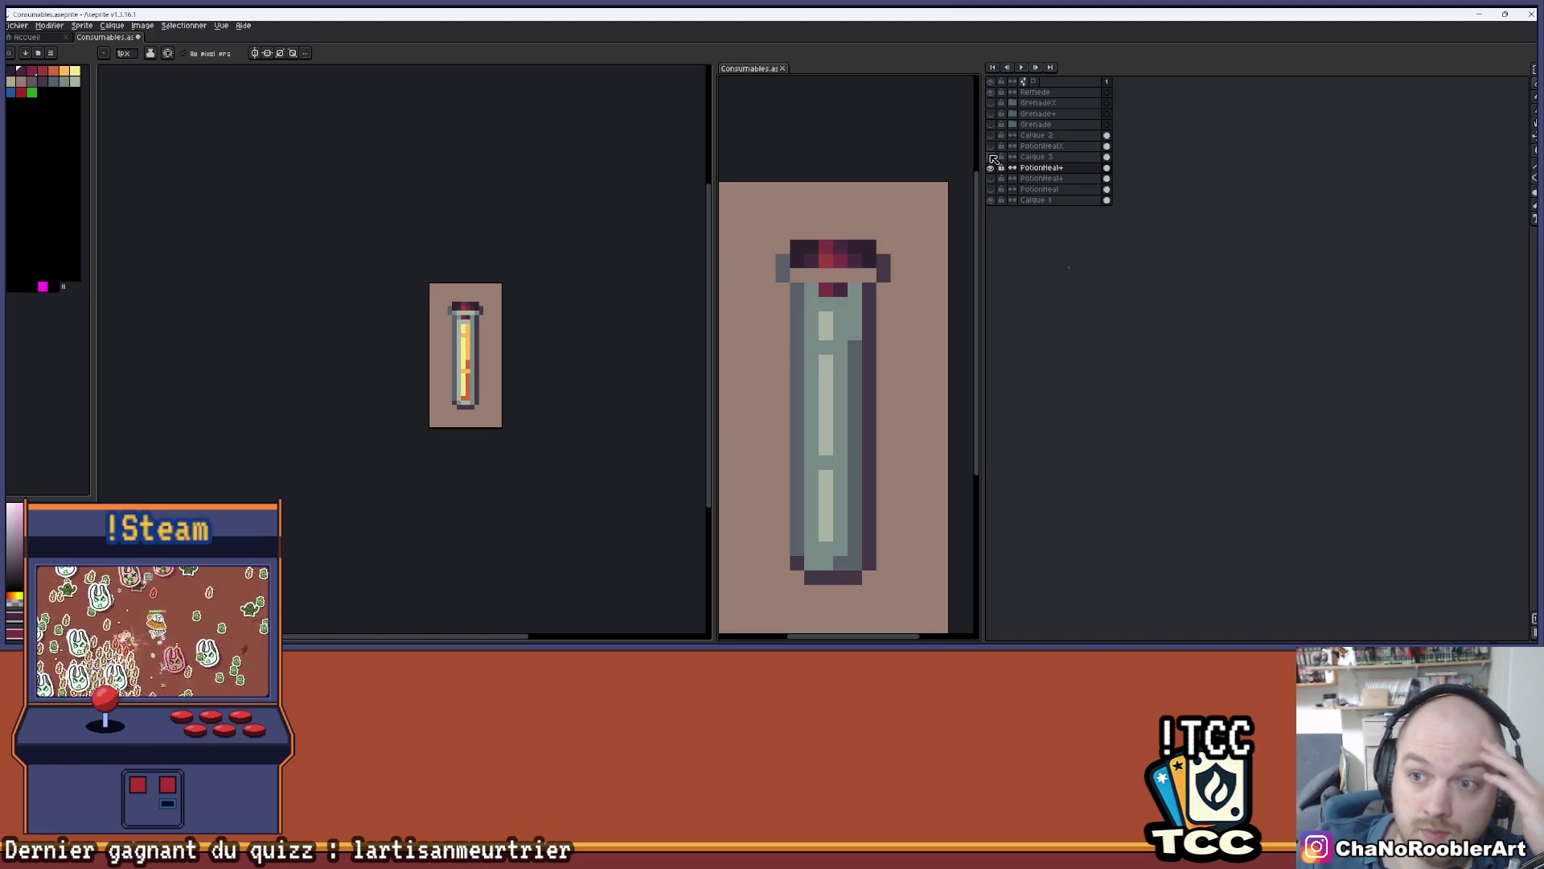
click(996, 170)
click(996, 170)
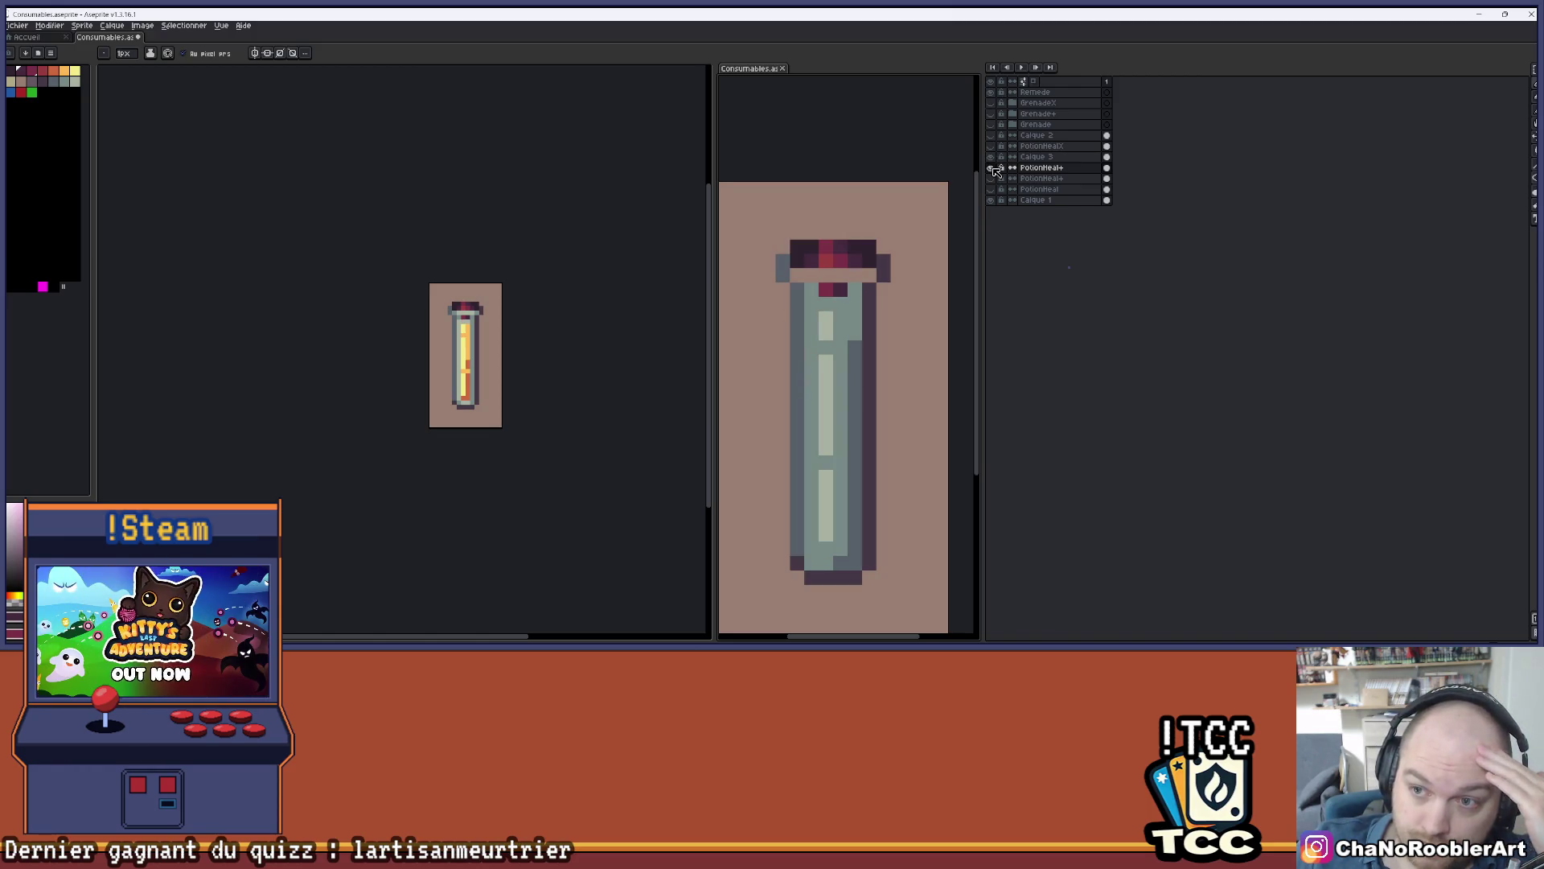
click(992, 154)
click(993, 154)
click(994, 172)
click(994, 172)
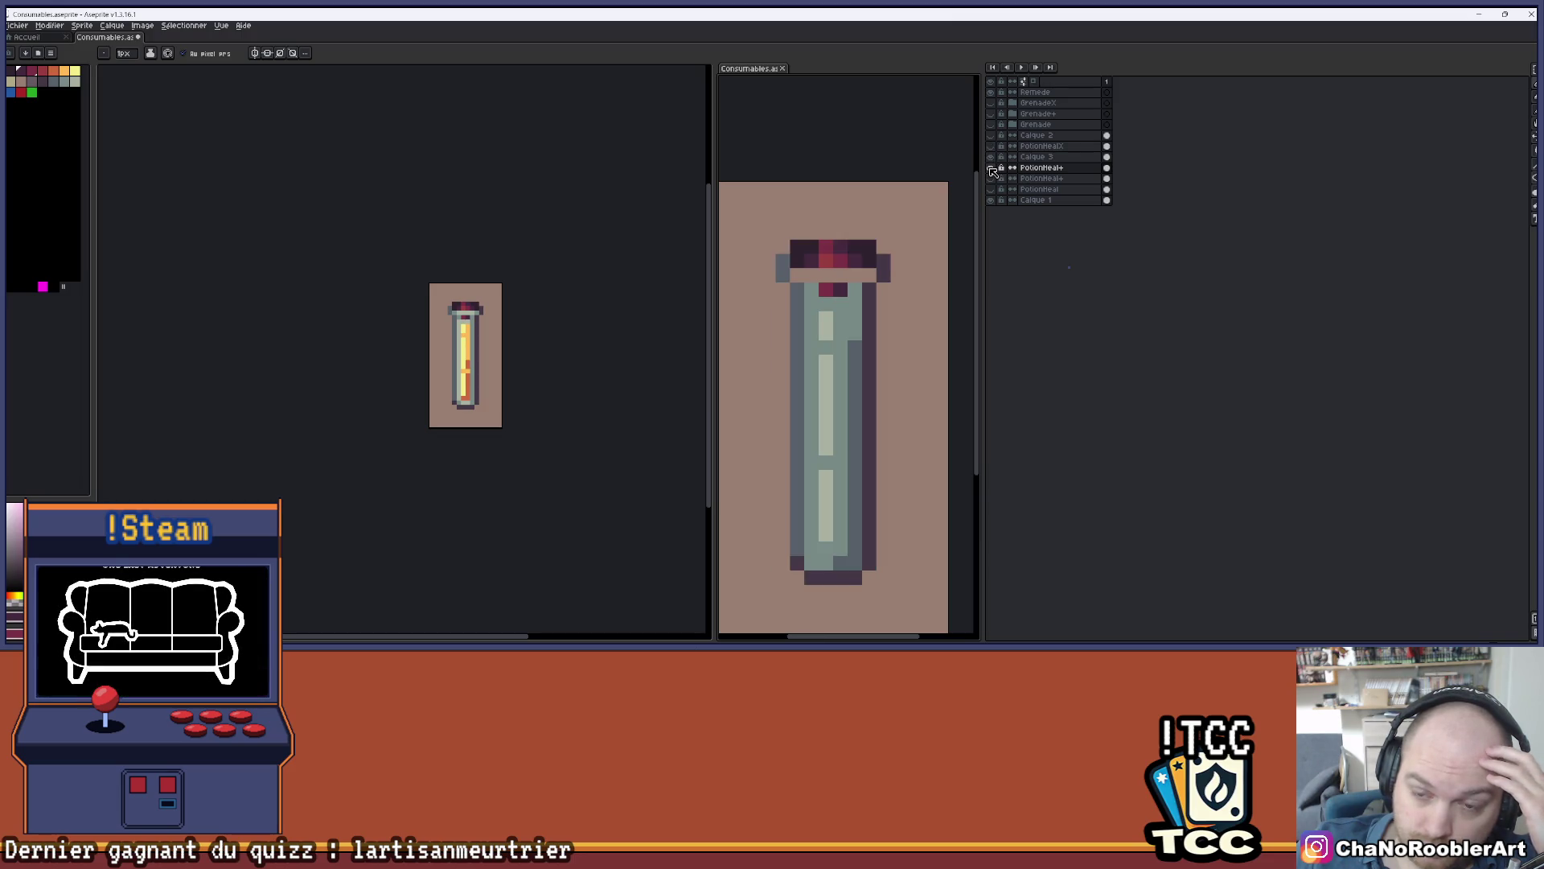
click(993, 157)
click(994, 158)
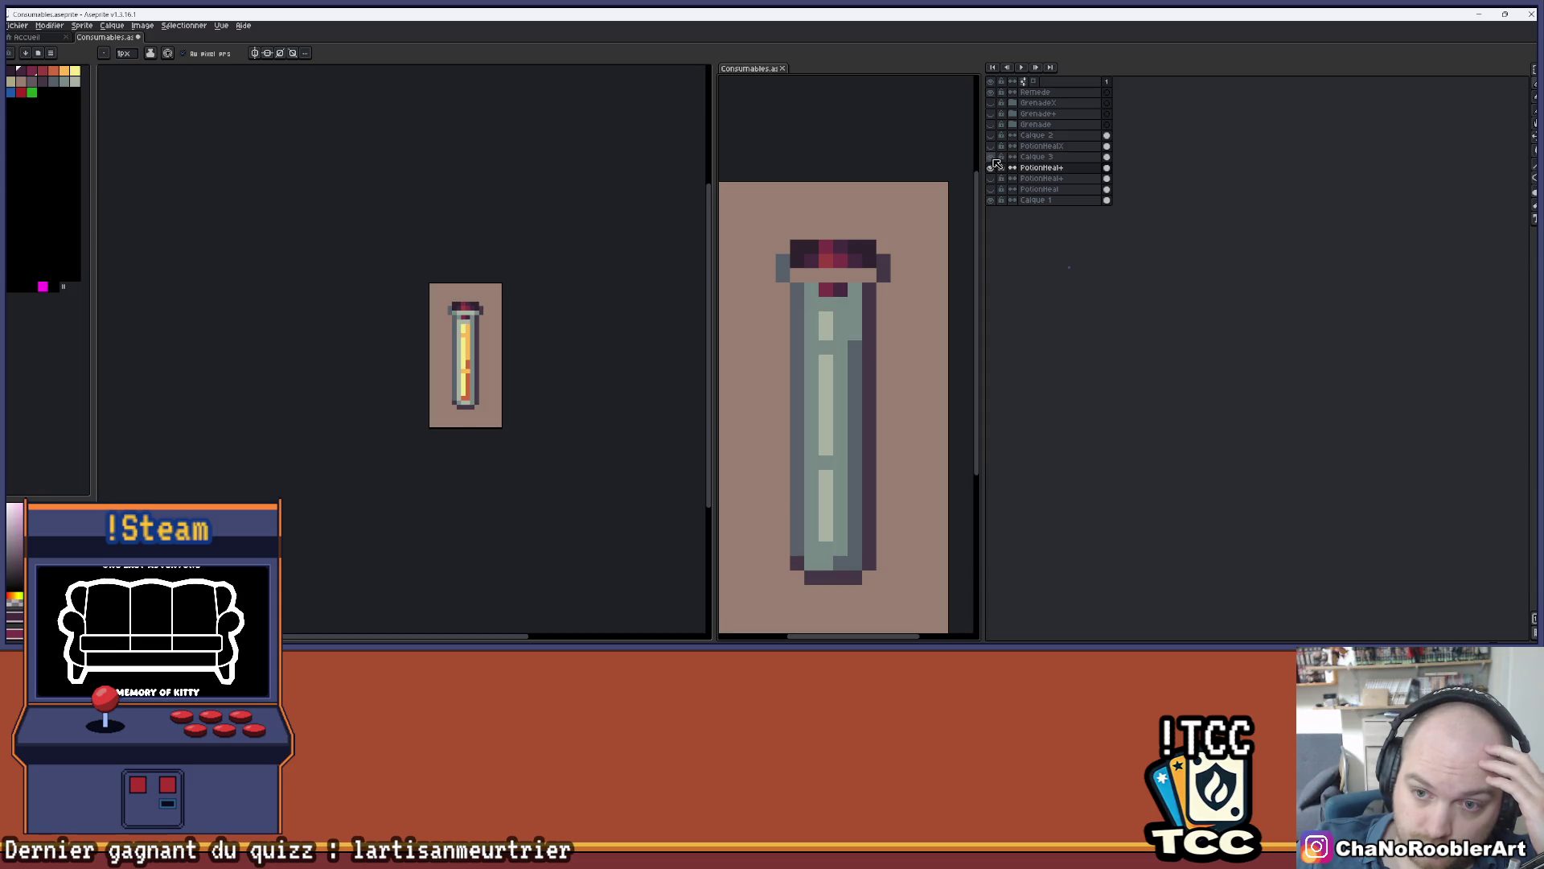
click(994, 168)
click(995, 168)
click(994, 168)
click(994, 167)
click(1029, 169)
click(994, 167)
click(994, 167)
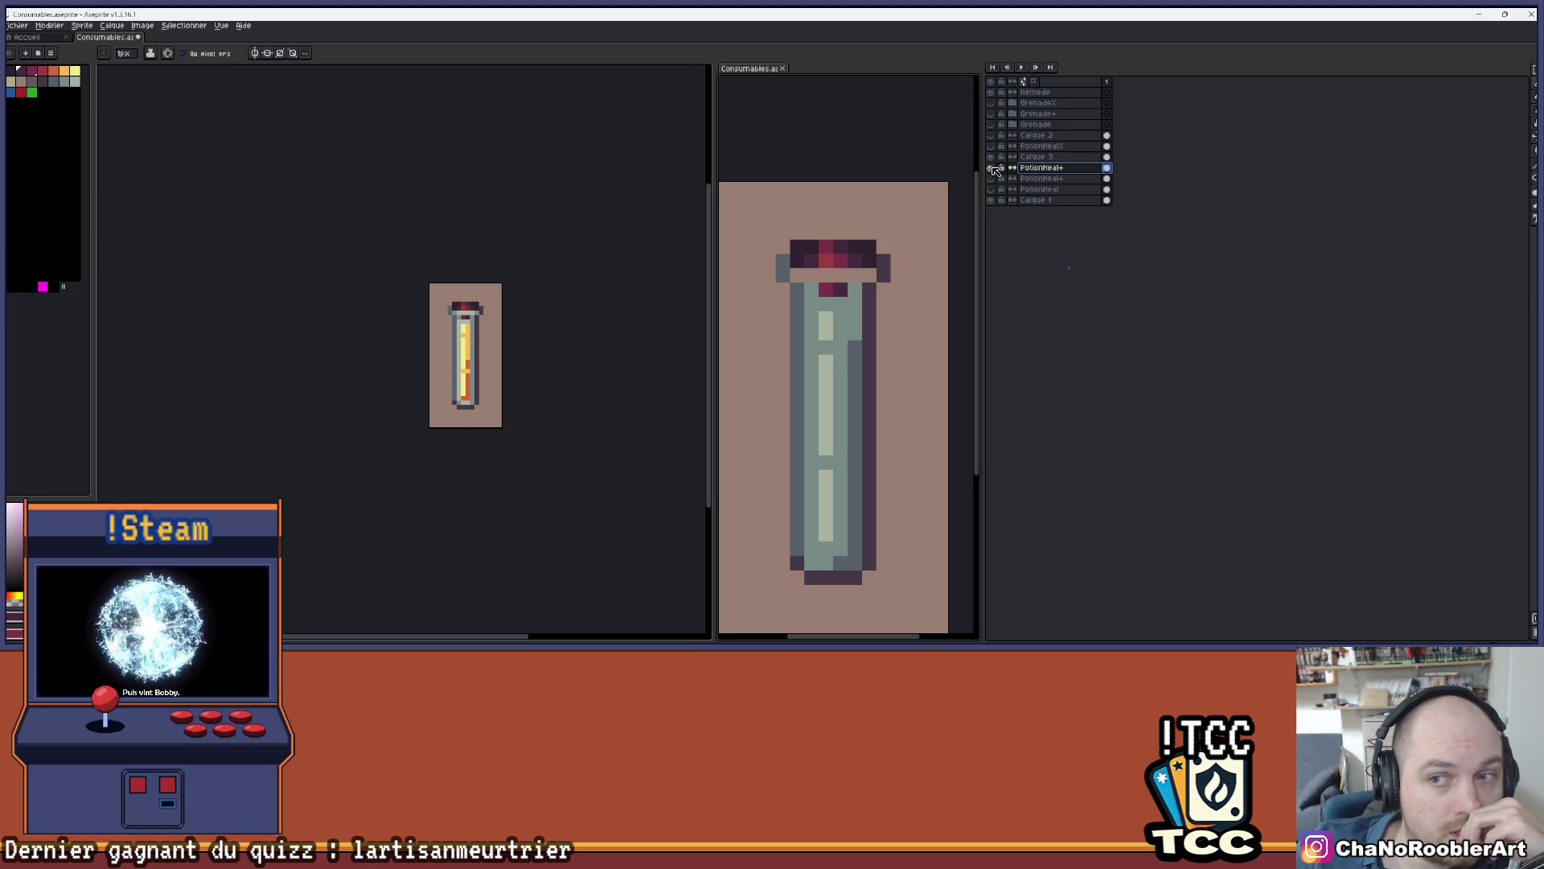
click(991, 157)
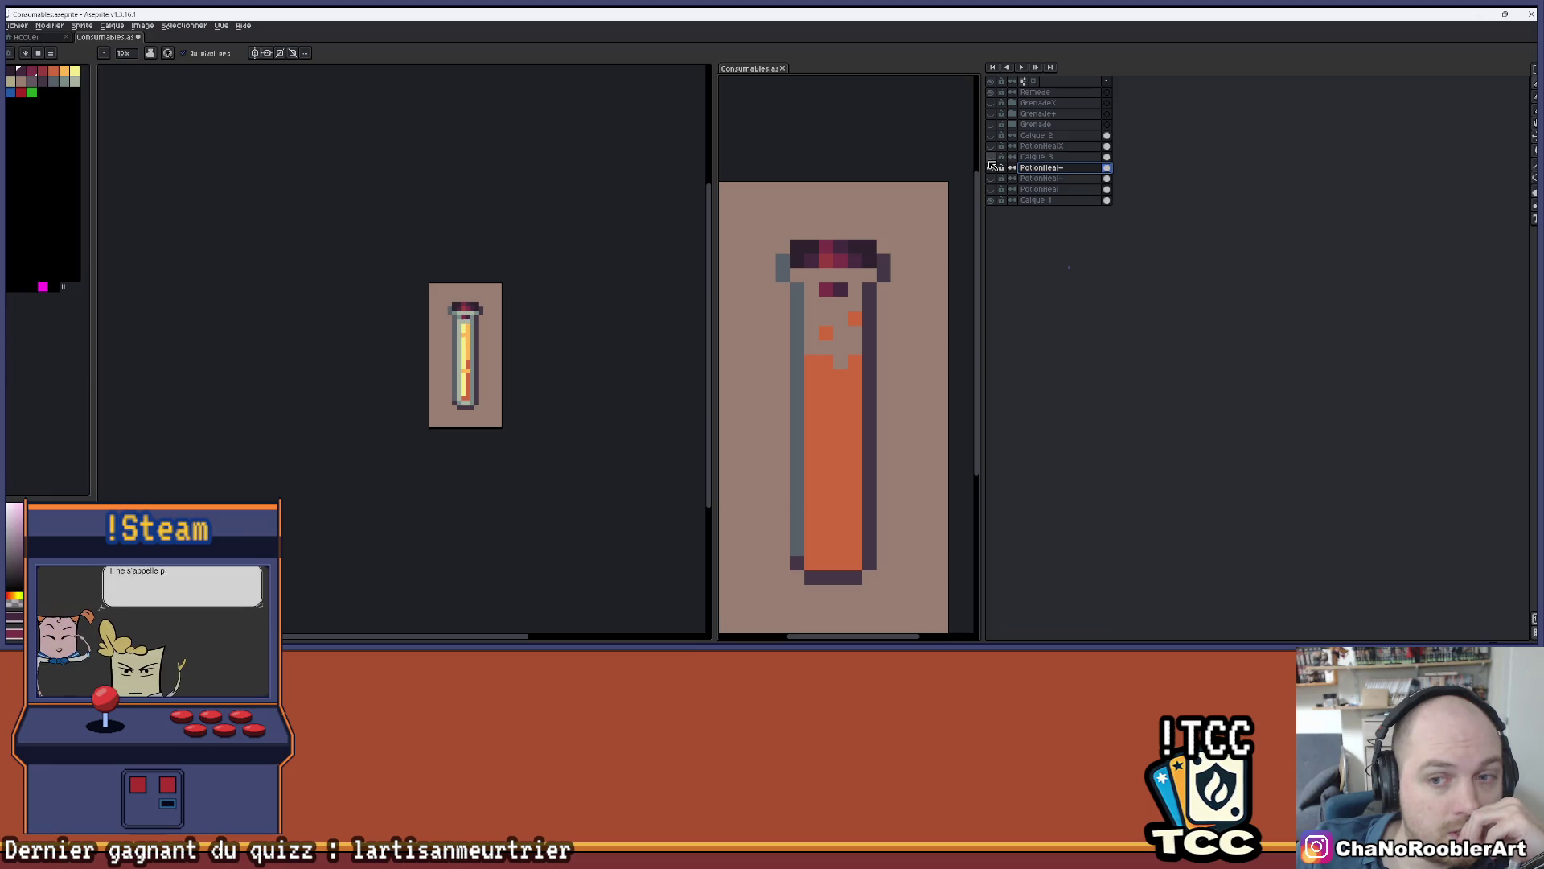
- Paint a dark row of cap pixels across the neck and two cork highlight pixels
scroll(878, 262, up, 1)
scroll(877, 262, up, 2)
scroll(827, 270, down, 2)
scroll(804, 310, up, 1)
mouse_move(899, 311)
mouse_down()
mouse_move(928, 283)
mouse_move(785, 282)
mouse_move(804, 290)
mouse_up()
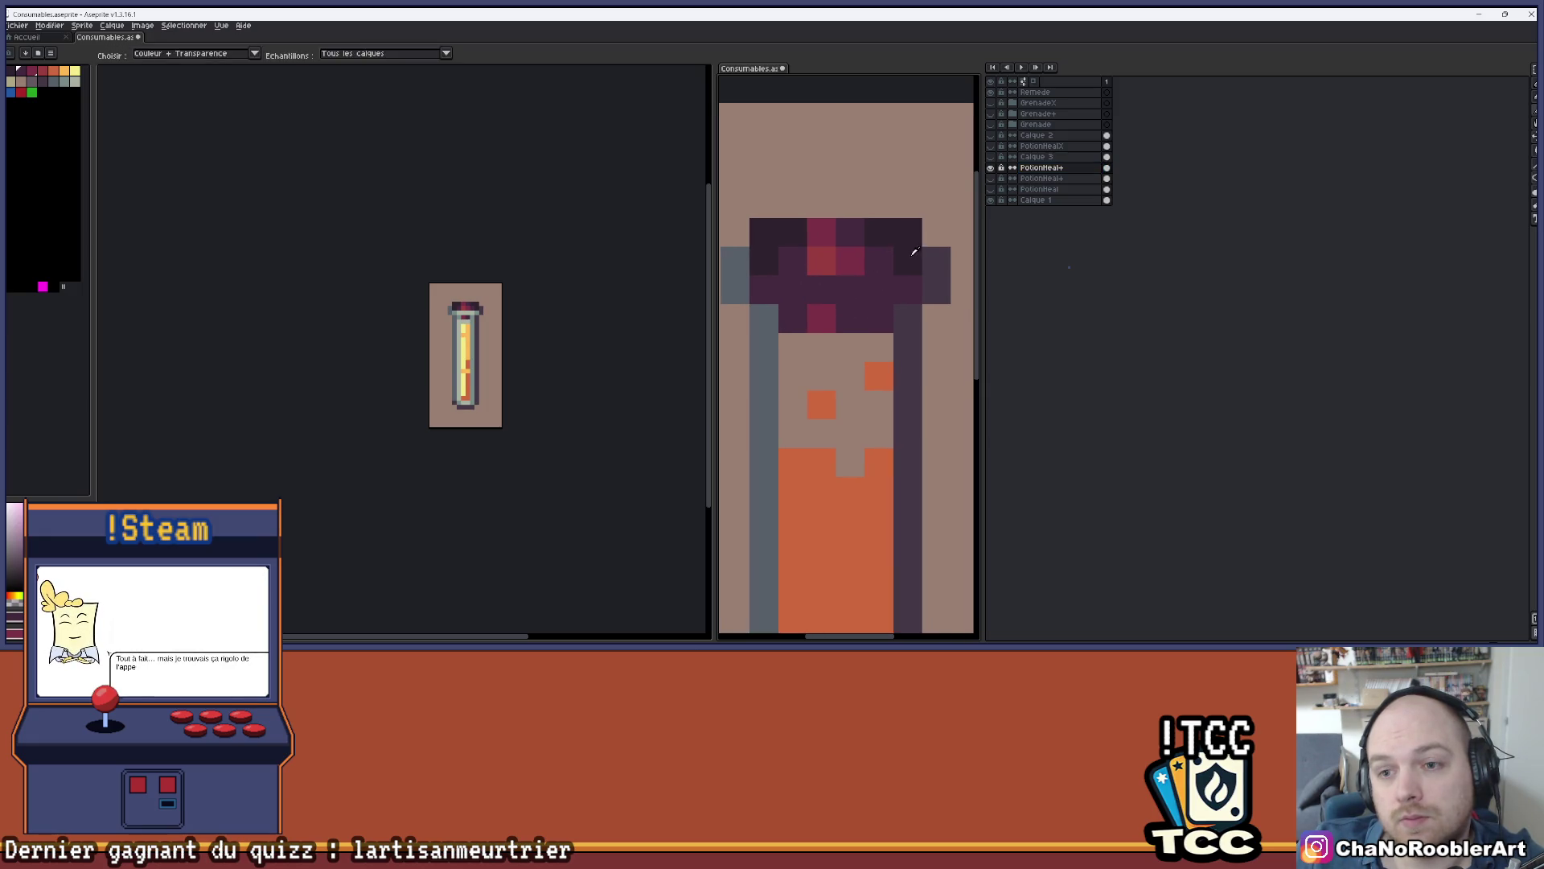
scroll(814, 289, up, 1)
click(814, 290)
click(868, 288)
- Add a dark purple pixel above the cork and erase the cork's top-left dark pixel
scroll(854, 287, down, 2)
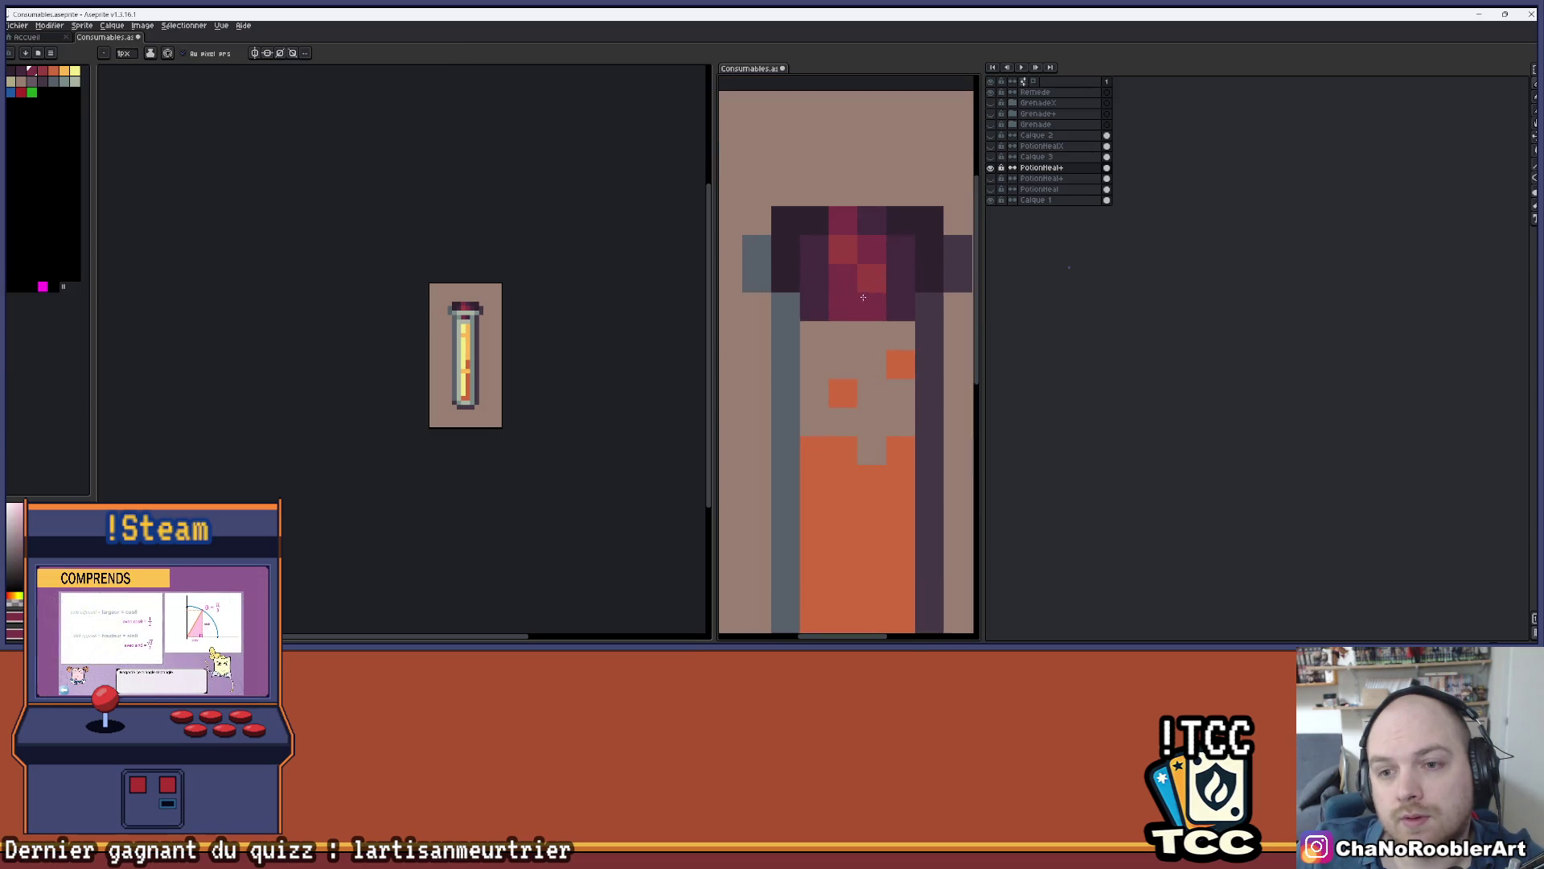
scroll(856, 314, down, 3)
scroll(857, 316, up, 3)
scroll(860, 310, down, 2)
scroll(867, 304, up, 2)
scroll(869, 301, down, 2)
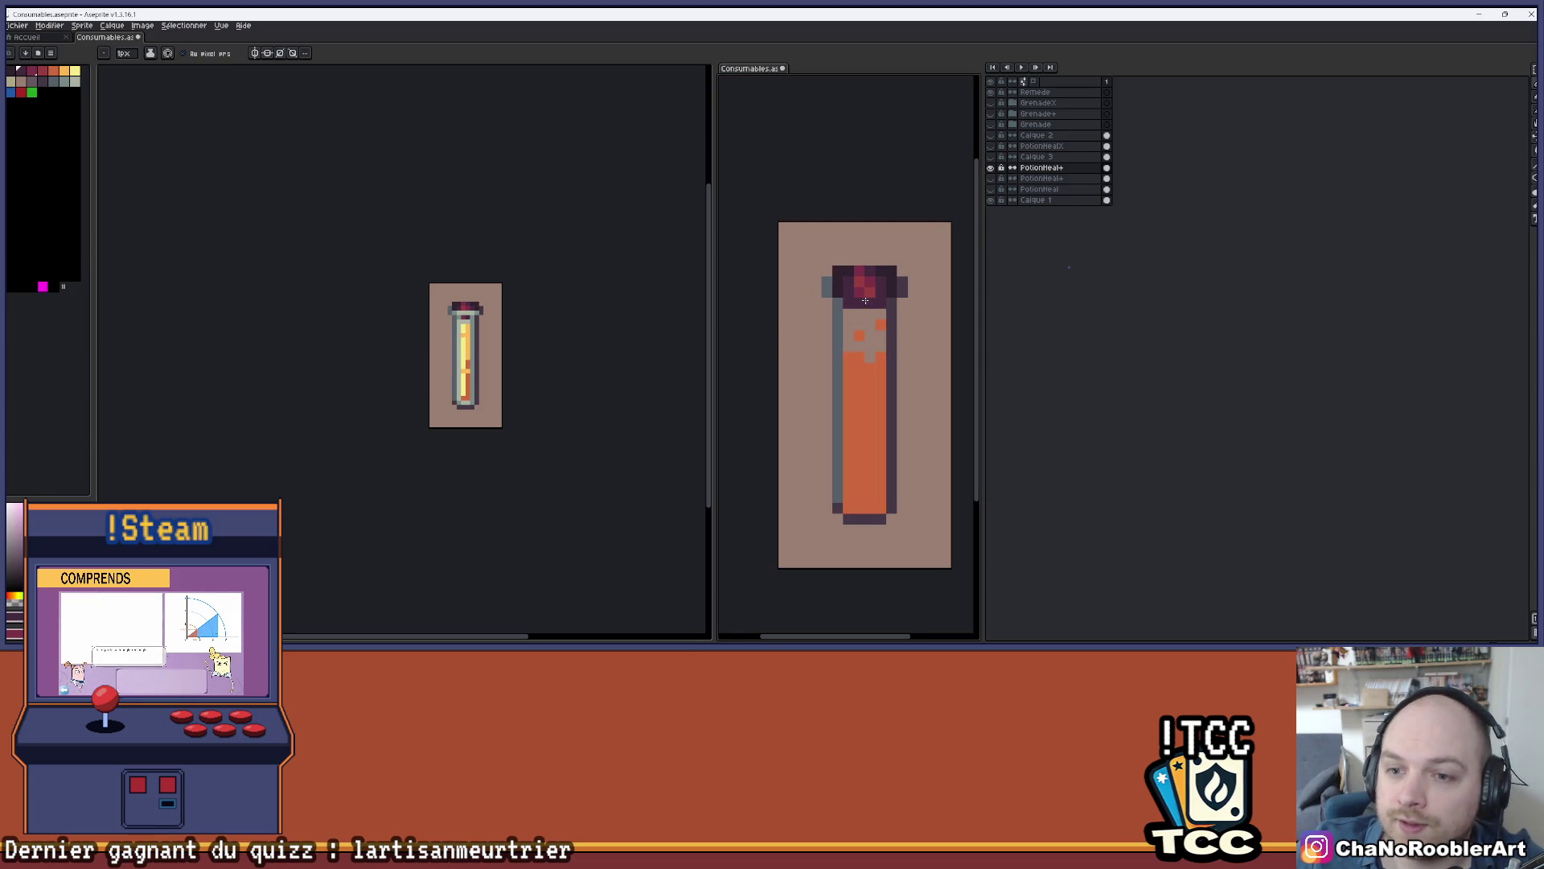
scroll(885, 273, up, 2)
click(904, 240)
key(e)
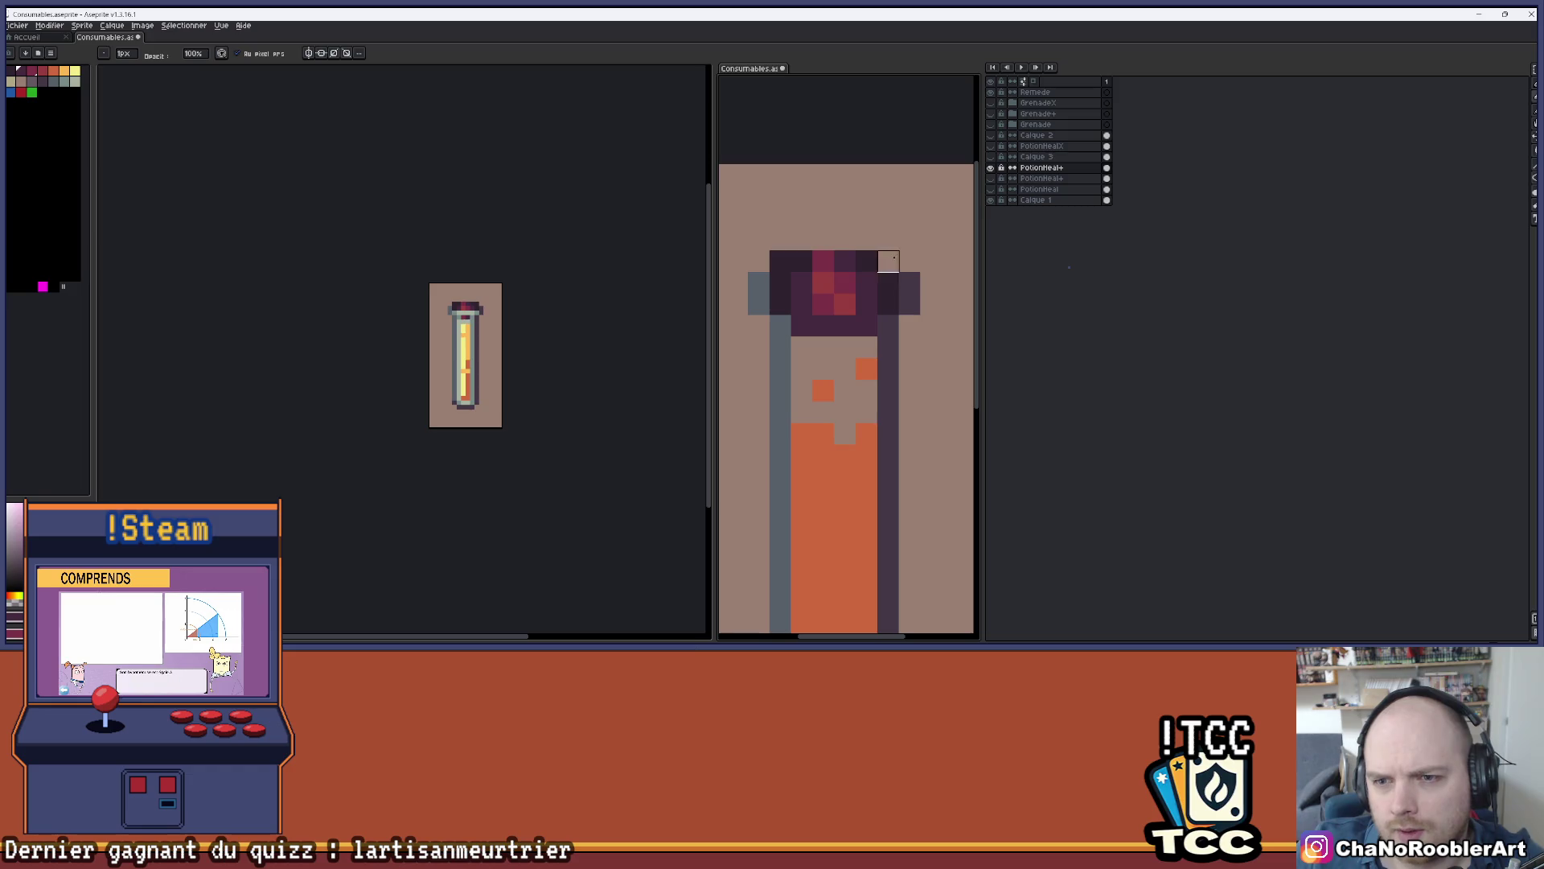
click(780, 260)
- Erase a magenta pixel on the cork's top row, then undo and redo the cork stroke to compare
scroll(872, 217, down, 2)
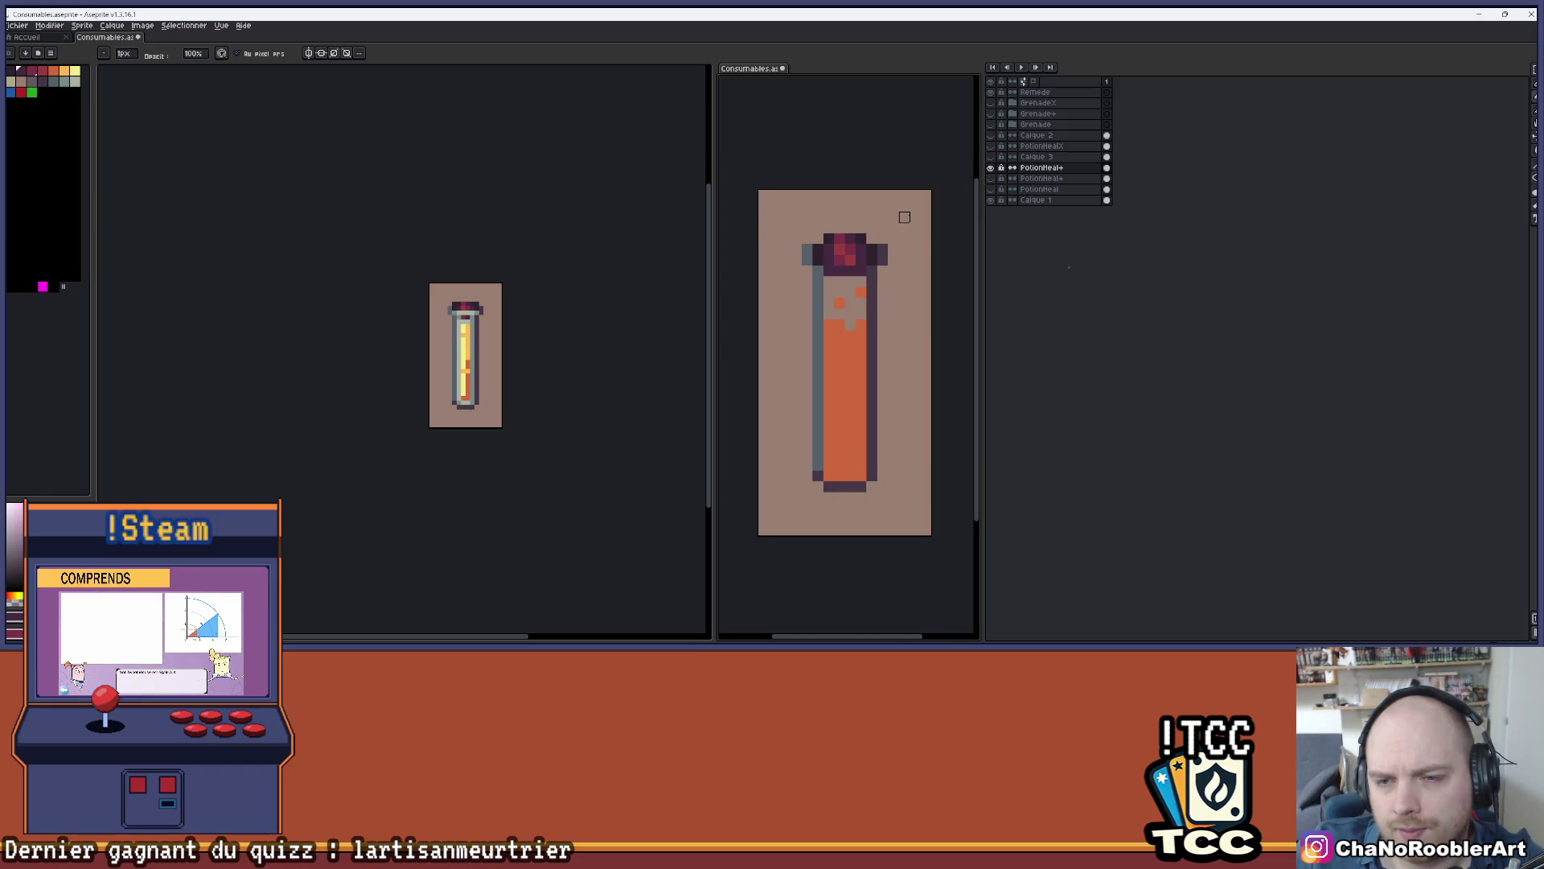
scroll(904, 233, down, 2)
key(ctrl+z)
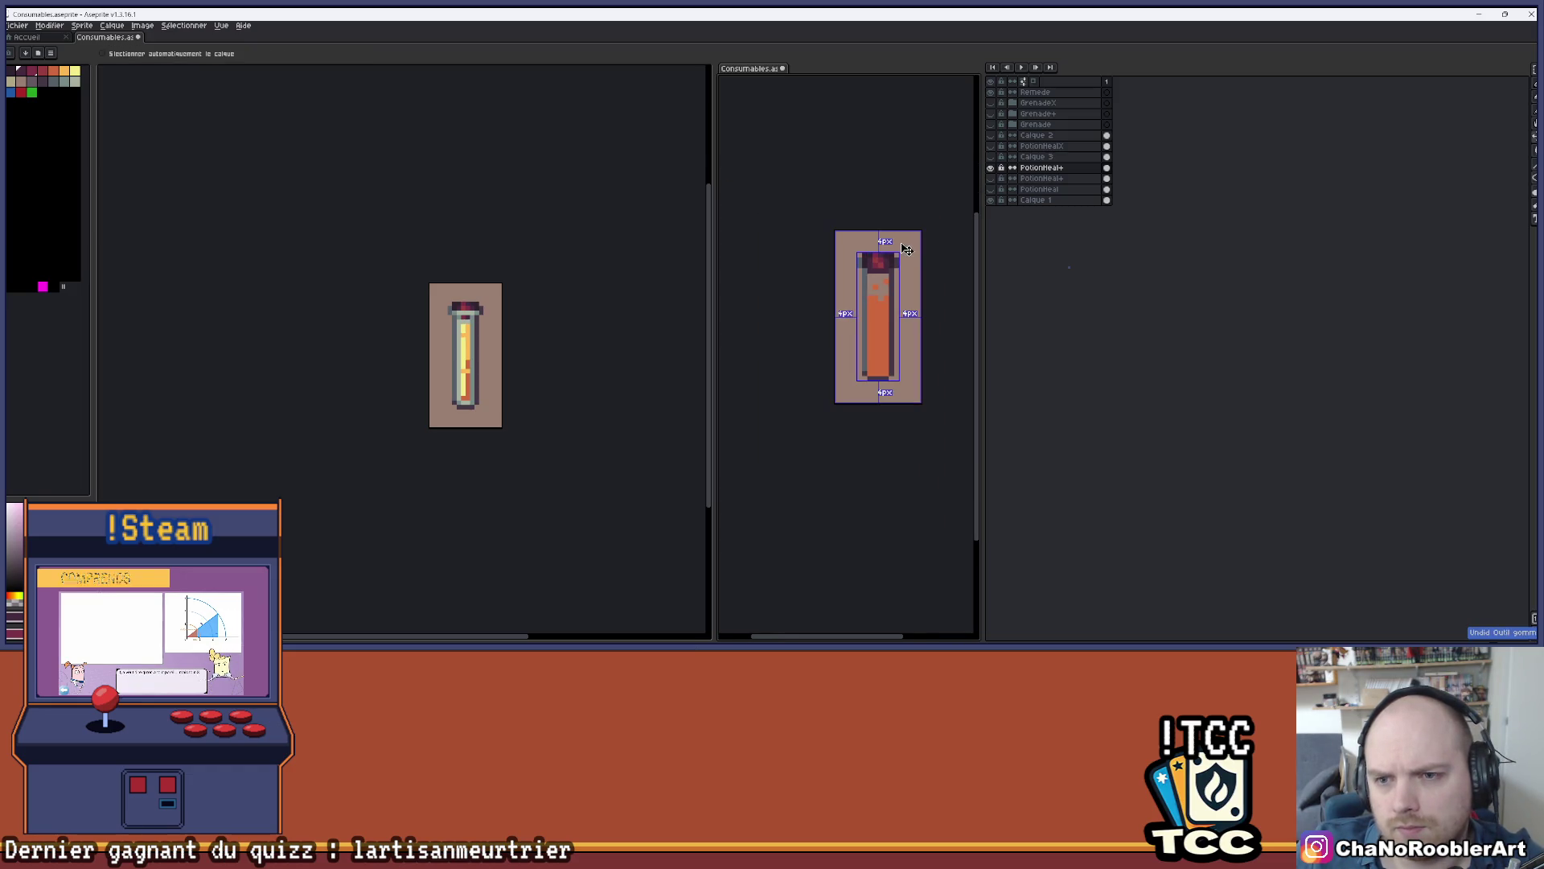
scroll(901, 244, up, 4)
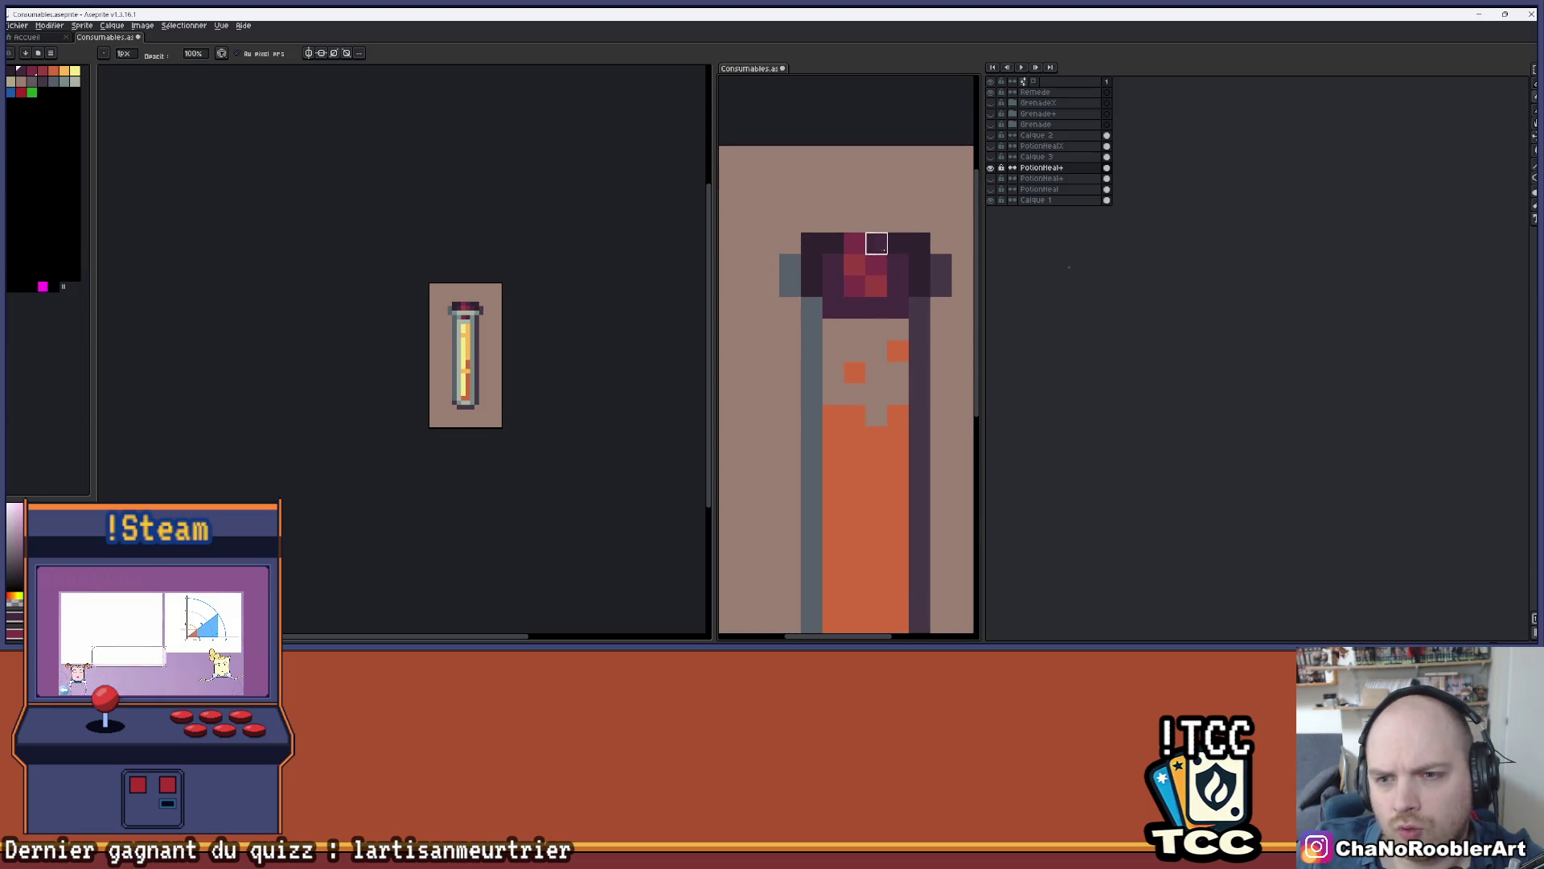
scroll(898, 243, down, 2)
scroll(884, 266, up, 2)
scroll(837, 318, up, 1)
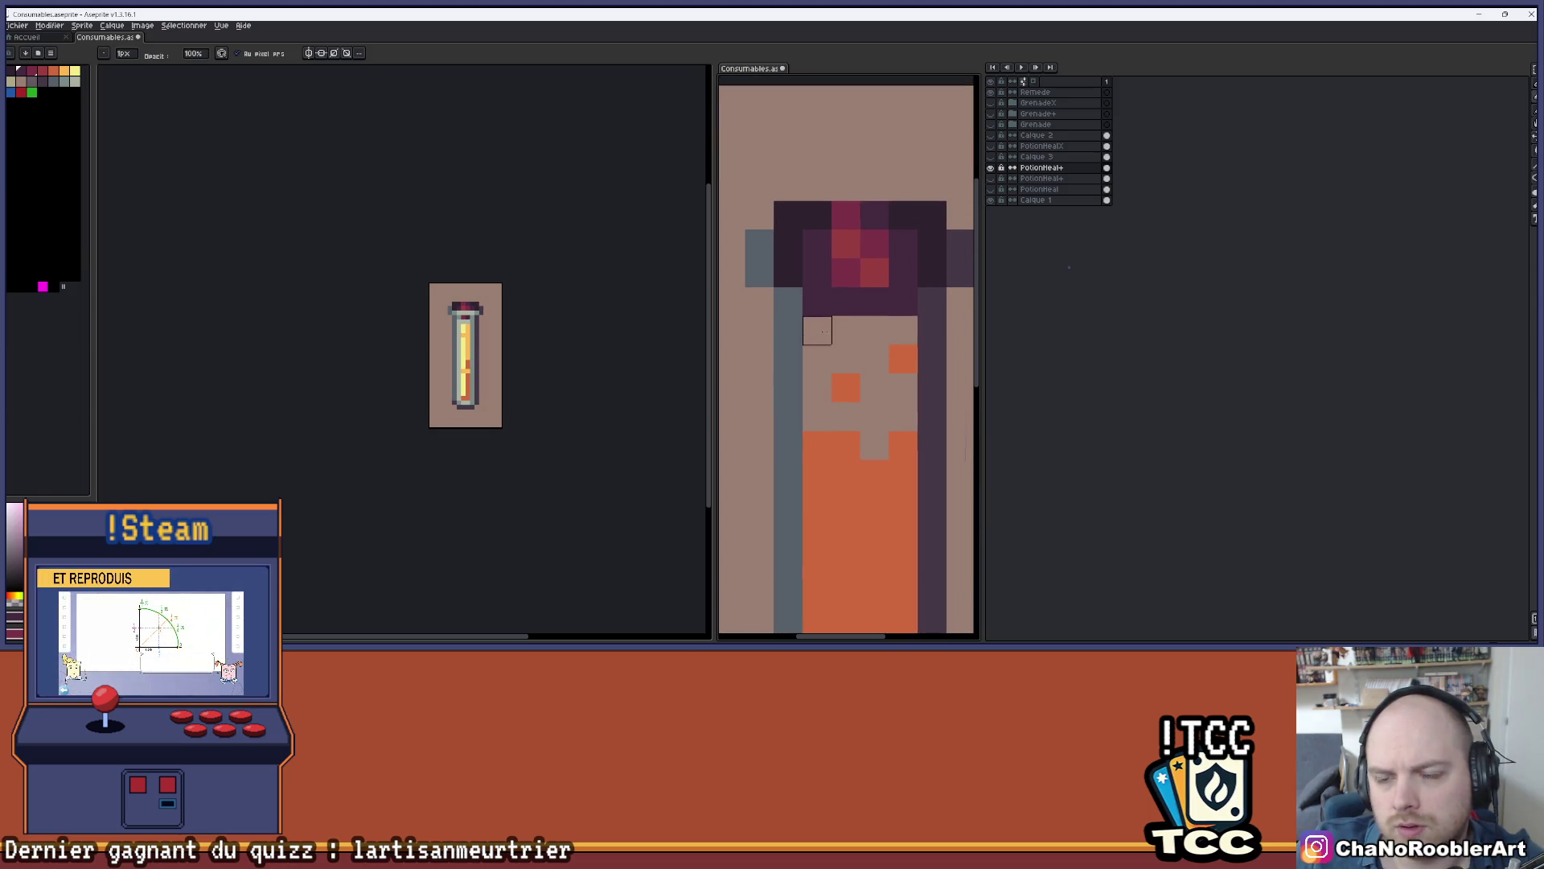
click(845, 213)
key(alt)
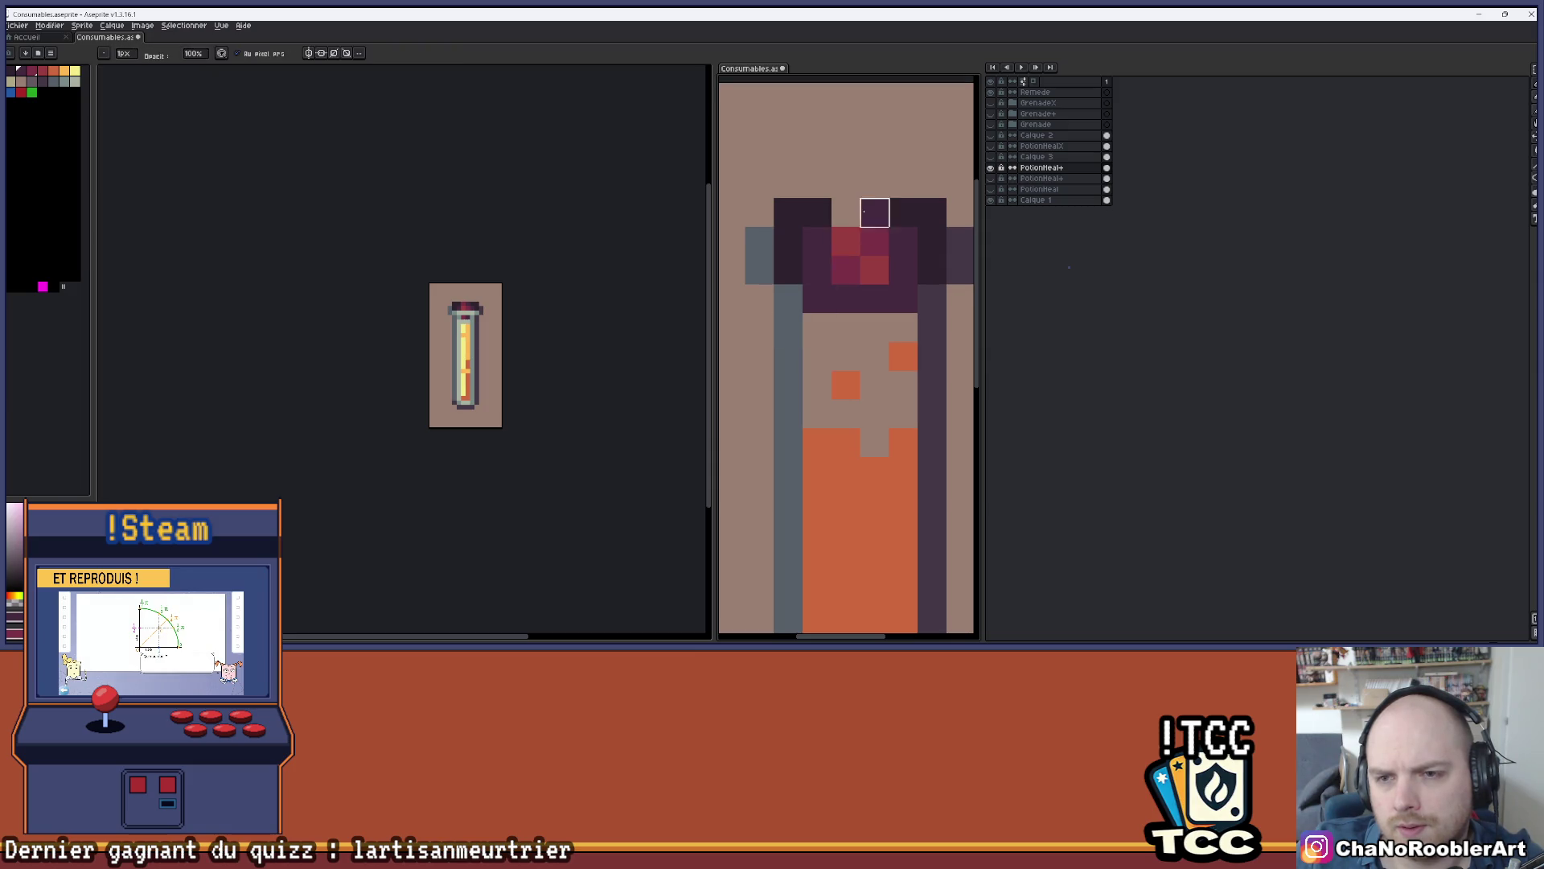
scroll(837, 277, down, 3)
scroll(838, 277, up, 1)
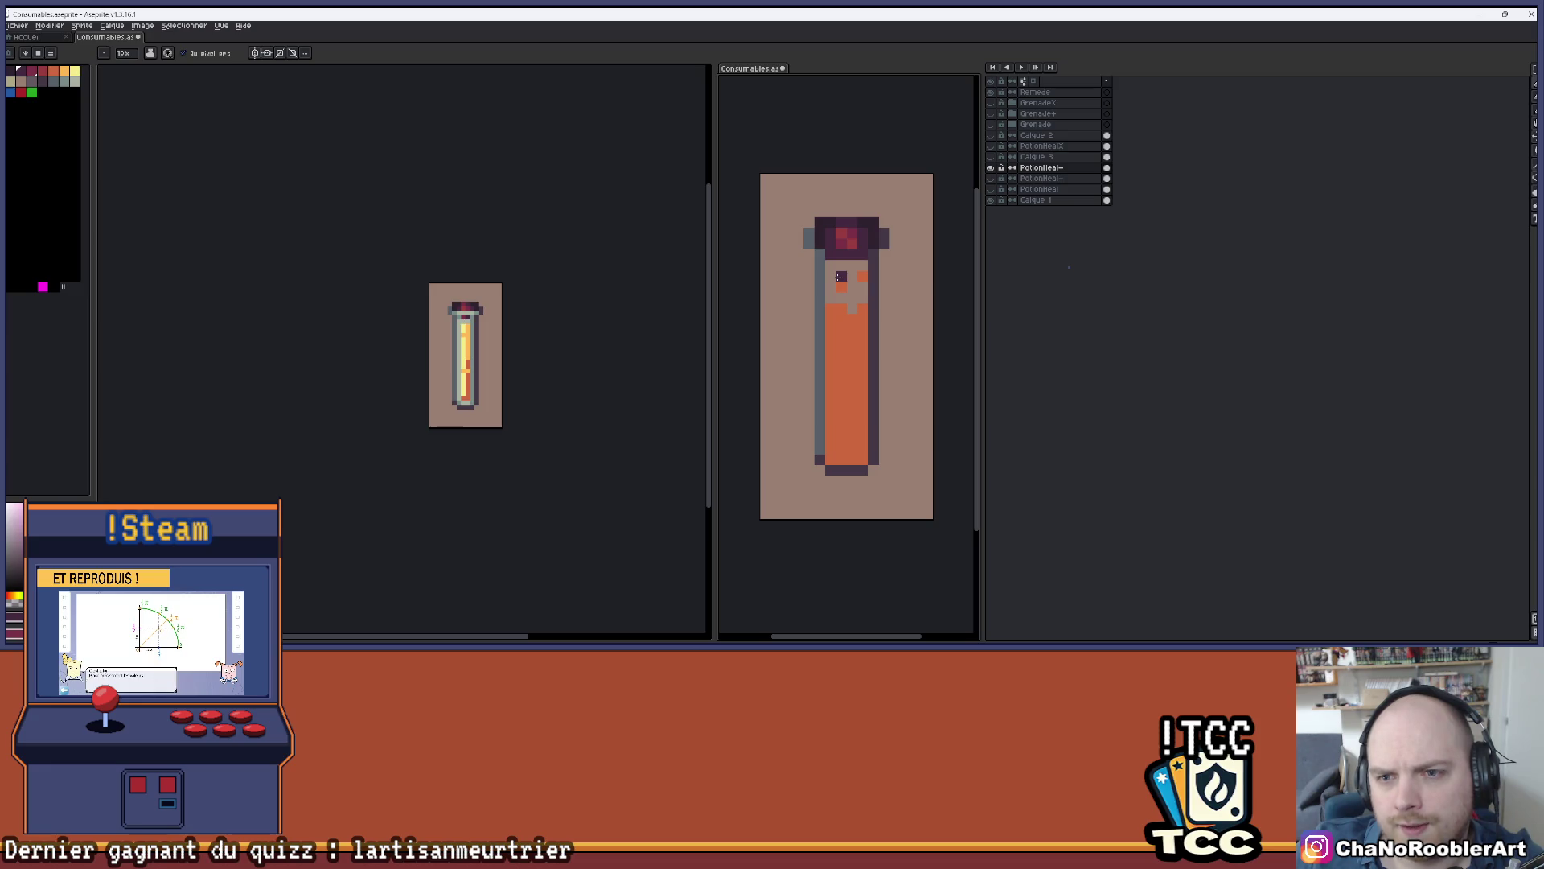
key(ctrl+z)
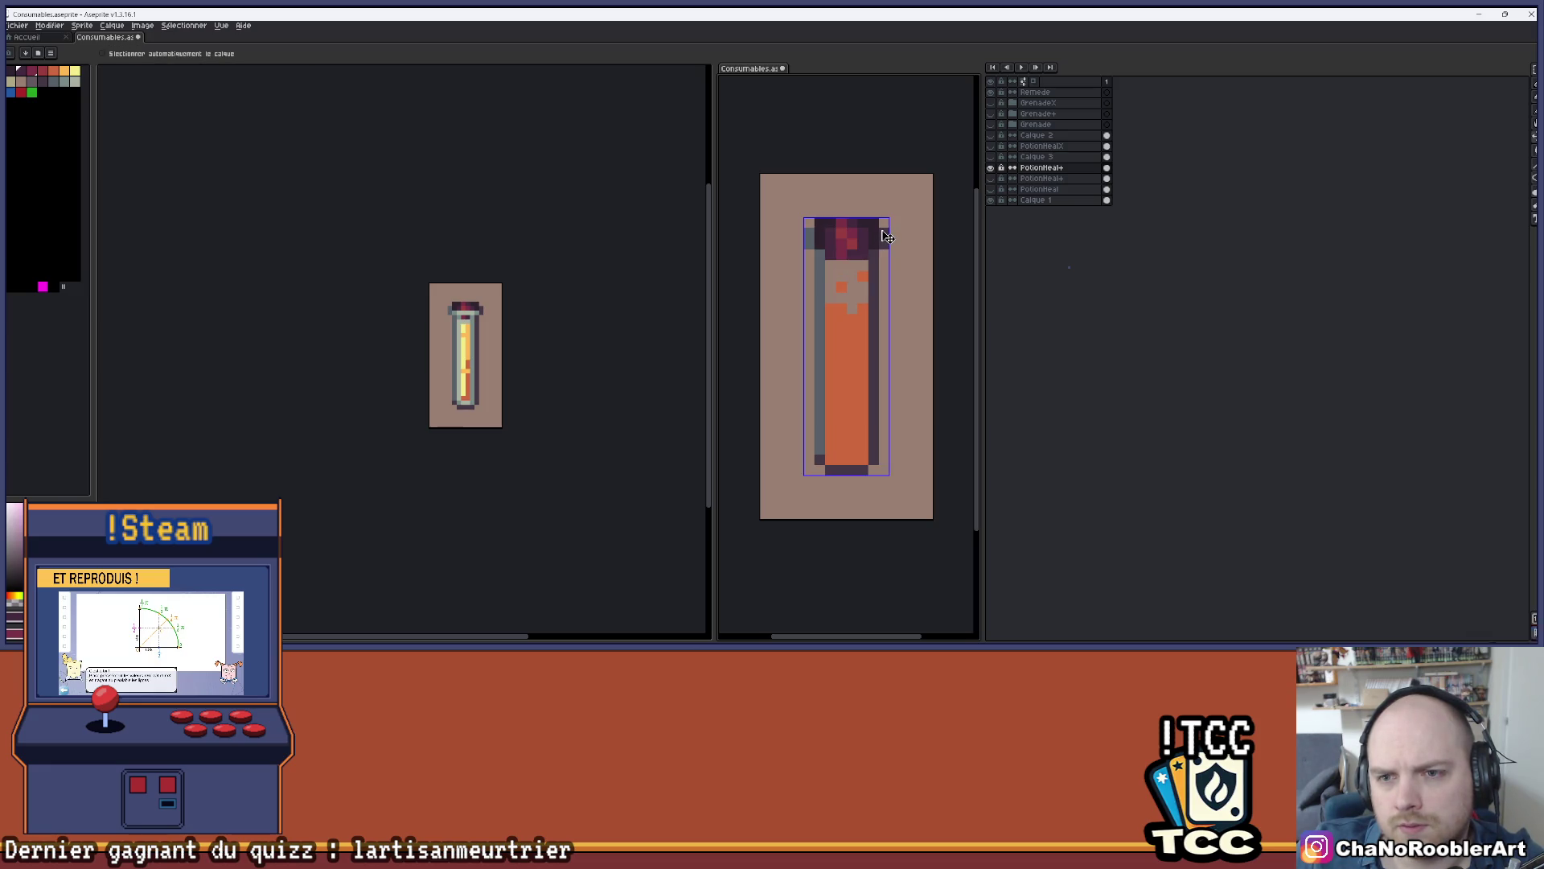
key(ctrl+z)
key(ctrl+z)
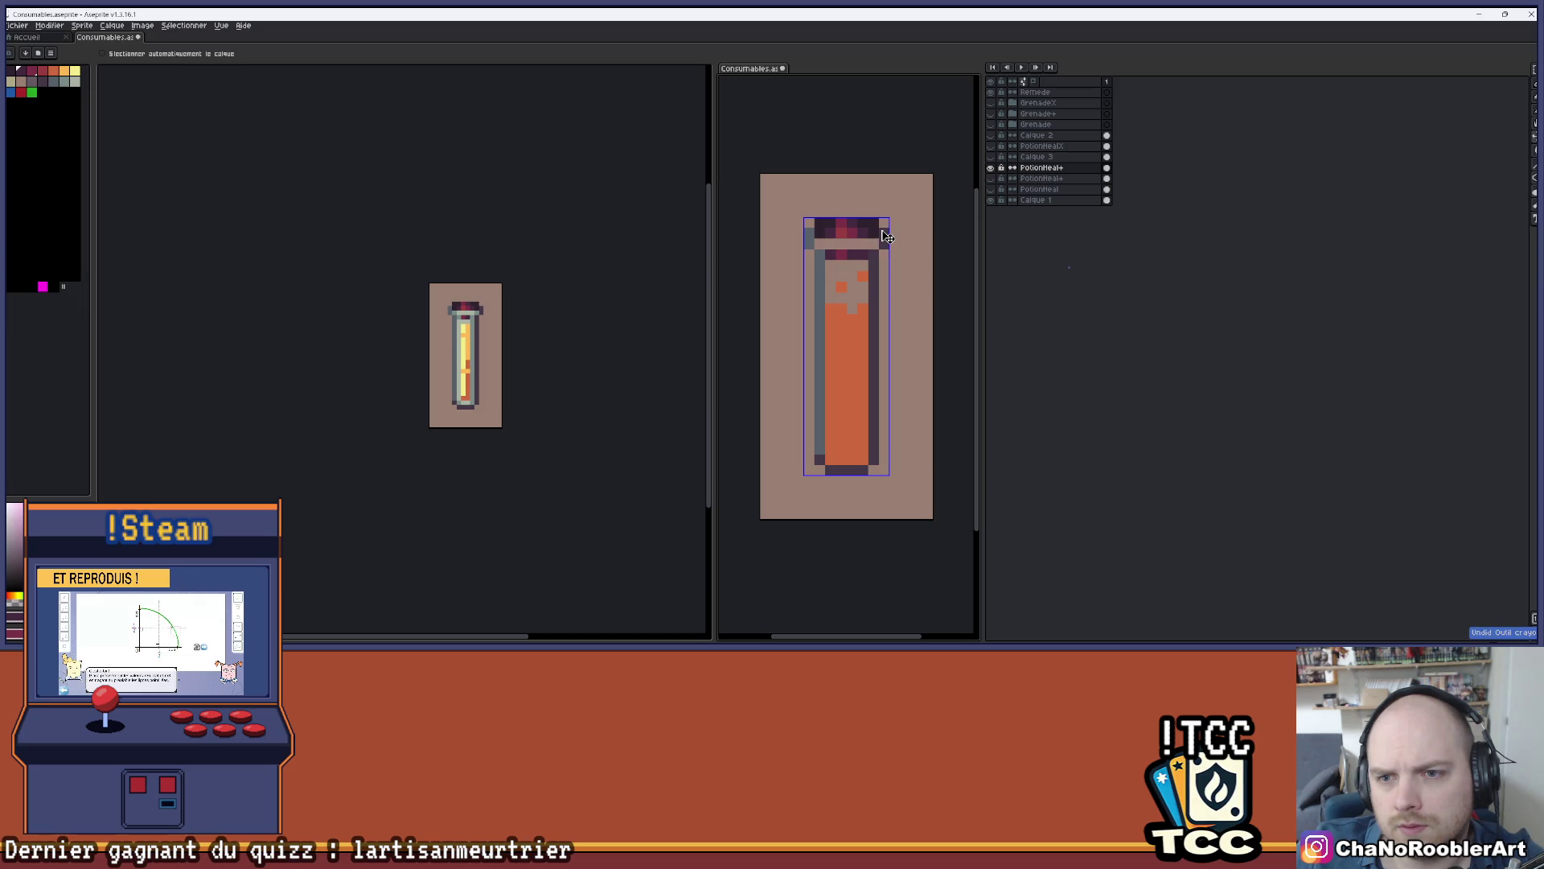
key(ctrl+y)
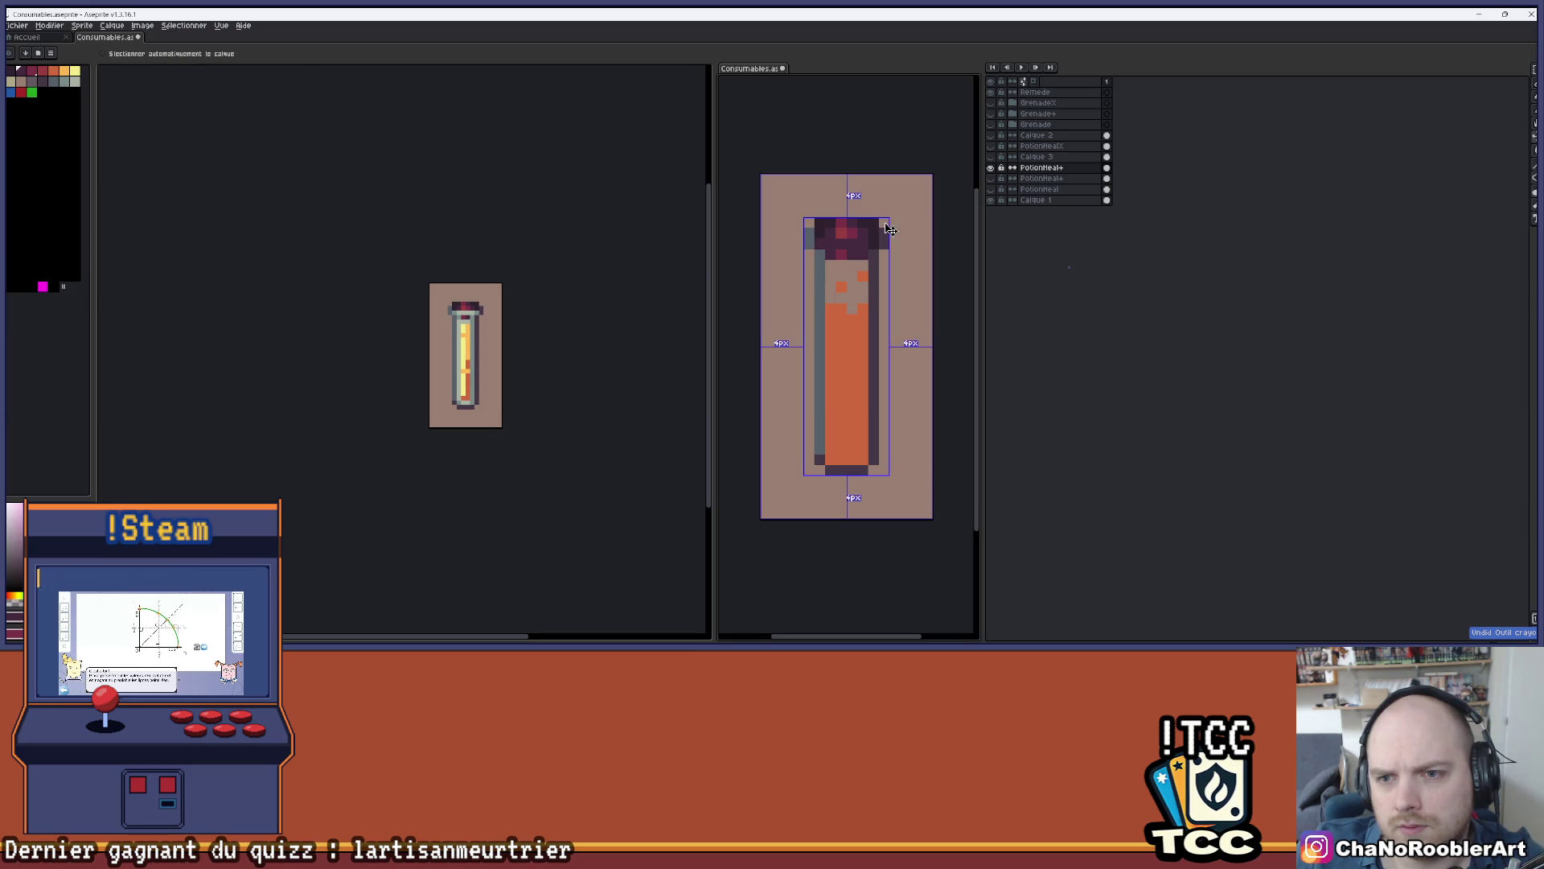
key(ctrl+z)
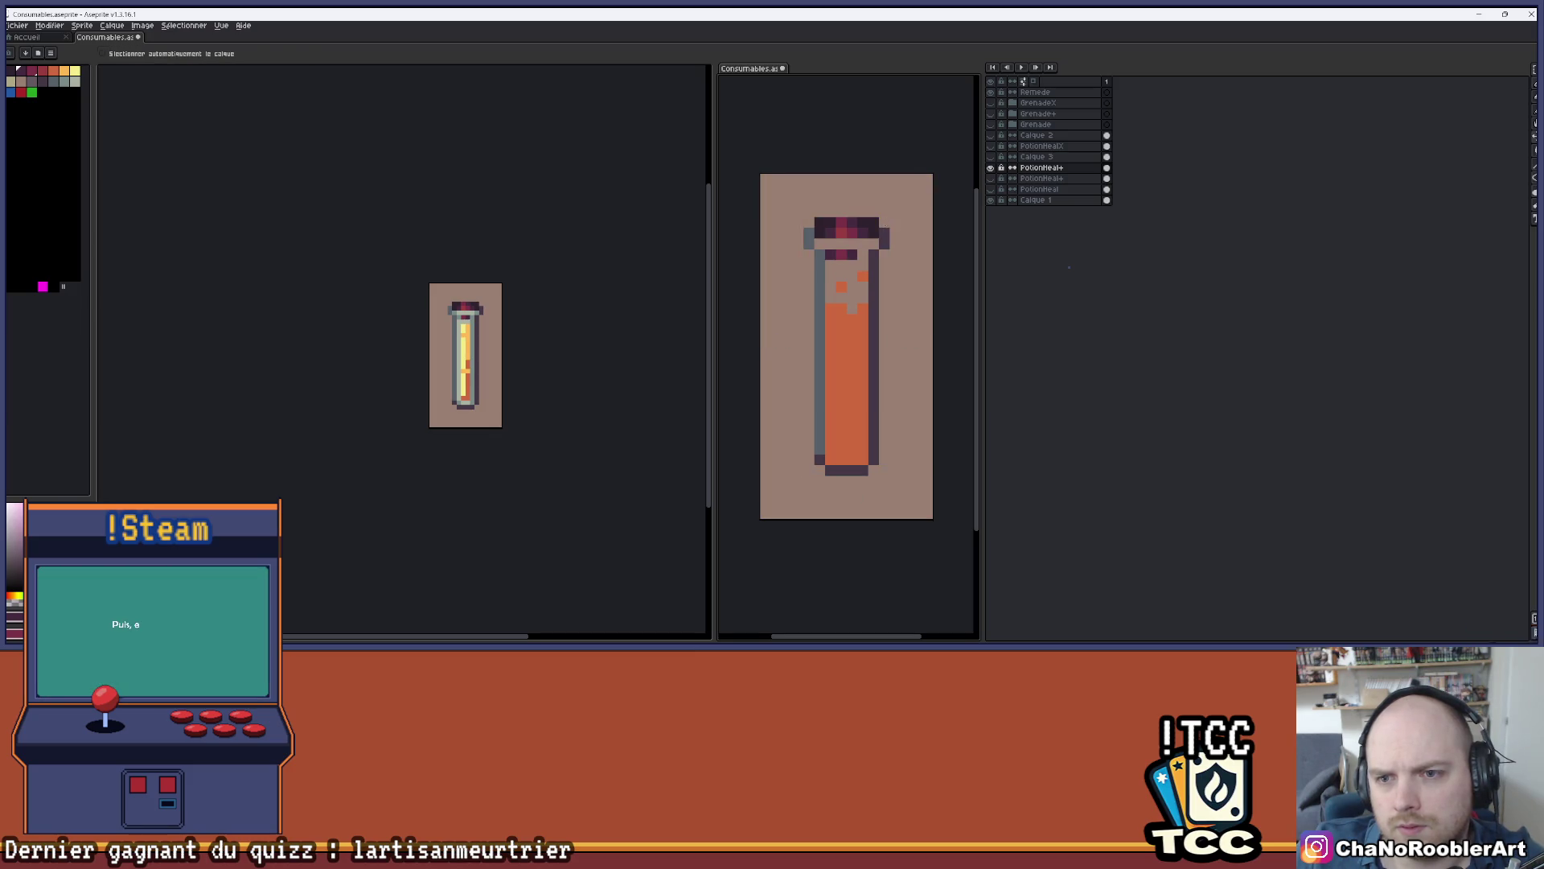
key(ctrl+y)
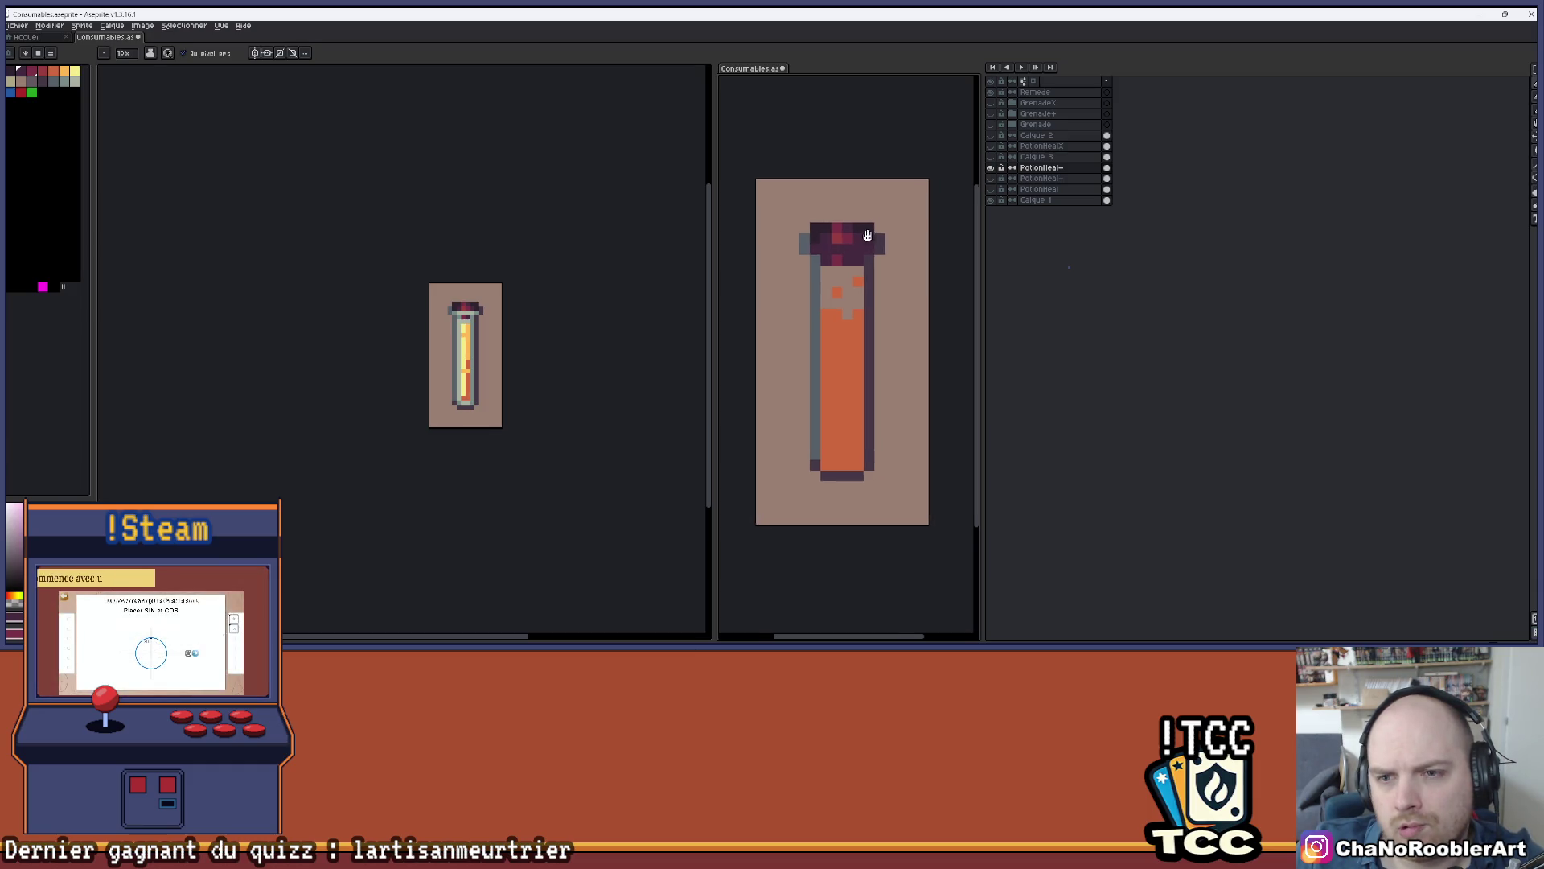
- Paint over the cork's red and orange pixels in dark purple, undoing one edge pixel
scroll(880, 226, up, 1)
mouse_move(853, 258)
mouse_down()
mouse_move(882, 264)
mouse_move(862, 252)
mouse_up()
click(842, 293)
click(845, 234)
click(864, 252)
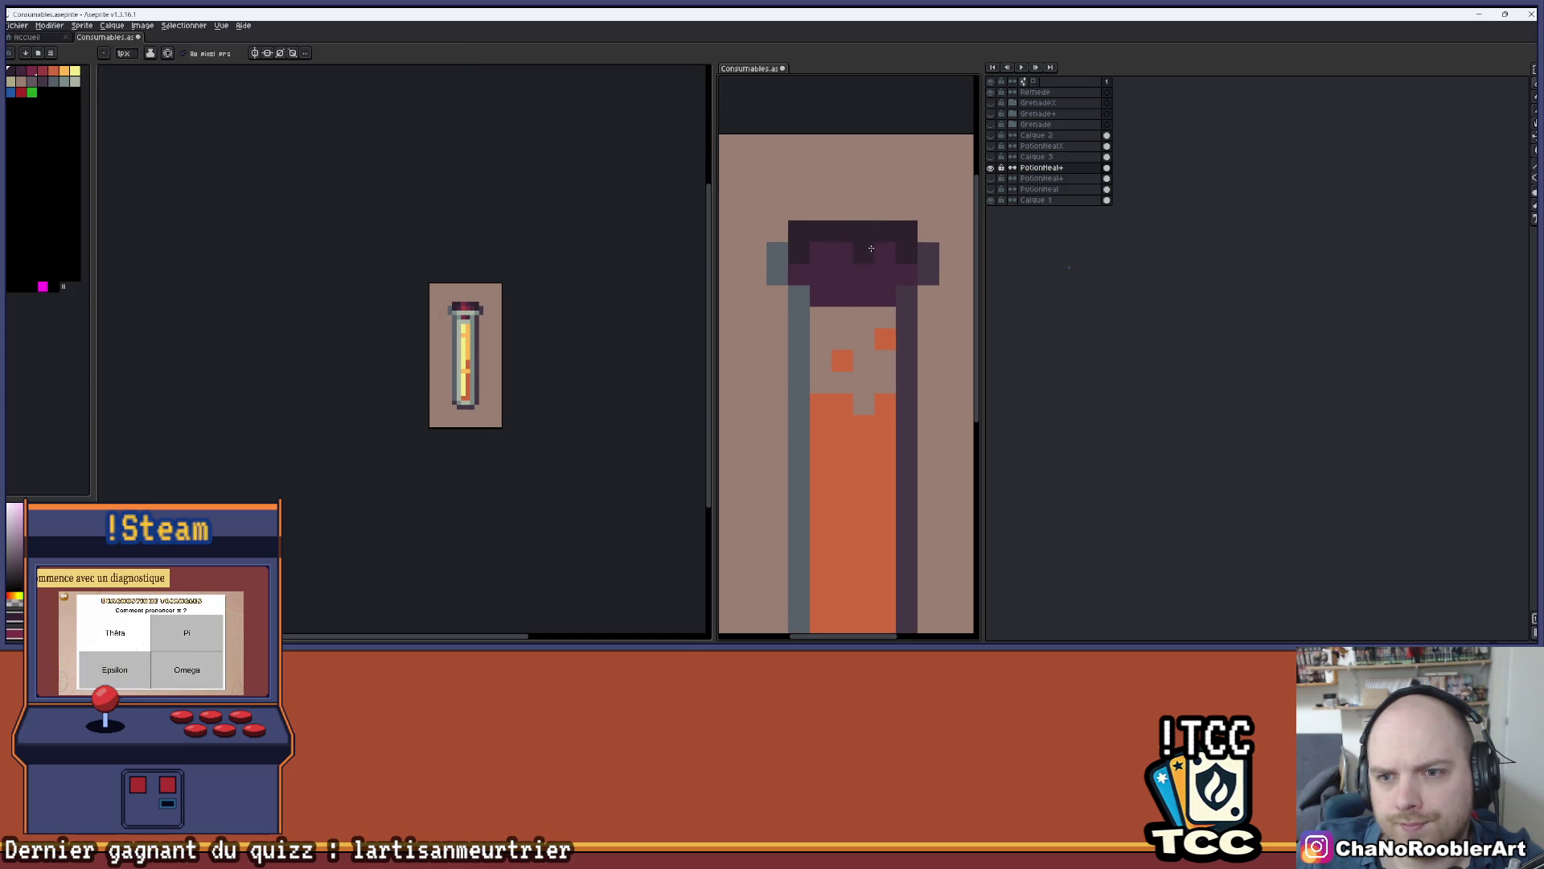
scroll(860, 265, down, 1)
click(832, 299)
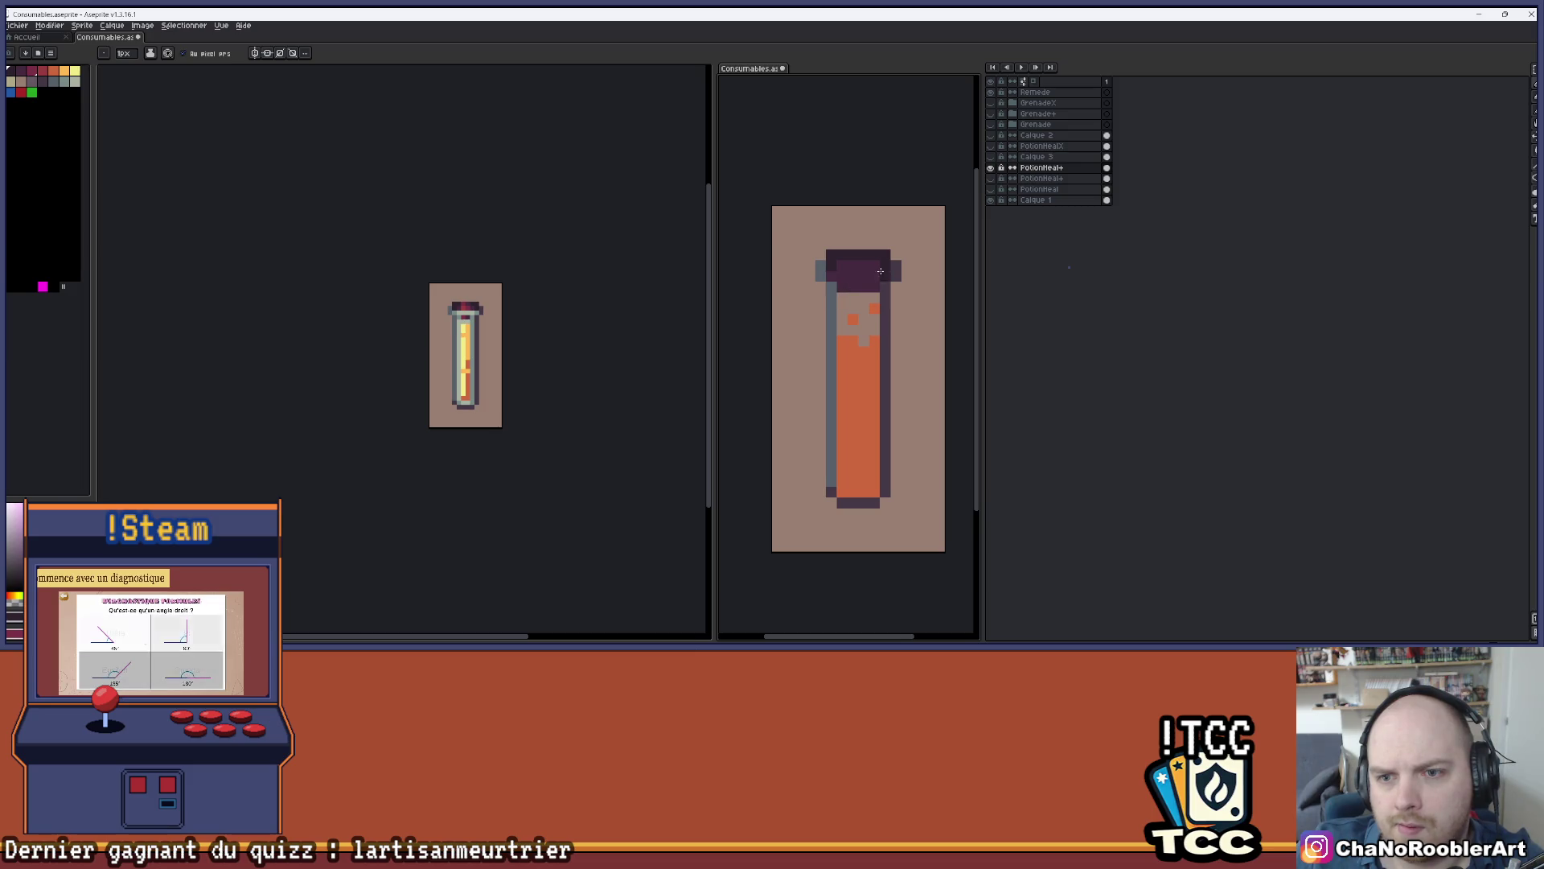
click(824, 269)
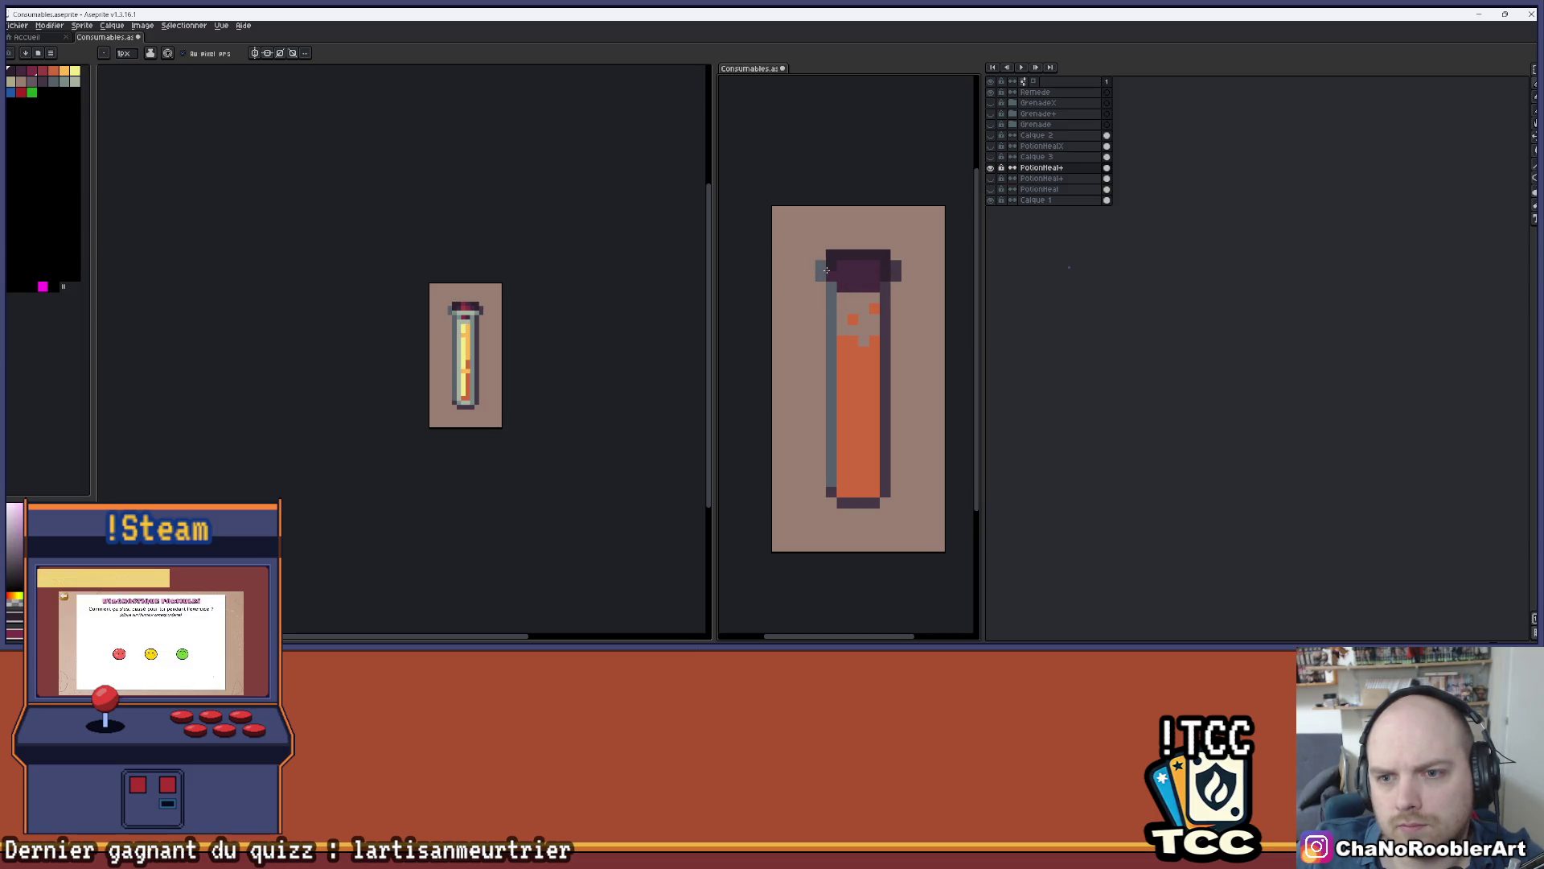
key(ctrl+z)
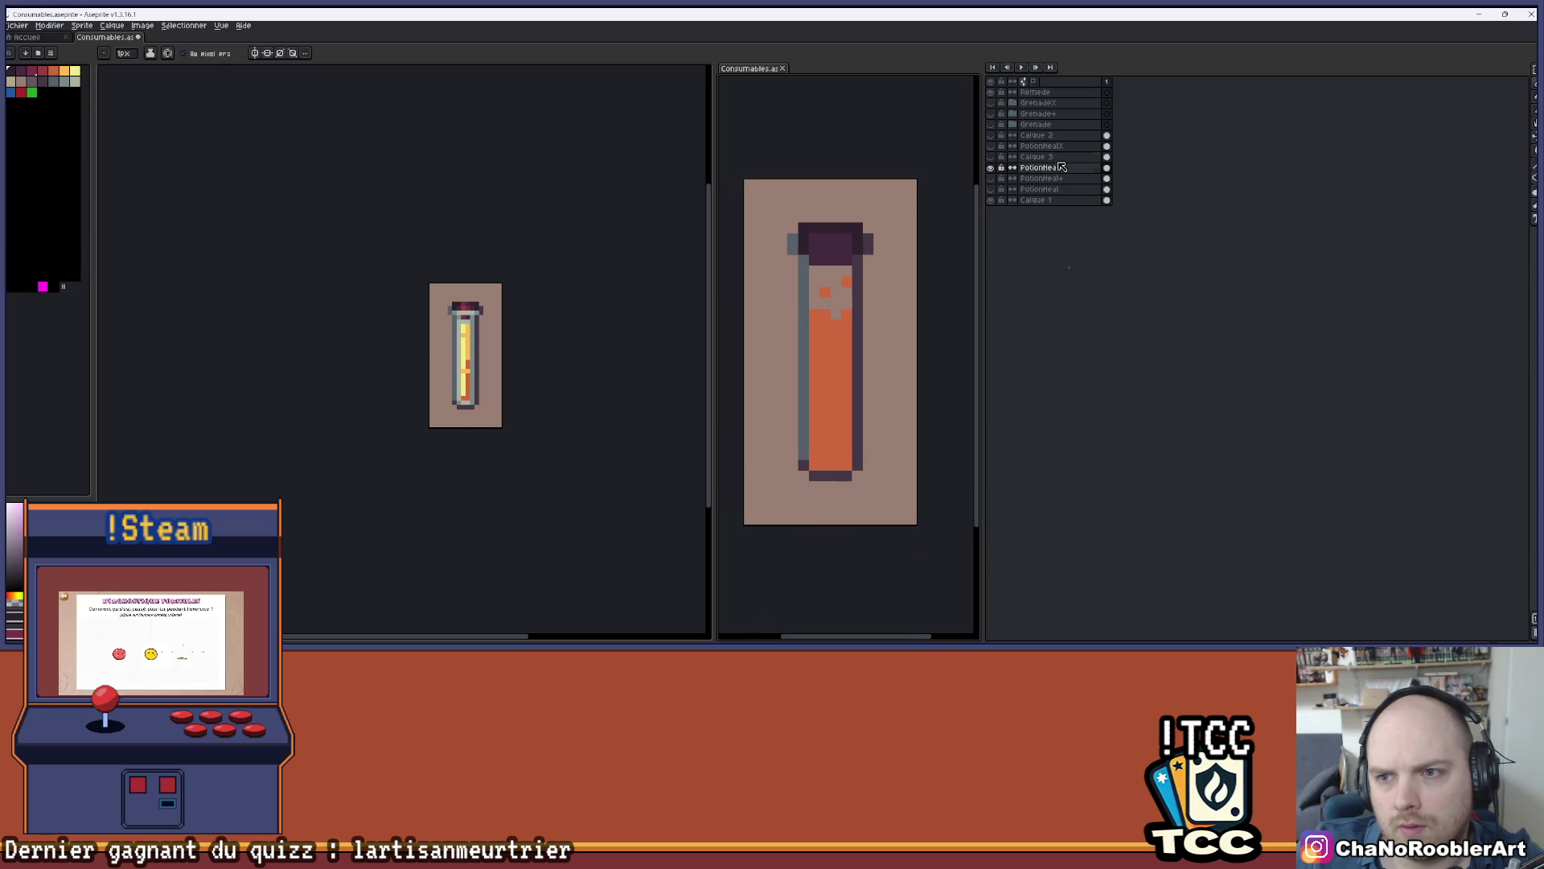
click(990, 157)
- Hide the orange liquid layer after toggling it to compare, undoing the last stroke
click(991, 157)
click(992, 158)
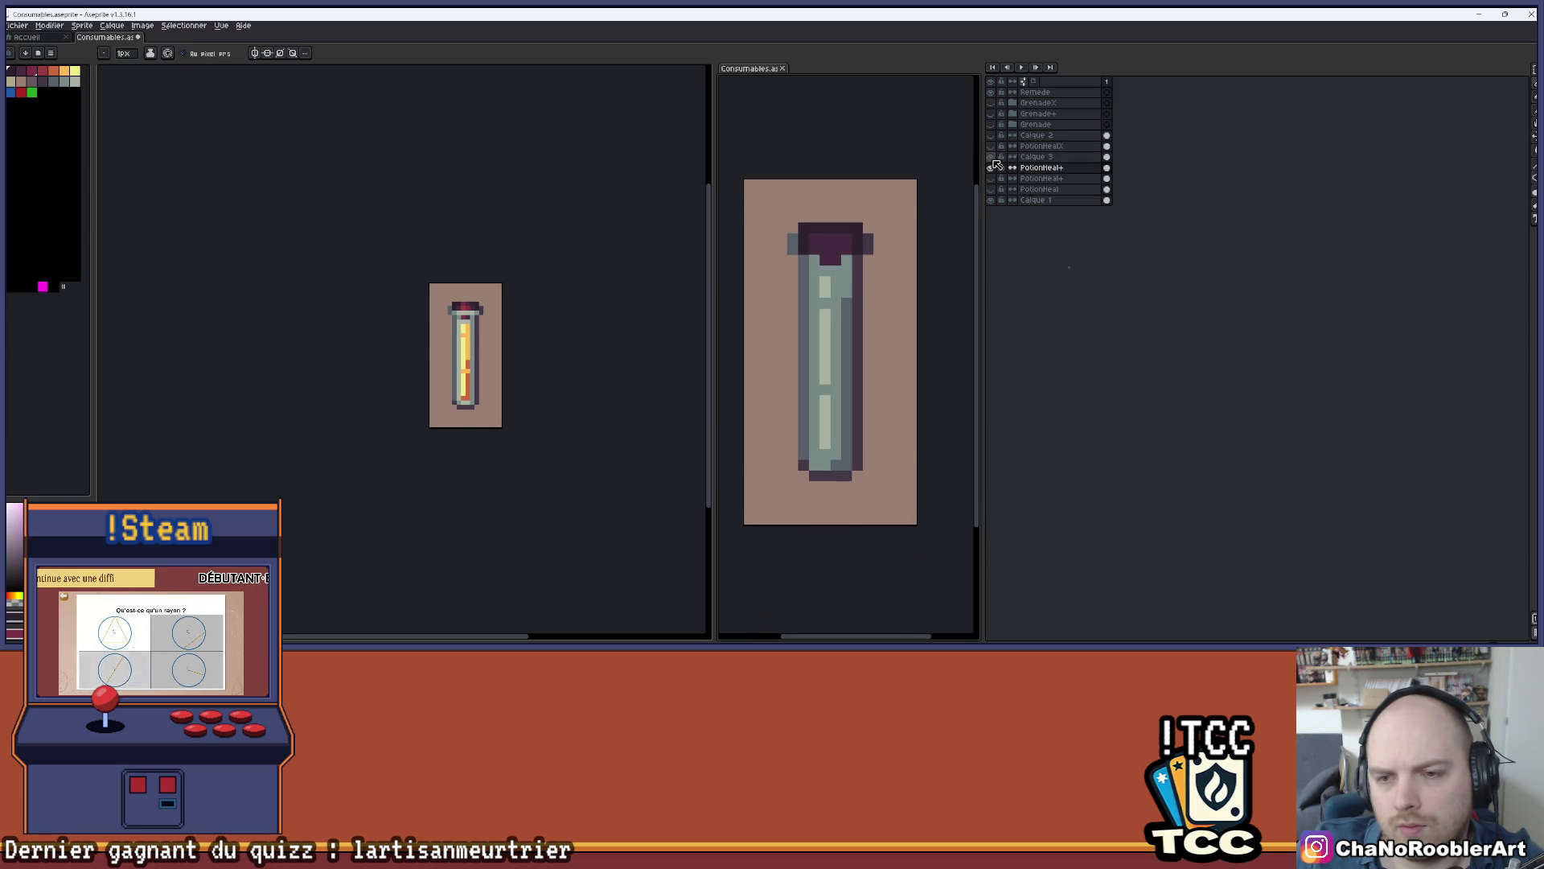
click(991, 156)
click(991, 157)
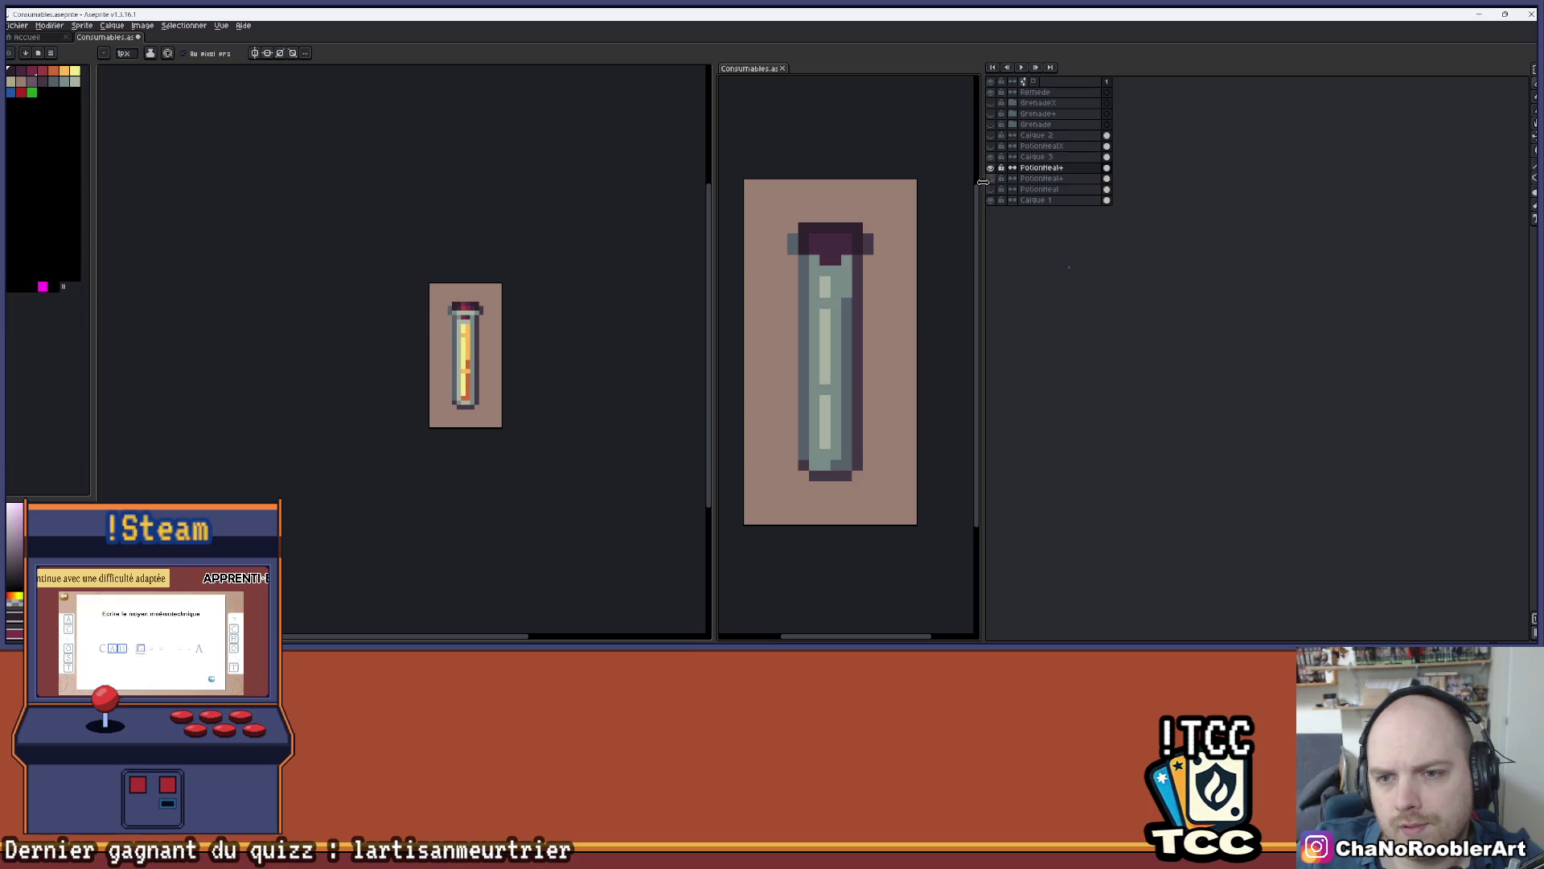
scroll(844, 269, up, 3)
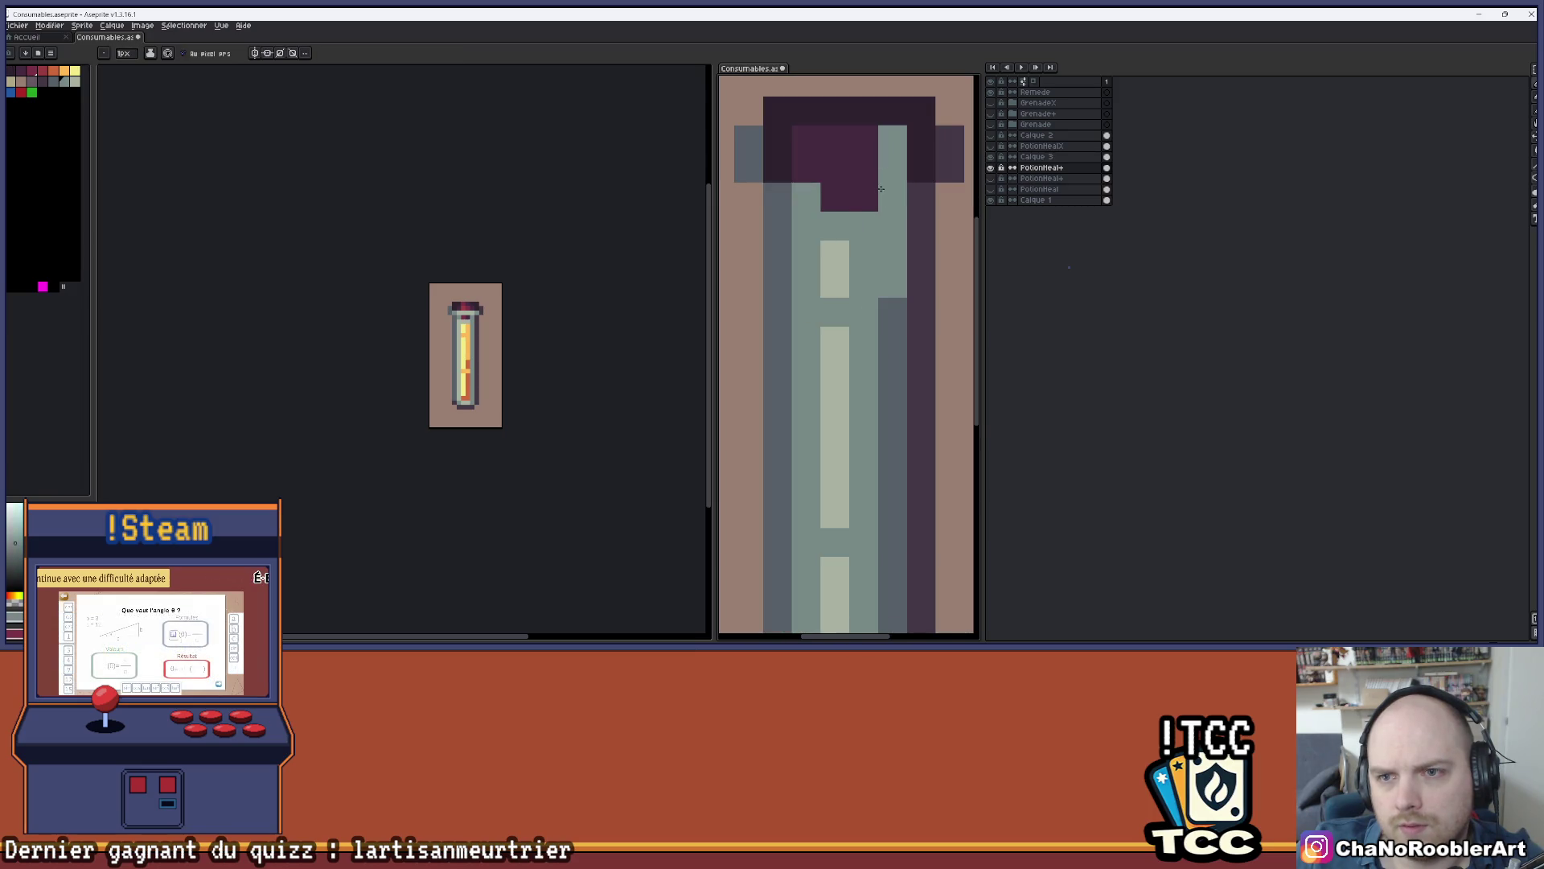
key(ctrl+z)
click(991, 167)
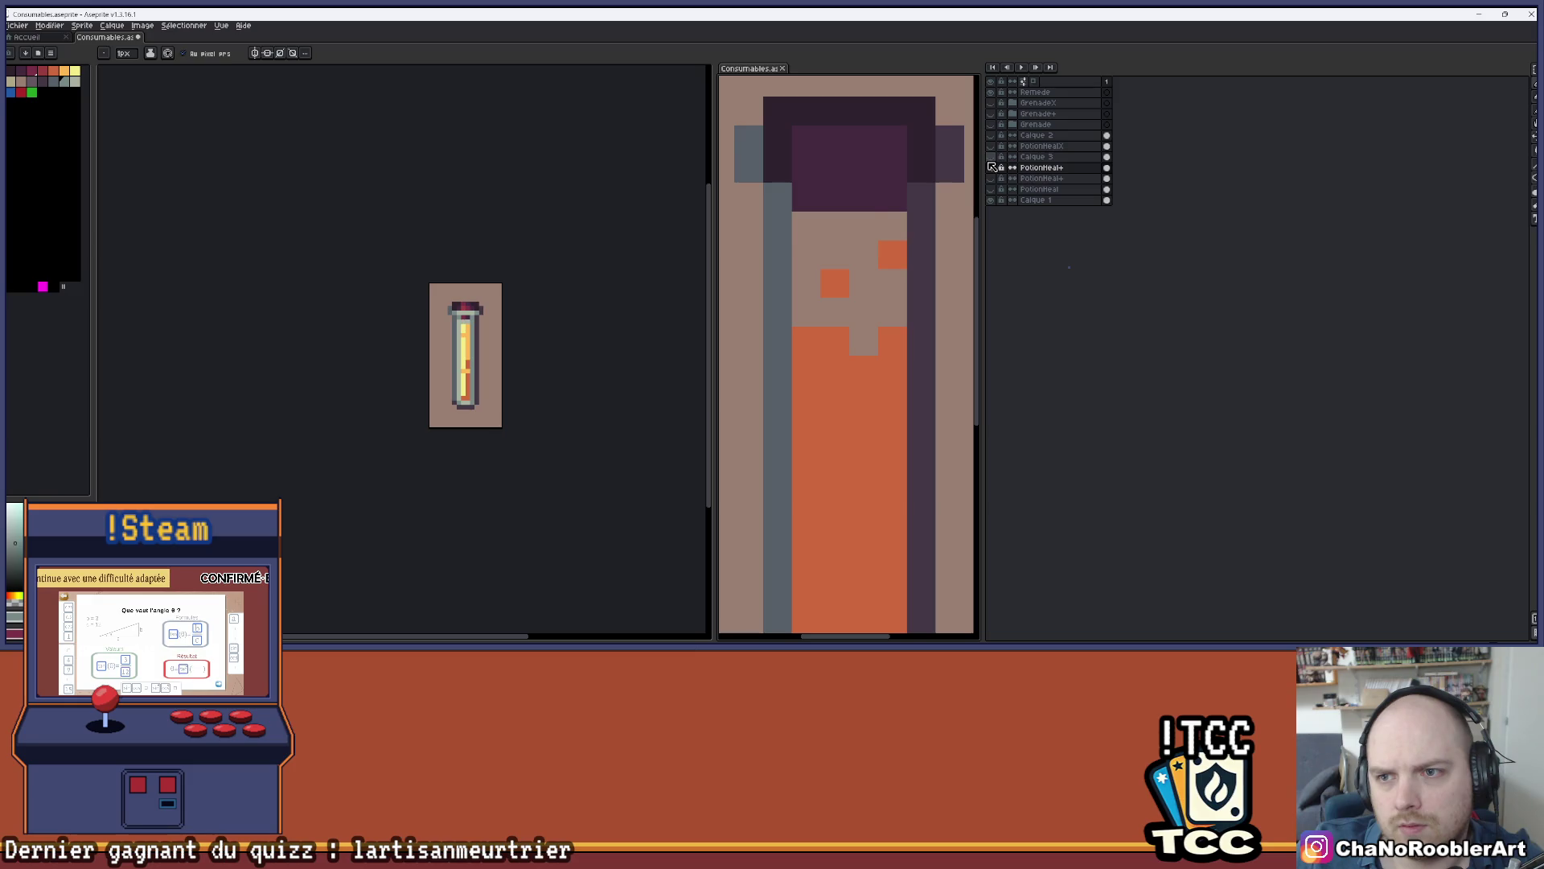
click(991, 168)
- On Calque 3, paint the whole cork area grey, including its left and right ends
click(1037, 156)
mouse_move(879, 155)
mouse_down()
mouse_move(864, 169)
mouse_move(893, 136)
mouse_move(835, 197)
mouse_move(835, 150)
mouse_up()
click(834, 165)
scroll(829, 185, down, 3)
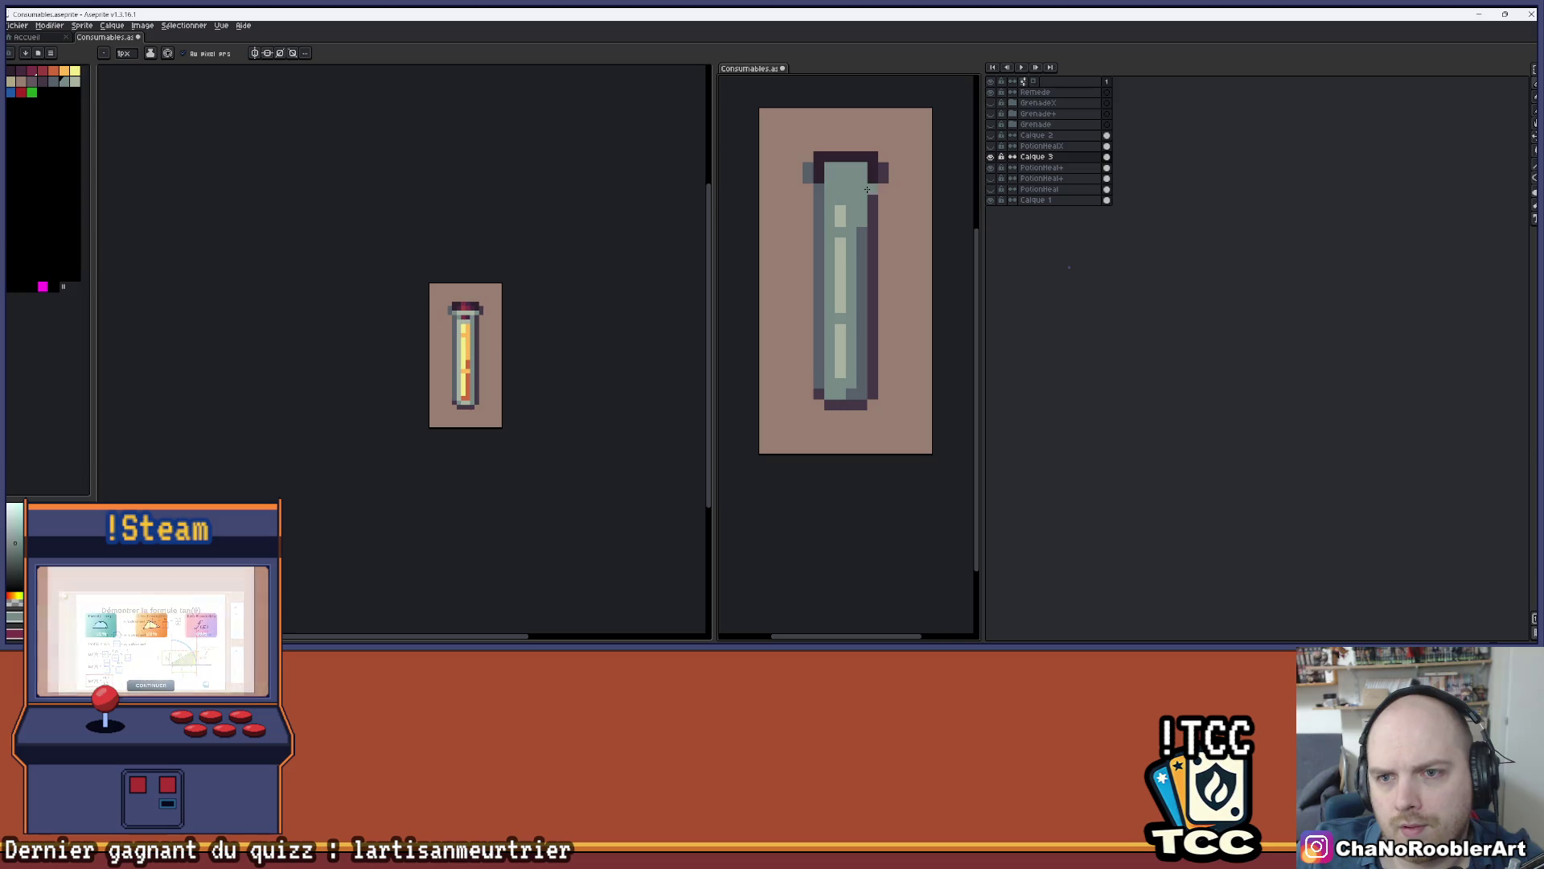
scroll(825, 215, up, 1)
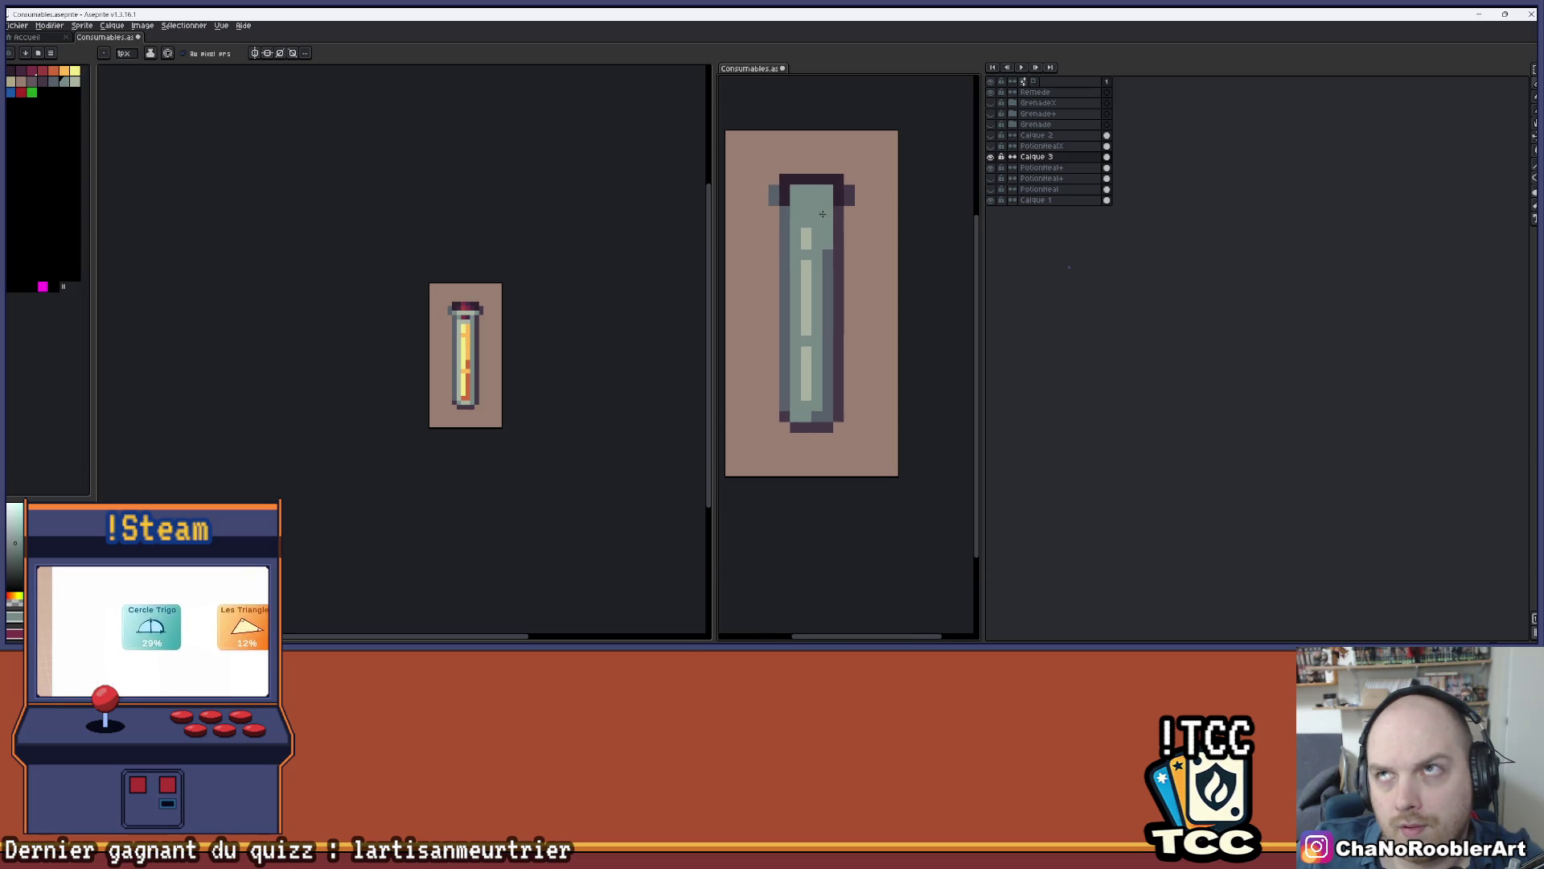
scroll(772, 183, up, 1)
click(772, 197)
drag(845, 183, 842, 193)
- Add light-green highlight pixels on the cork and atop the tube's highlight
scroll(806, 199, up, 1)
alt+click(798, 274)
click(793, 203)
click(780, 202)
click(799, 243)
- Paint dark shadow pixels down the tube's right side
scroll(908, 279, down, 3)
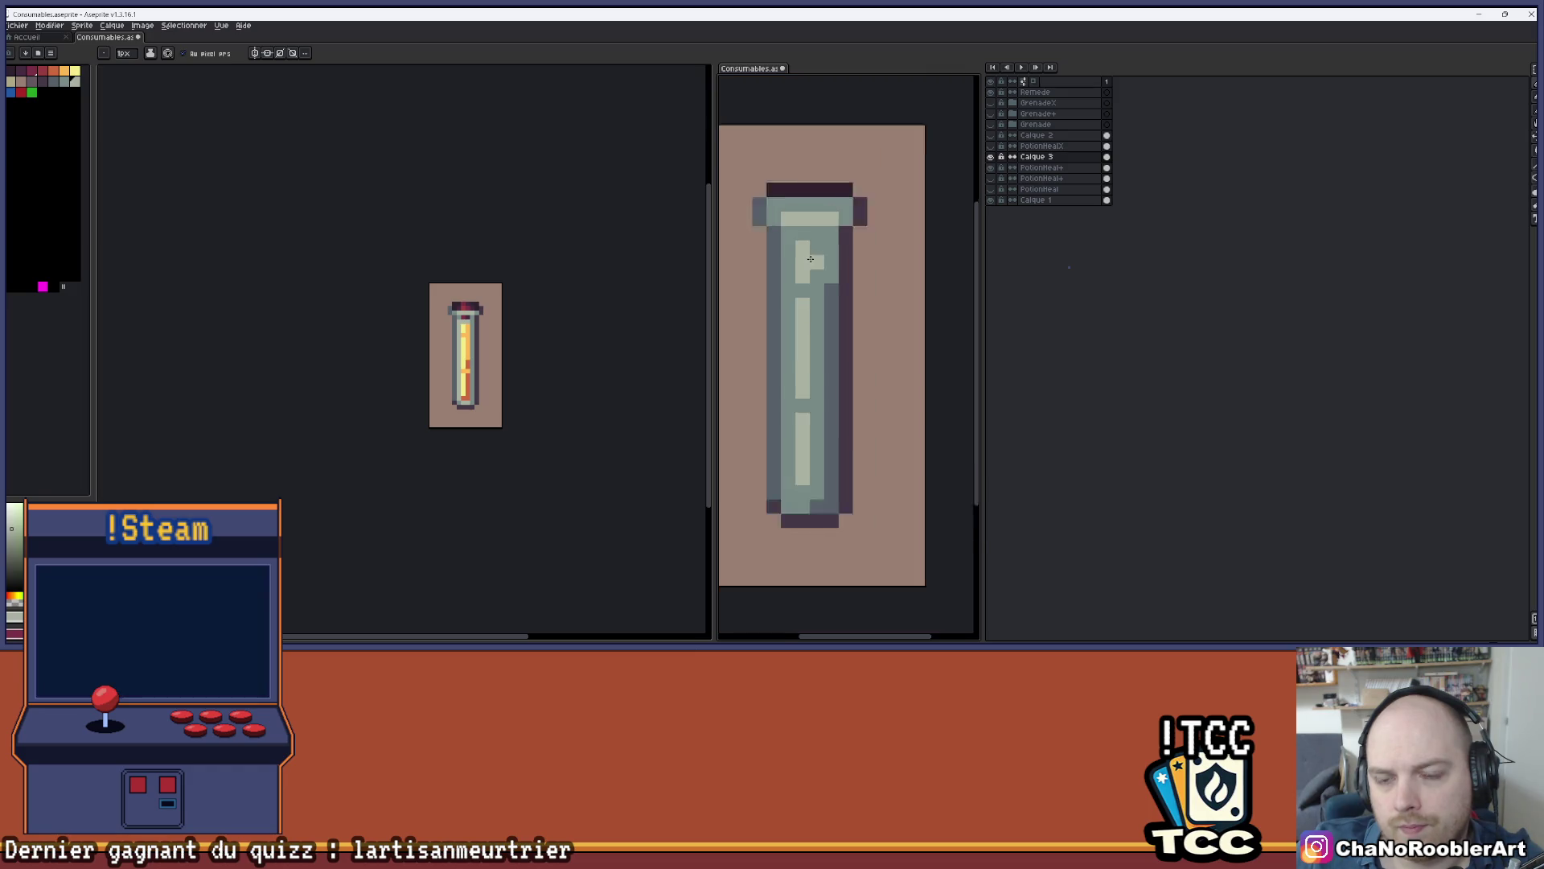
scroll(908, 279, up, 2)
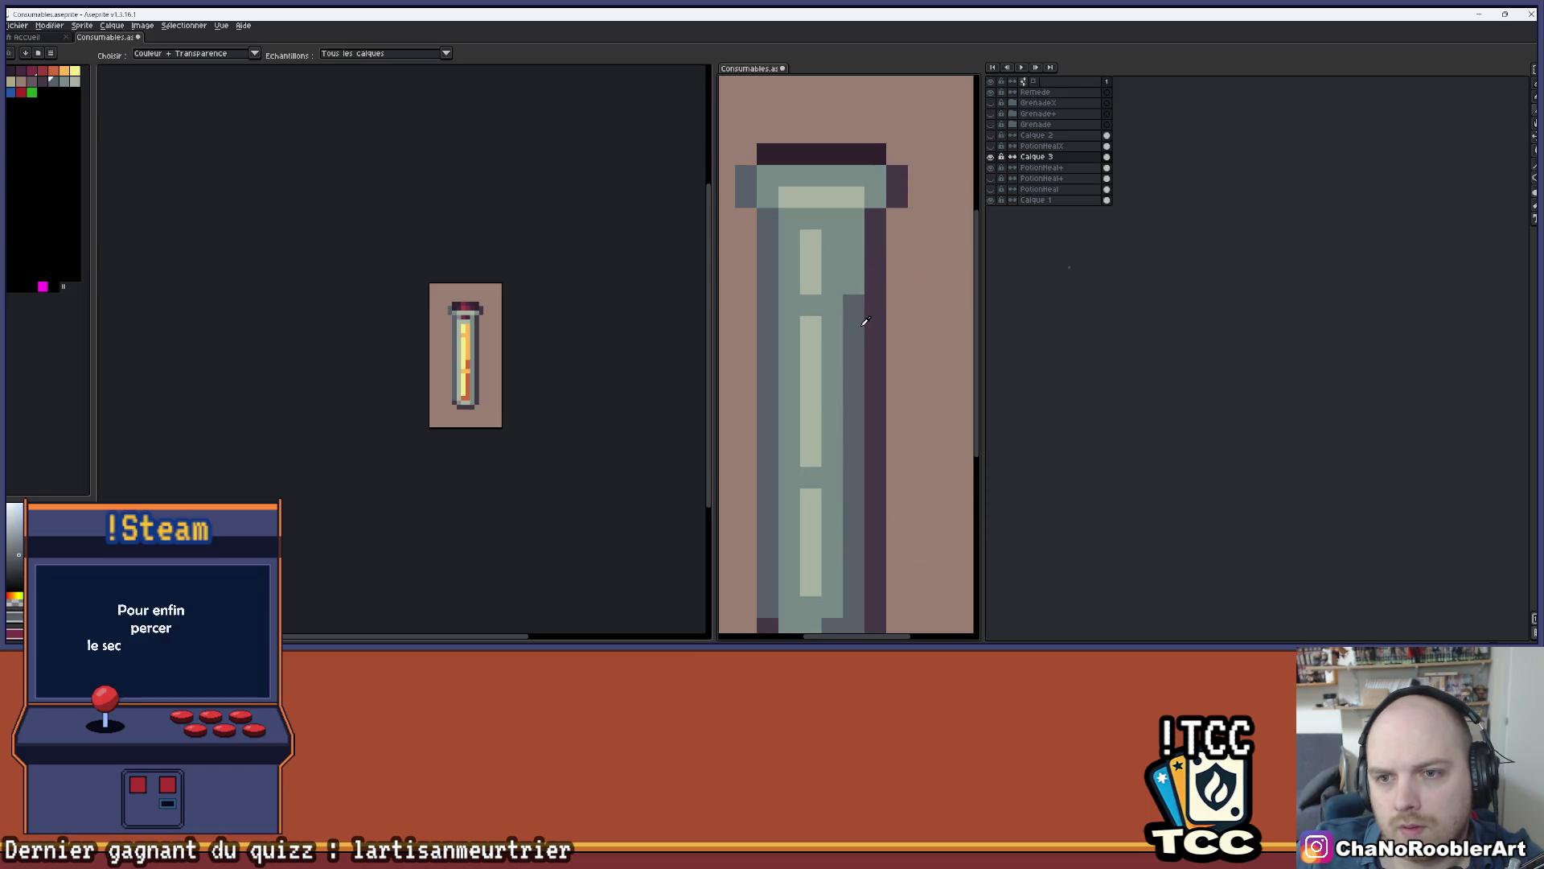
drag(853, 218, 850, 261)
click(854, 283)
scroll(860, 322, down, 4)
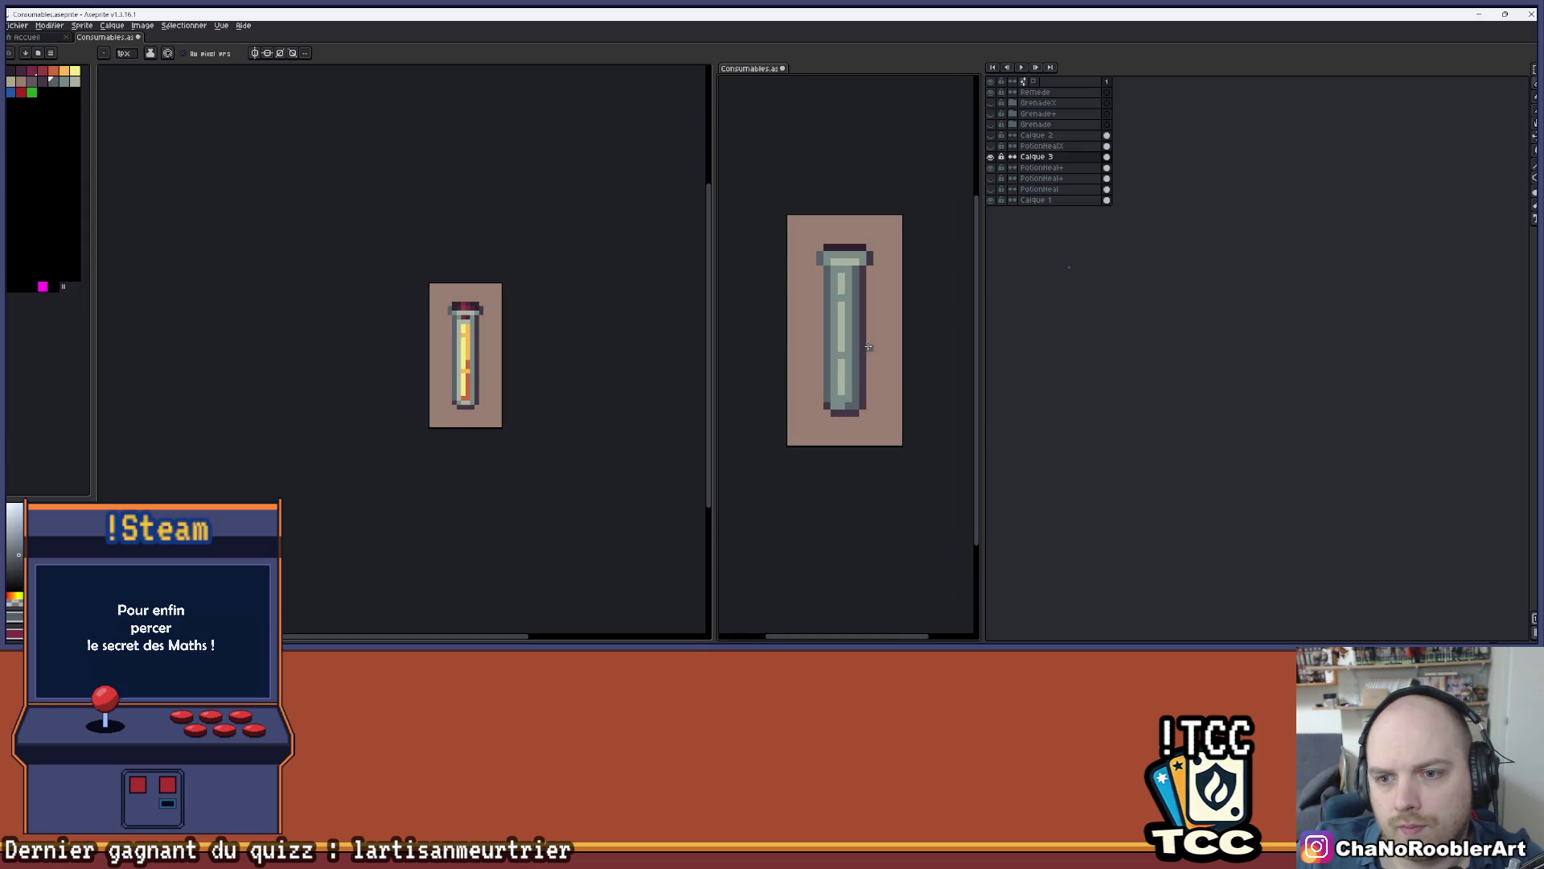
scroll(864, 338, up, 1)
- Adjust the overlay's Hue/Saturation alpha, trying -38 and -60, settling near -40 and confirming
key(v)
key(ctrl+u)
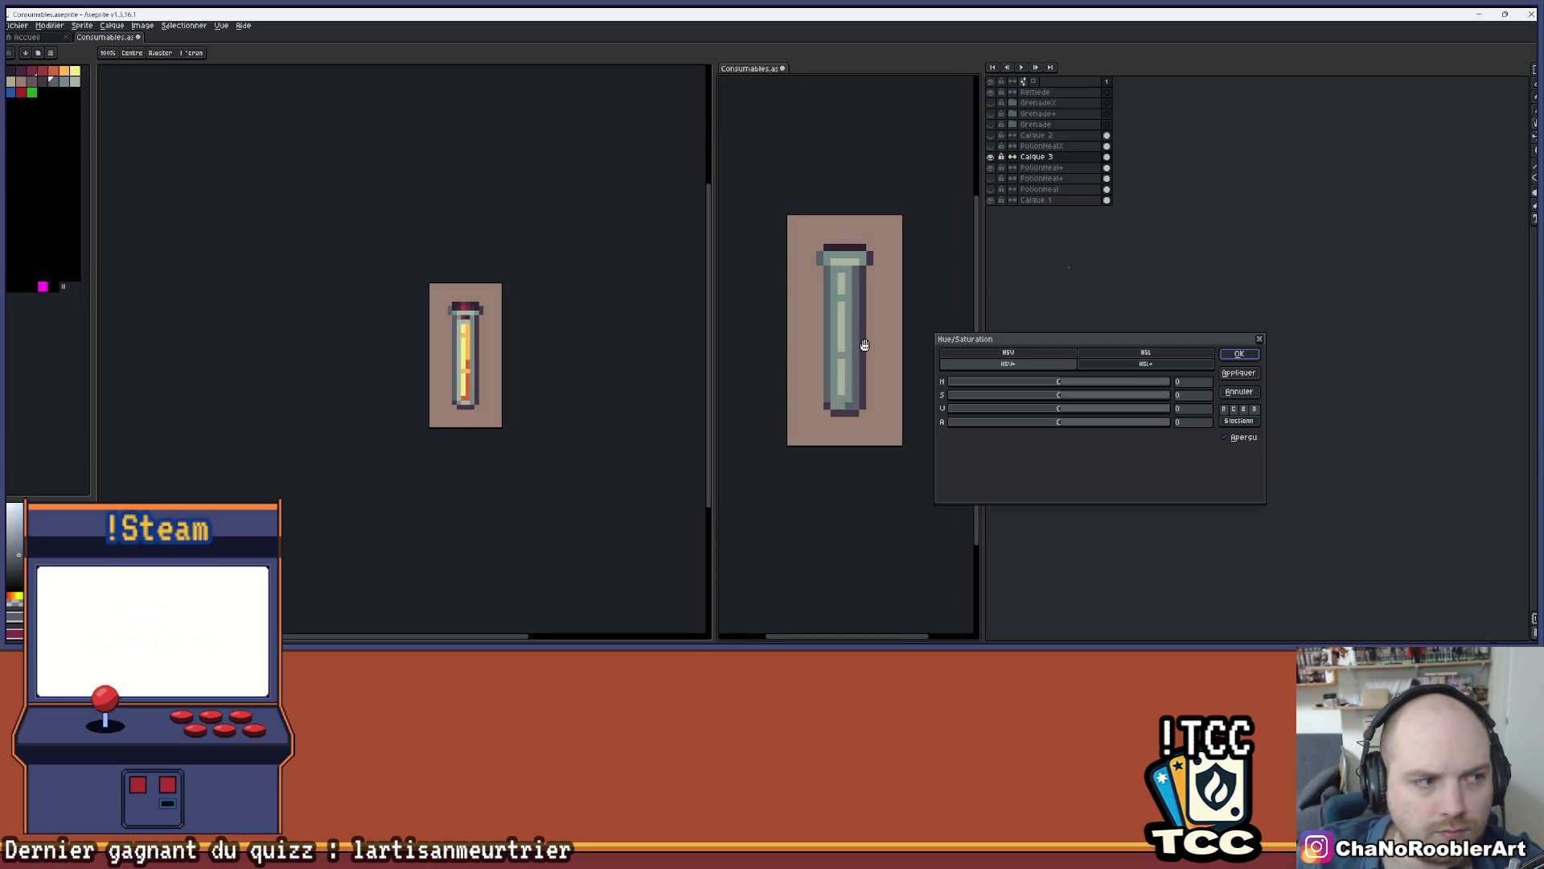
click(1022, 423)
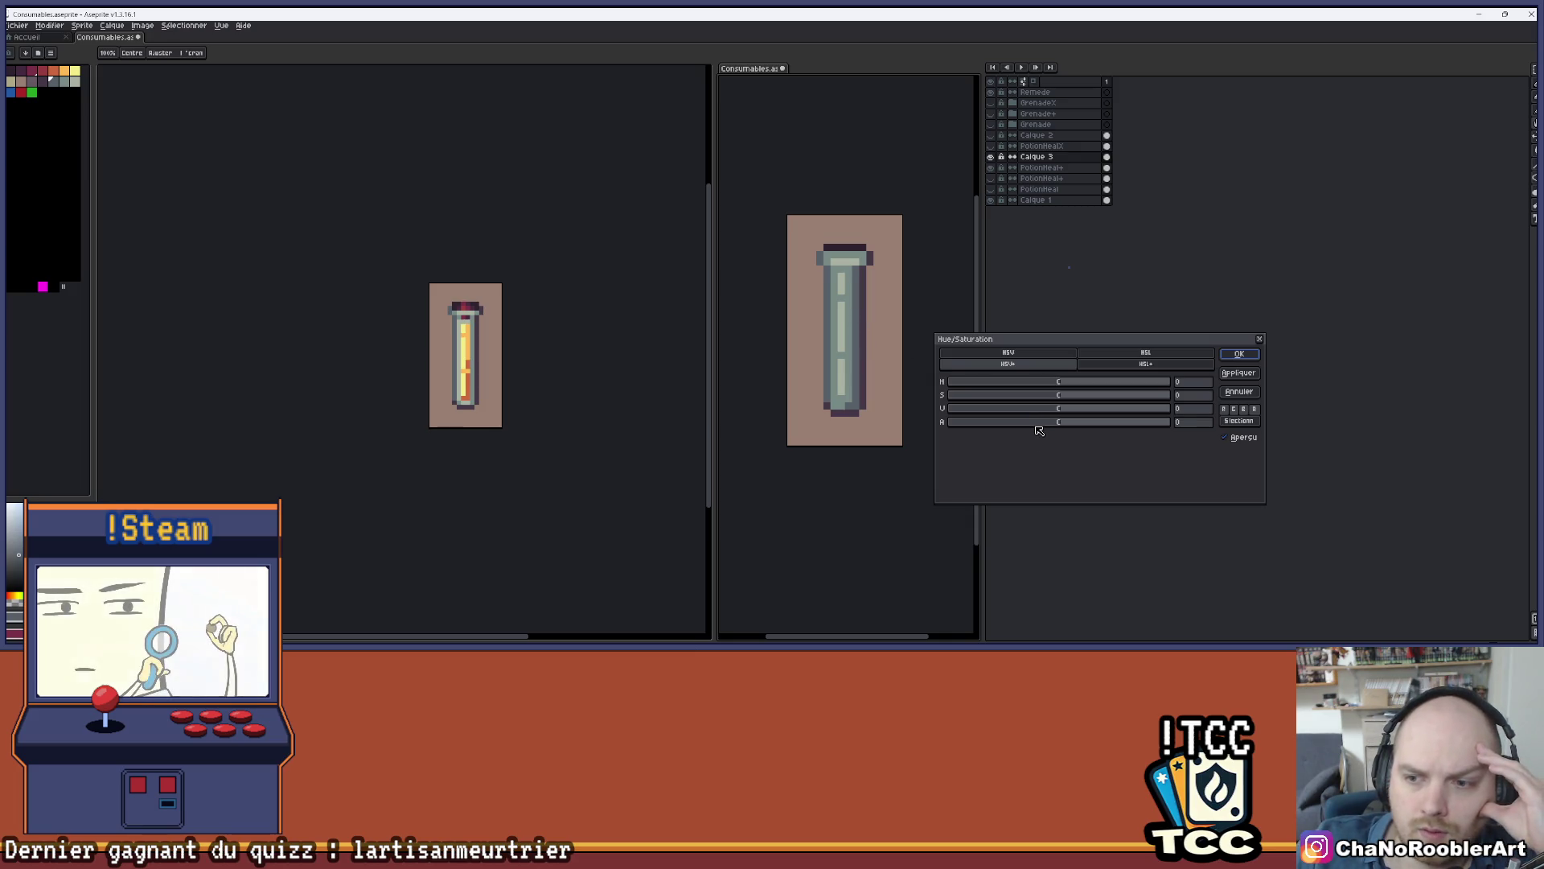
click(996, 424)
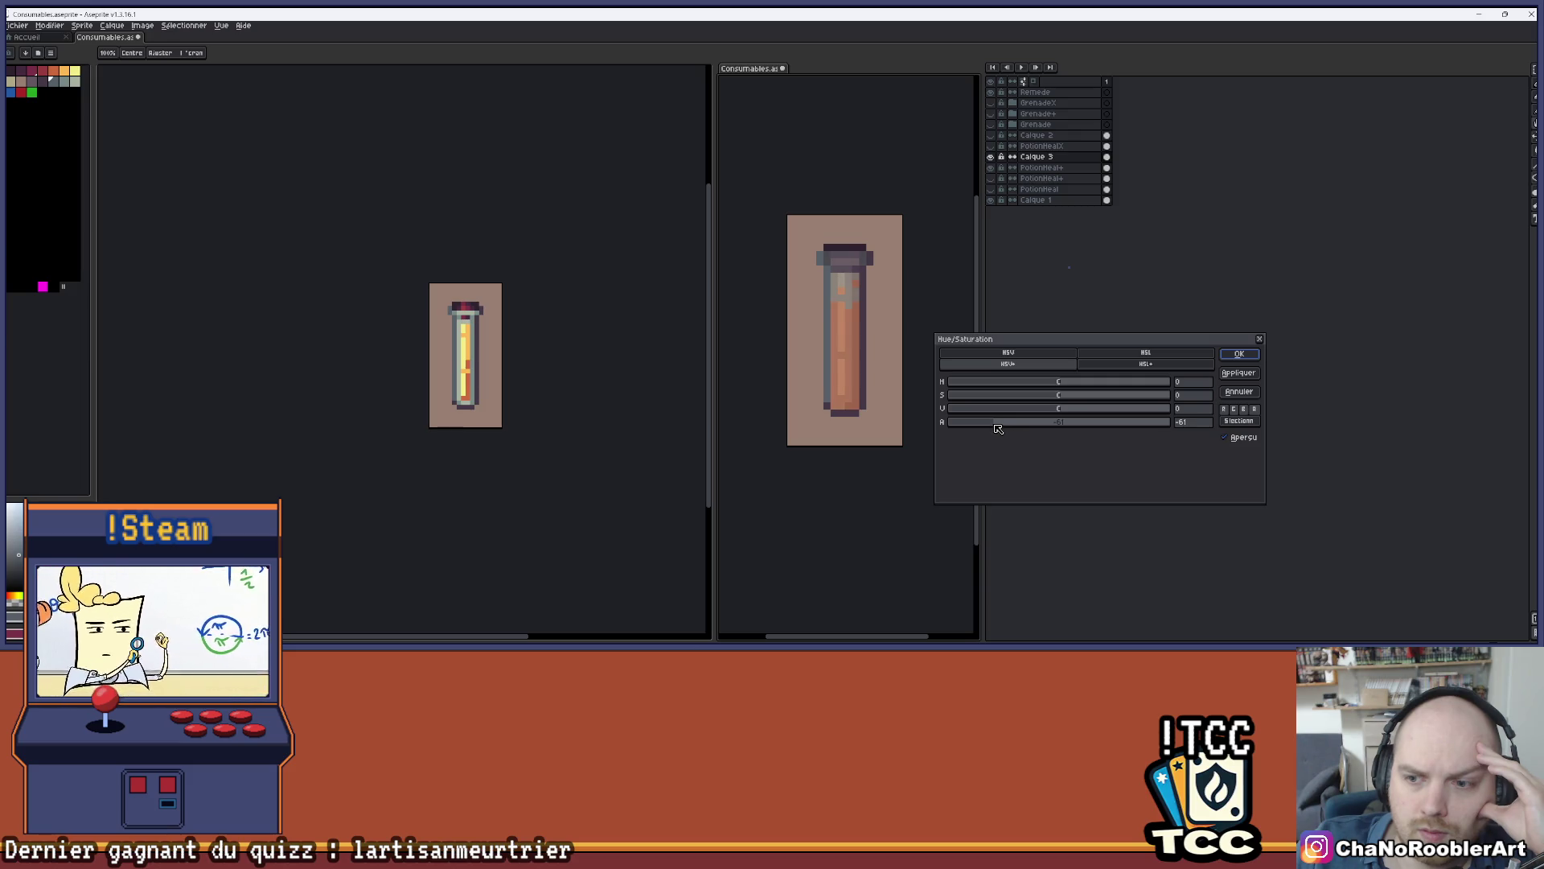
drag(820, 441, 777, 450)
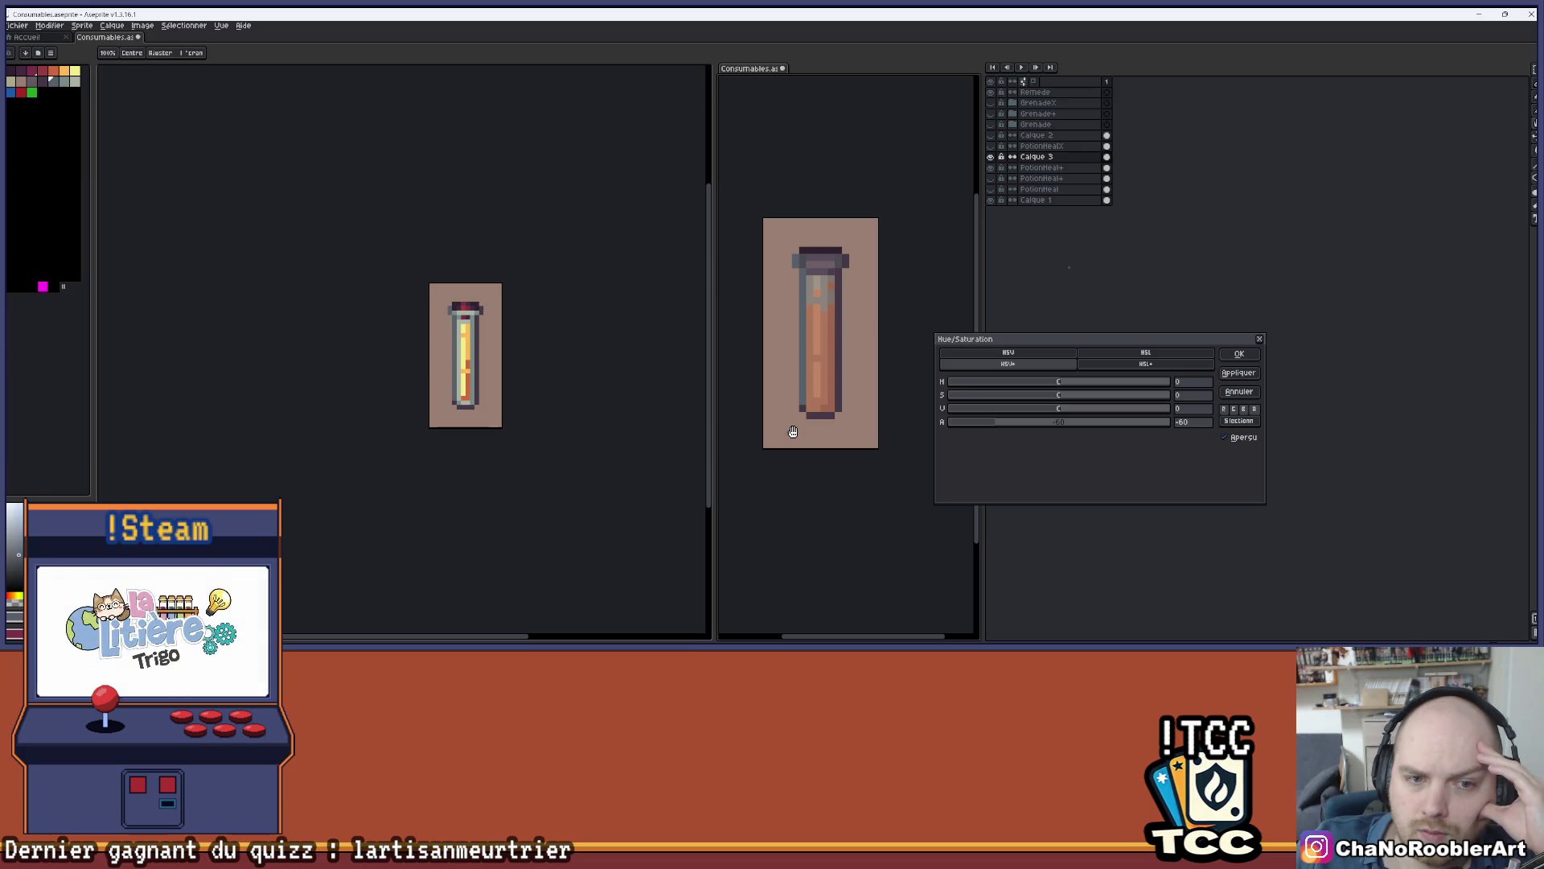
click(1028, 423)
drag(1029, 423, 1027, 423)
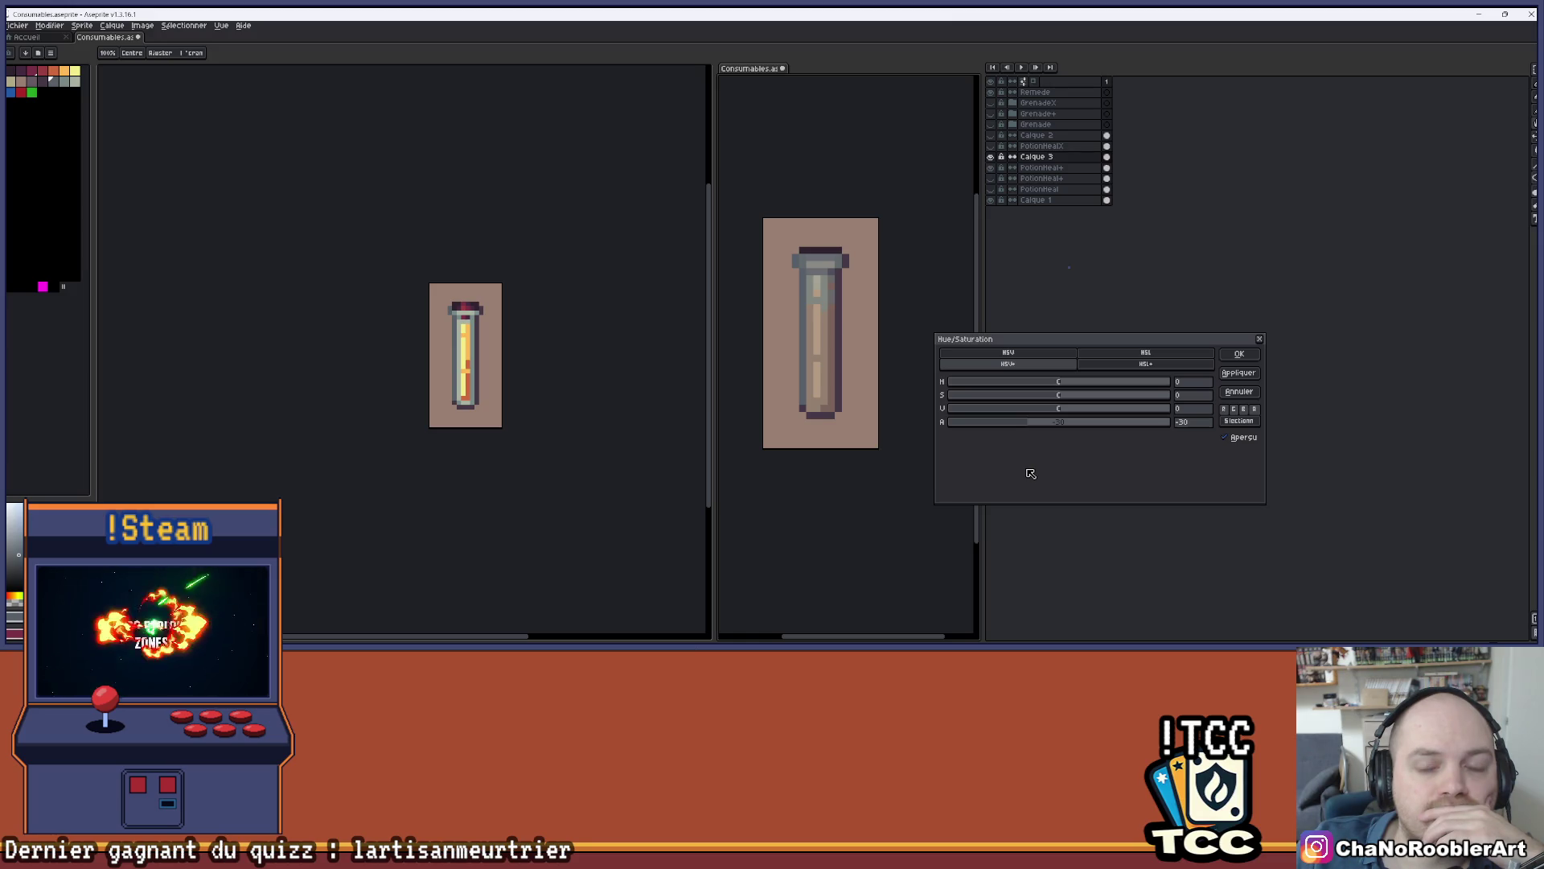
click(1225, 359)
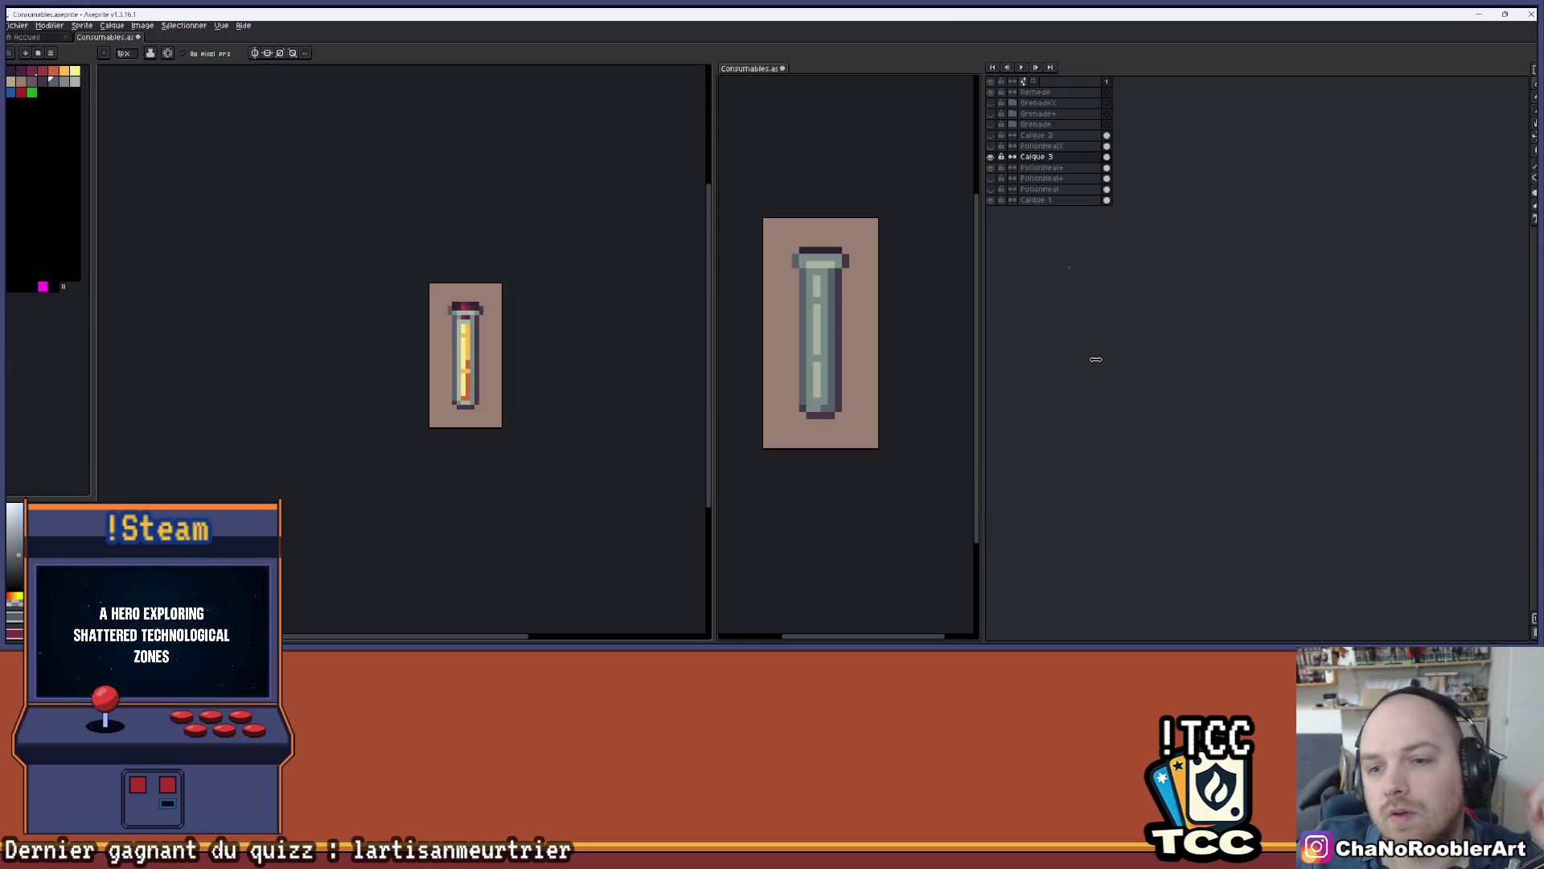
scroll(855, 290, up, 3)
scroll(818, 298, up, 1)
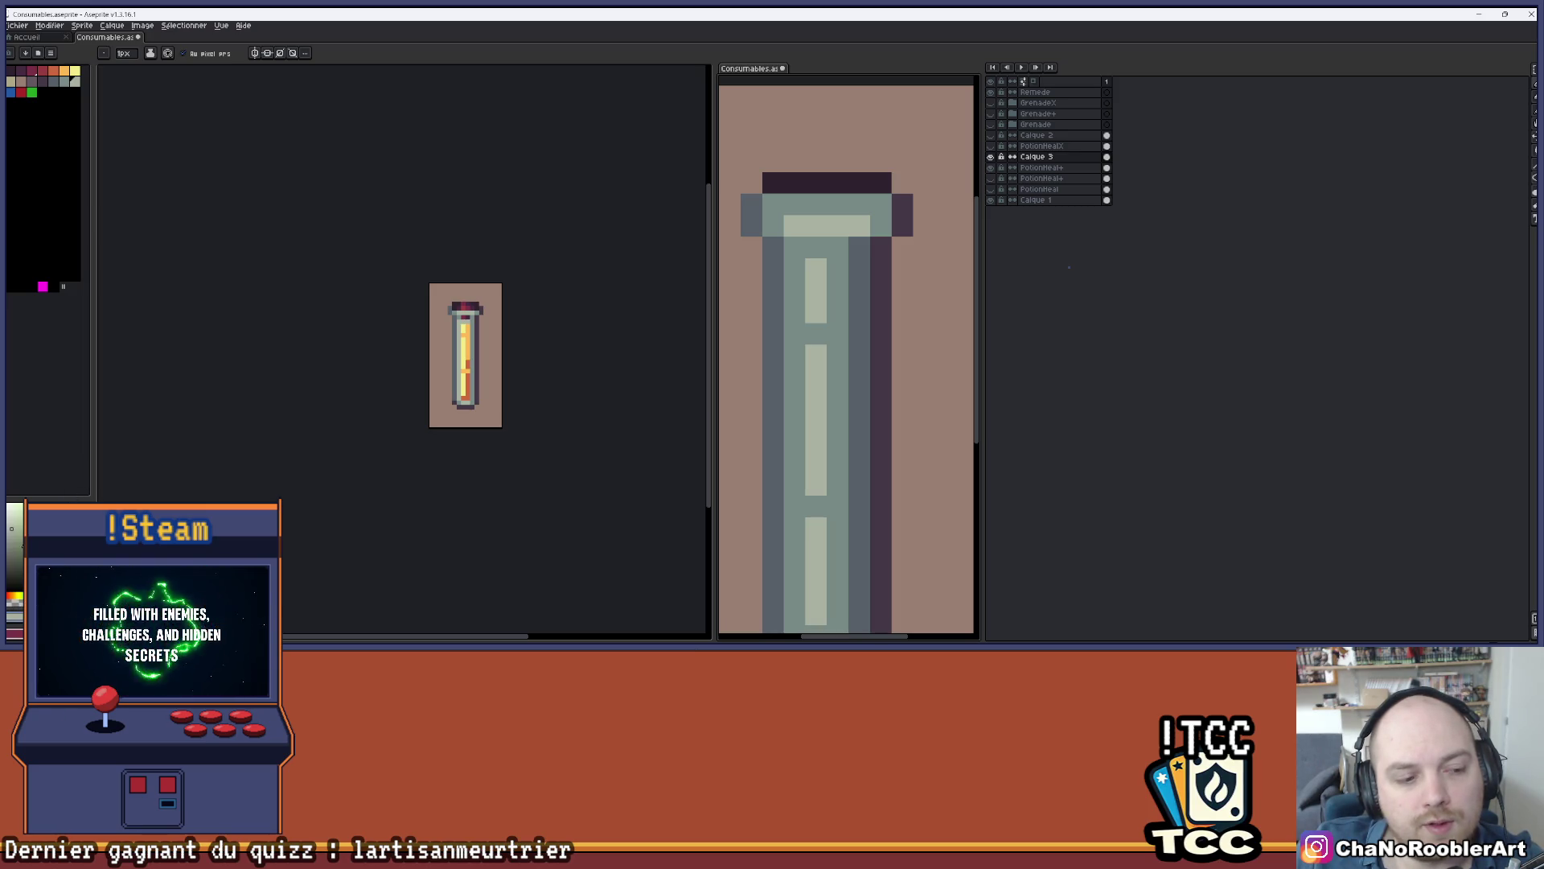
- Bucket-fill the tube's highlights white, its body light grey and its right column darker grey
key(g)
click(815, 282)
scroll(809, 283, down, 2)
scroll(809, 284, up, 2)
drag(809, 284, 796, 265)
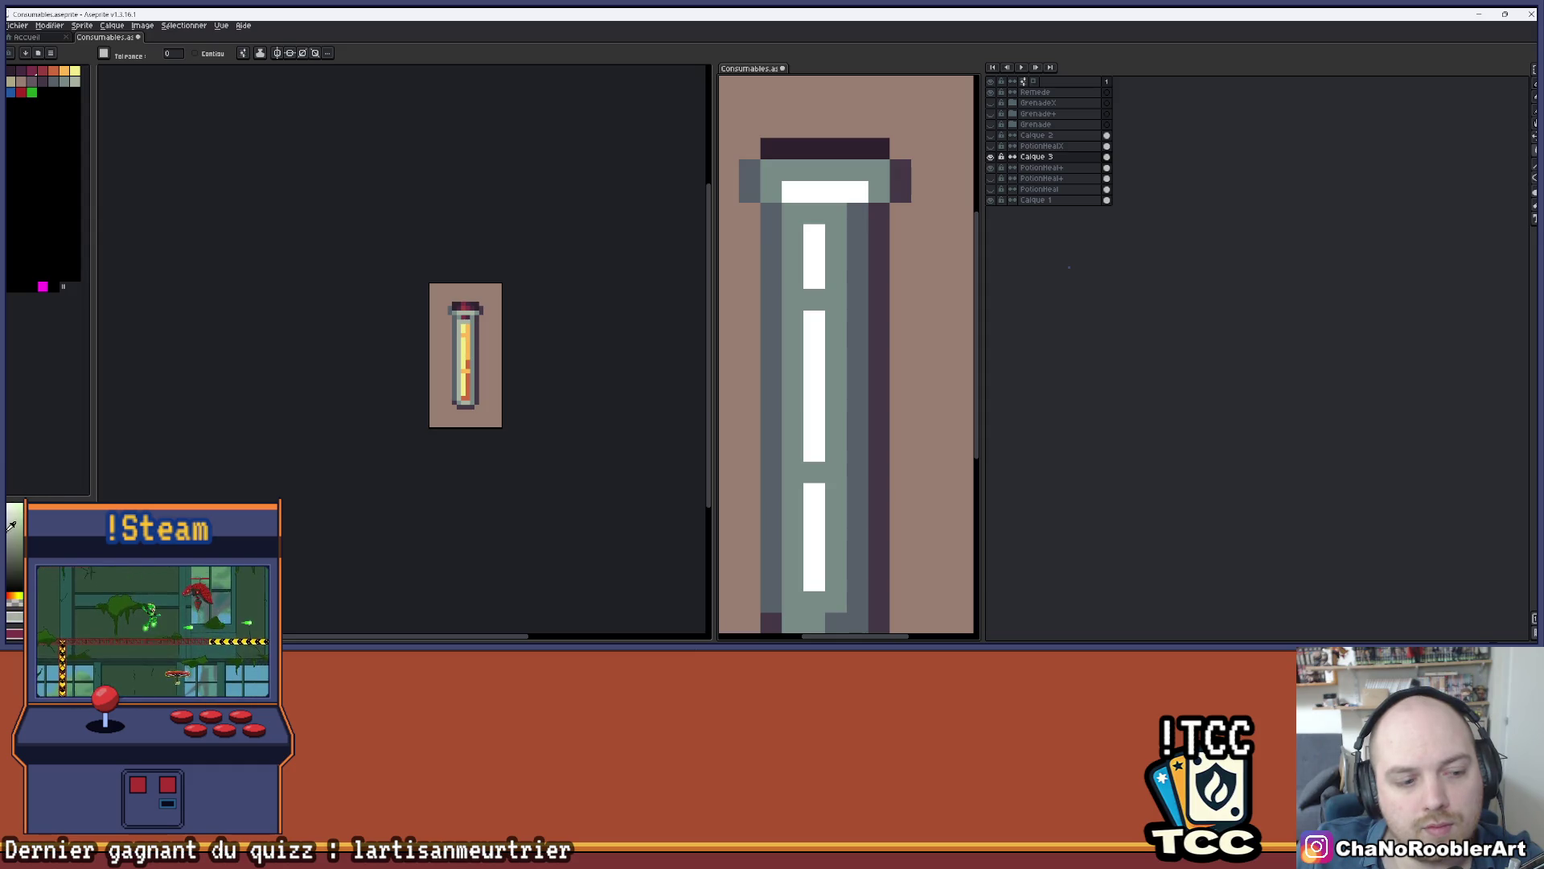
click(792, 279)
scroll(777, 276, down, 1)
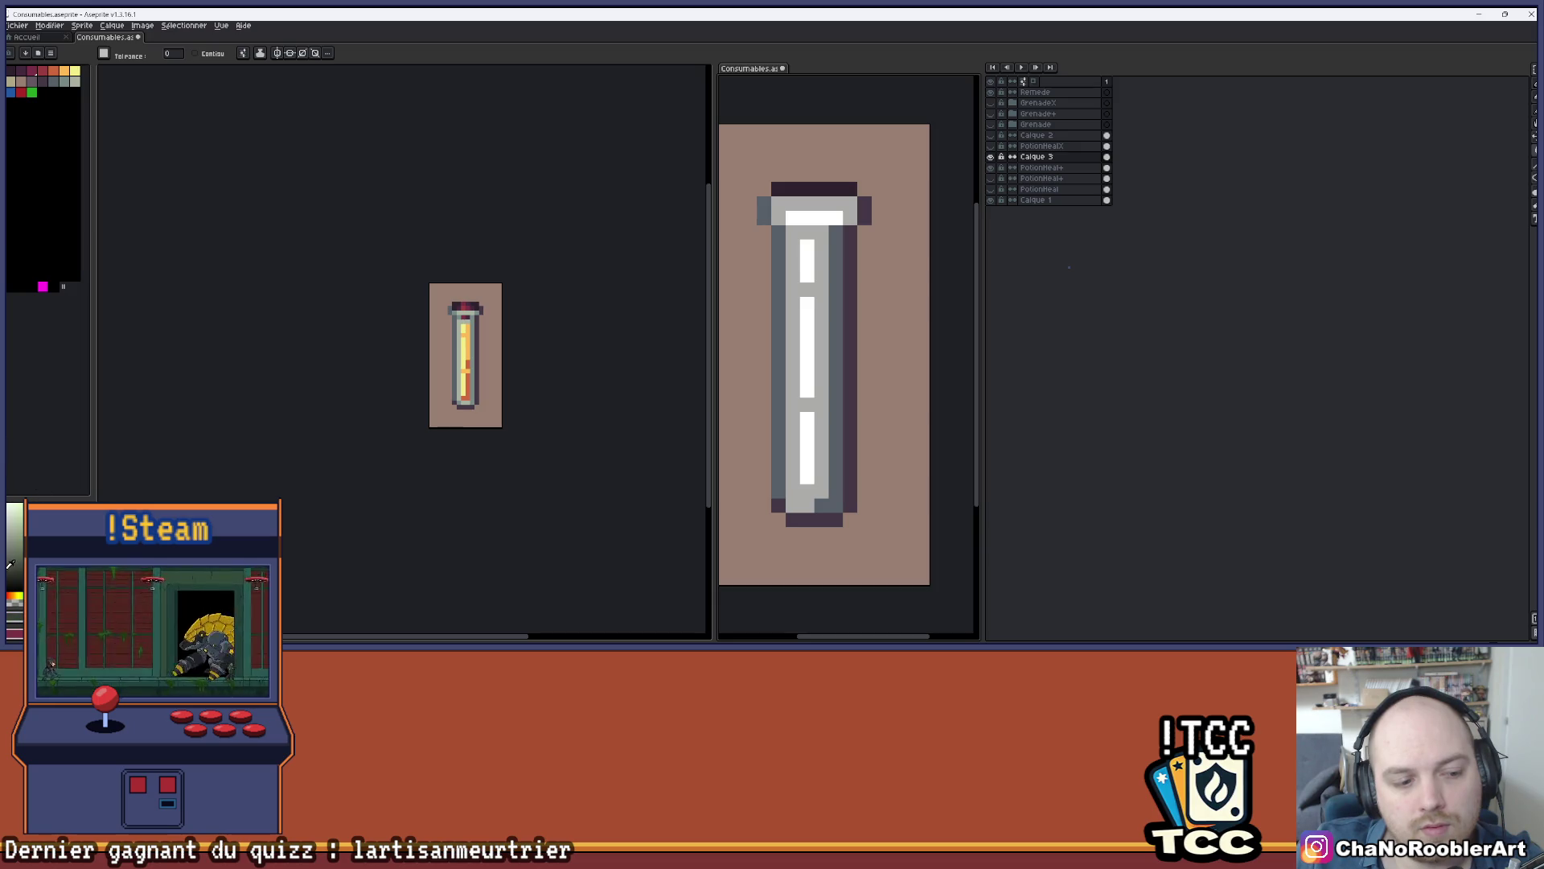
click(840, 315)
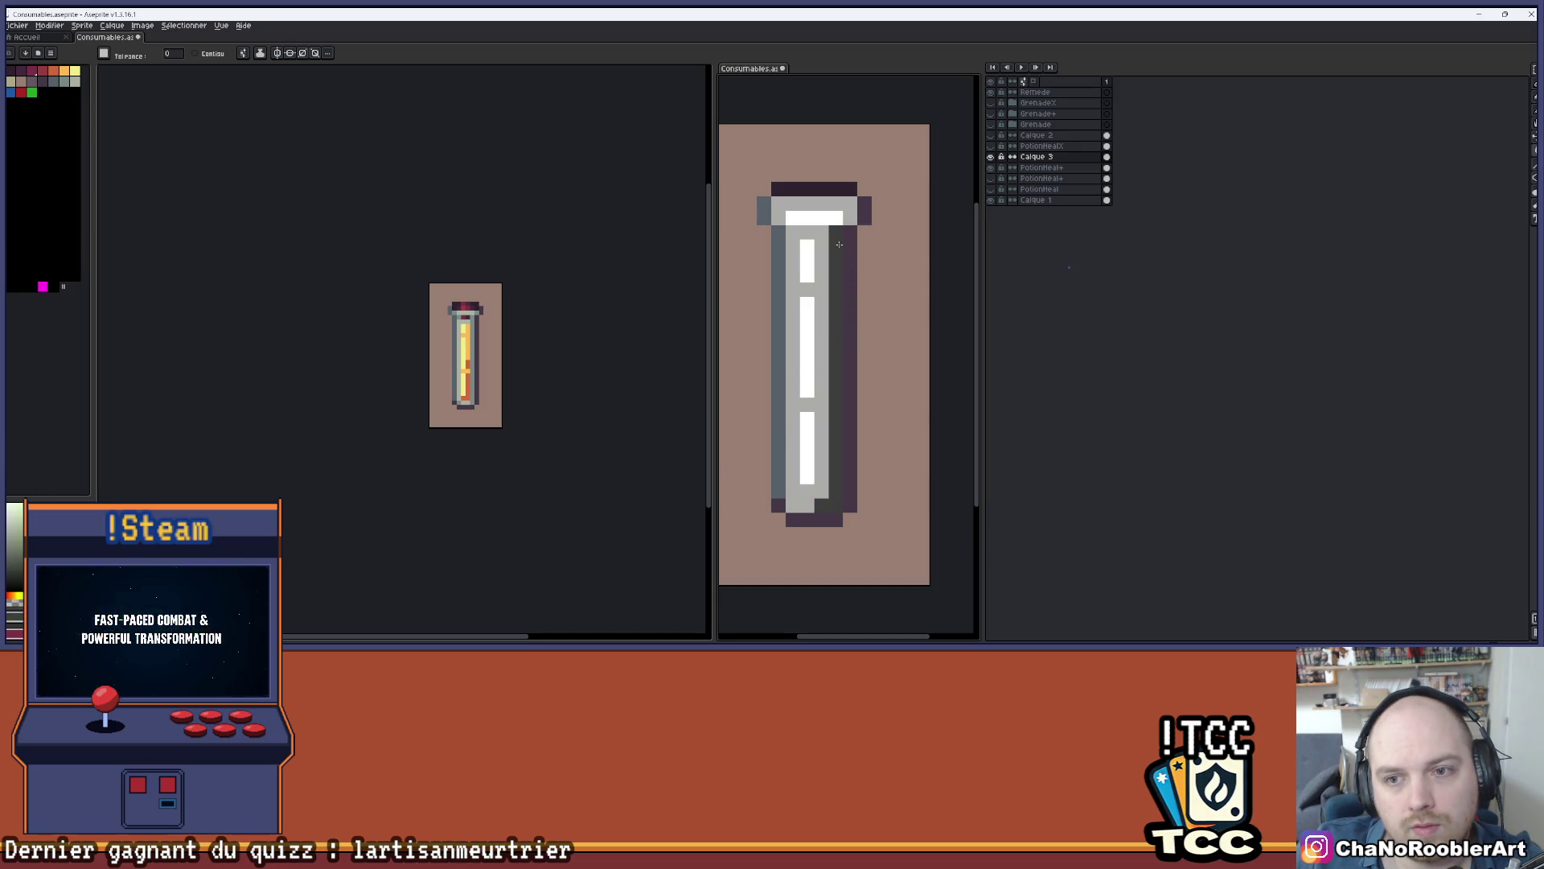
scroll(854, 214, down, 2)
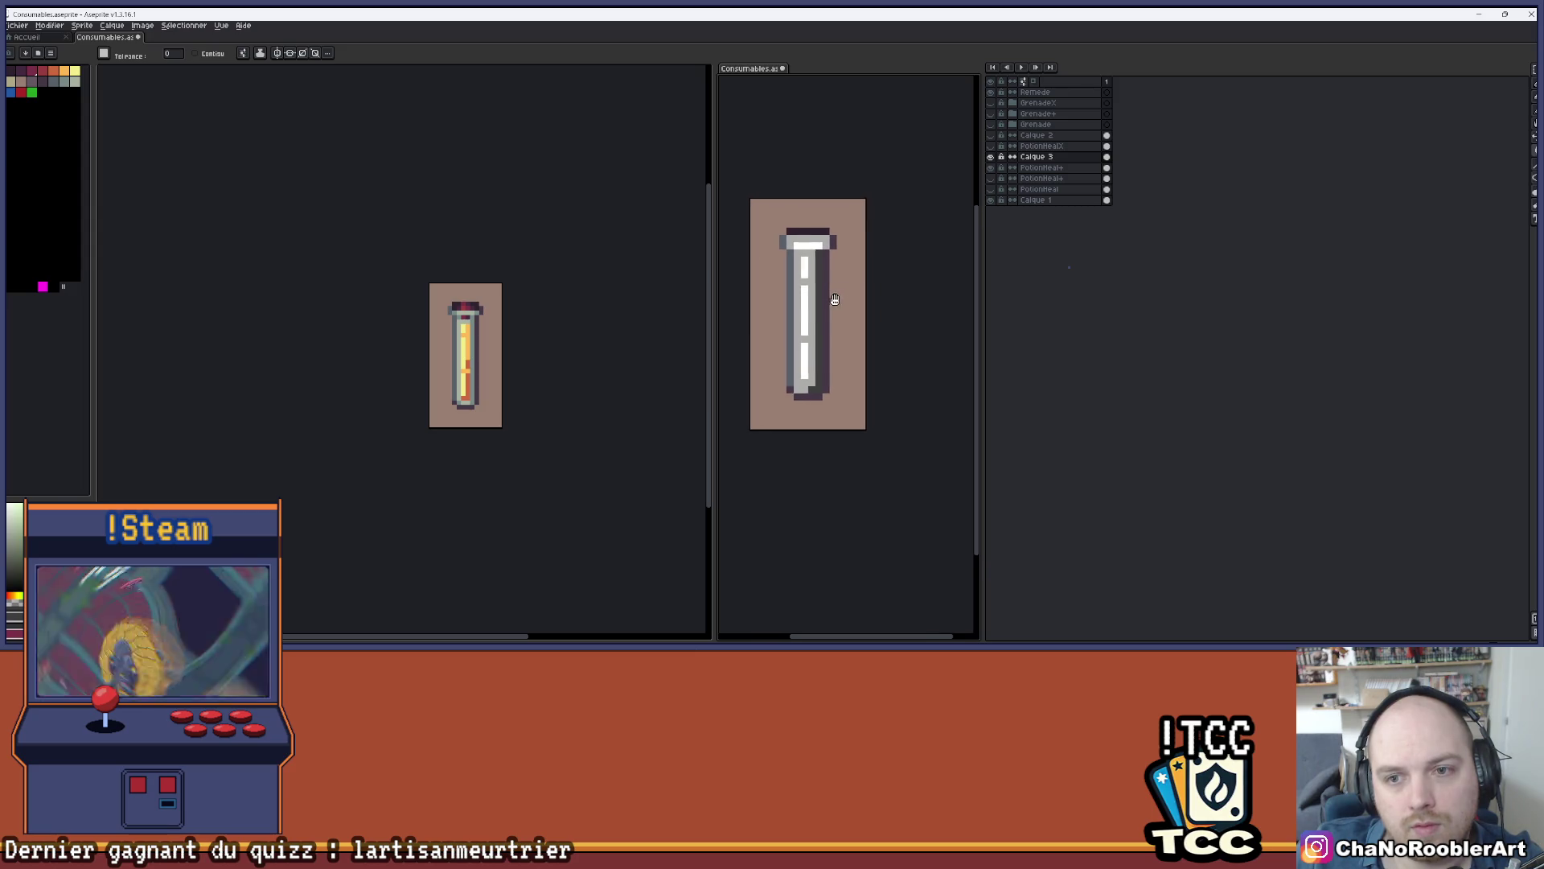
key(ctrl+u)
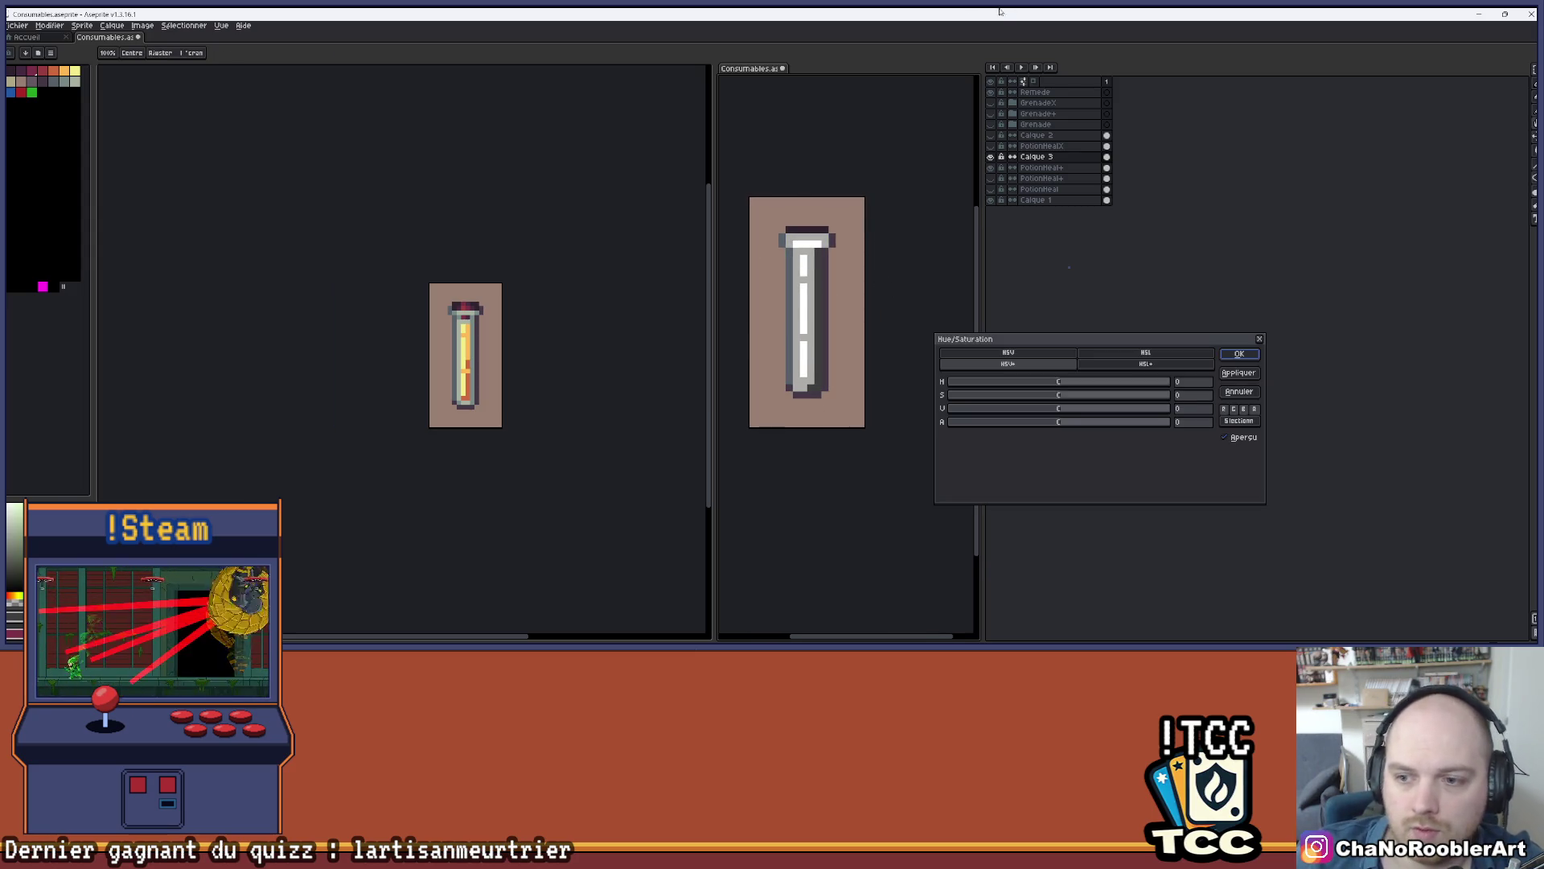
drag(1015, 421, 998, 426)
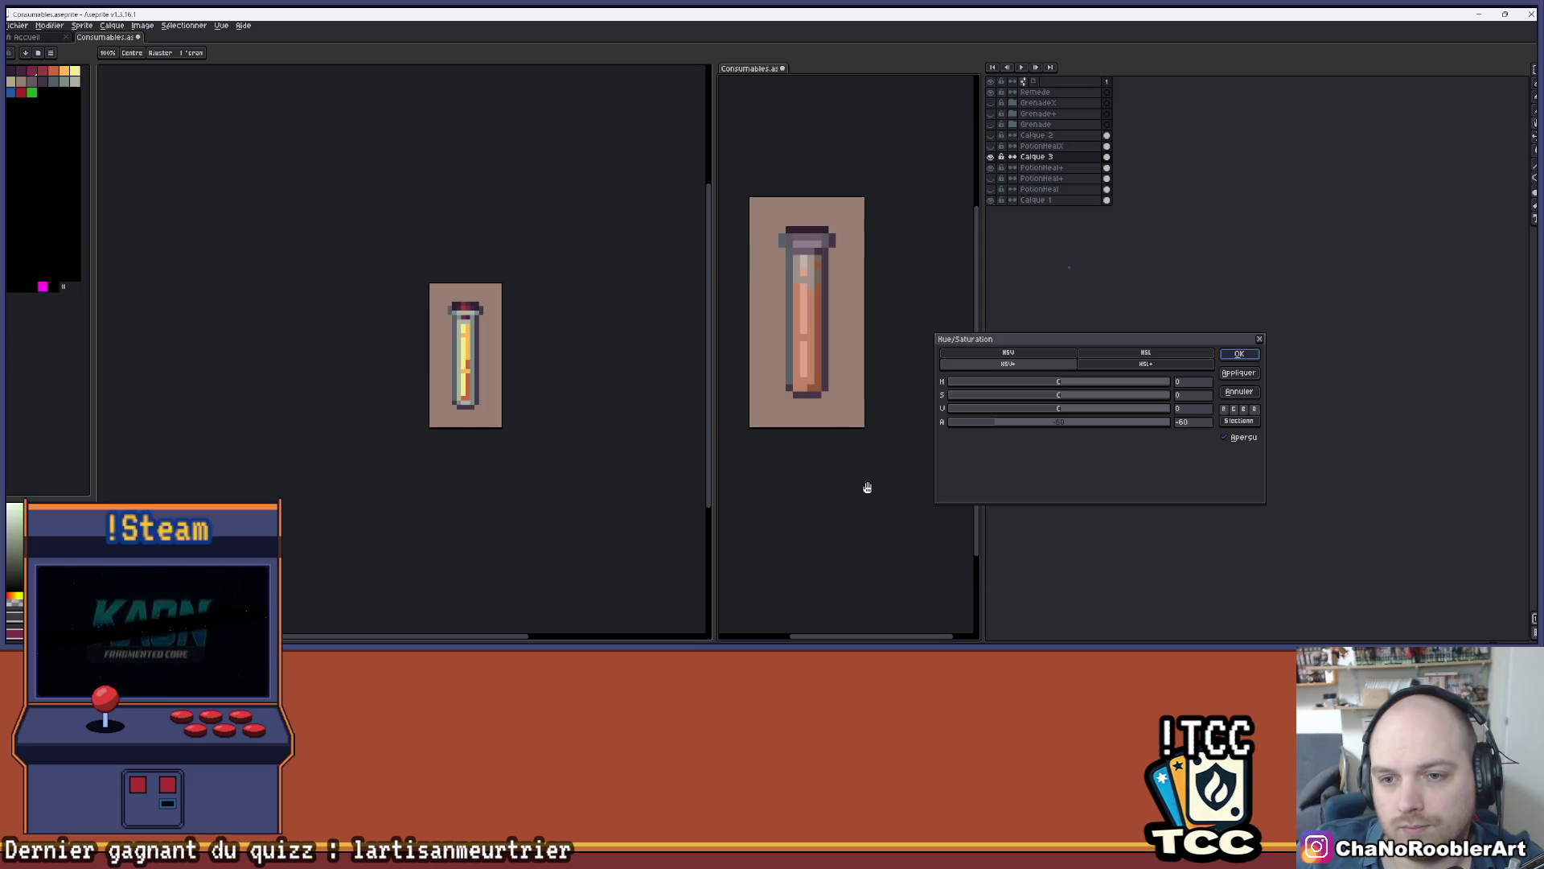
click(1259, 339)
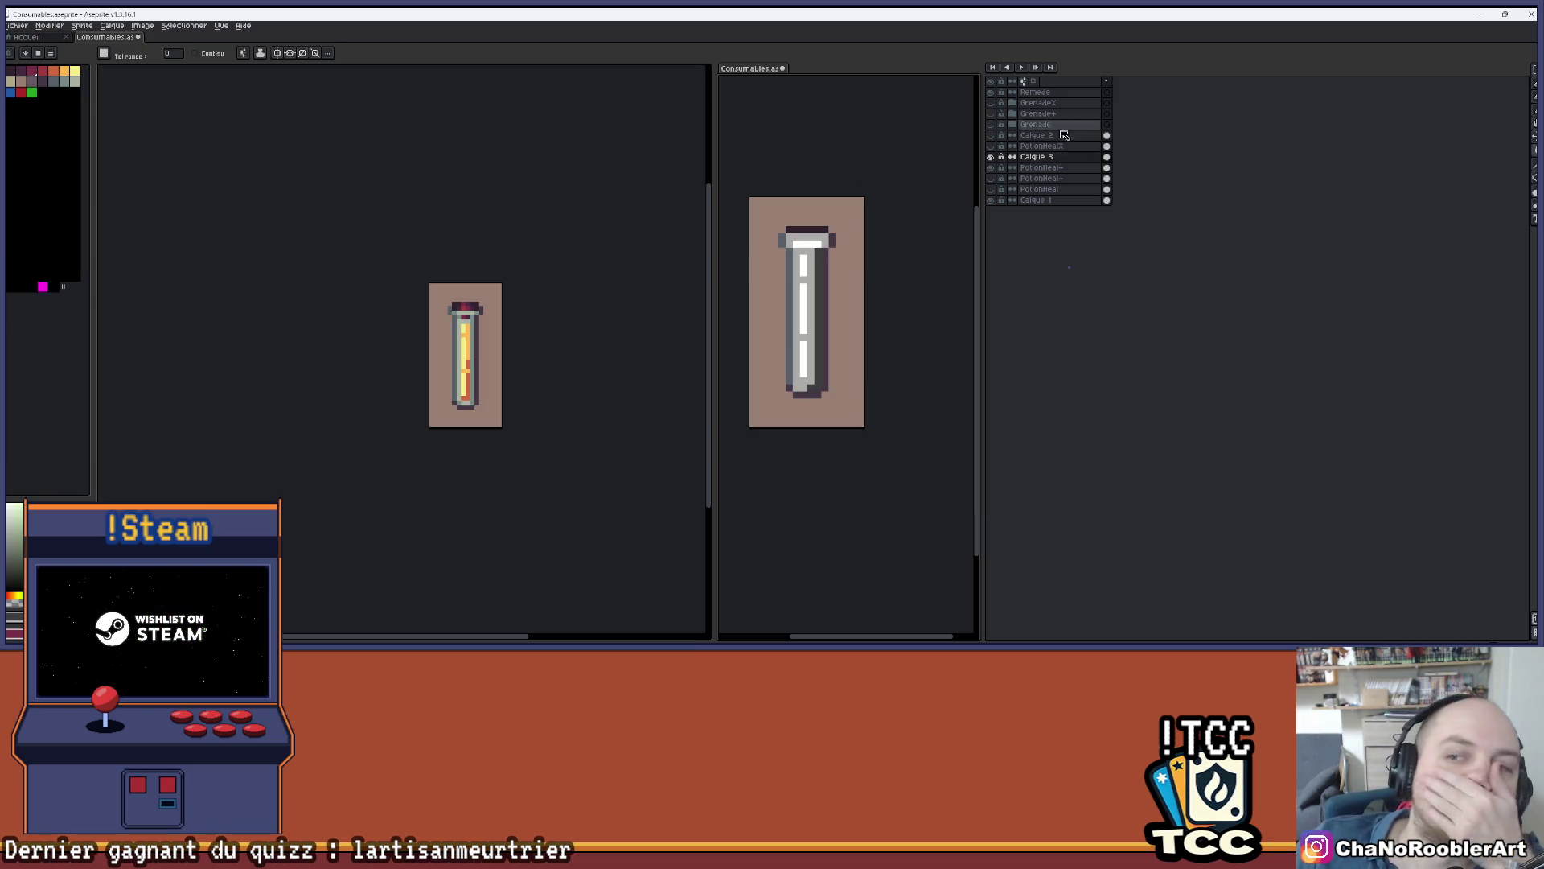
- Cut Calque 3 and the tube layer, re-show PotionHeal+, and restore Calque 3 at the top
shift+click(1002, 168)
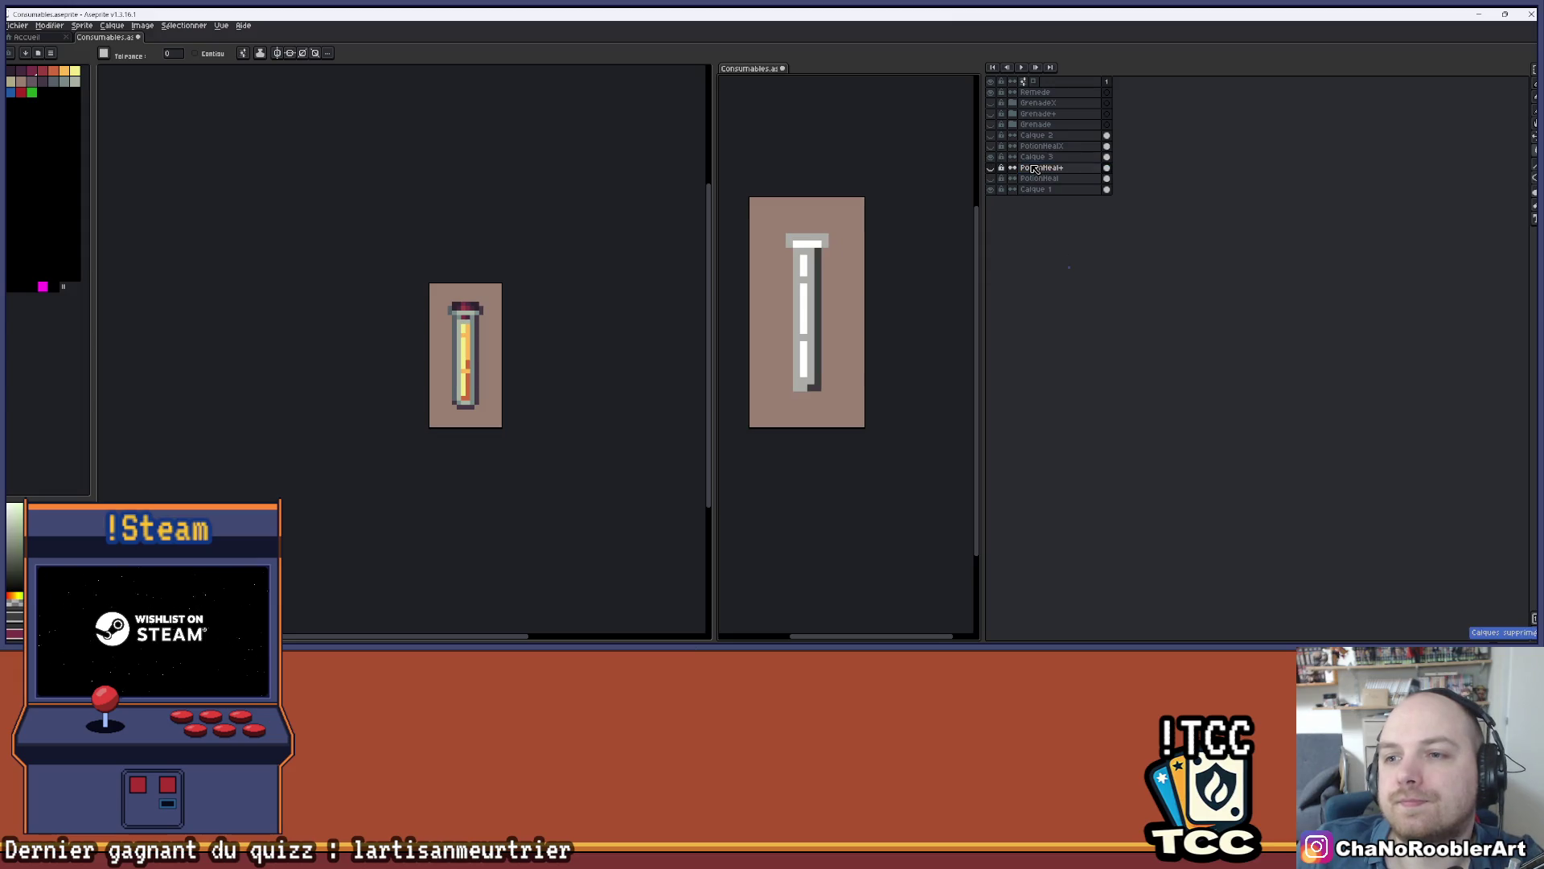
key(Delete)
click(990, 157)
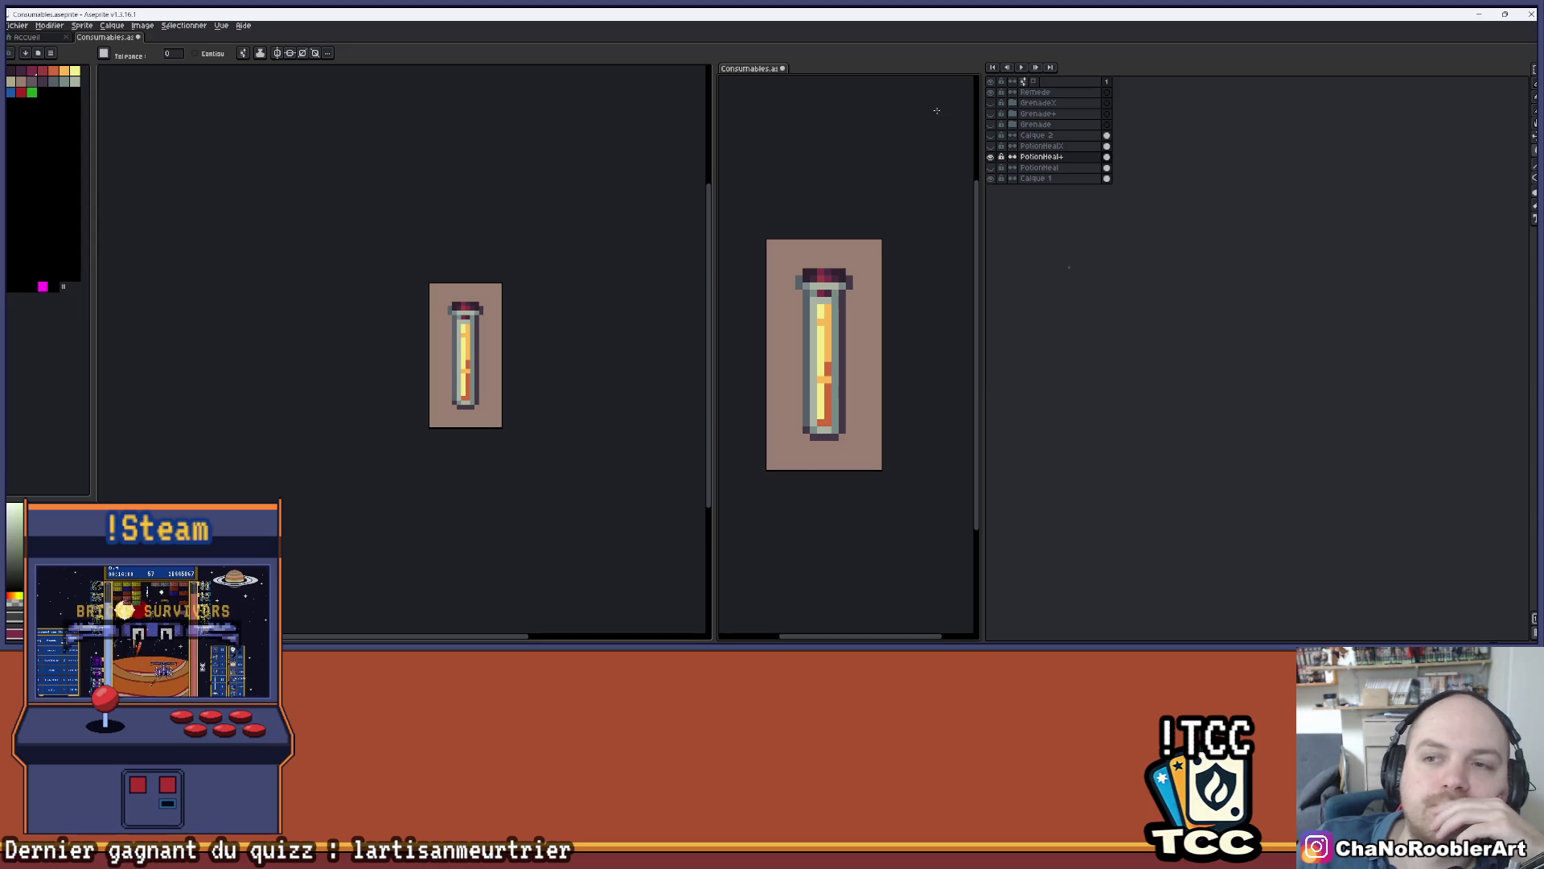
key(ctrl+z)
click(575, 153)
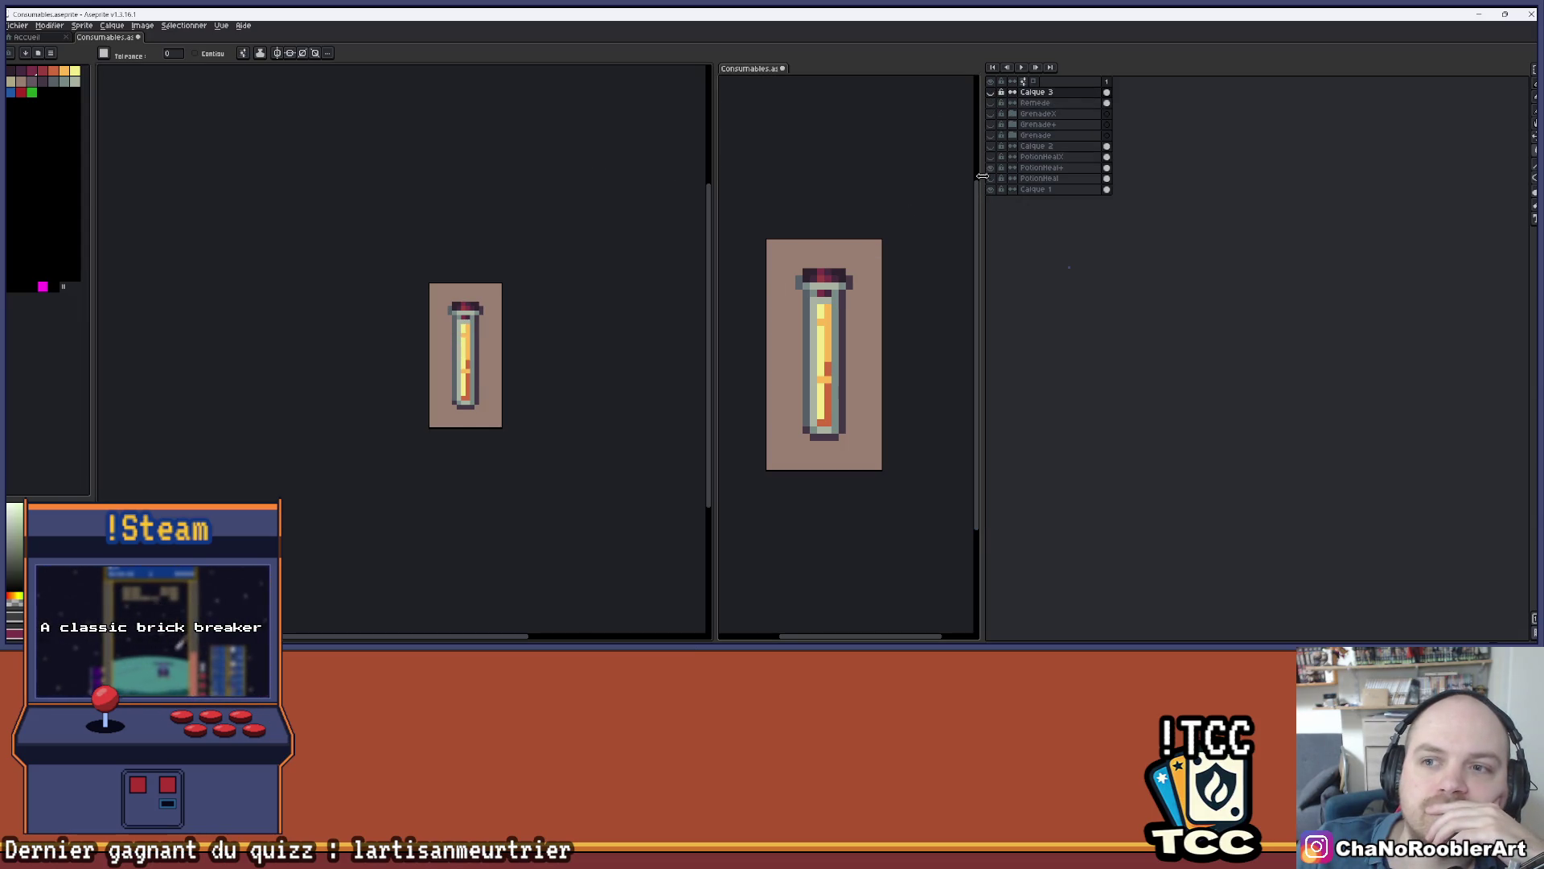
- Hide the potion tube and show the Remede bottle beneath the Calque 3 overlay
click(990, 178)
click(991, 102)
click(992, 93)
click(992, 94)
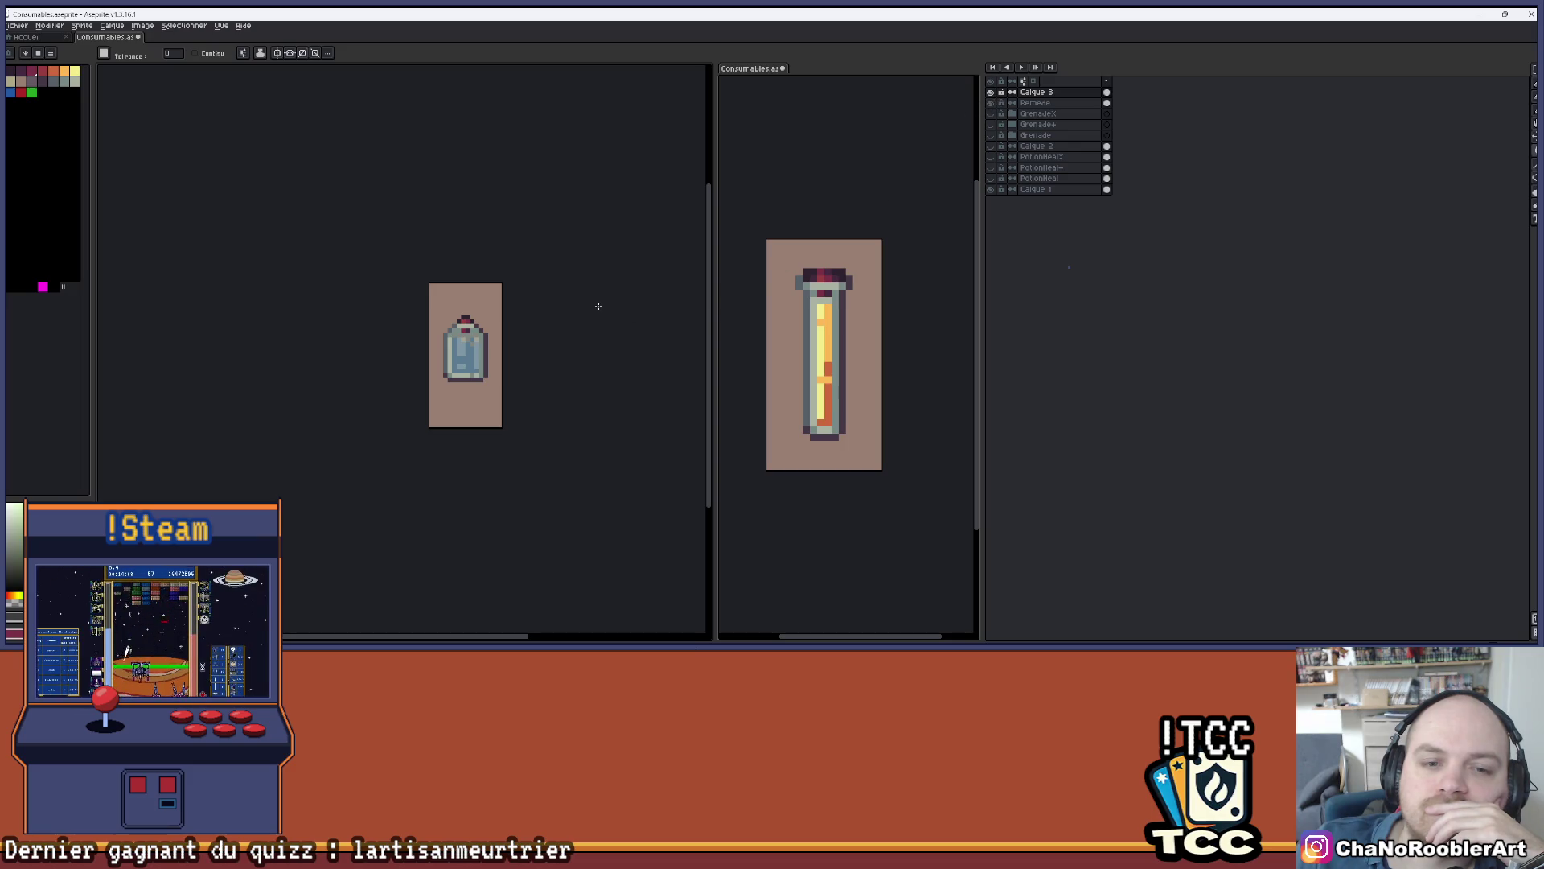
- Hide the Calque 3 glass overlay to reveal the Remede bottle's blue liquid
scroll(482, 338, up, 3)
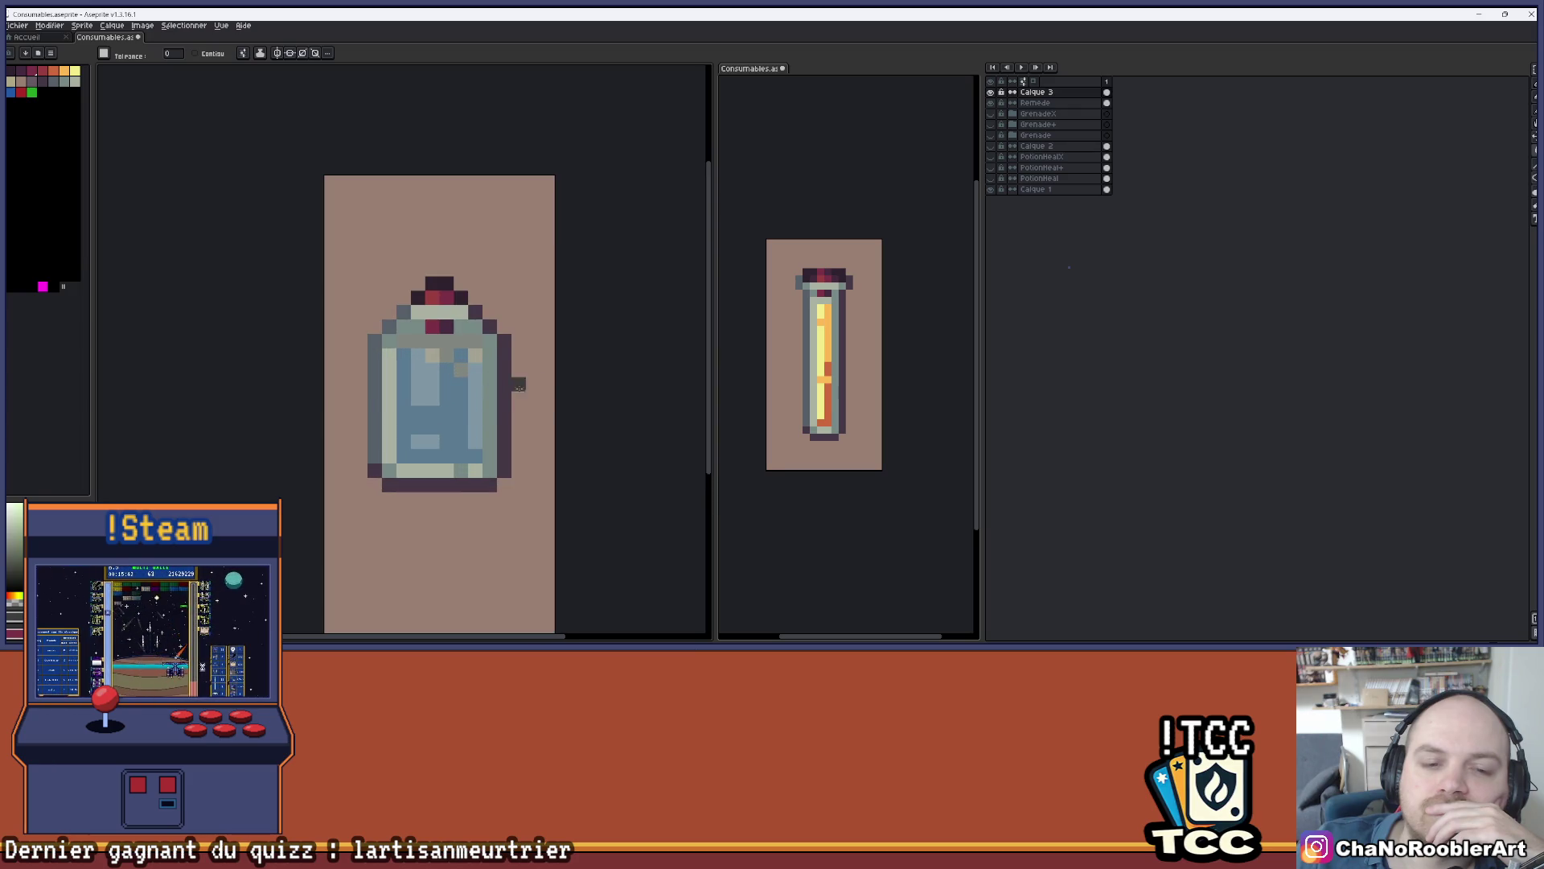
scroll(559, 377, down, 1)
drag(574, 347, 598, 341)
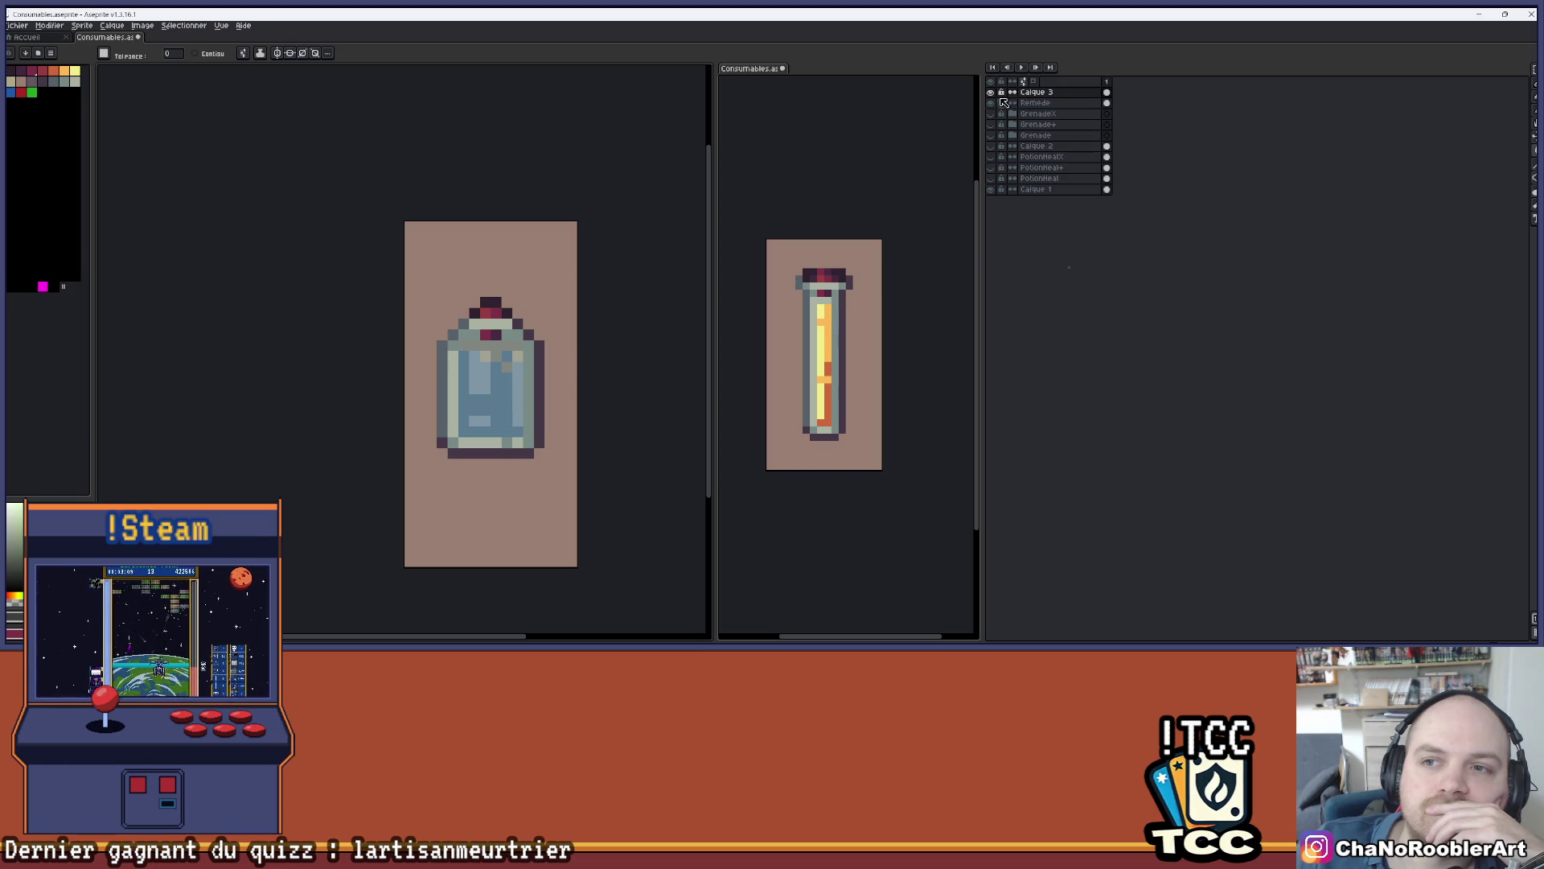
click(992, 92)
mouse_move(603, 368)
mouse_down()
mouse_move(562, 403)
mouse_move(597, 392)
mouse_up()
scroll(555, 395, down, 1)
scroll(566, 393, up, 4)
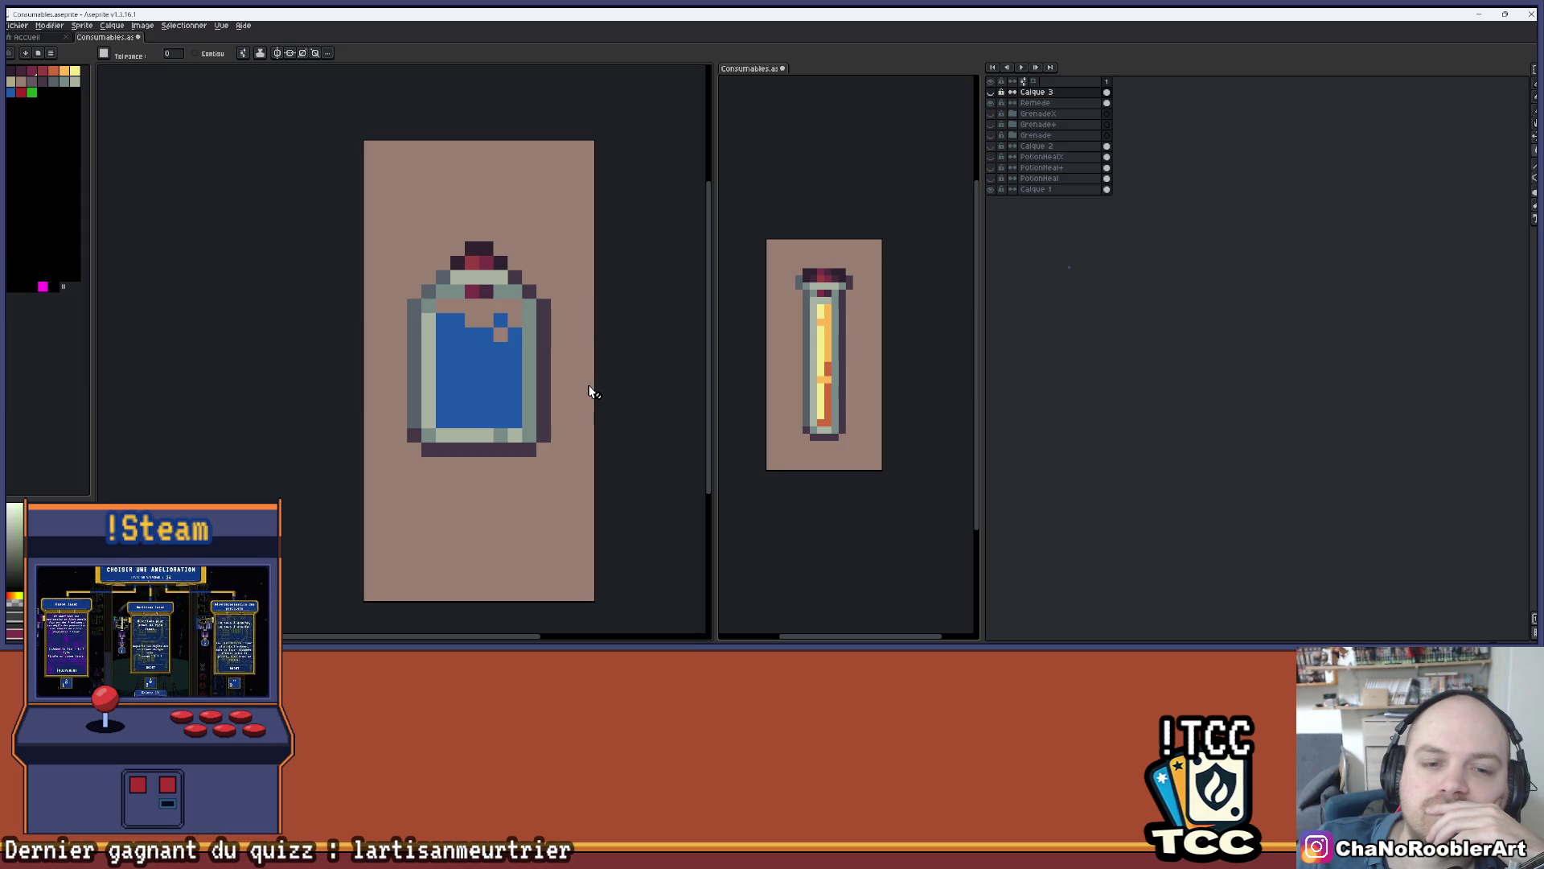
scroll(586, 390, down, 2)
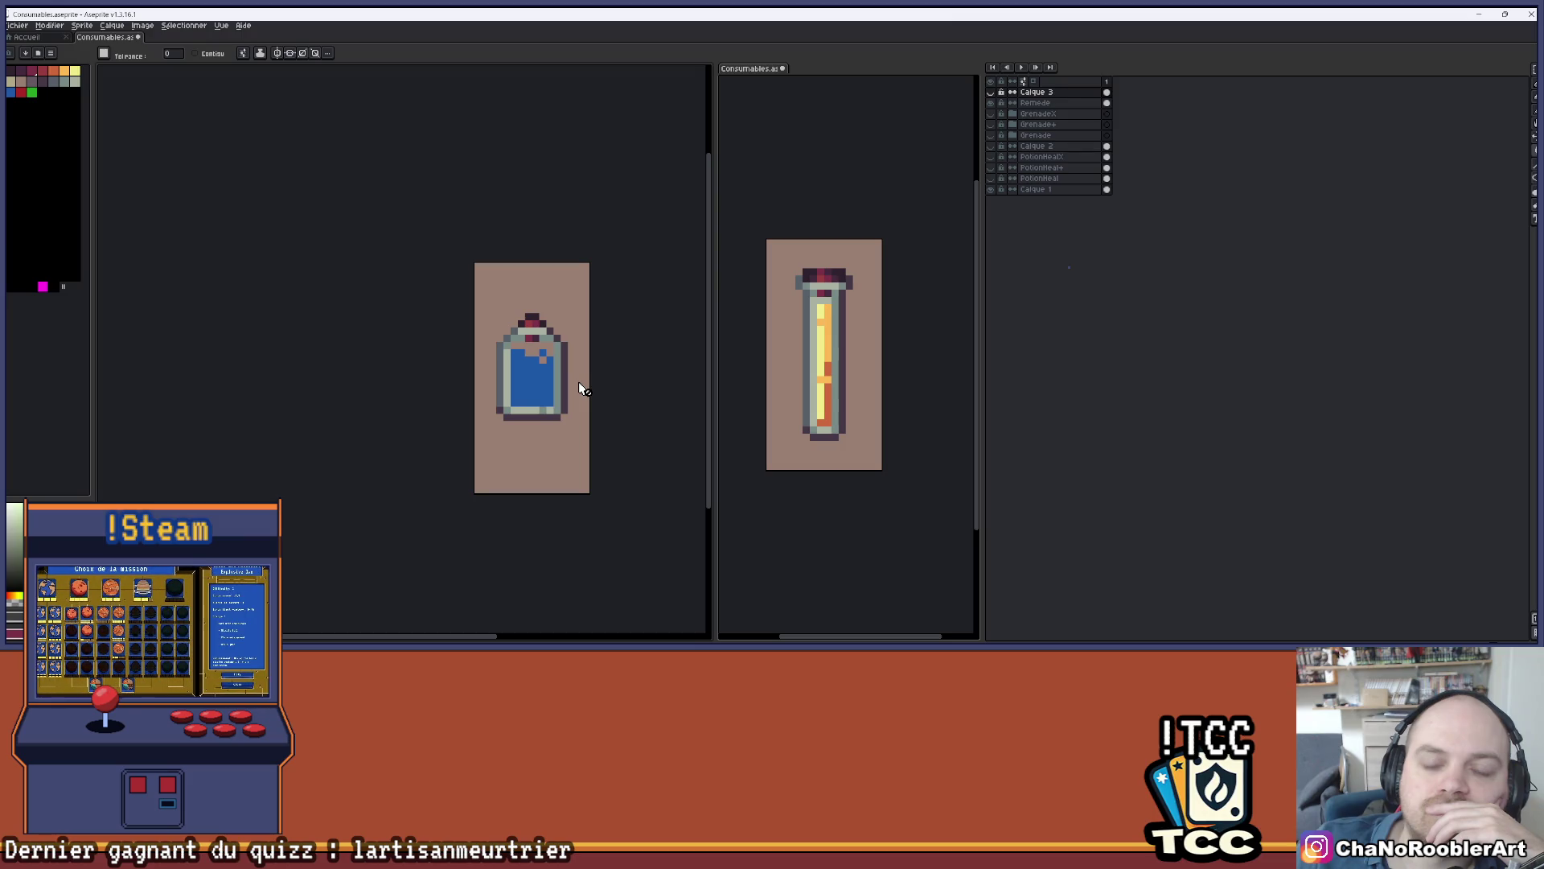
- Compare the round and oval purple grenade layers, then show the blue Remede bottle again
click(991, 104)
click(991, 114)
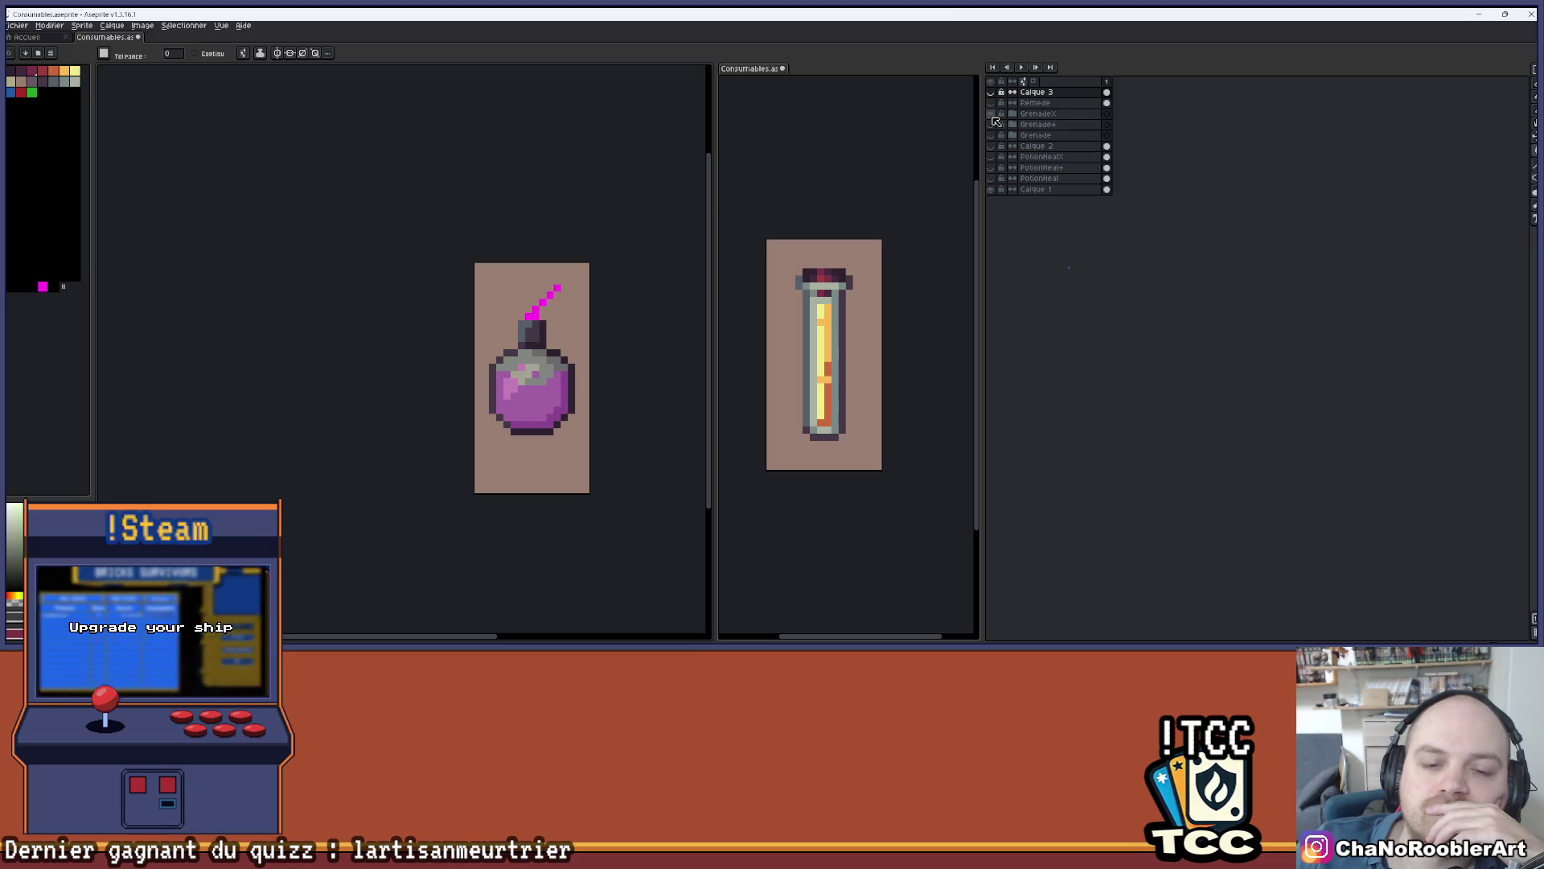
click(990, 114)
click(991, 125)
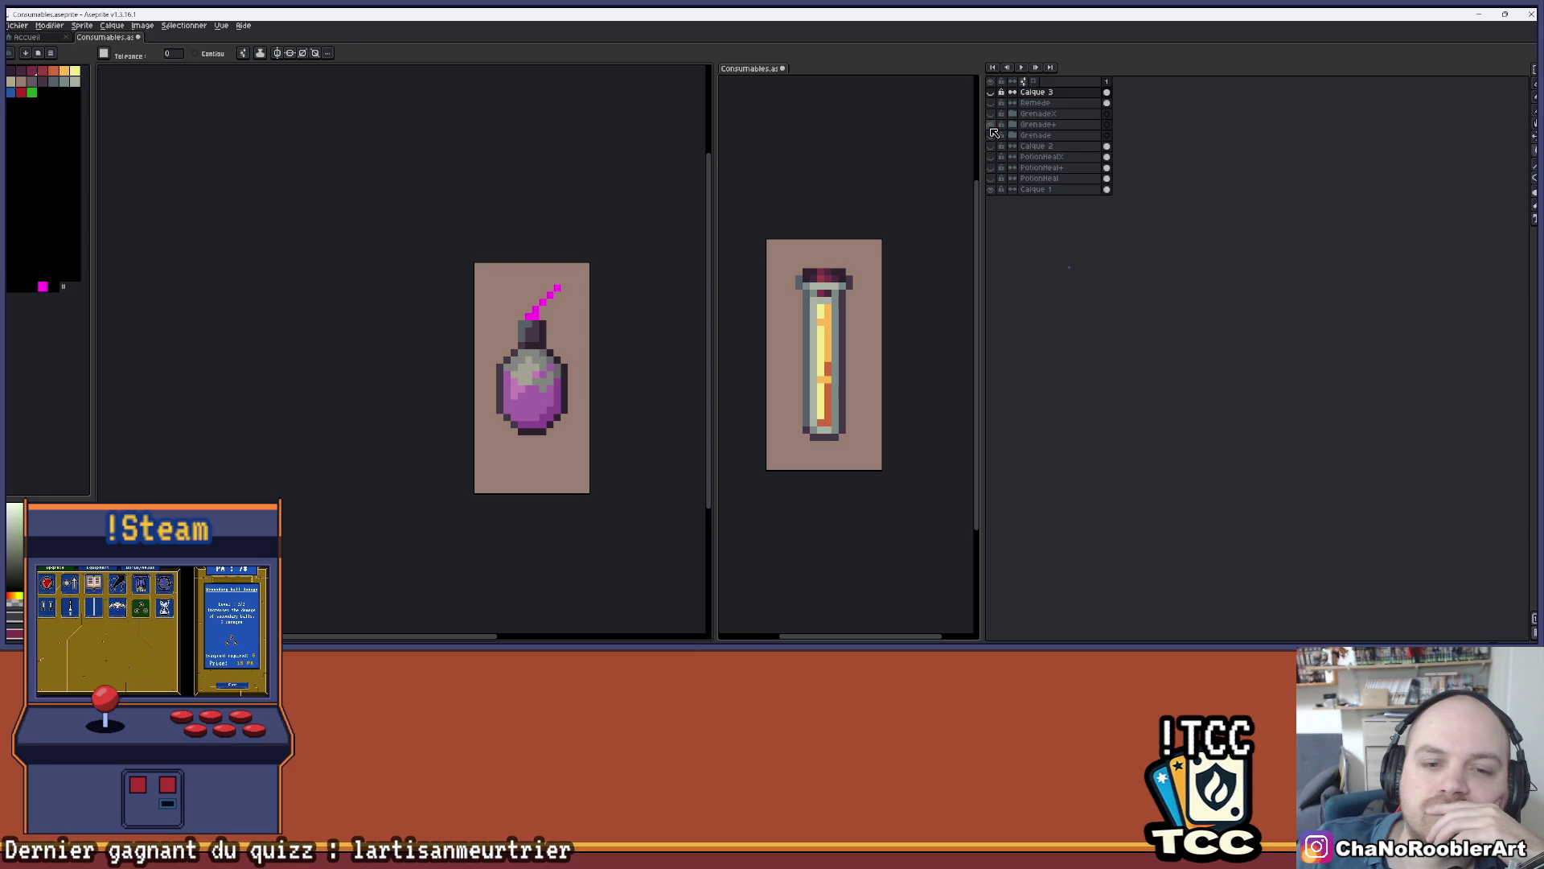
click(994, 125)
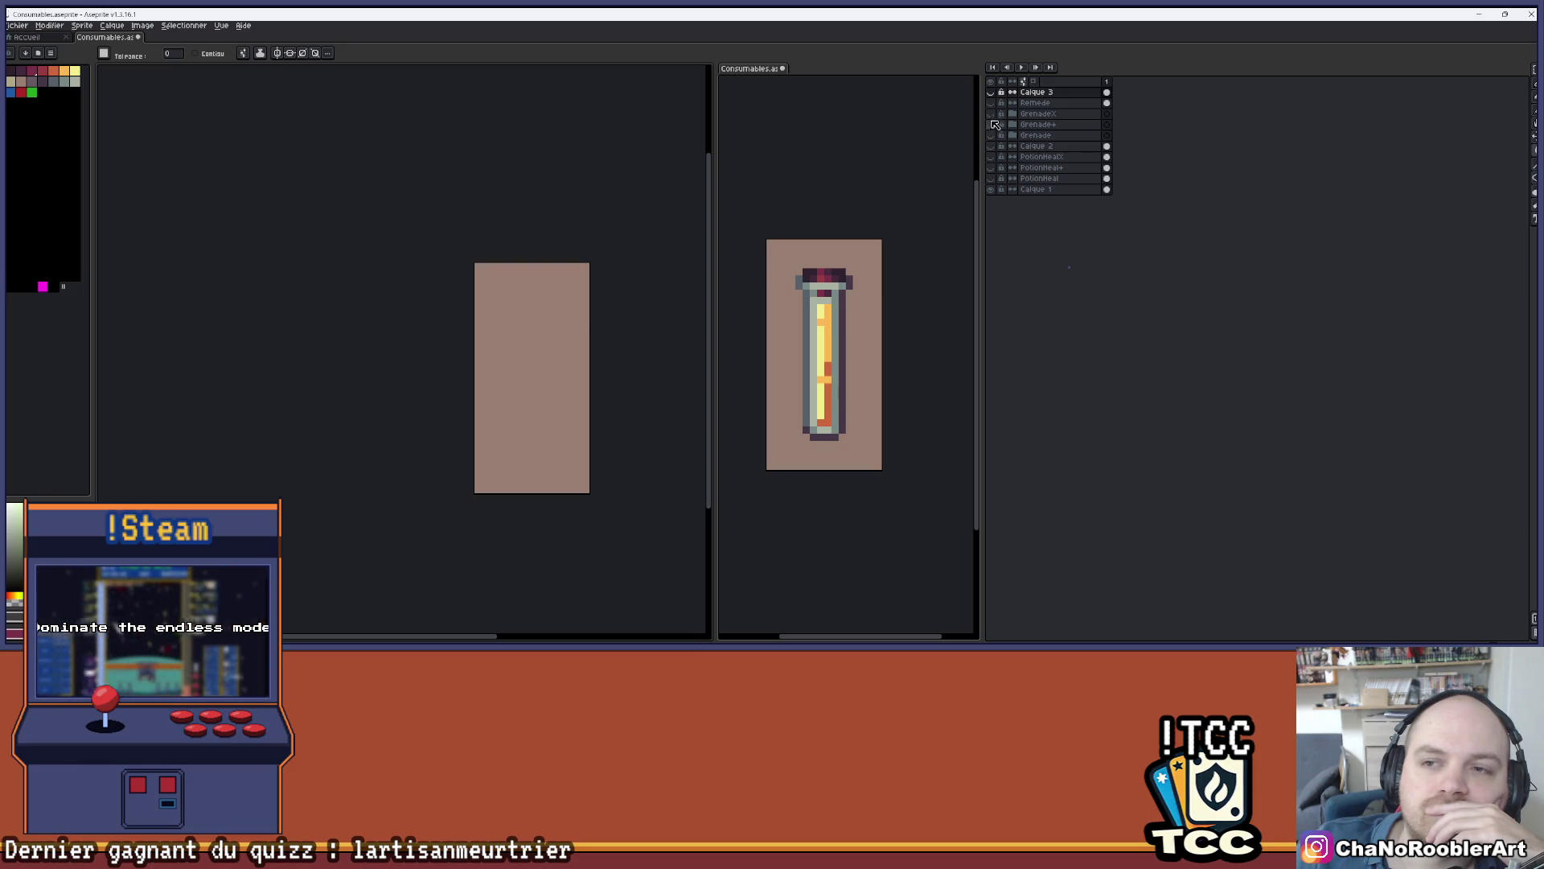
click(990, 103)
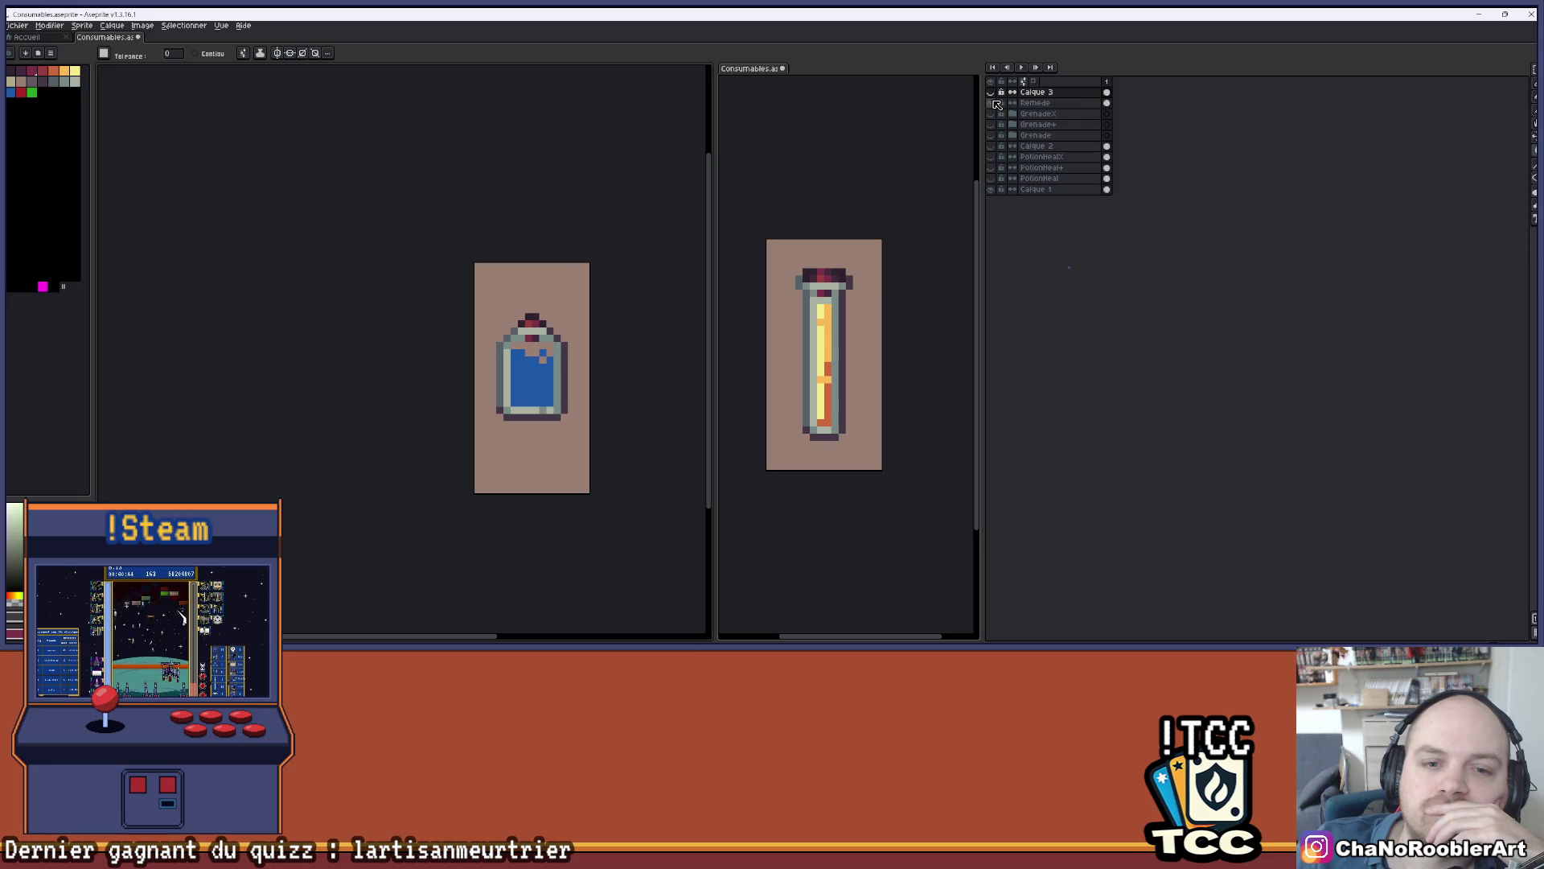
scroll(603, 349, up, 1)
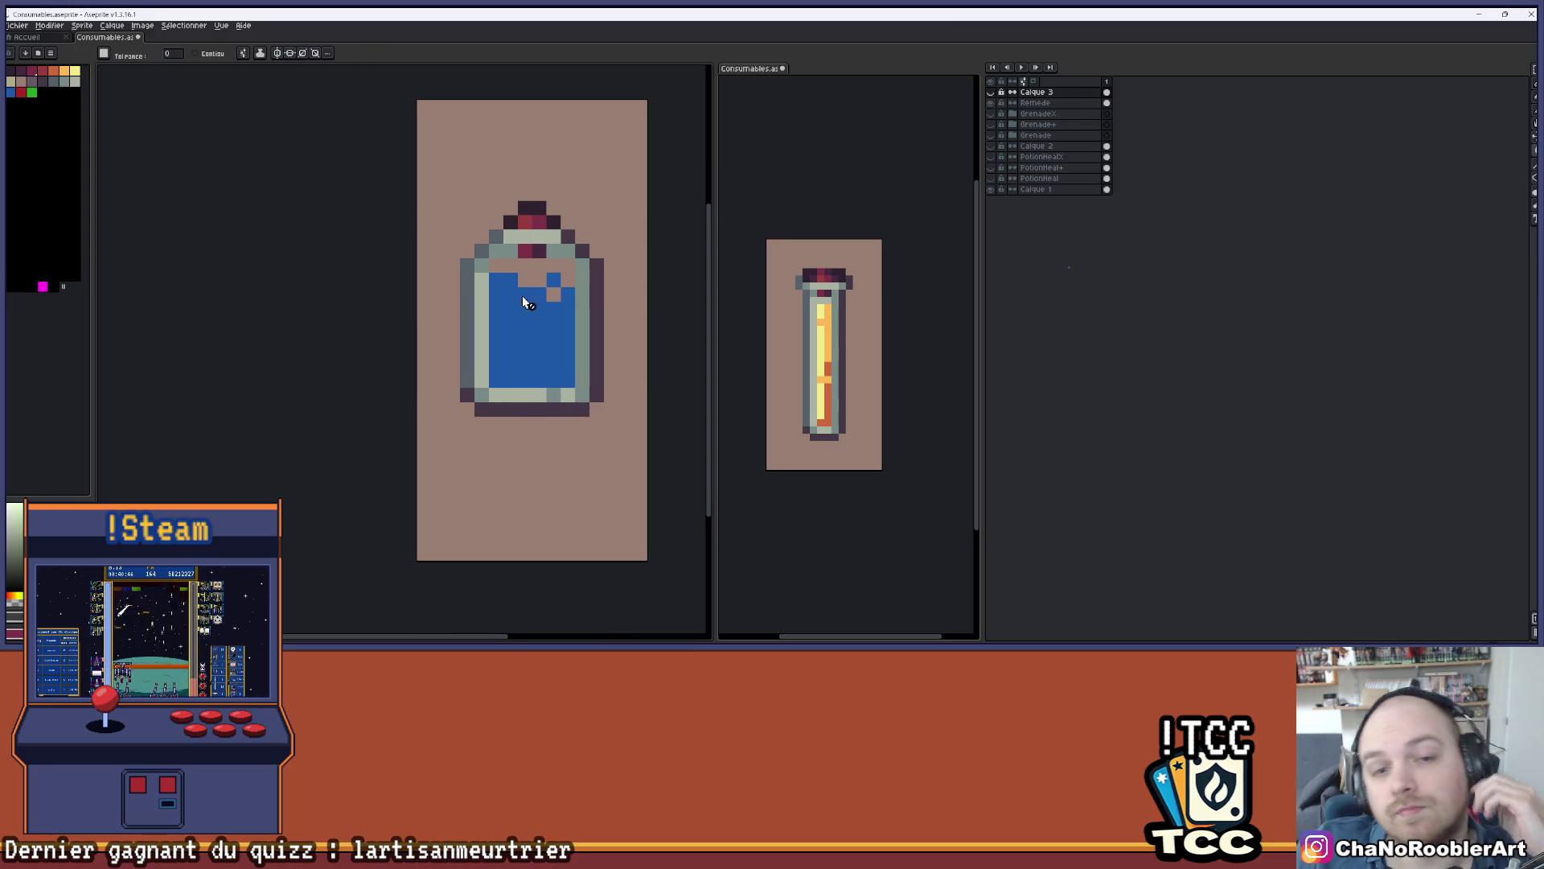
scroll(502, 309, up, 1)
- With the pencil on the Remede layer, paint over the bottle's inner-left and bottom pale pixels
key(b)
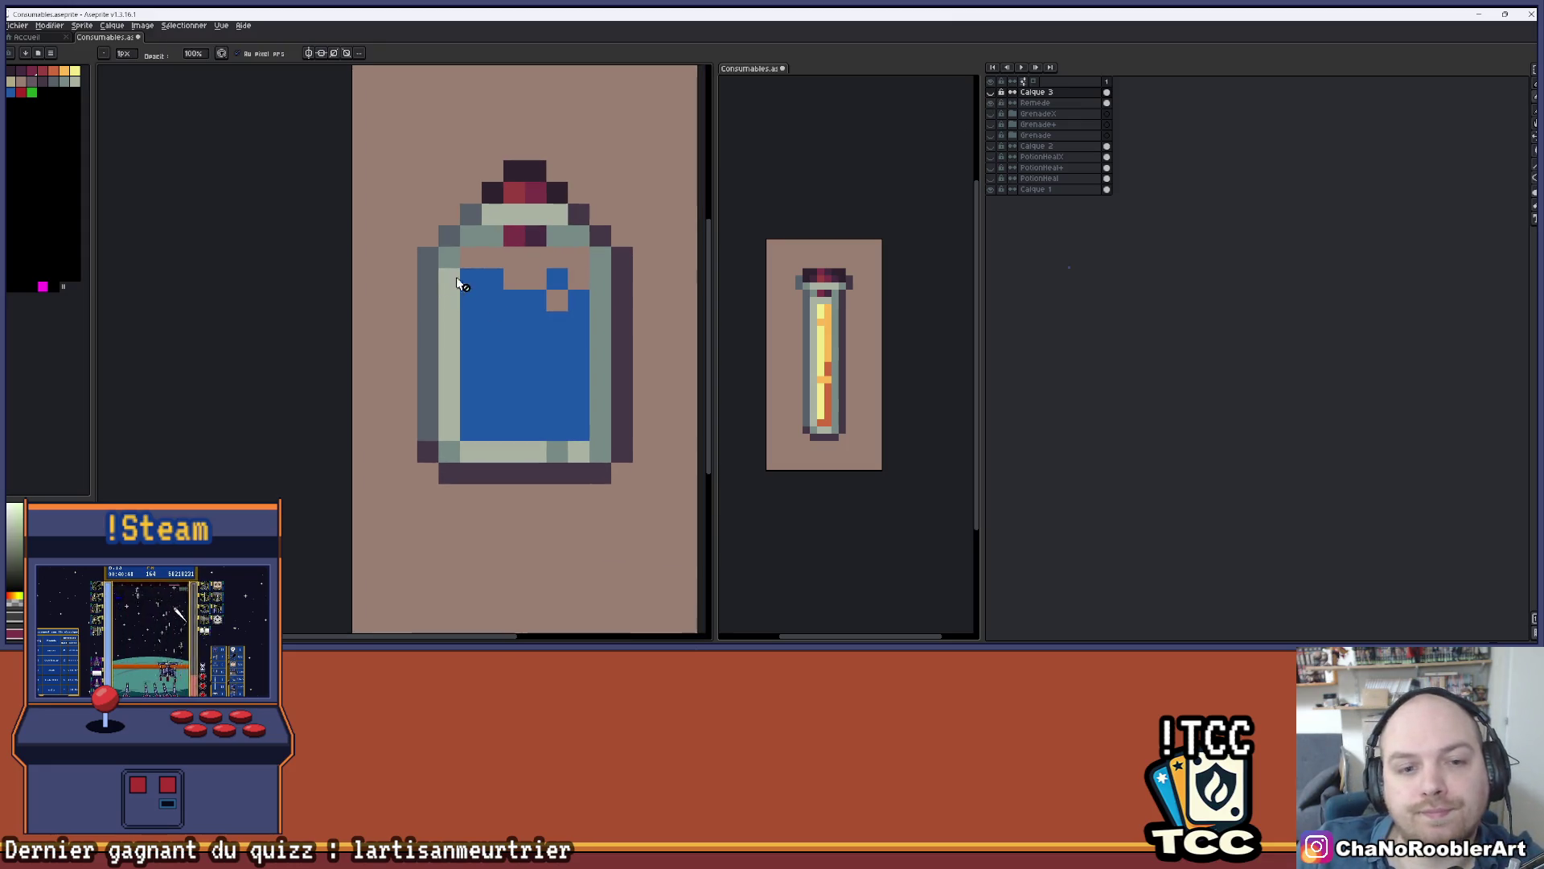
click(1037, 103)
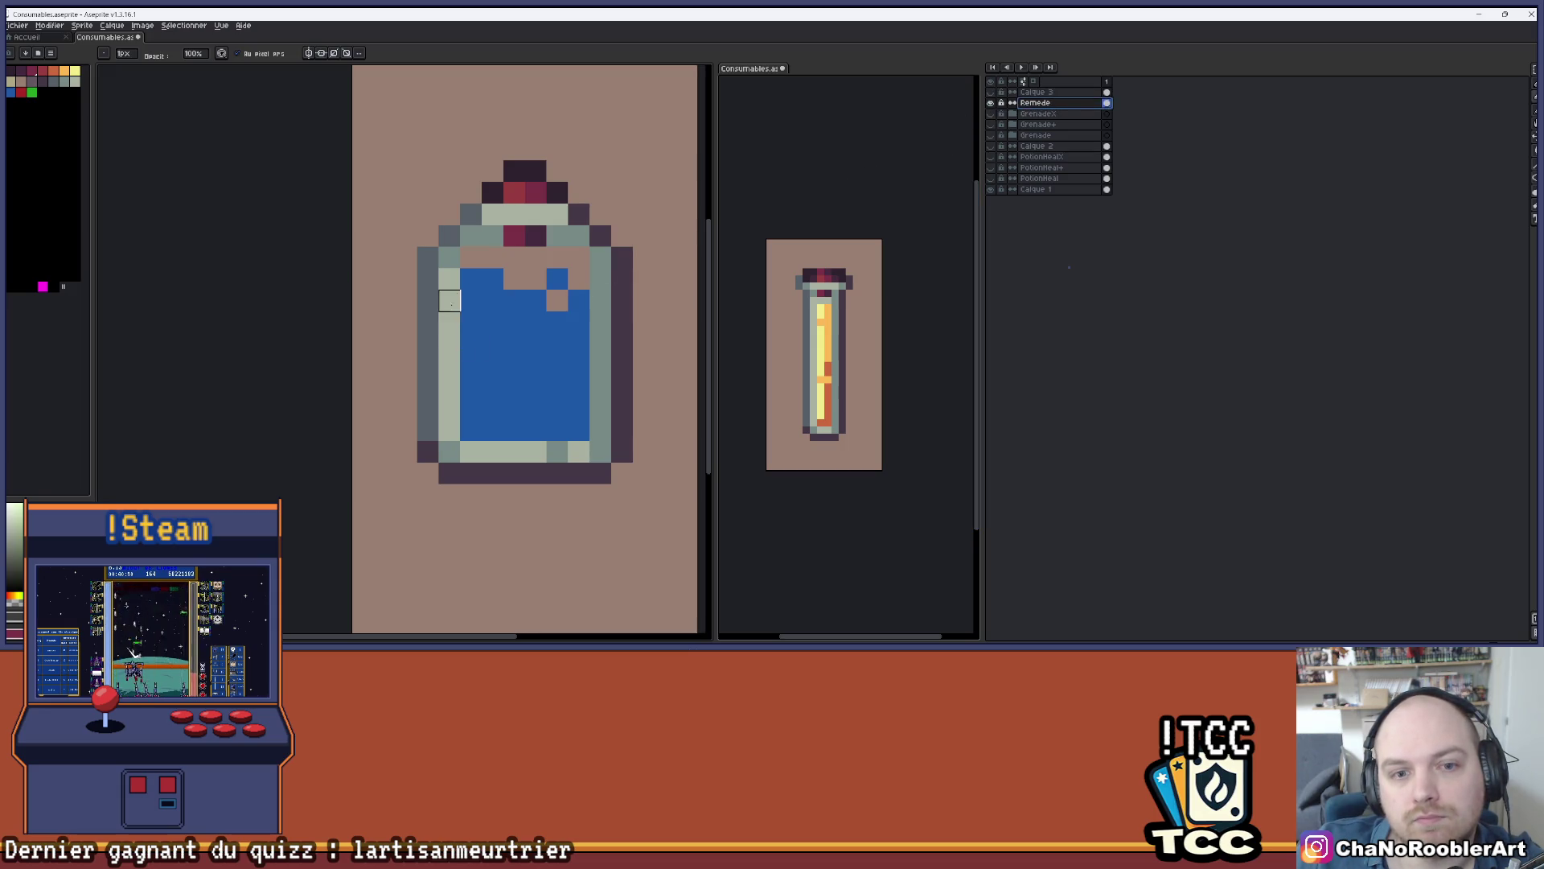
mouse_move(450, 300)
mouse_down()
mouse_move(450, 451)
mouse_move(600, 451)
mouse_move(600, 279)
mouse_move(579, 236)
mouse_up()
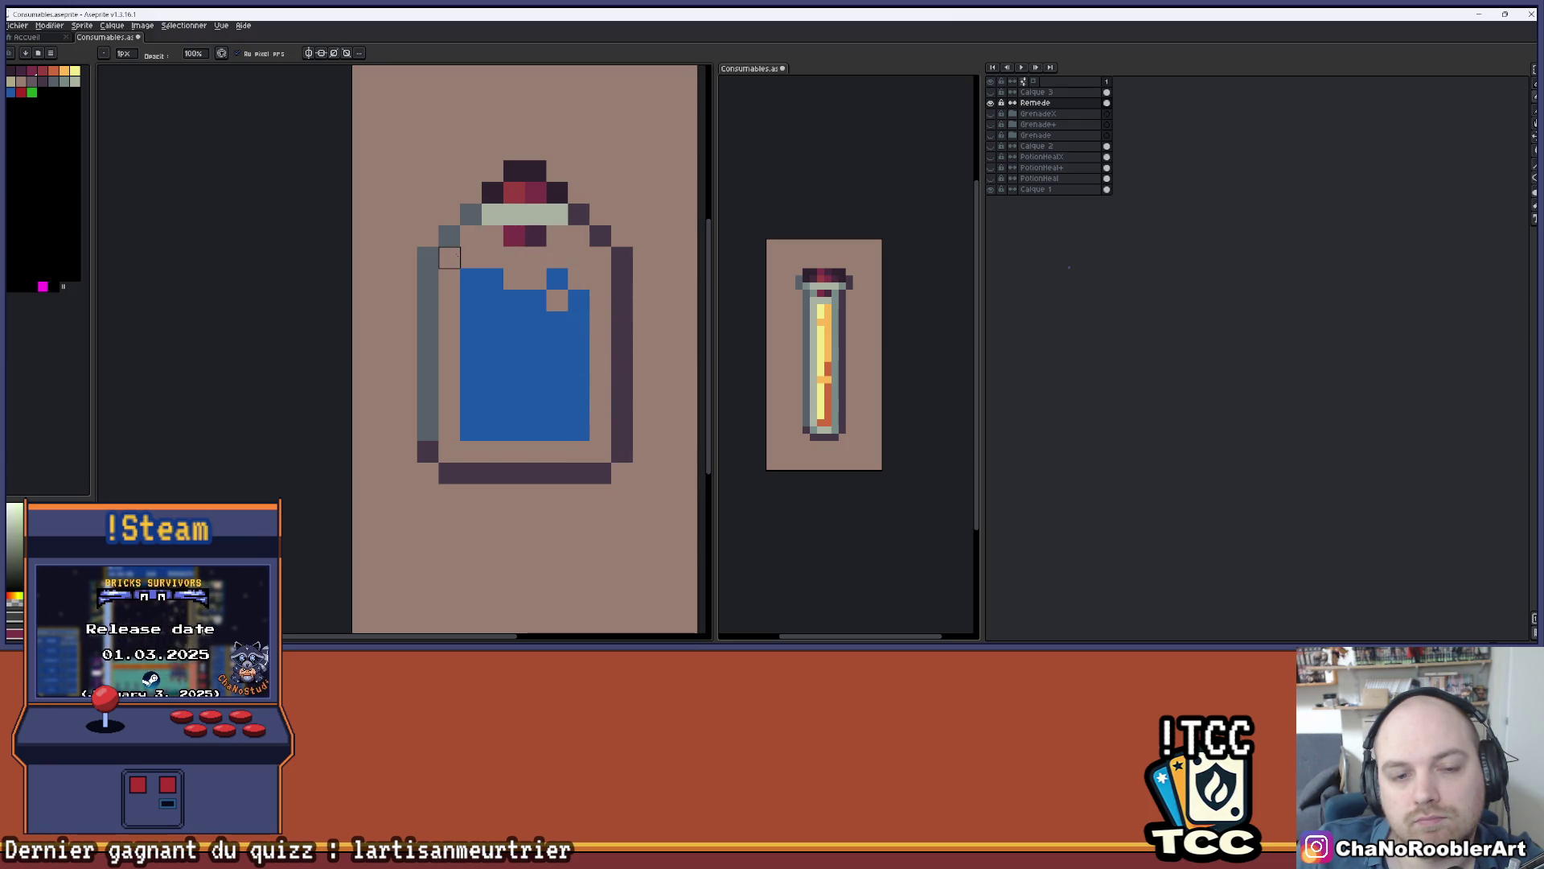
scroll(555, 314, down, 3)
scroll(557, 314, up, 1)
key(v)
key(b)
scroll(557, 315, up, 2)
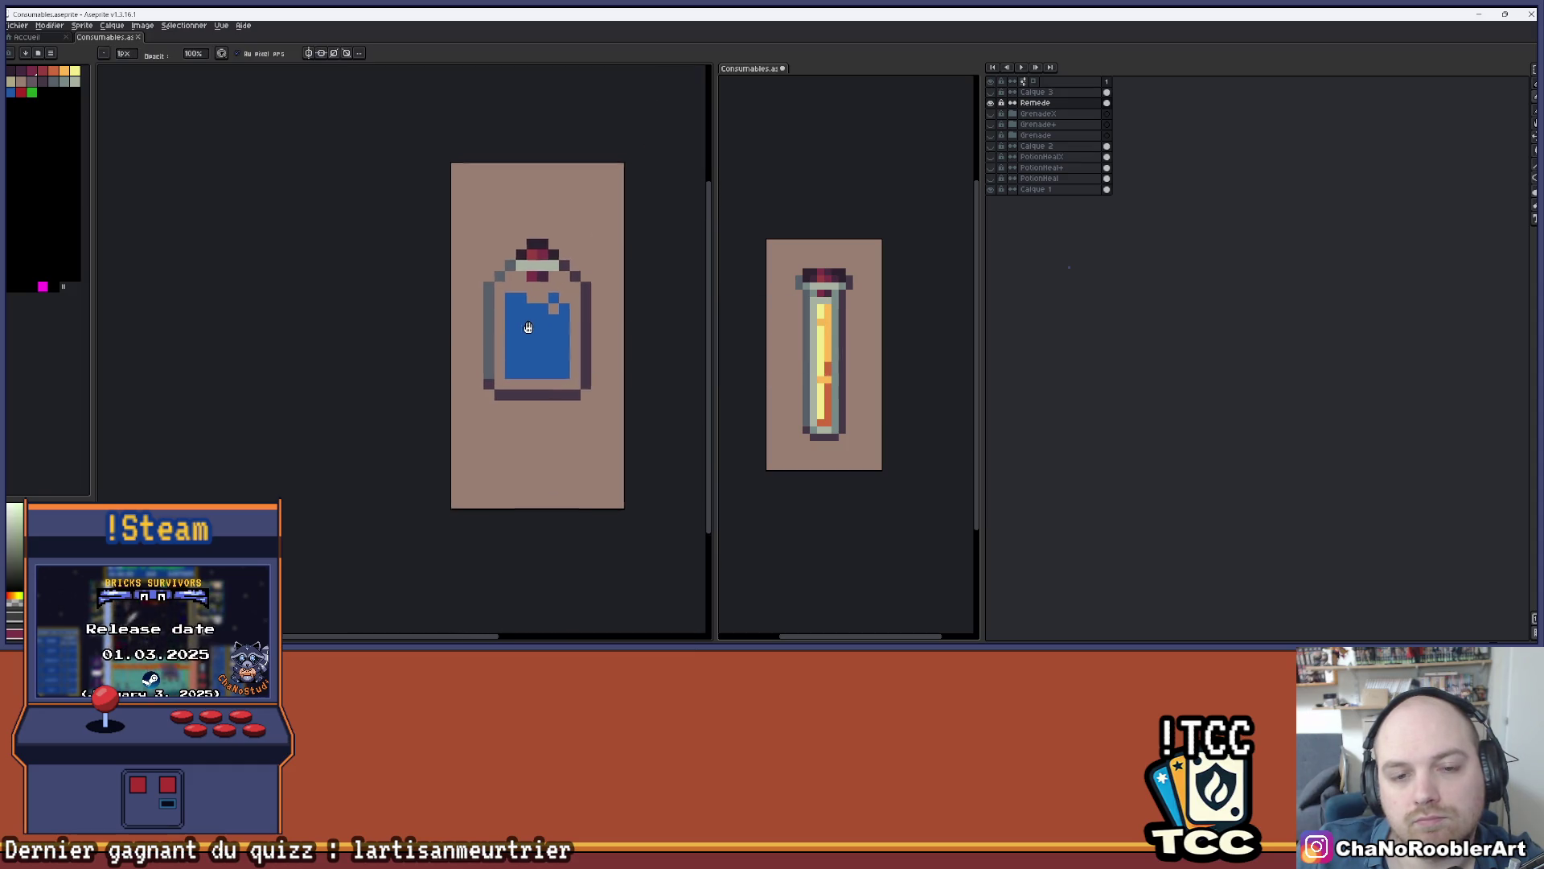
click(990, 103)
click(989, 103)
- Paint blue down the bottle's left inner column and fill gaps along the liquid's top edge
mouse_move(470, 292)
mouse_down()
mouse_move(471, 270)
mouse_move(470, 442)
mouse_move(599, 443)
mouse_move(621, 304)
mouse_up()
scroll(600, 280, down, 2)
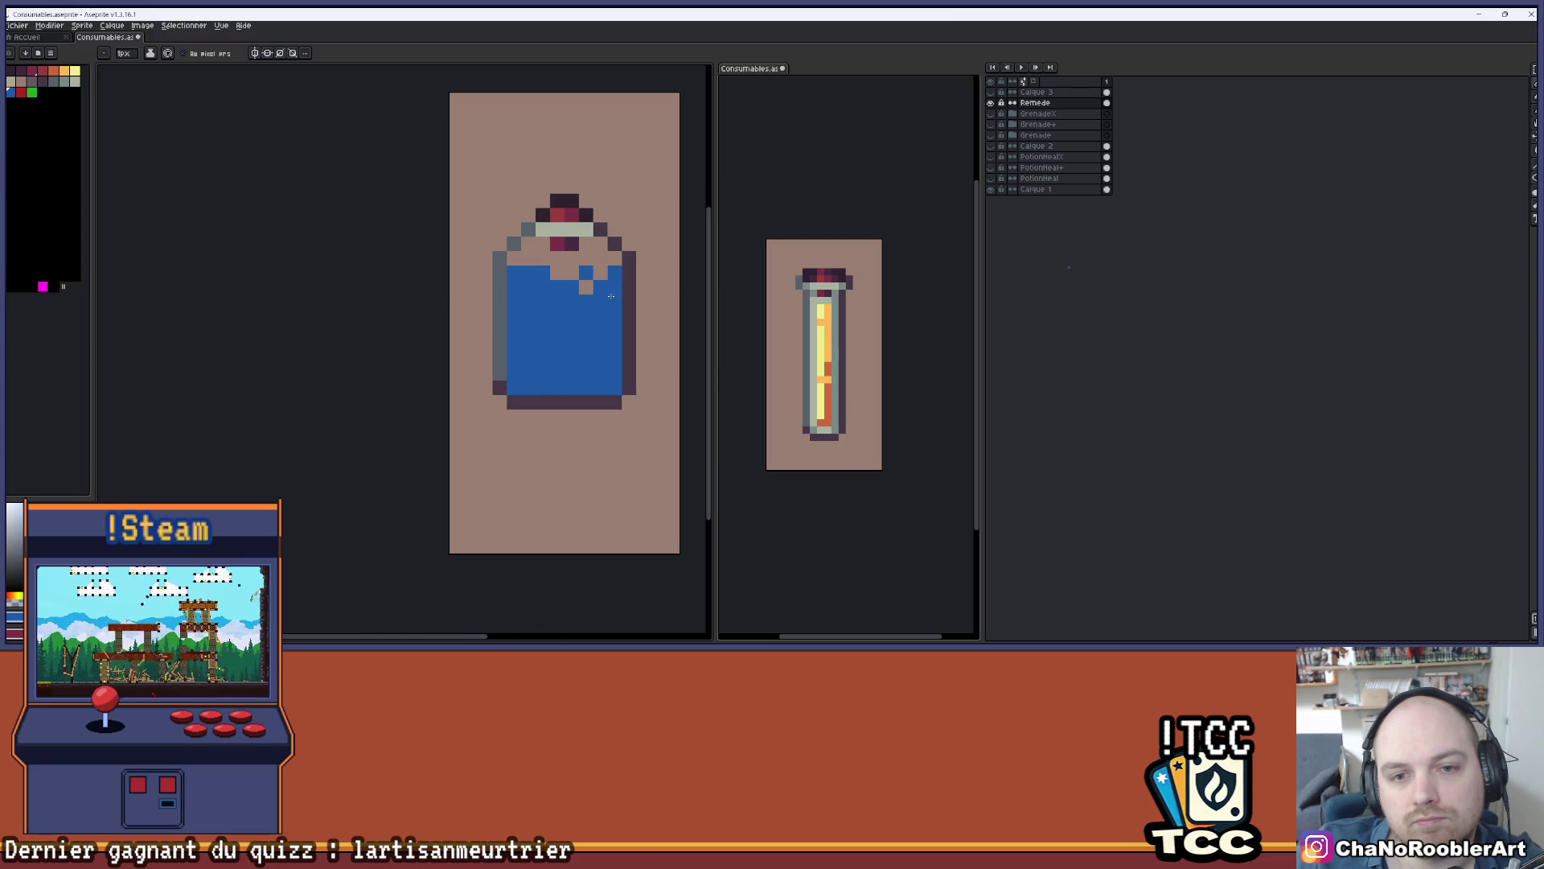
scroll(596, 301, up, 2)
click(588, 281)
click(576, 312)
mouse_move(533, 312)
mouse_down()
mouse_move(512, 312)
mouse_move(599, 310)
mouse_up()
- Erase a blue pixel at the liquid's top right and add one to its top row
key(e)
click(577, 332)
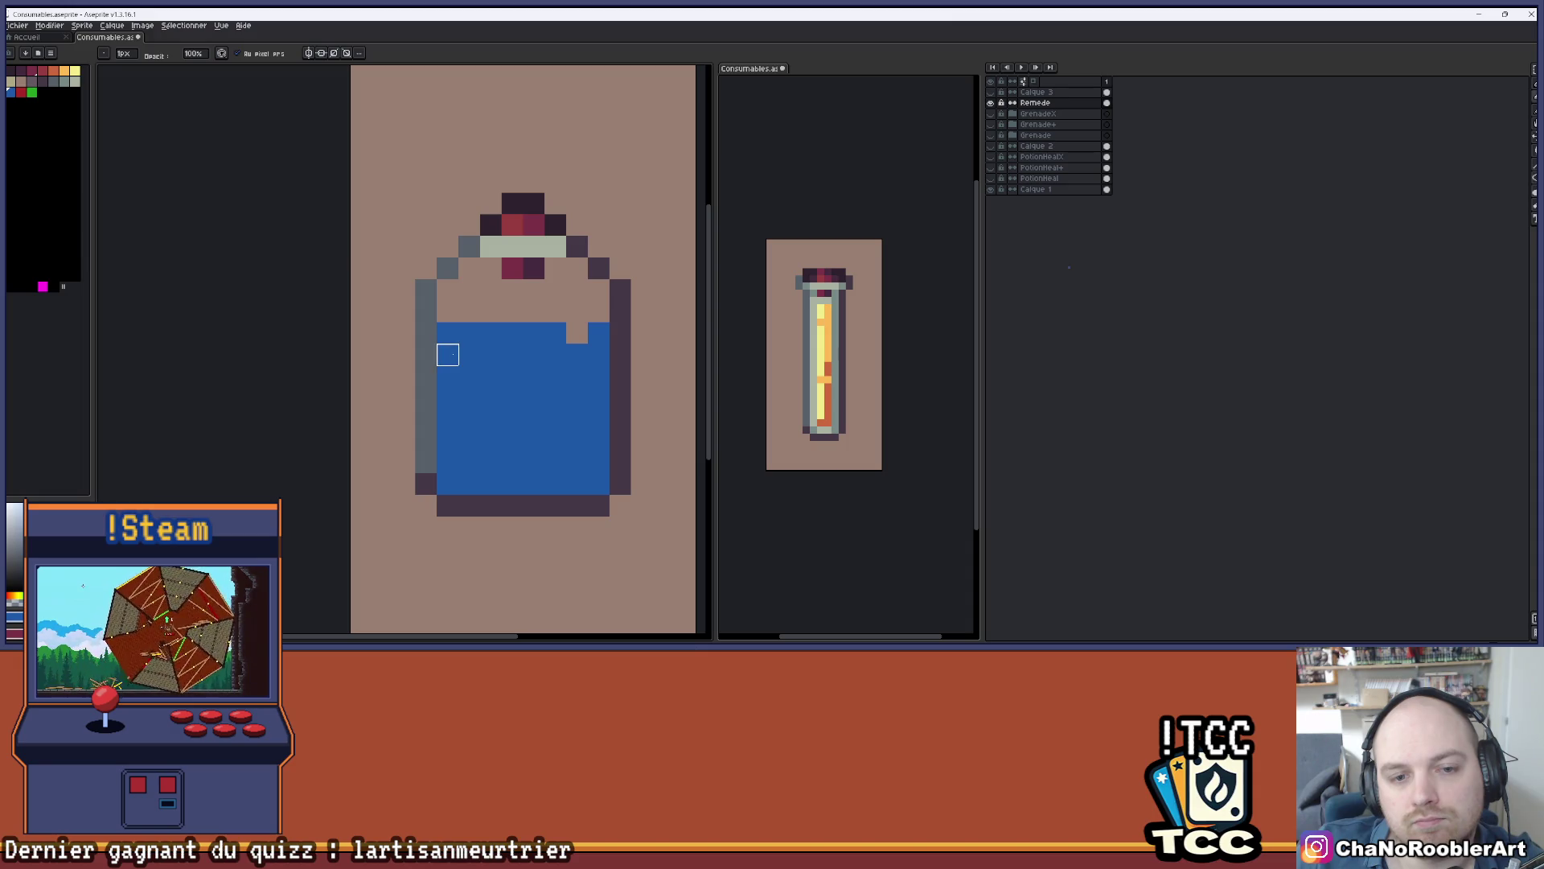
key(b)
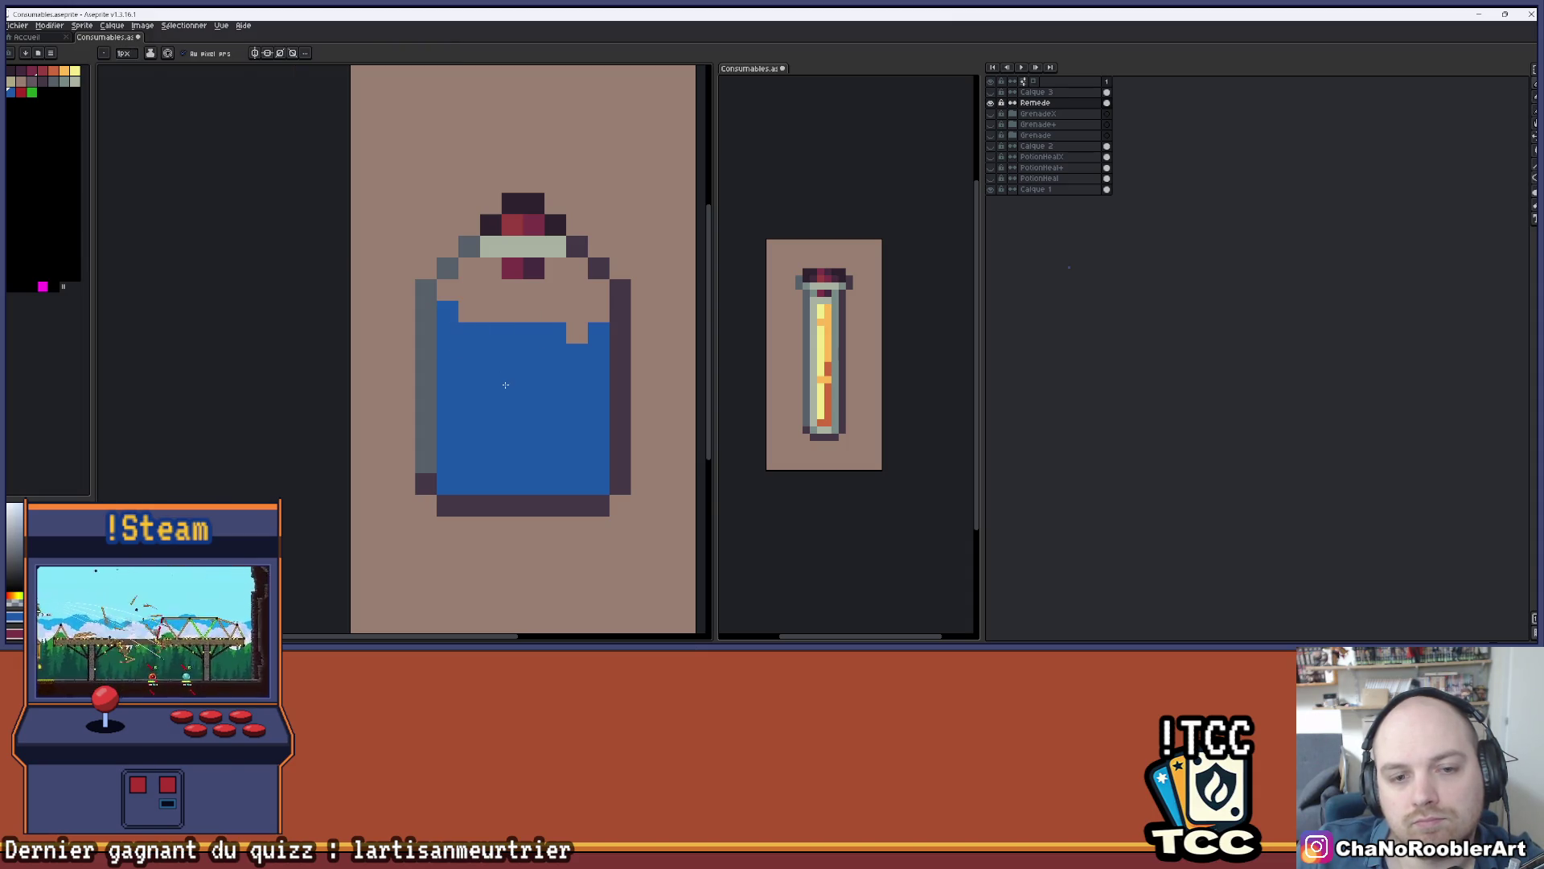
scroll(538, 397, down, 4)
scroll(529, 399, up, 1)
click(545, 343)
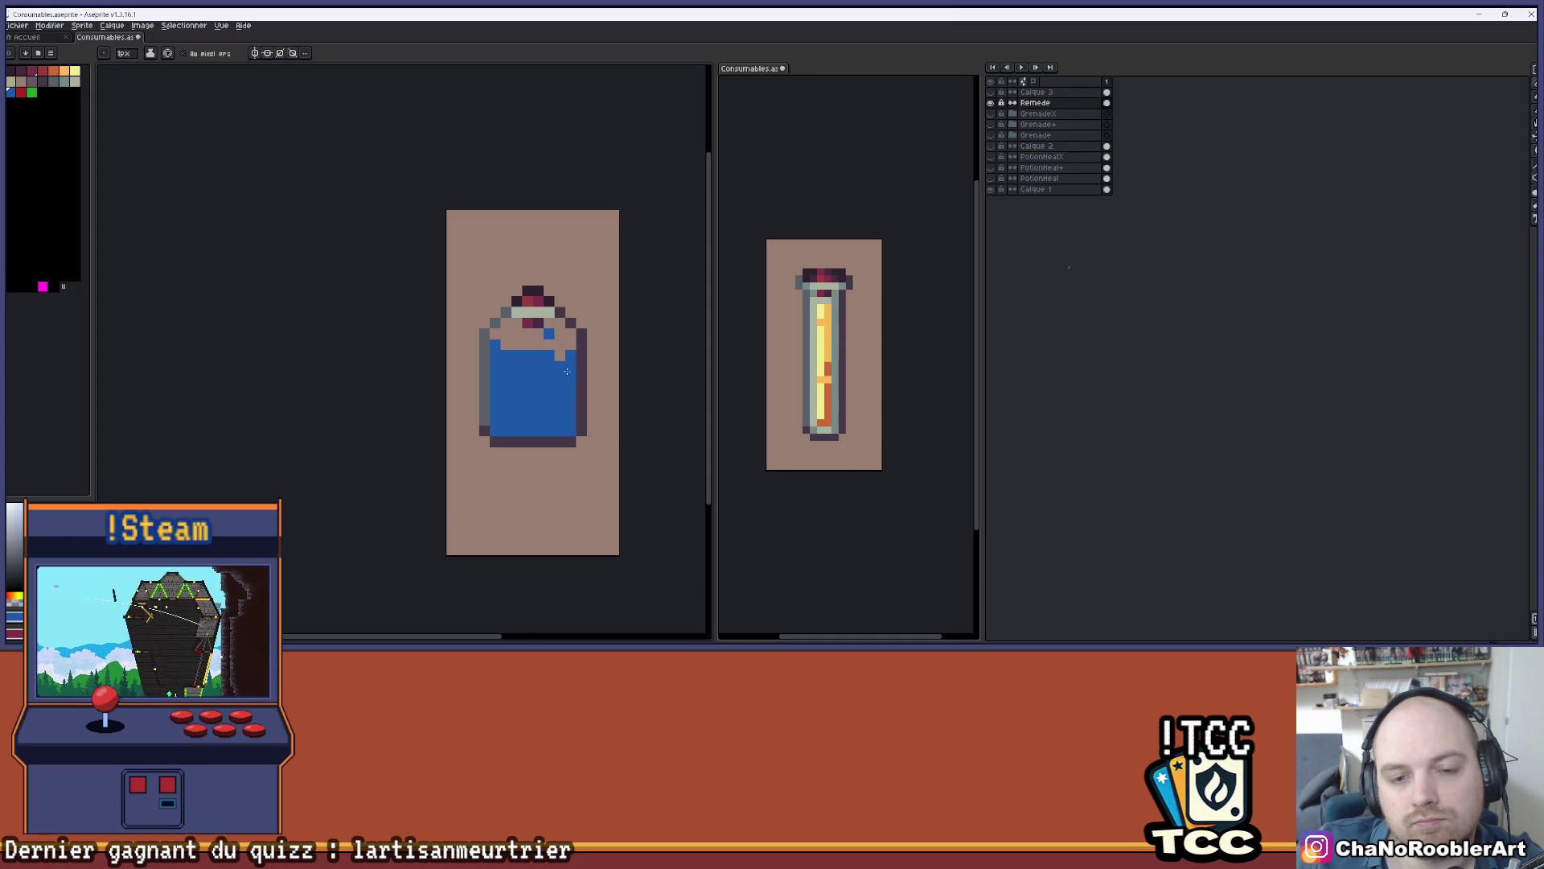
scroll(539, 400, down, 1)
scroll(536, 400, up, 3)
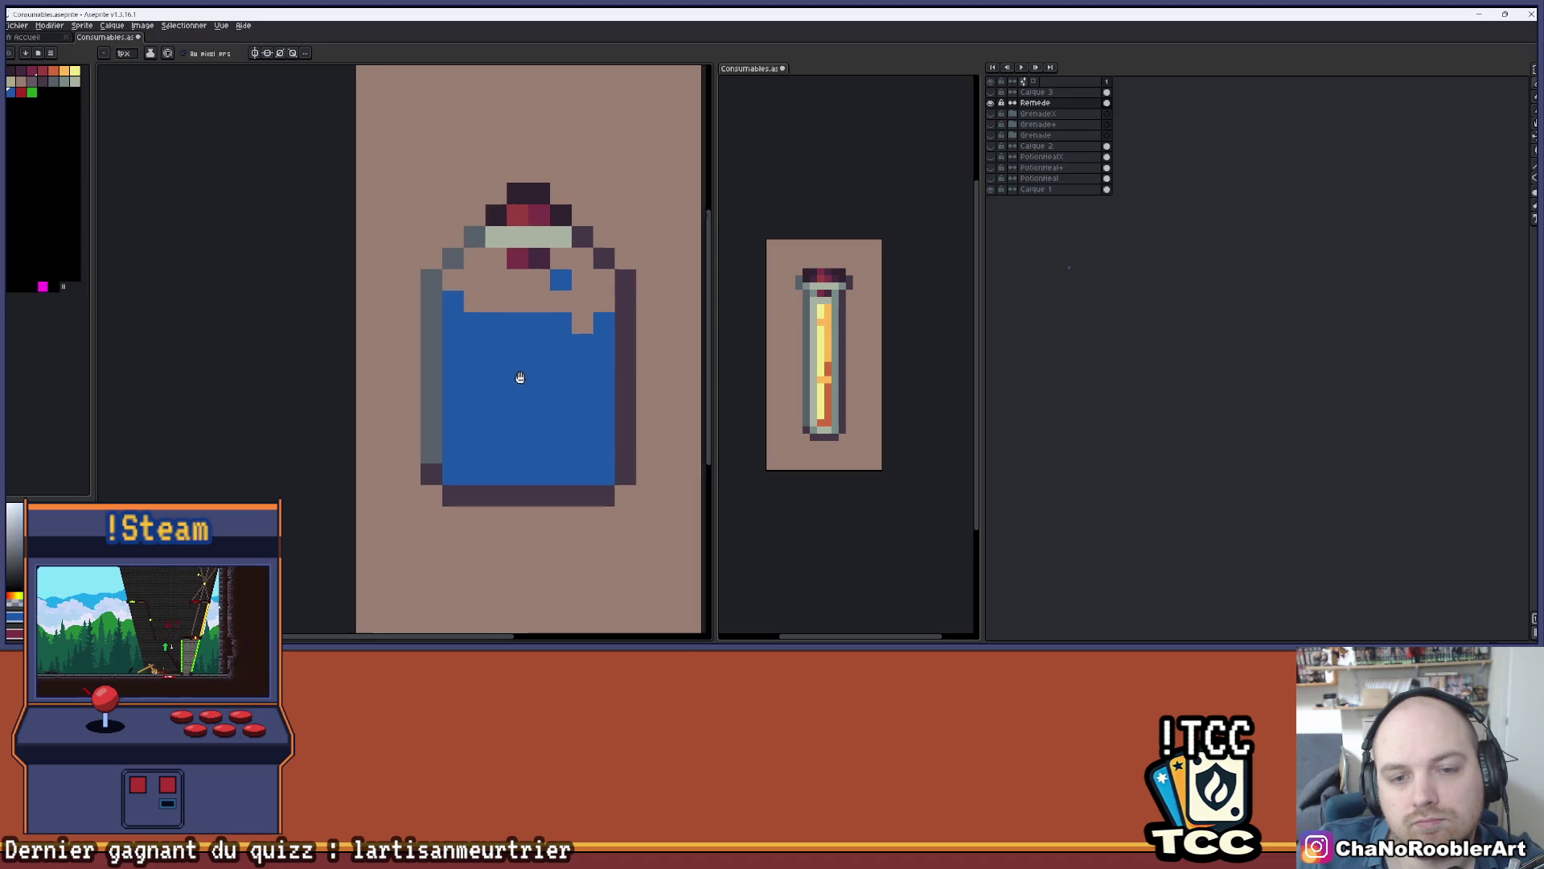
- Show the grey glass overlay Calque 3 and make it the active layer
key(v)
key(b)
scroll(554, 354, down, 2)
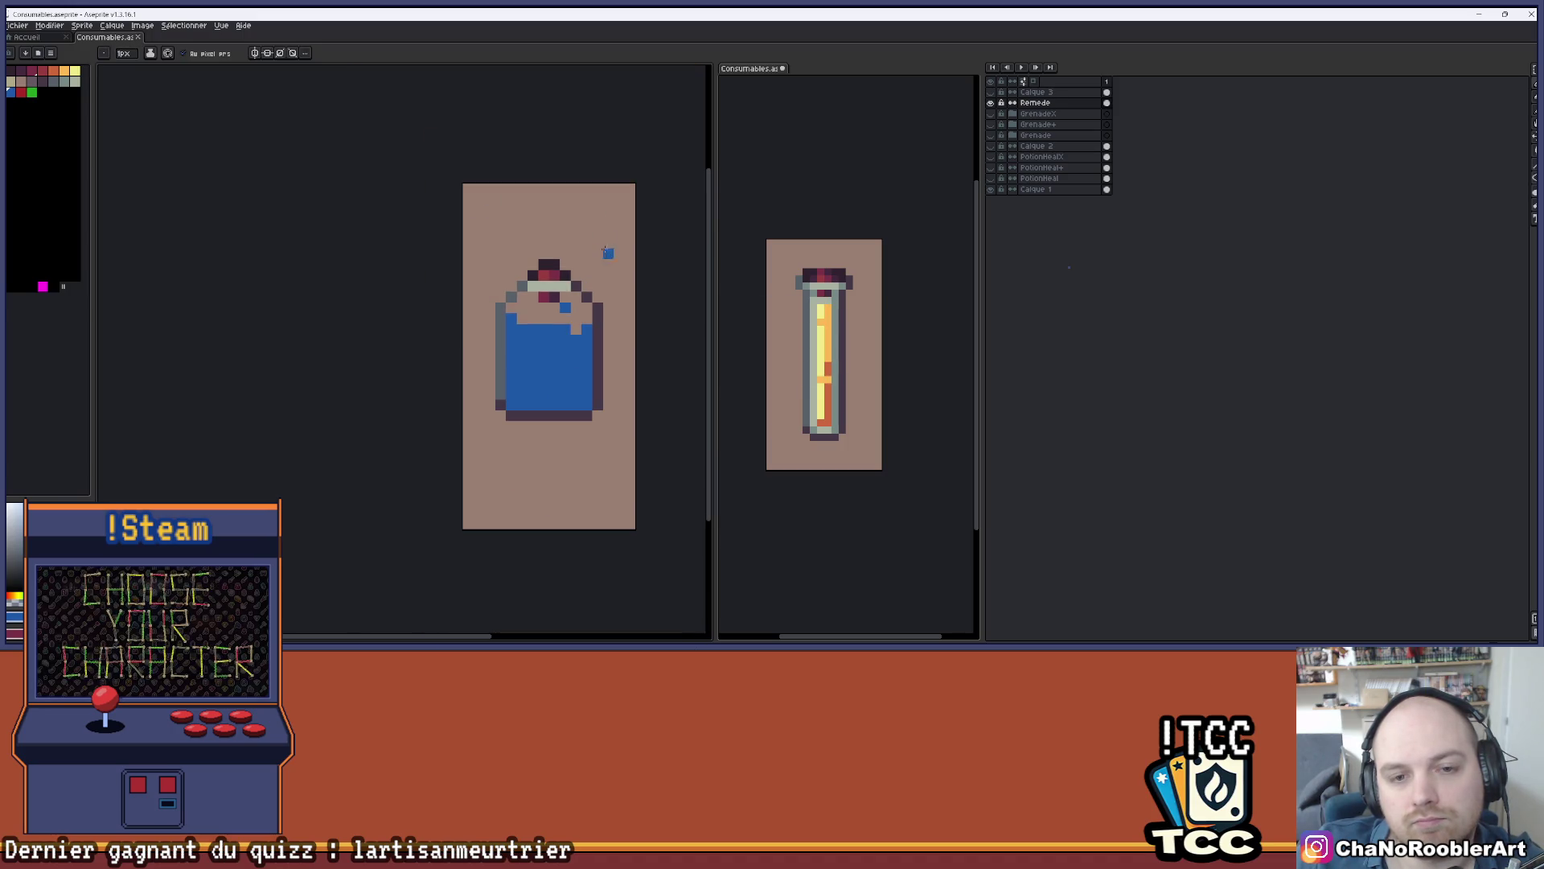
click(990, 92)
click(1036, 92)
scroll(550, 371, up, 1)
scroll(550, 371, up, 1)
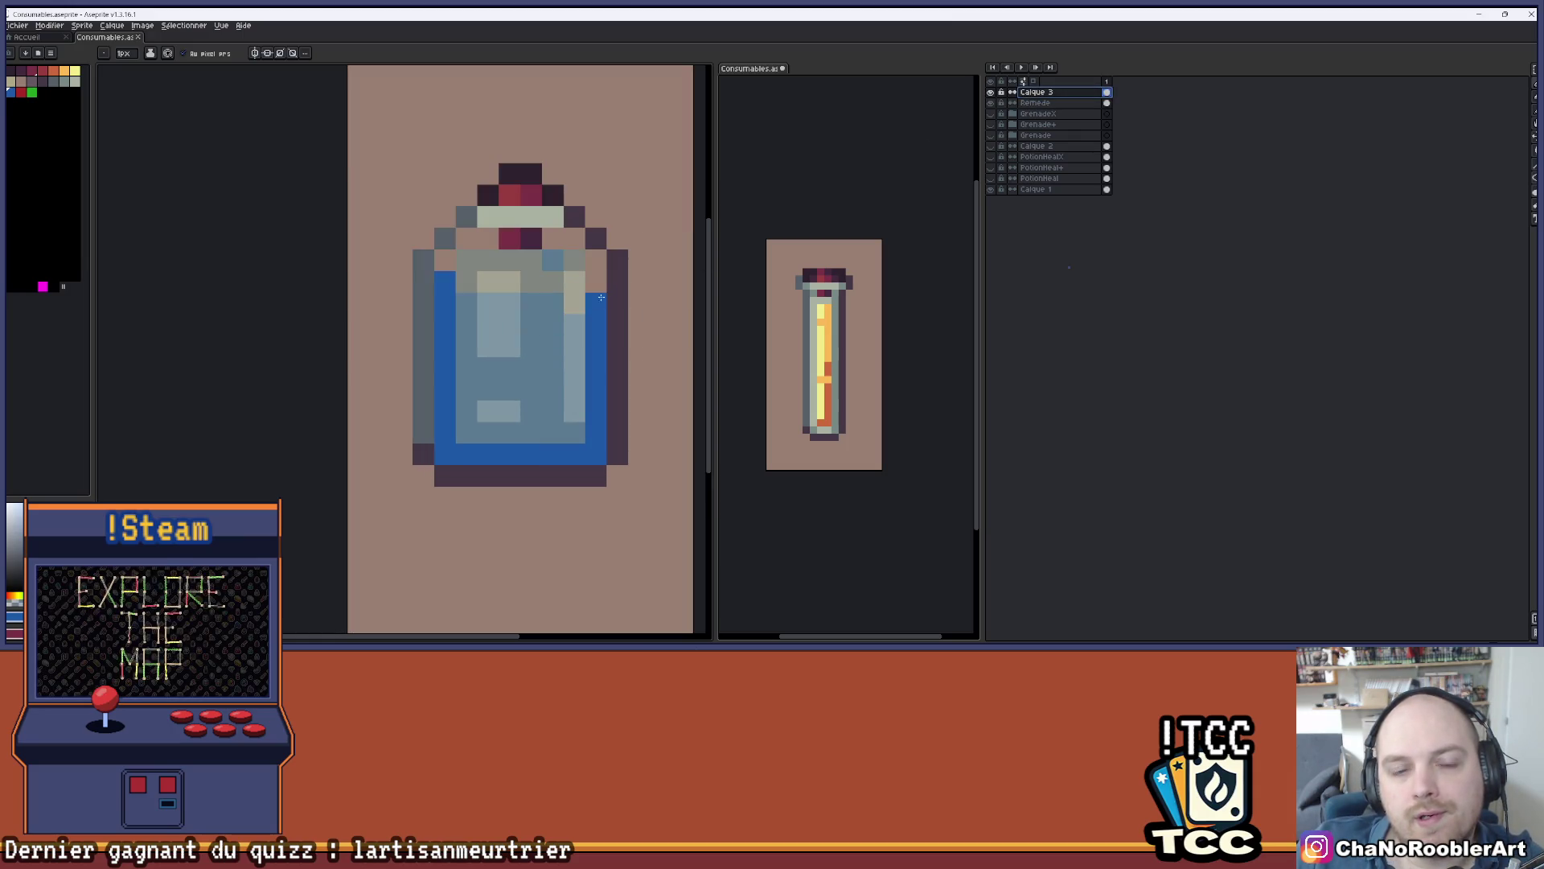
- Show the GrenadeX art, hide the Remede bottle, and fit the grenade in view
click(990, 92)
click(990, 92)
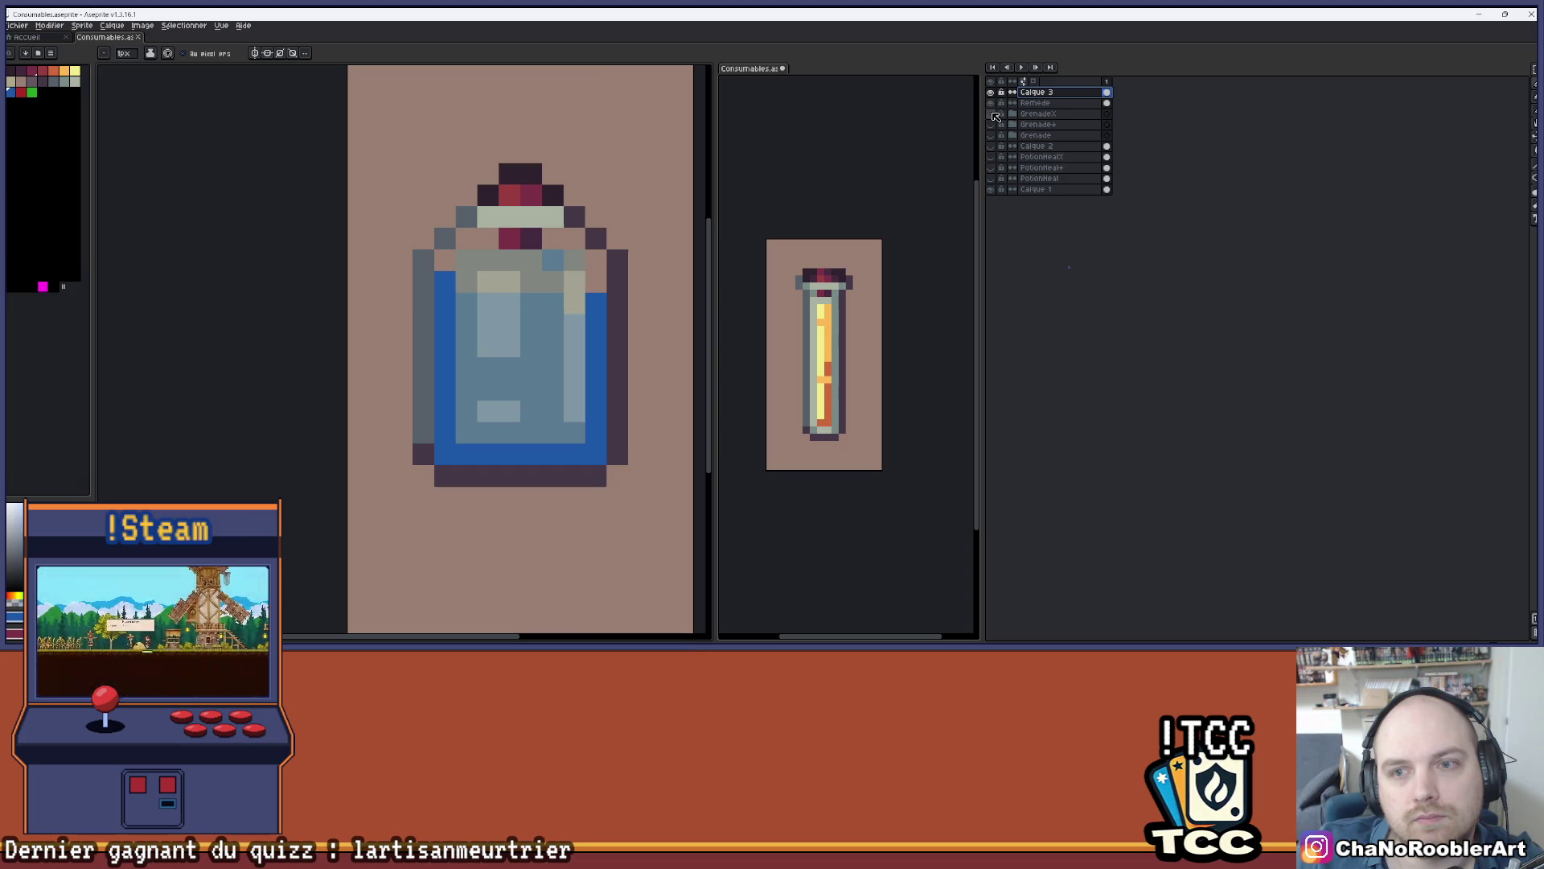
click(991, 113)
click(991, 92)
click(990, 92)
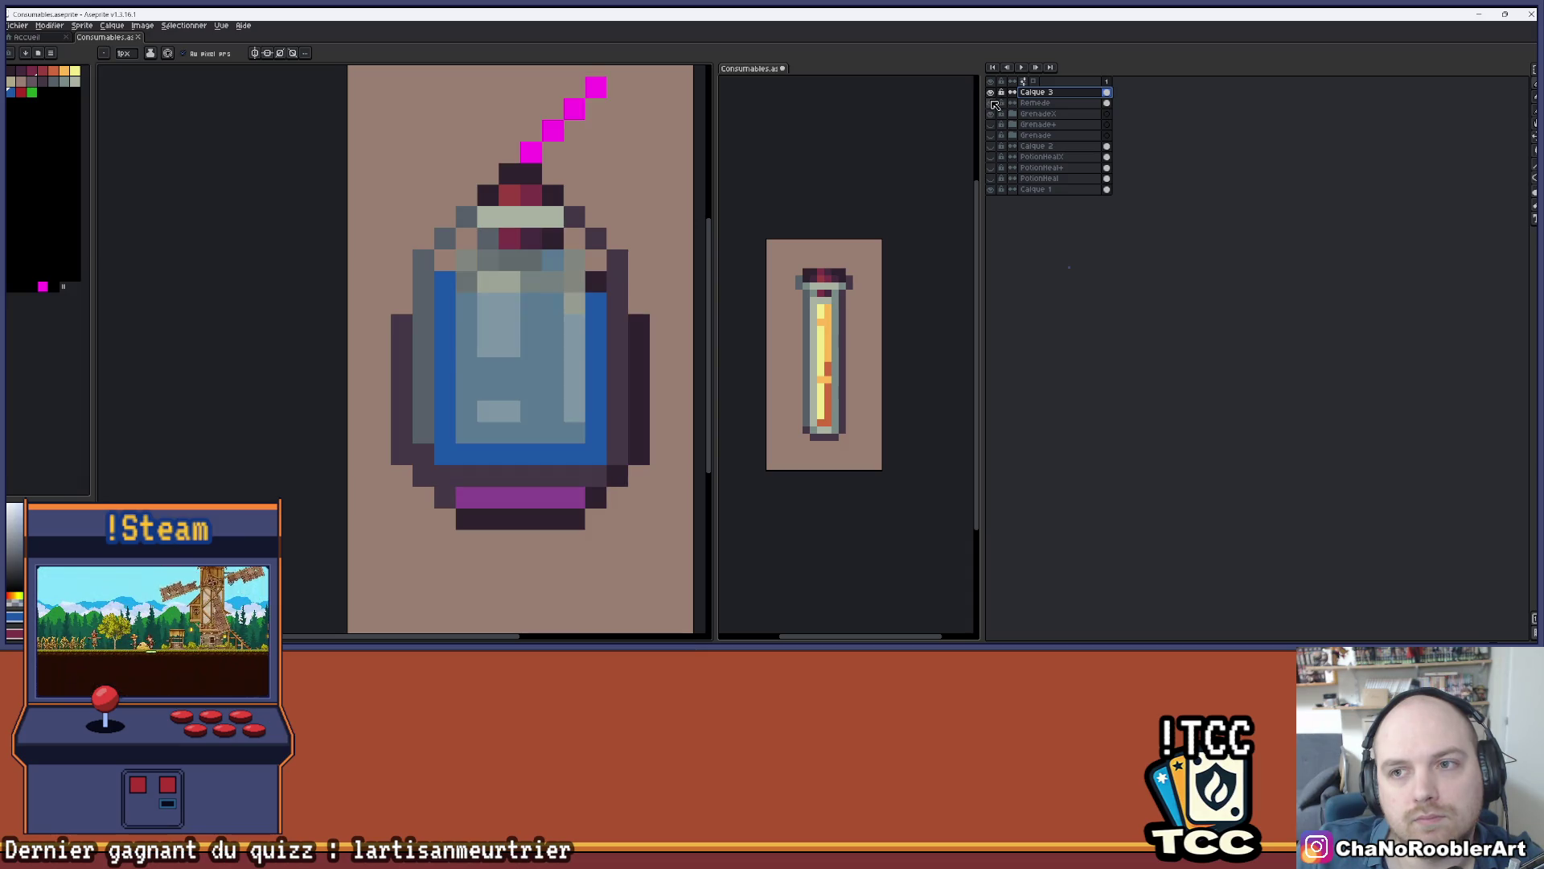
click(991, 103)
click(990, 92)
key(minus)
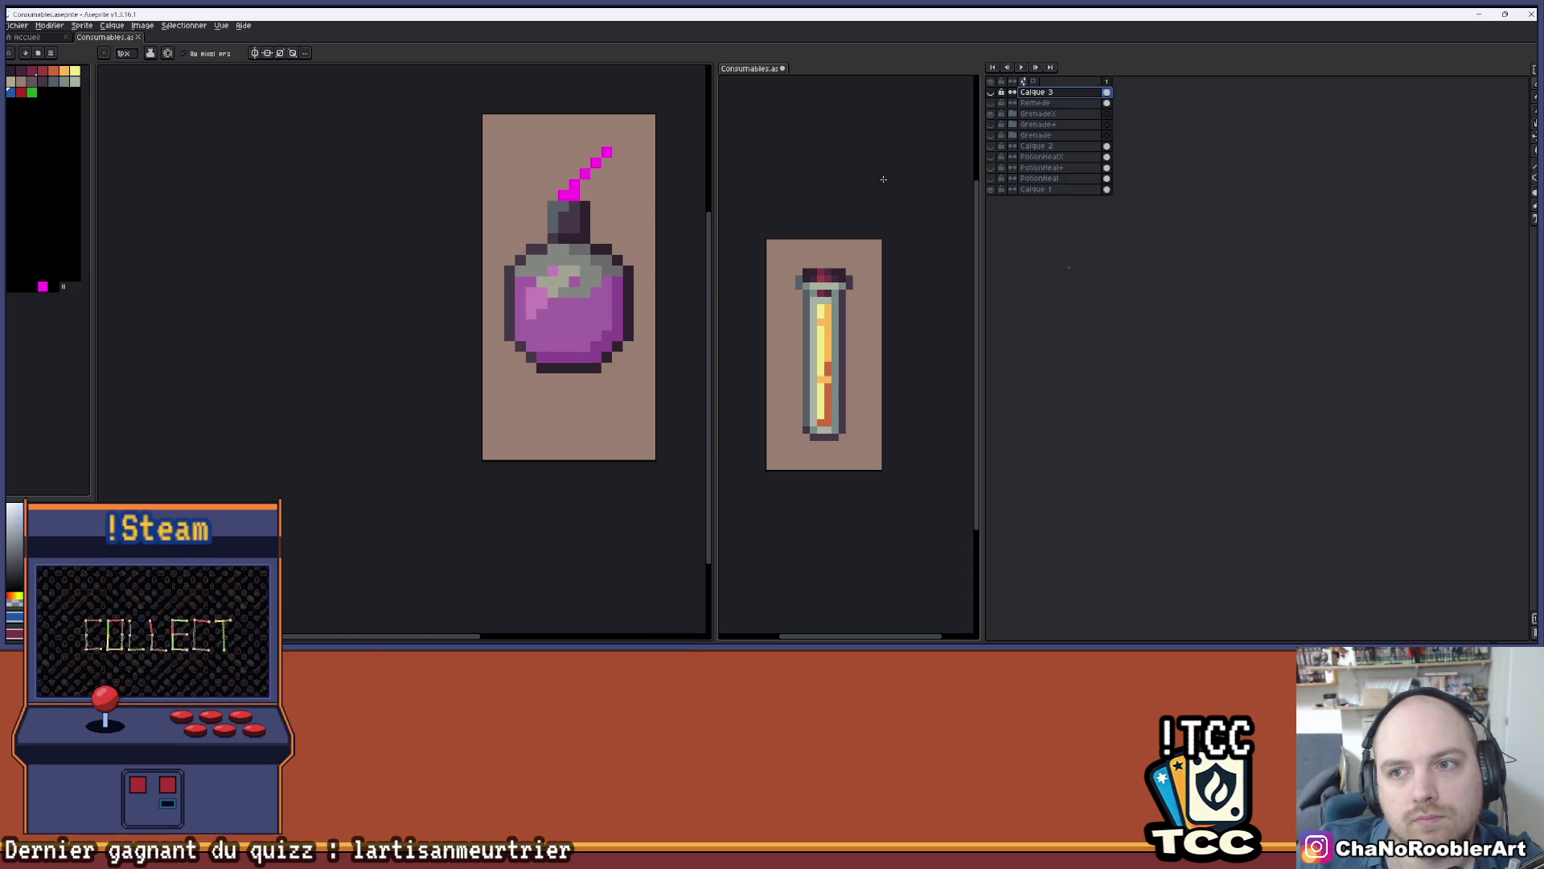
- Paint-bucket the child GrenadeX layer from purple to blue, then close the right-hand view
click(1039, 114)
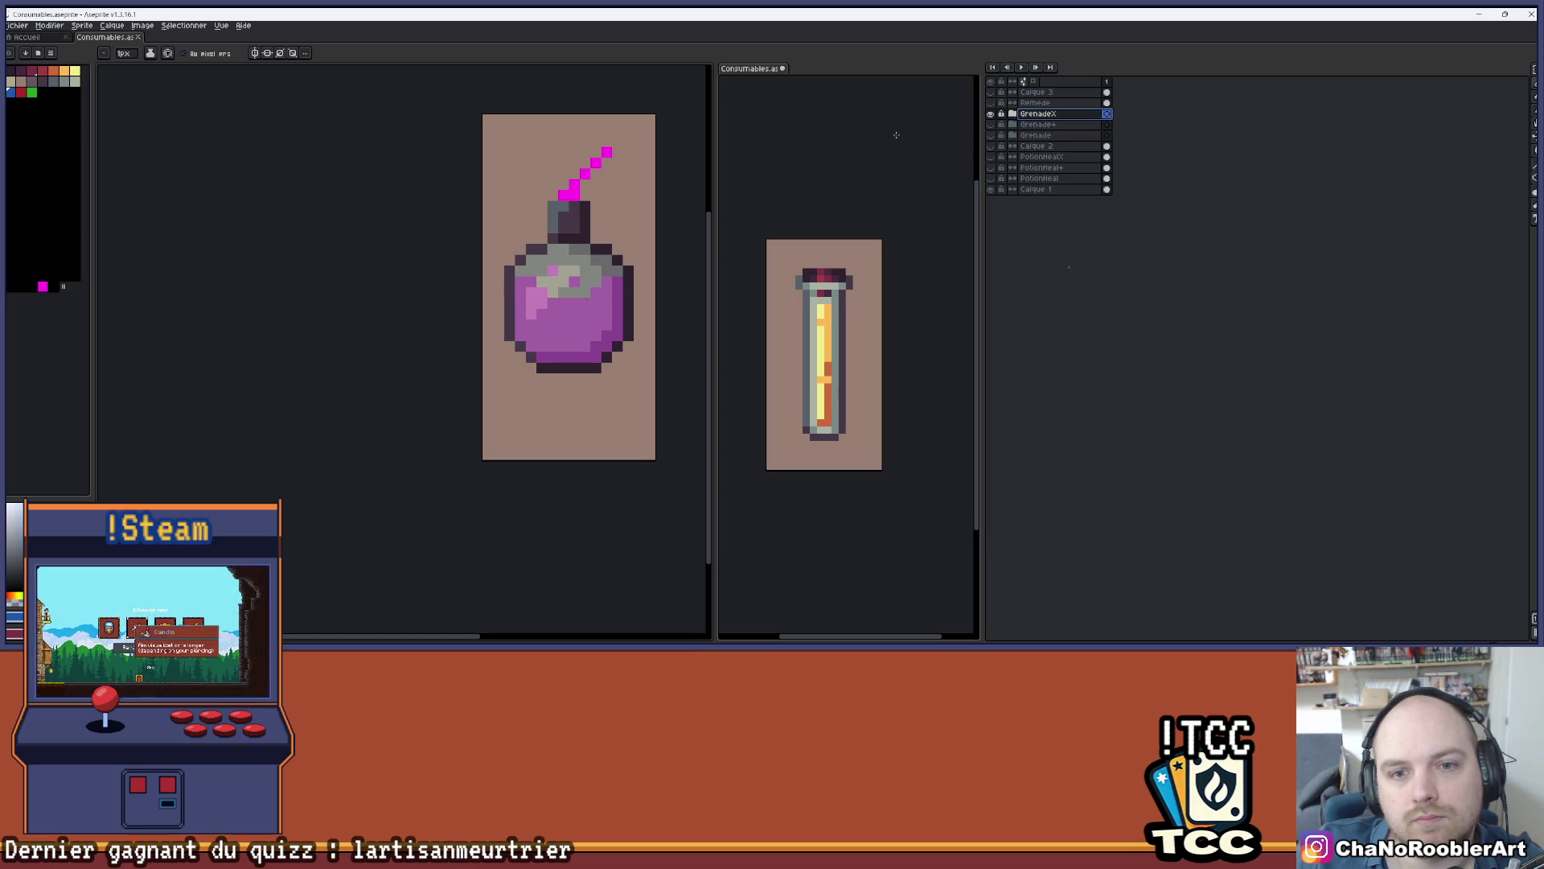
click(1013, 114)
click(1049, 135)
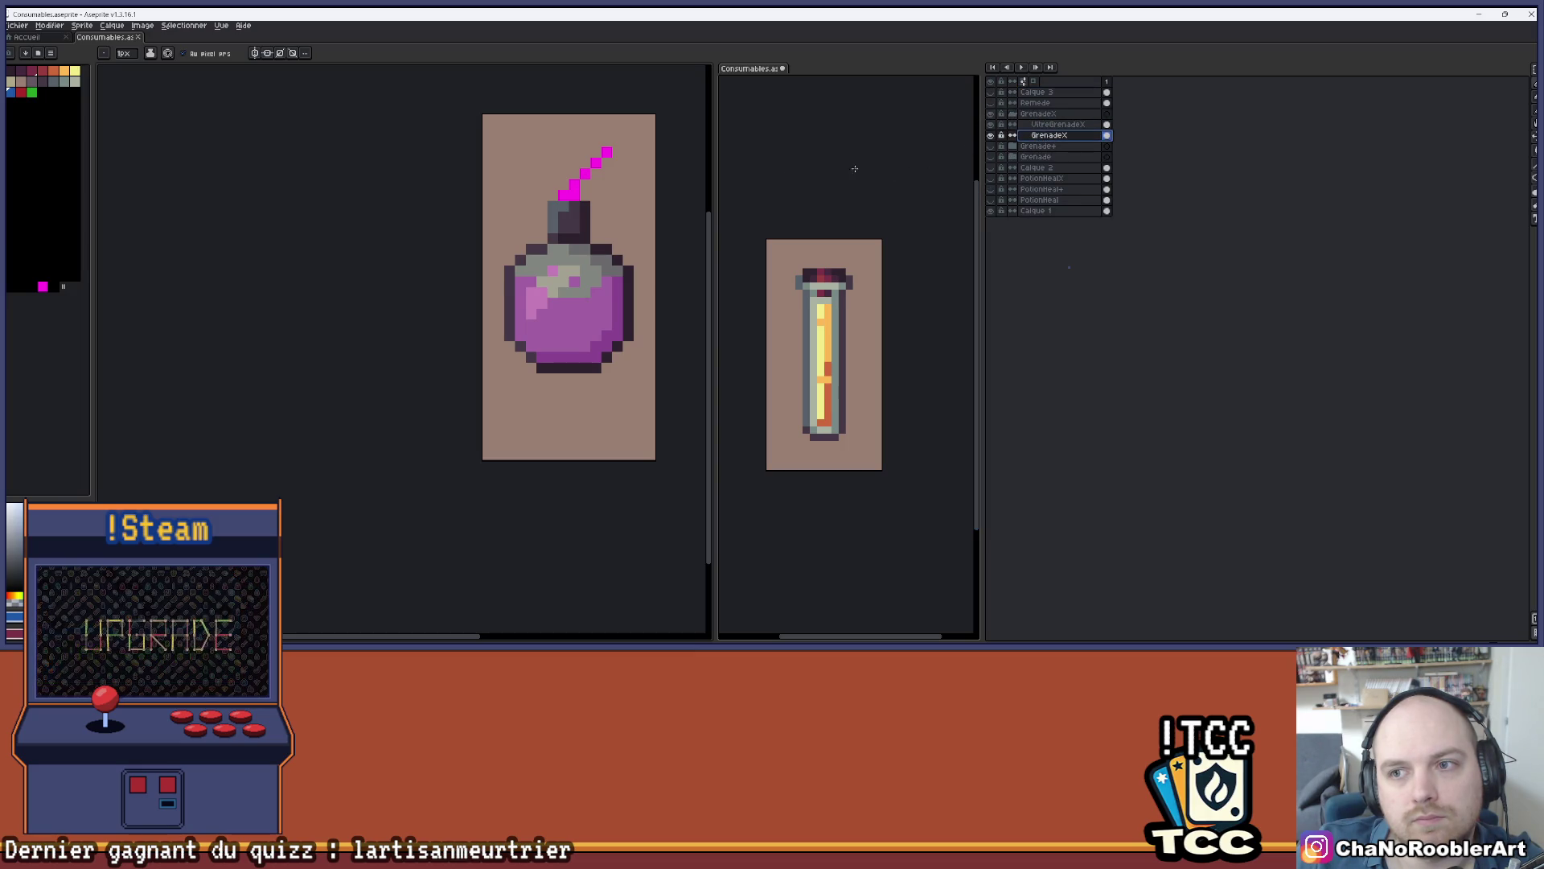
key(g)
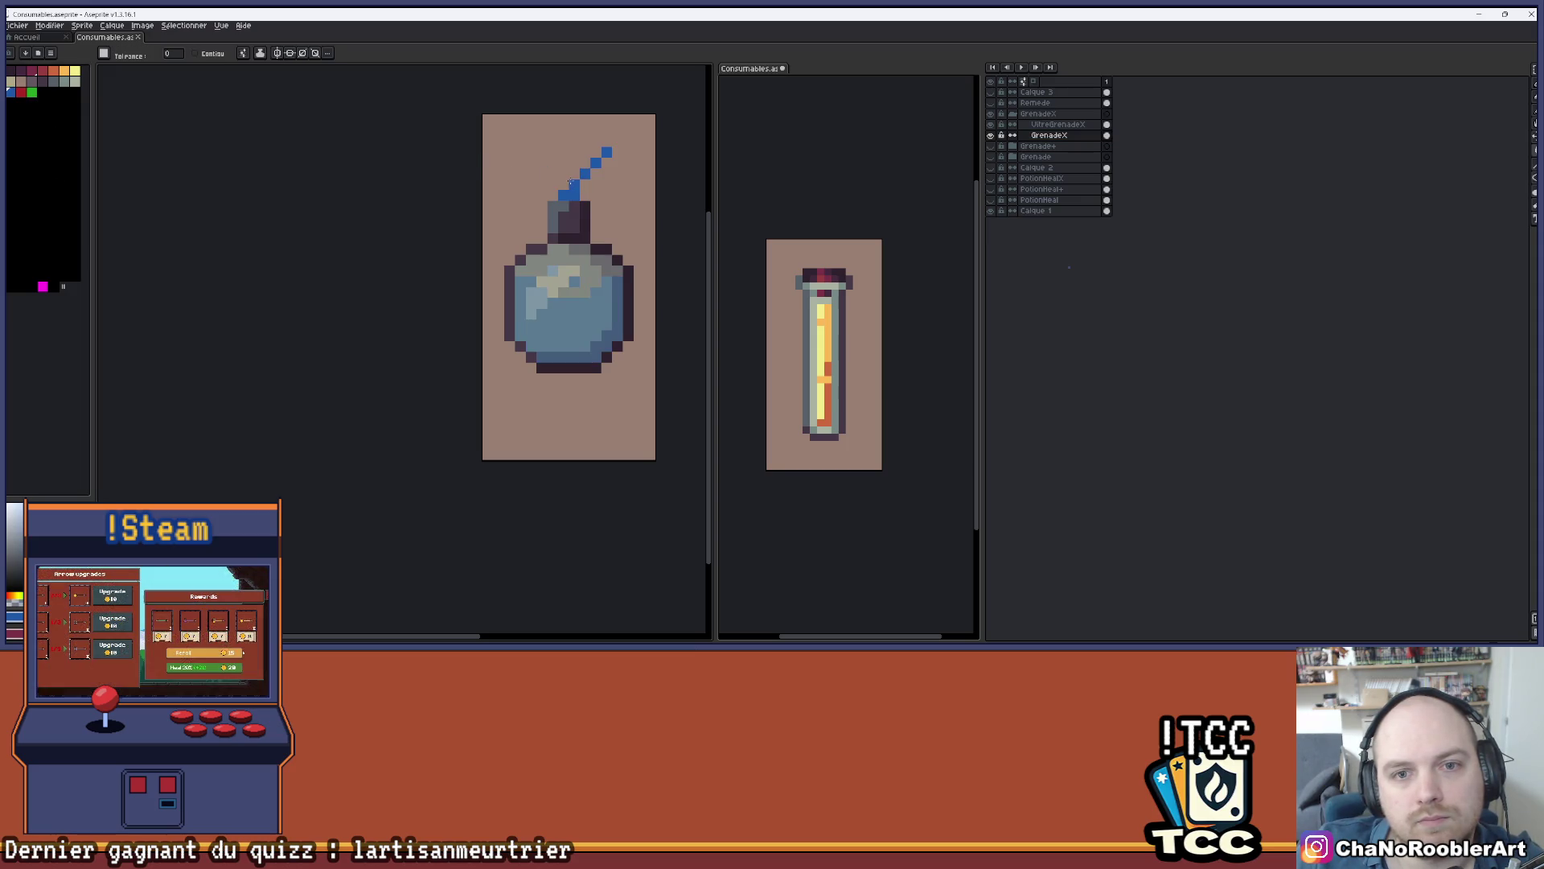
drag(607, 178, 515, 197)
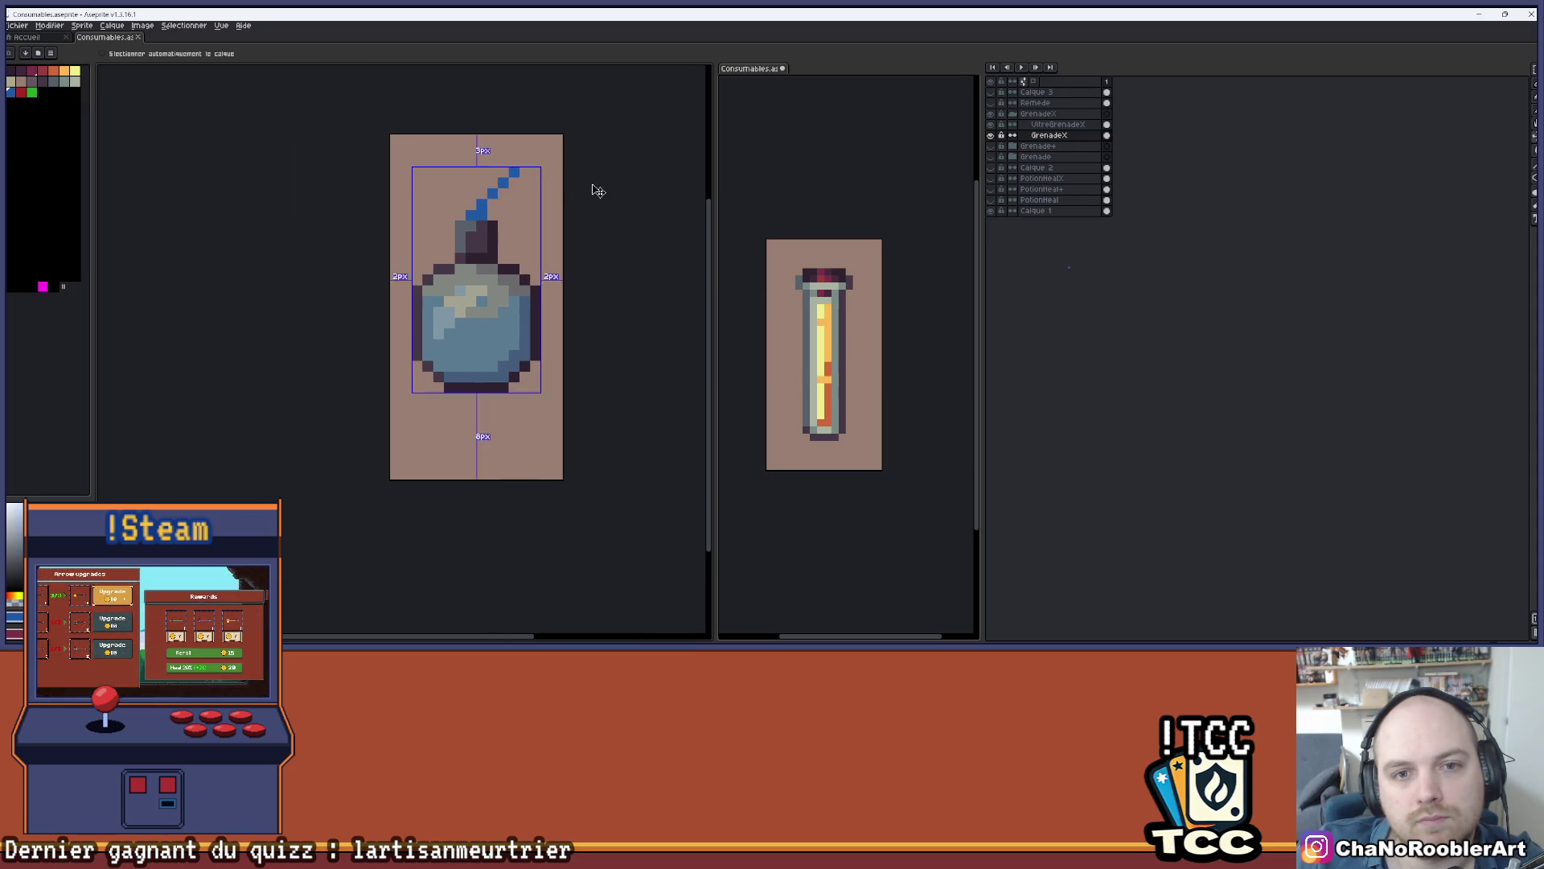
click(782, 69)
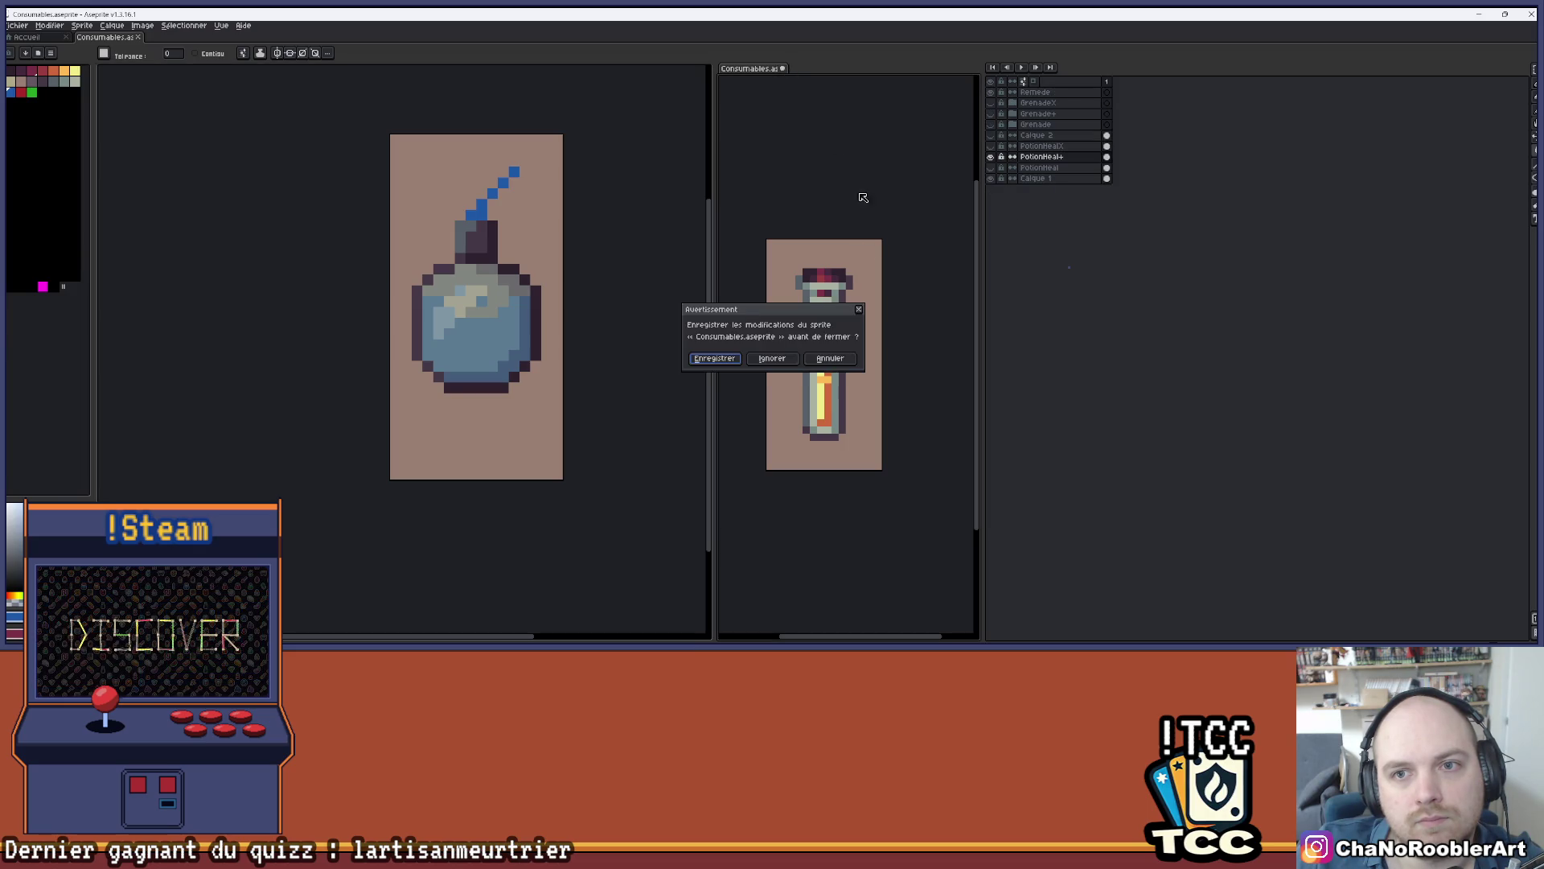
- Close the second view without saving and collapse the GrenadeX group
click(771, 359)
key(v)
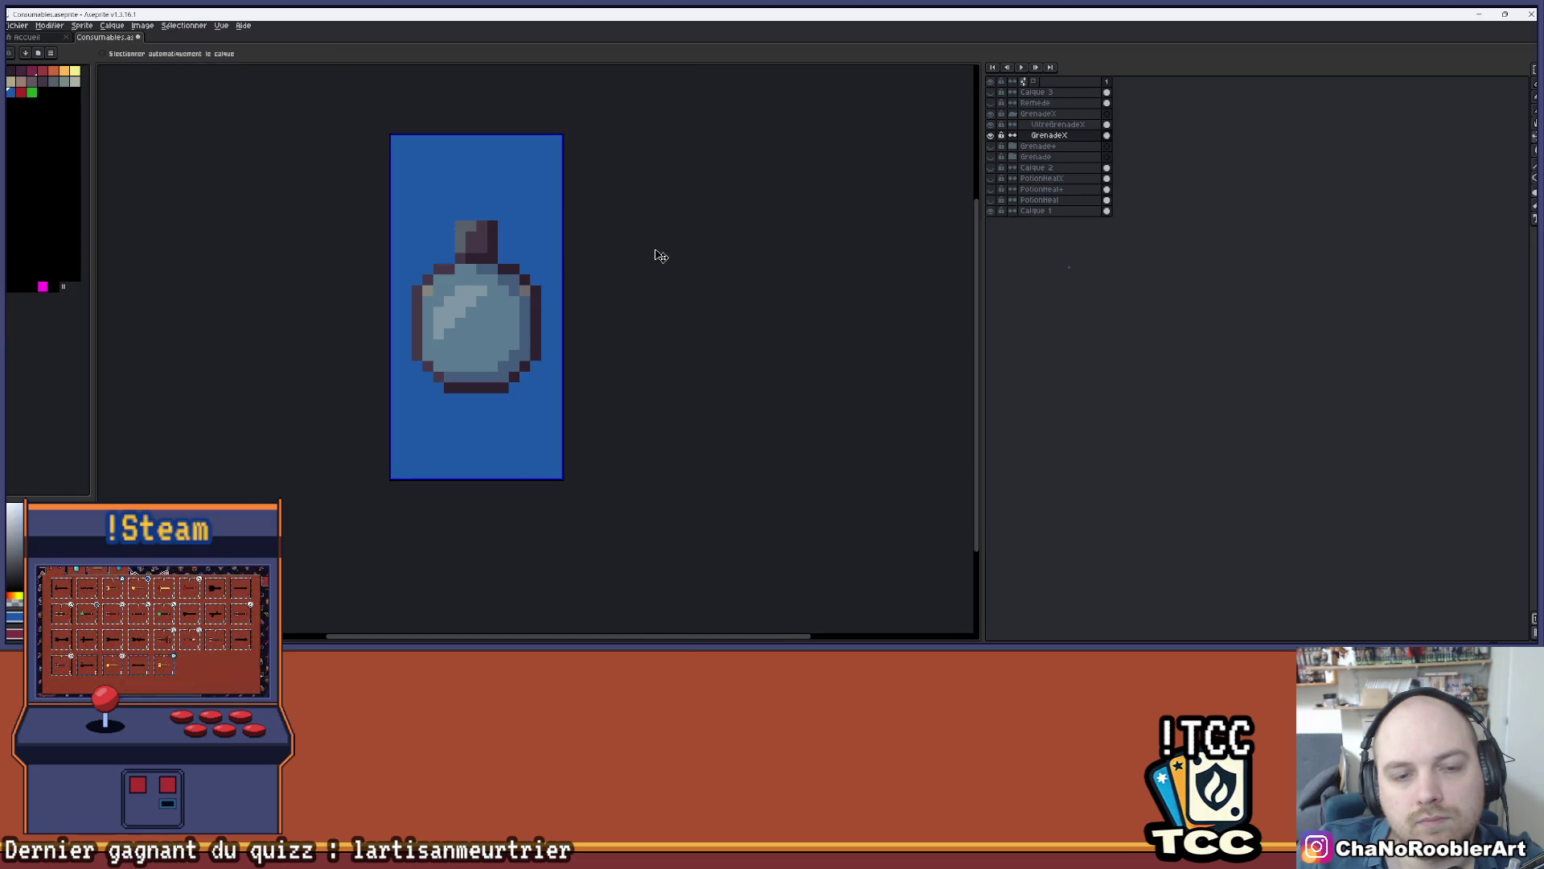
key(w)
click(1012, 114)
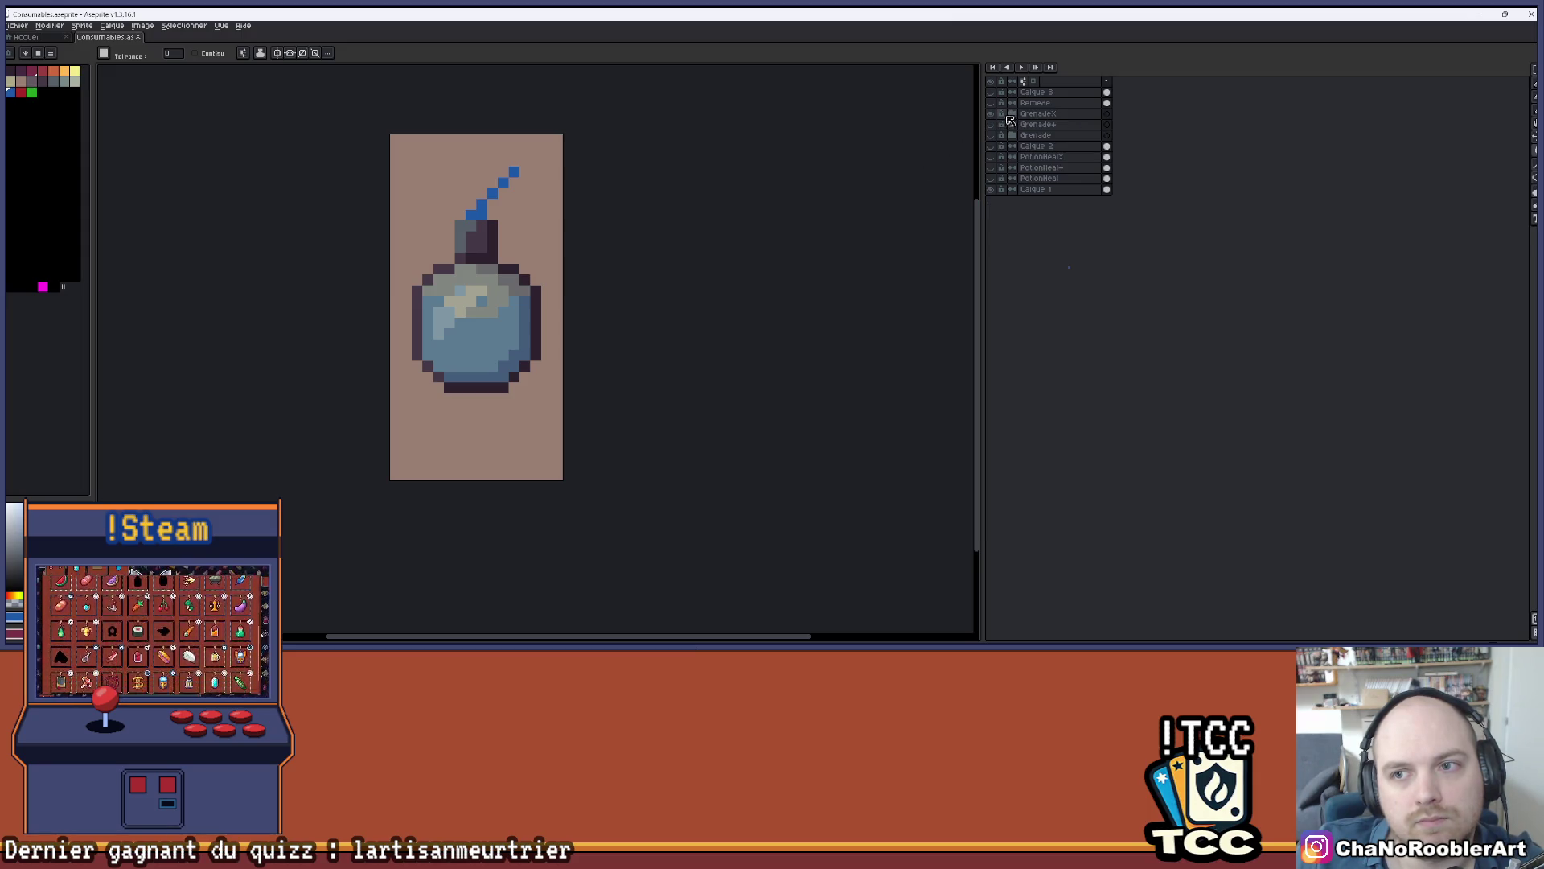
- Compare variants by toggling the grenade, PotionHeal+ potions and Grenade+ layers on and off
click(991, 113)
click(991, 167)
click(991, 168)
click(990, 157)
click(991, 156)
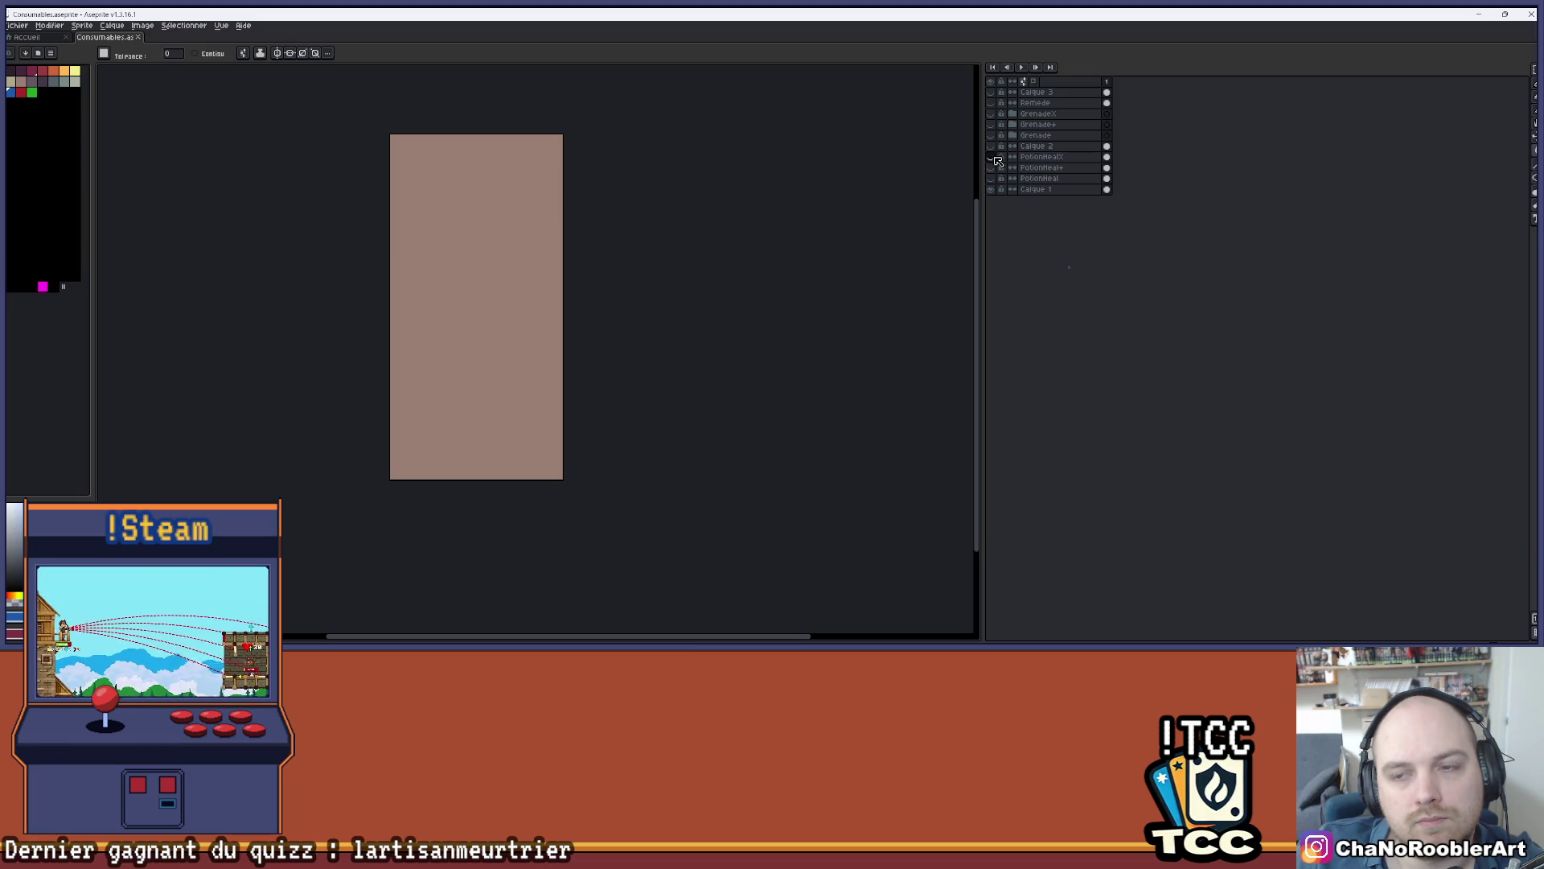
click(992, 168)
click(993, 169)
click(993, 178)
click(993, 179)
scroll(782, 220, up, 2)
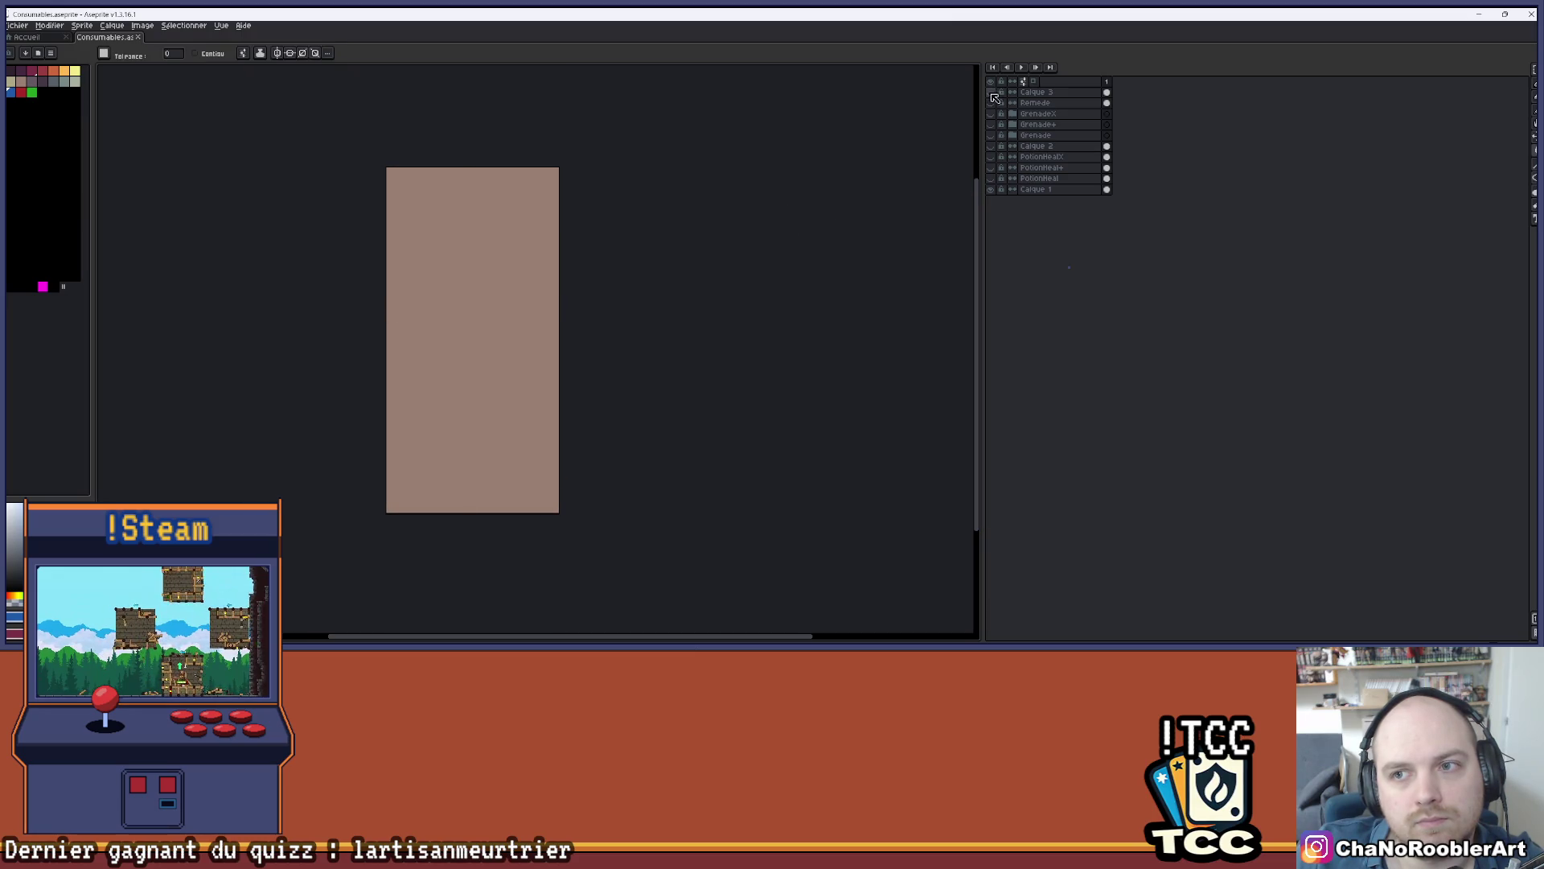
click(994, 125)
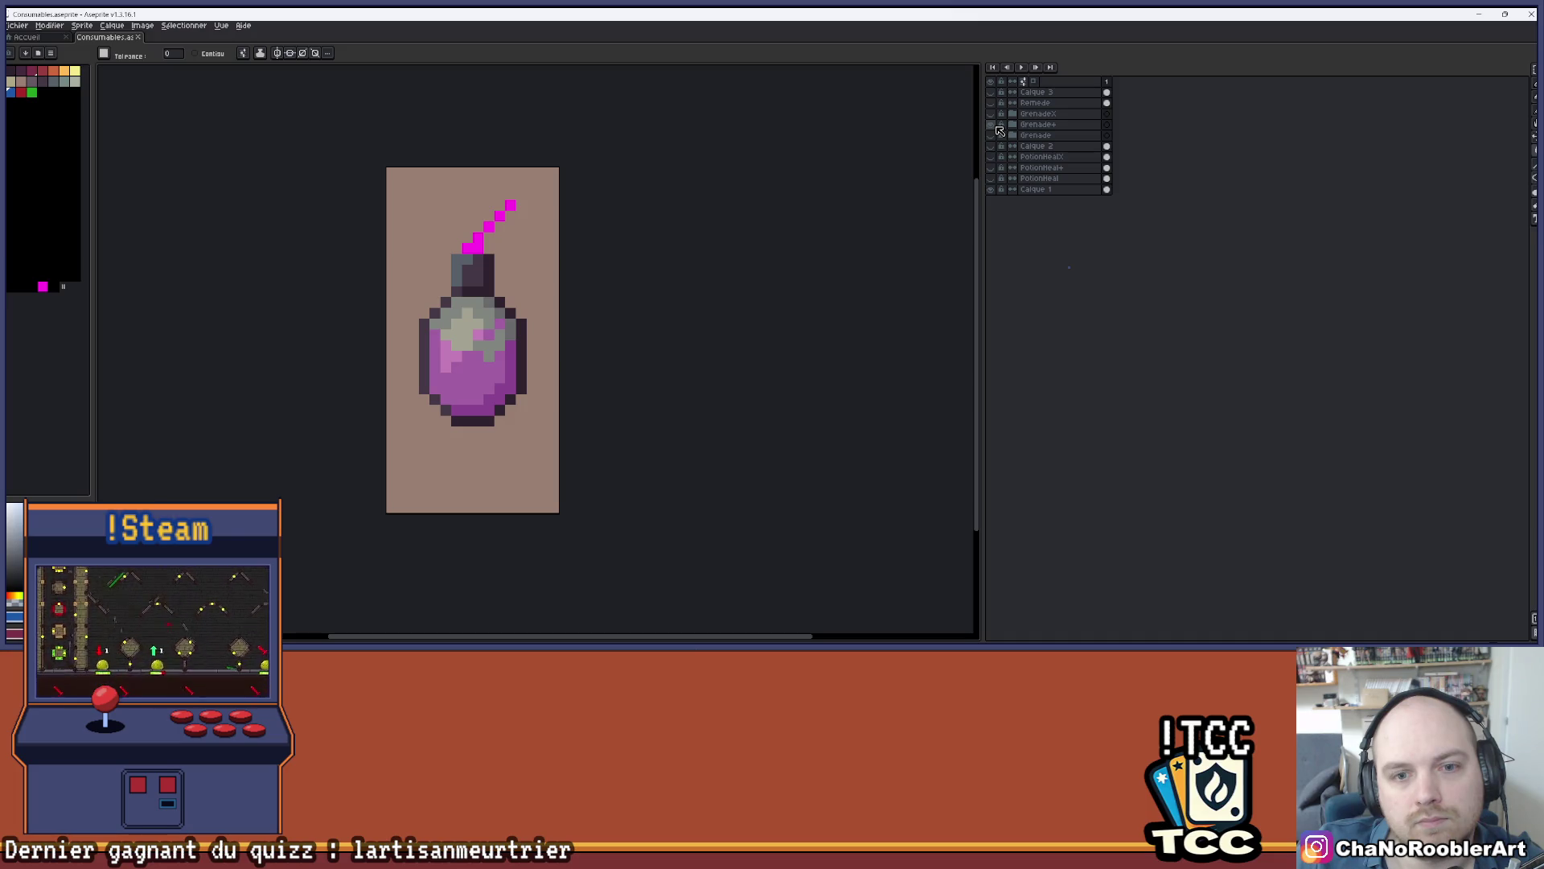
click(994, 124)
drag(711, 177, 700, 187)
- Reopen Consumables.aseprite from the ProjetM folder in a new tab
click(17, 25)
click(32, 46)
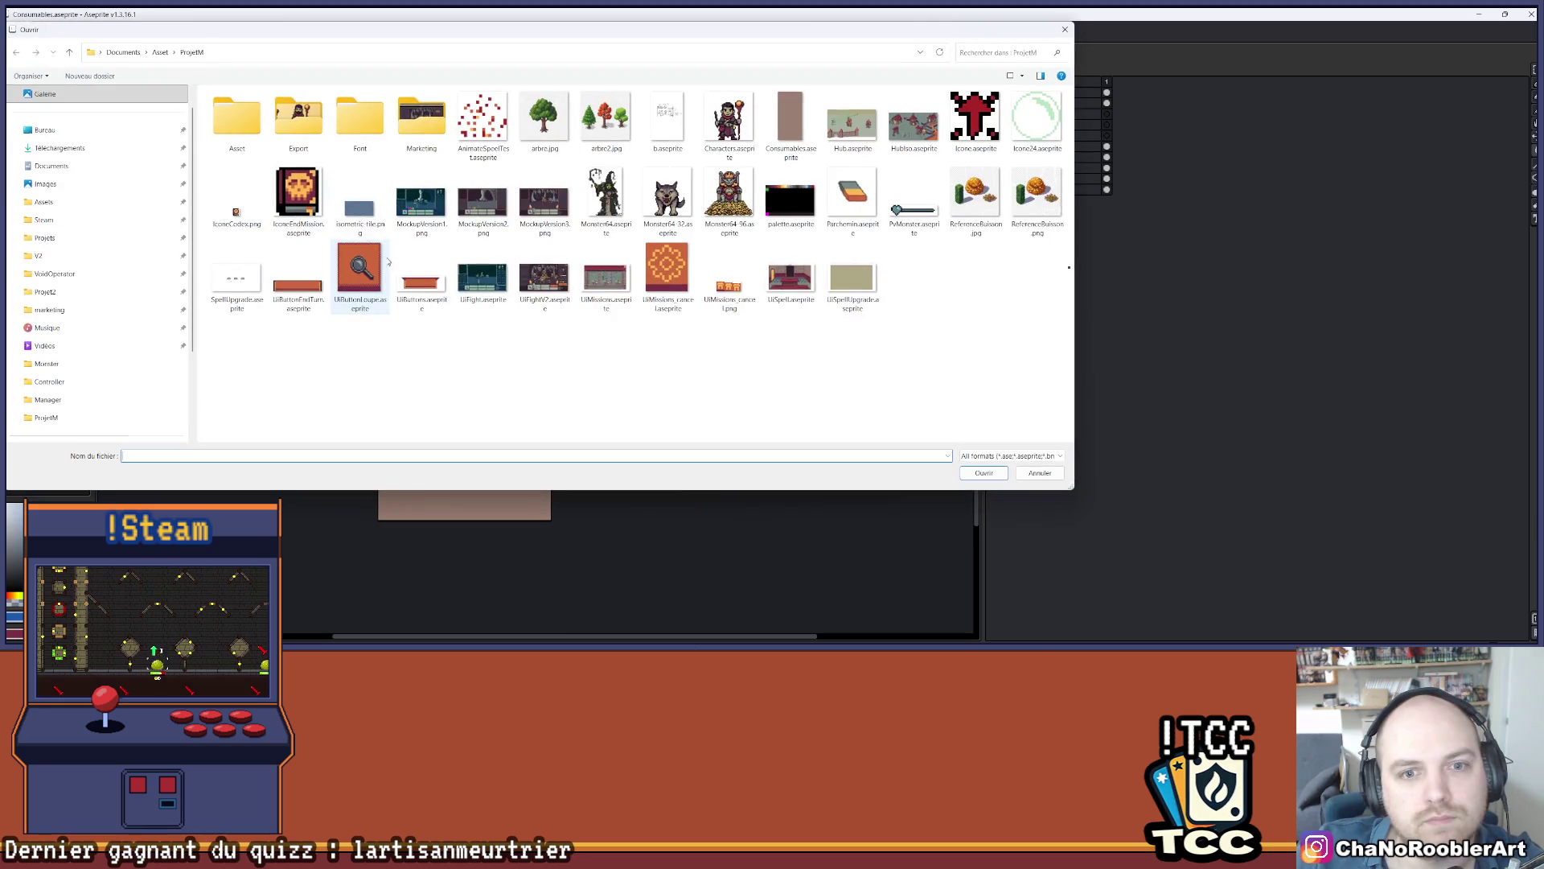
double_click(790, 120)
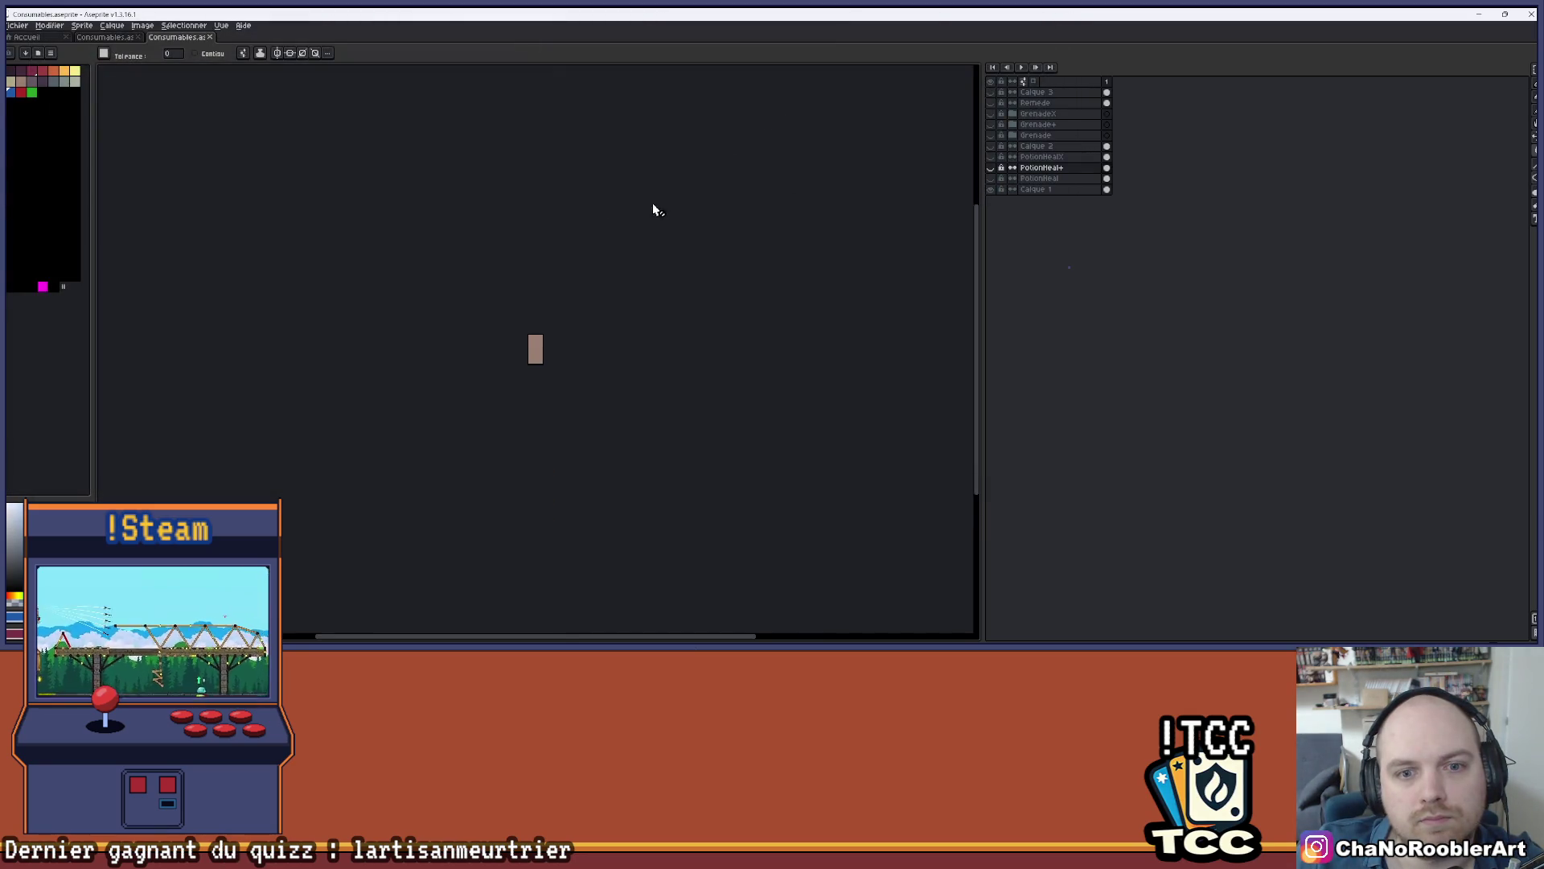
- Dock the reopened Consumables.aseprite on the right and show the grenade there
scroll(447, 240, up, 3)
mouse_move(201, 37)
mouse_down()
mouse_move(828, 241)
mouse_move(975, 222)
mouse_up()
click(937, 171)
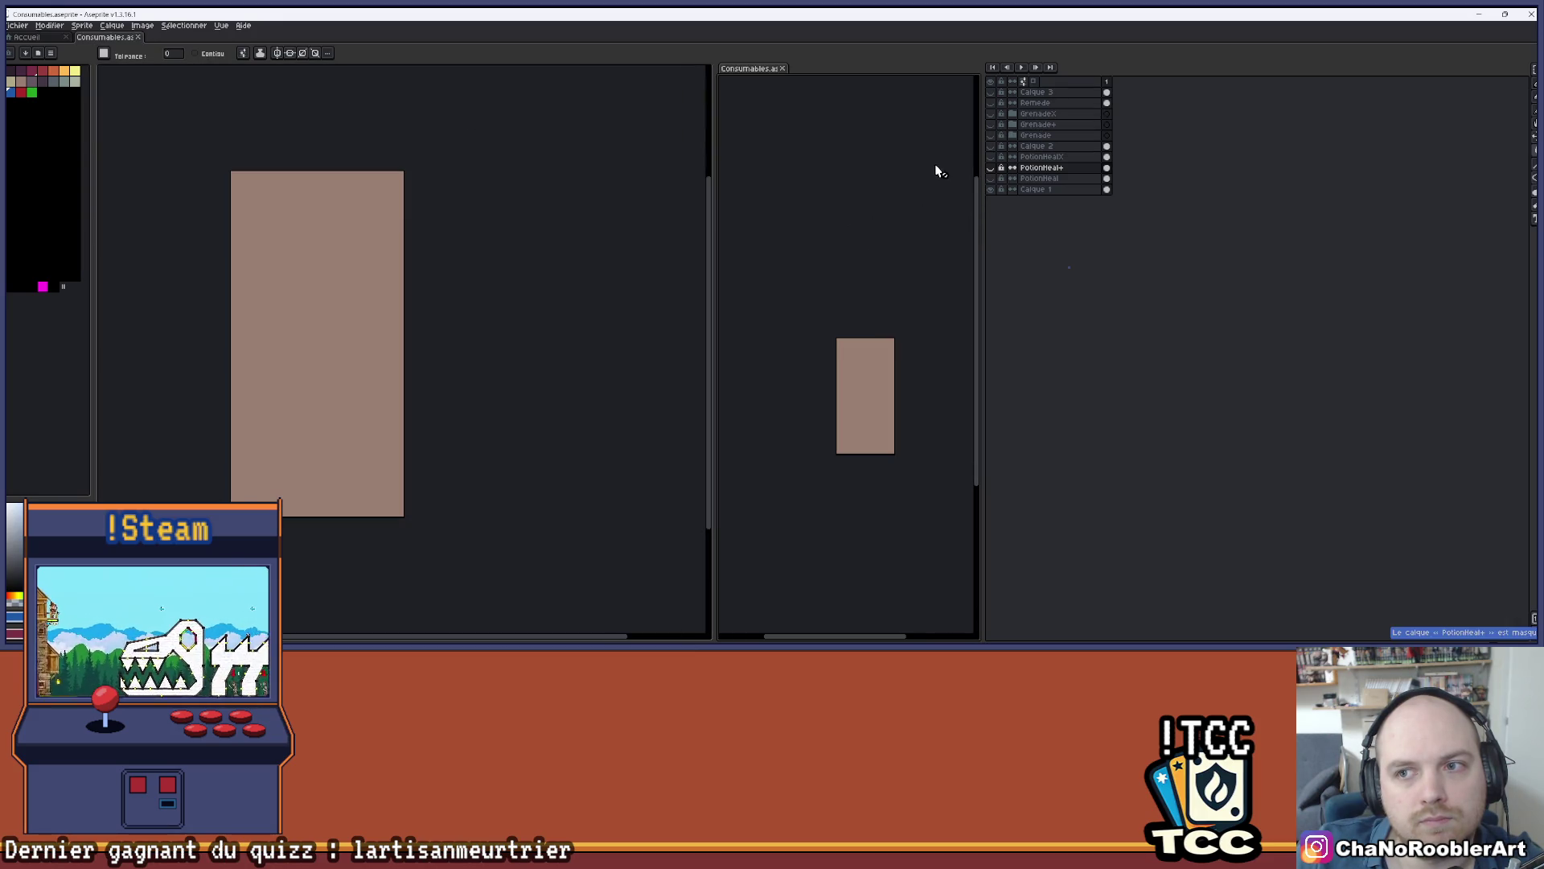
click(995, 115)
drag(846, 326, 793, 251)
mouse_move(515, 259)
mouse_down()
mouse_move(448, 262)
mouse_move(595, 254)
mouse_up()
- Show the blue remedy bottle with its glass overlay in the main view, then try painting pixels
click(990, 102)
click(990, 91)
scroll(611, 281, up, 2)
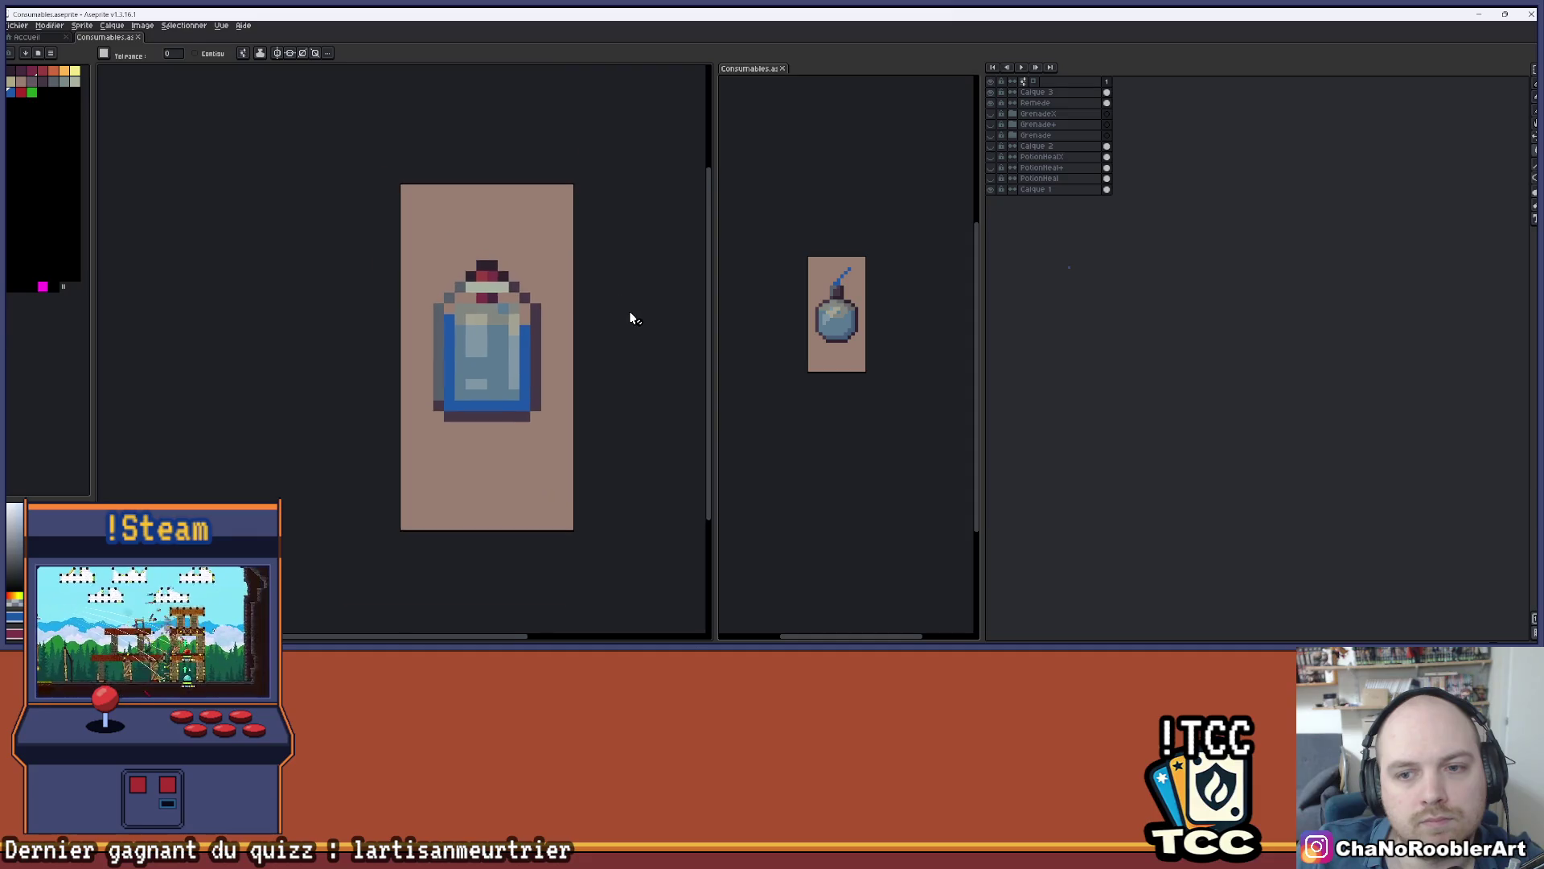
scroll(752, 302, up, 2)
scroll(771, 306, up, 1)
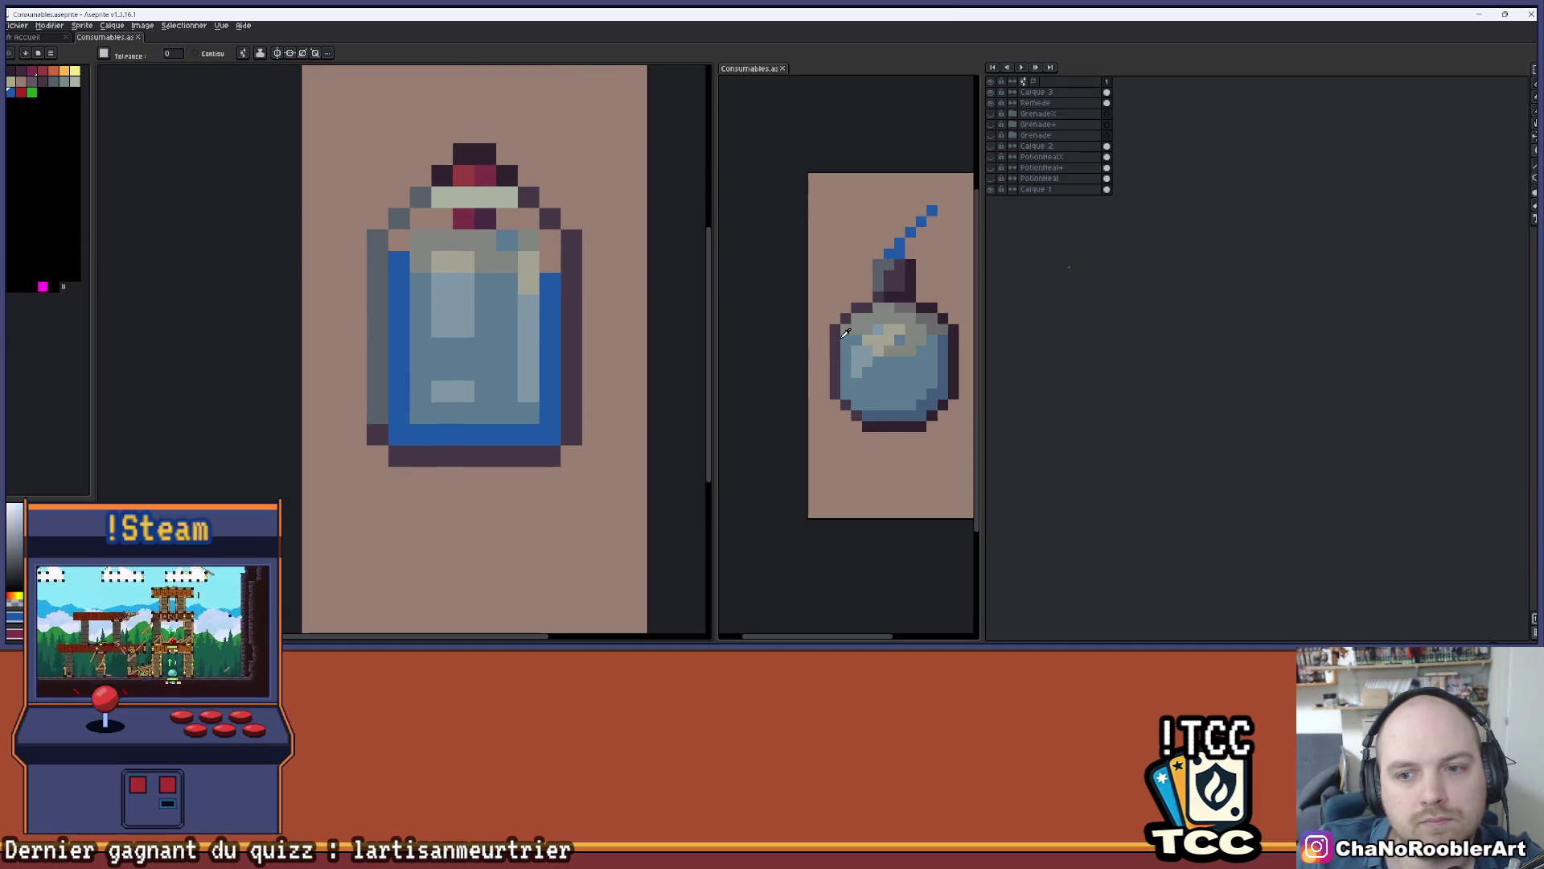
key(b)
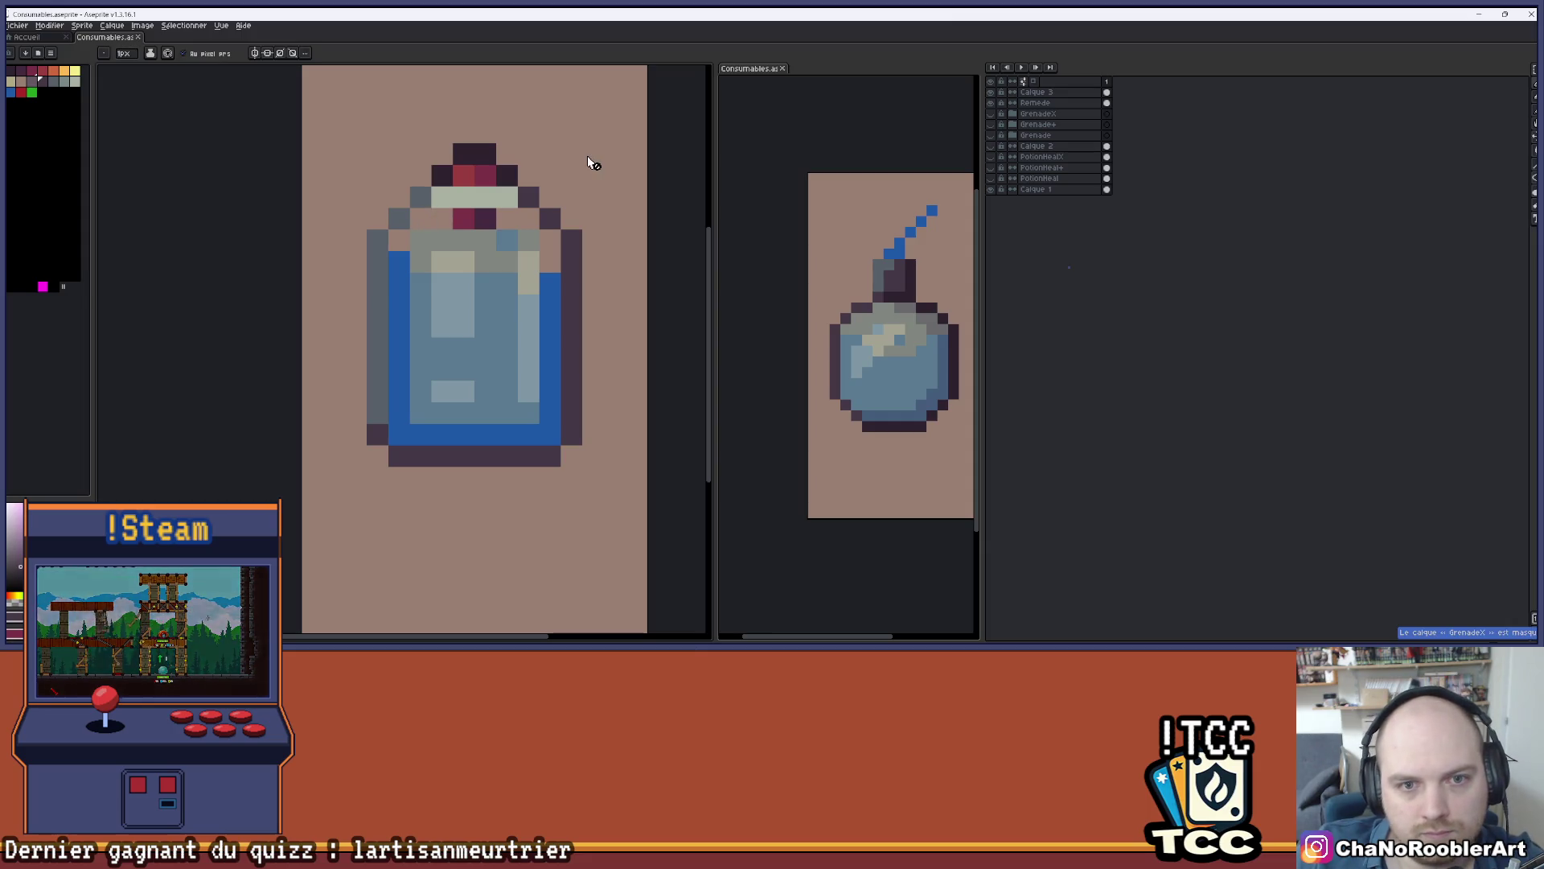
click(669, 171)
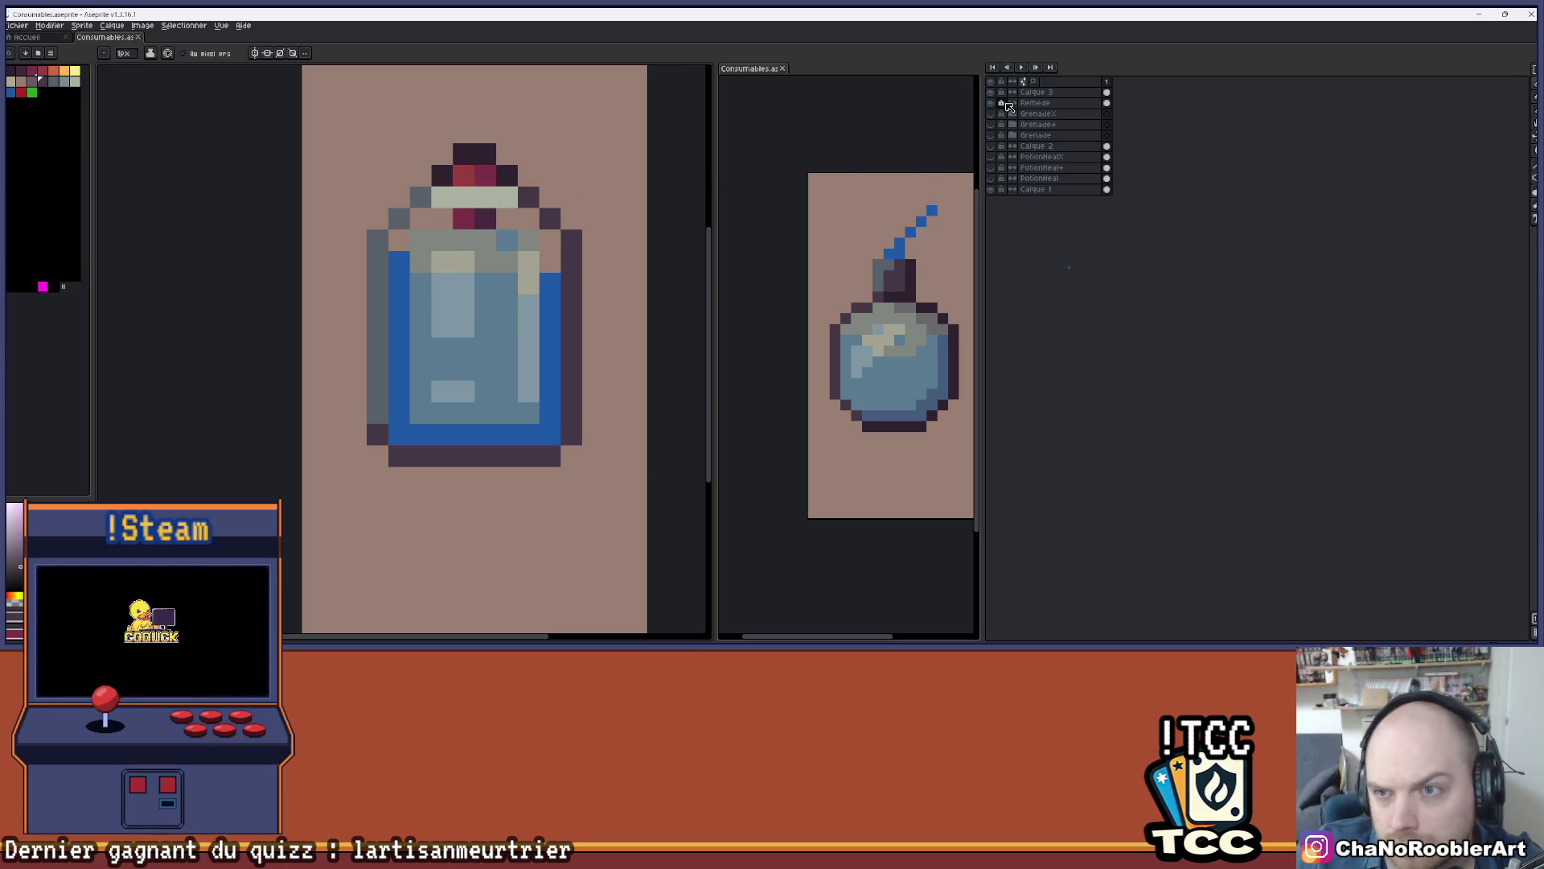
click(678, 187)
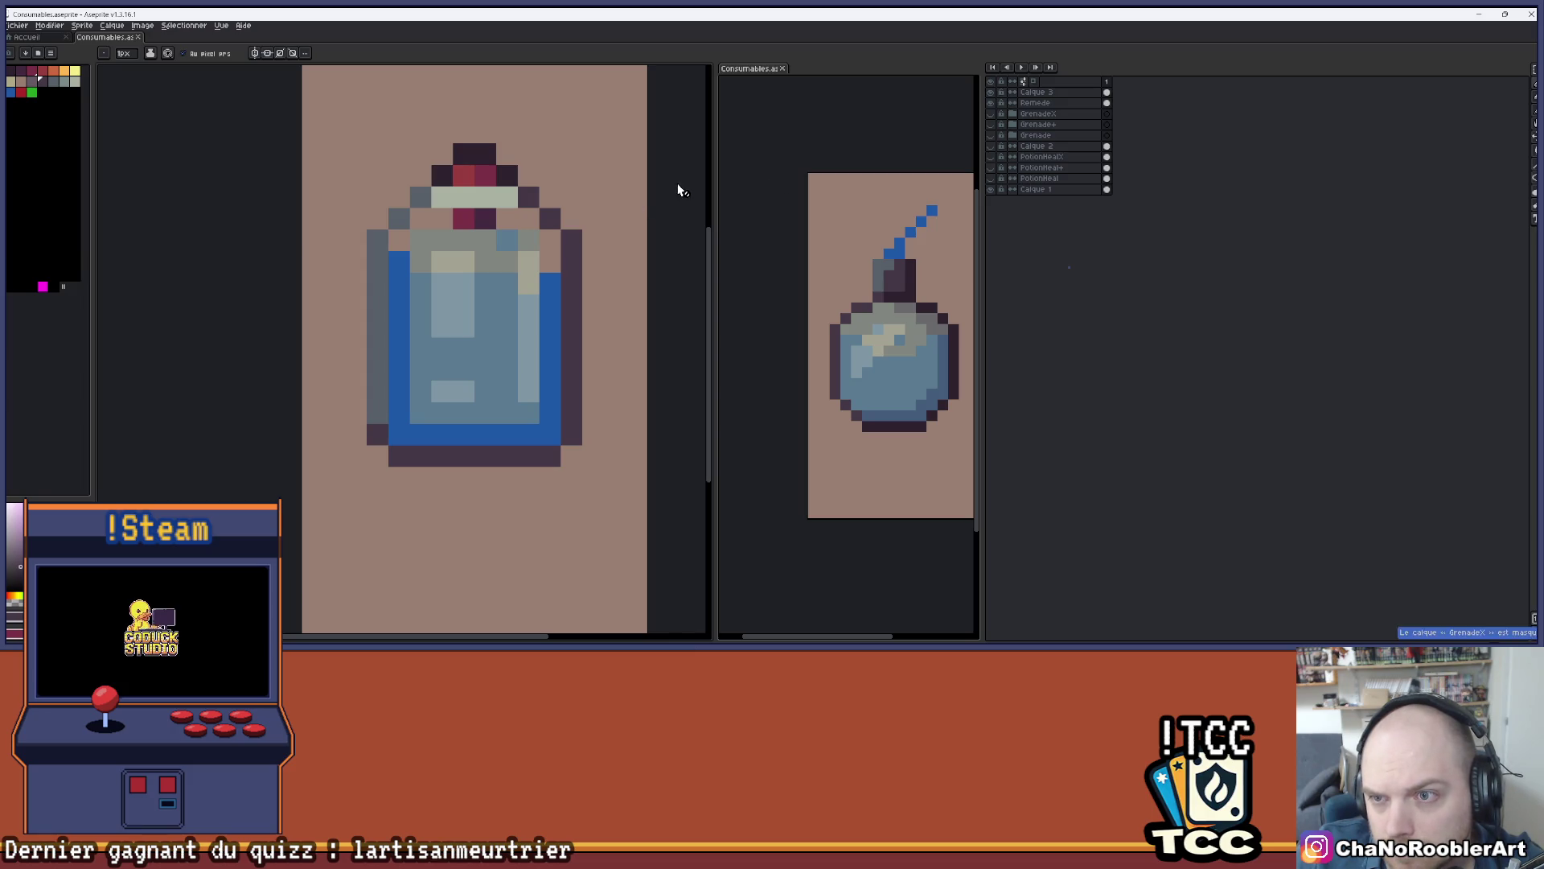
click(1037, 103)
click(418, 202)
click(399, 218)
drag(378, 257, 358, 419)
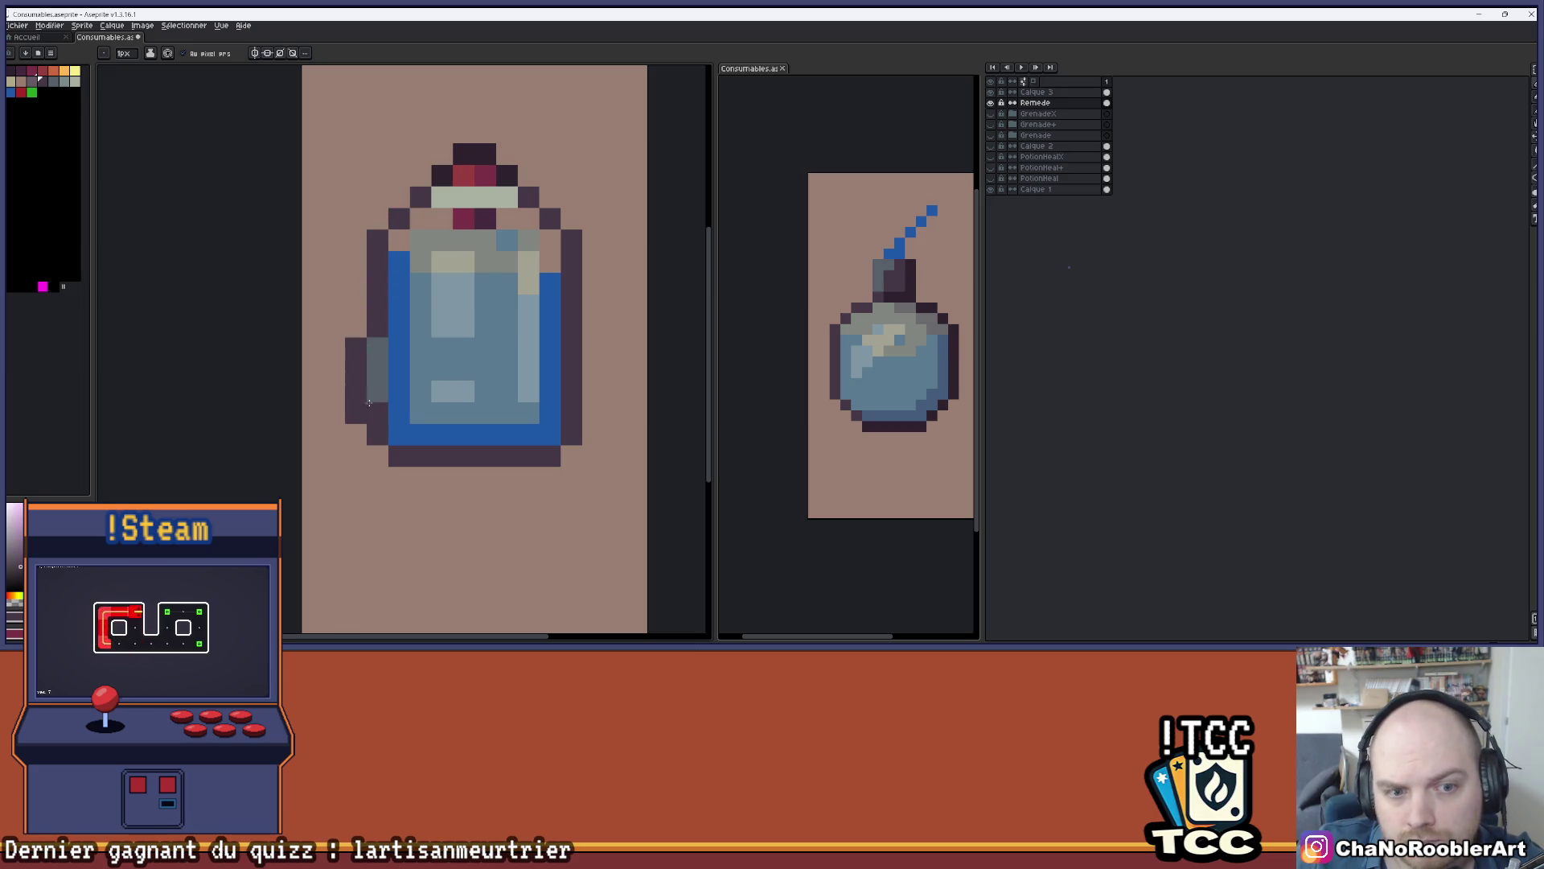
key(ctrl+z)
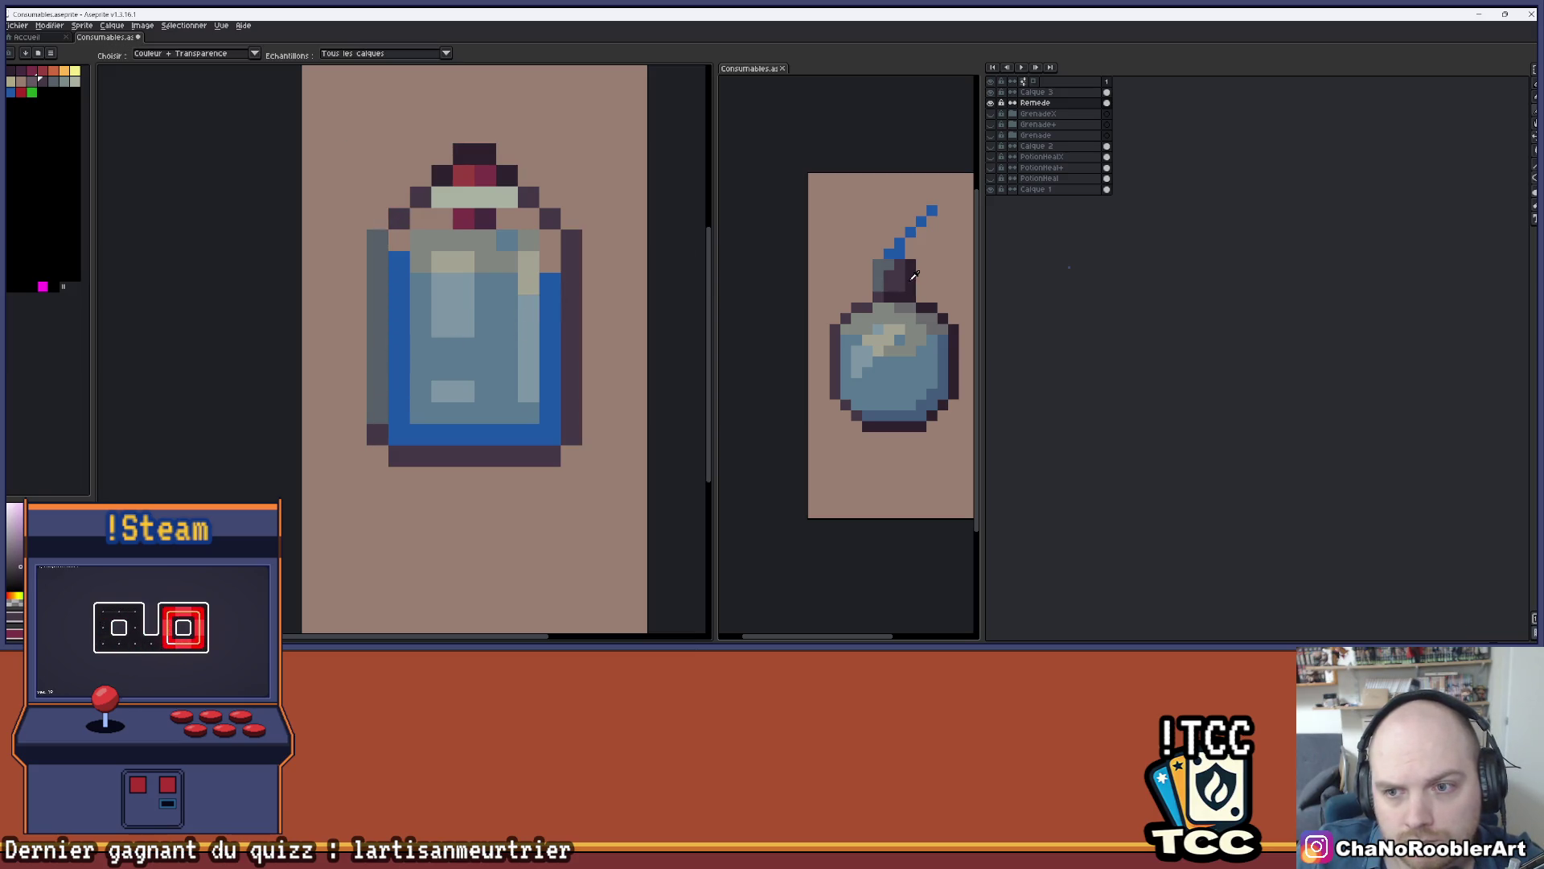
ctrl+click(576, 259)
key(g)
click(581, 261)
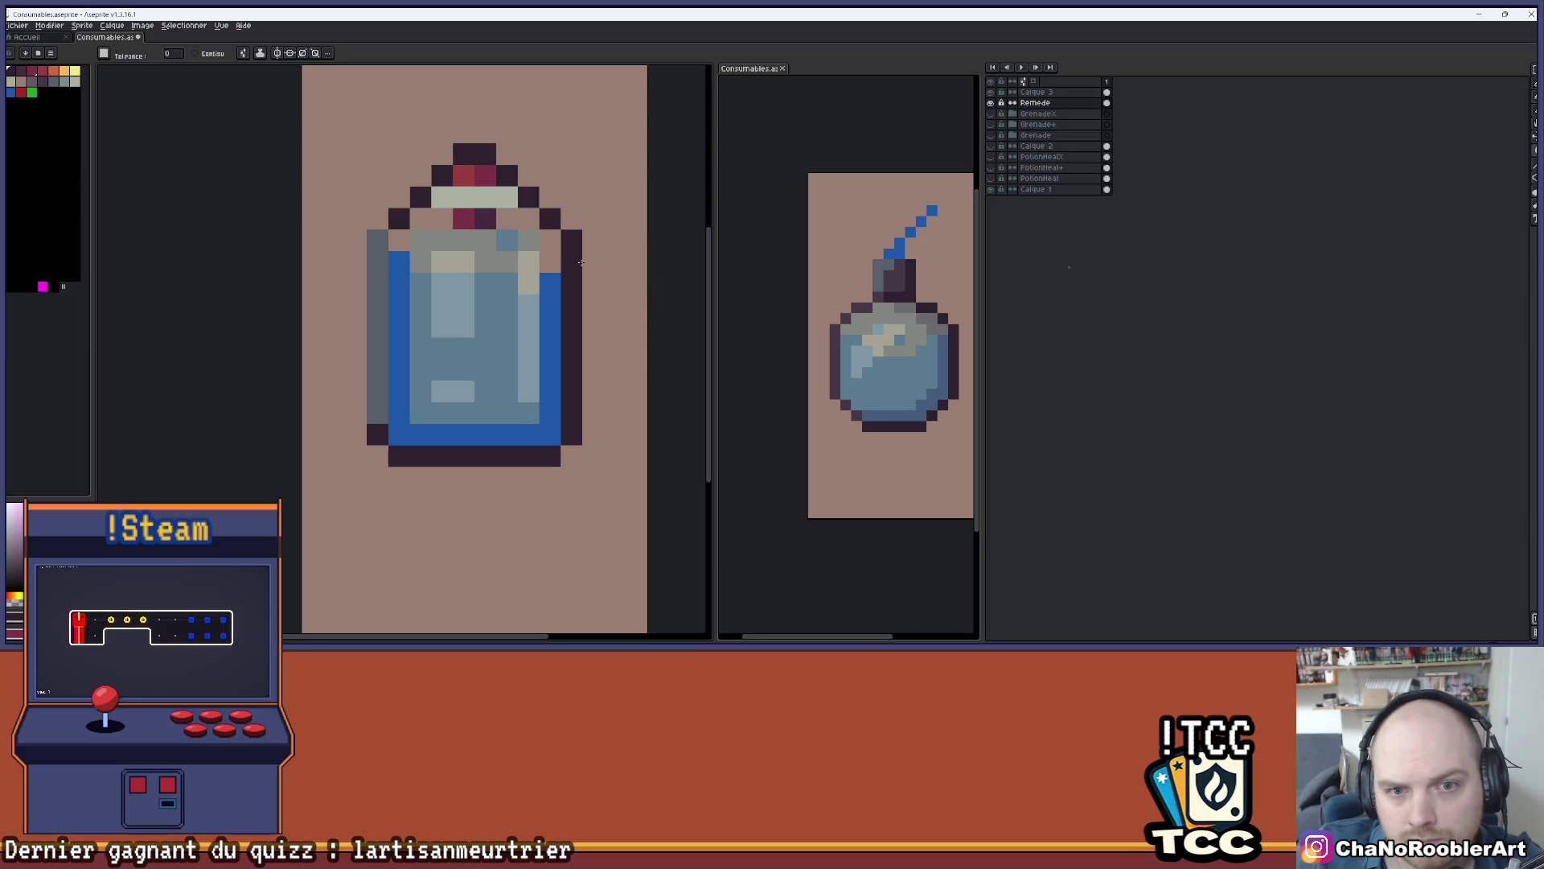
click(377, 338)
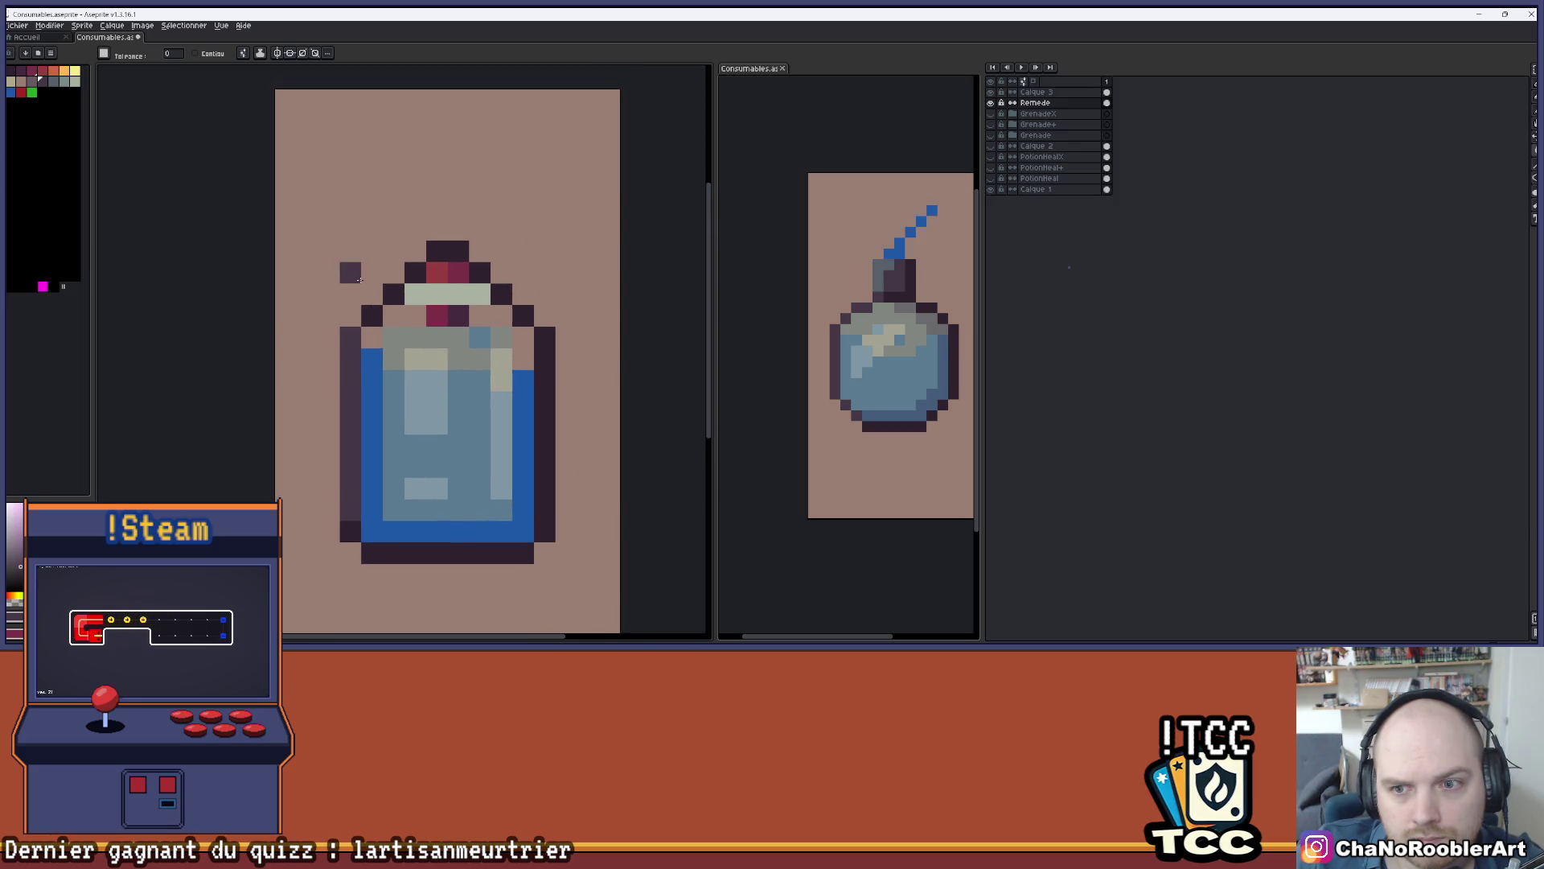
scroll(373, 276, up, 1)
key(b)
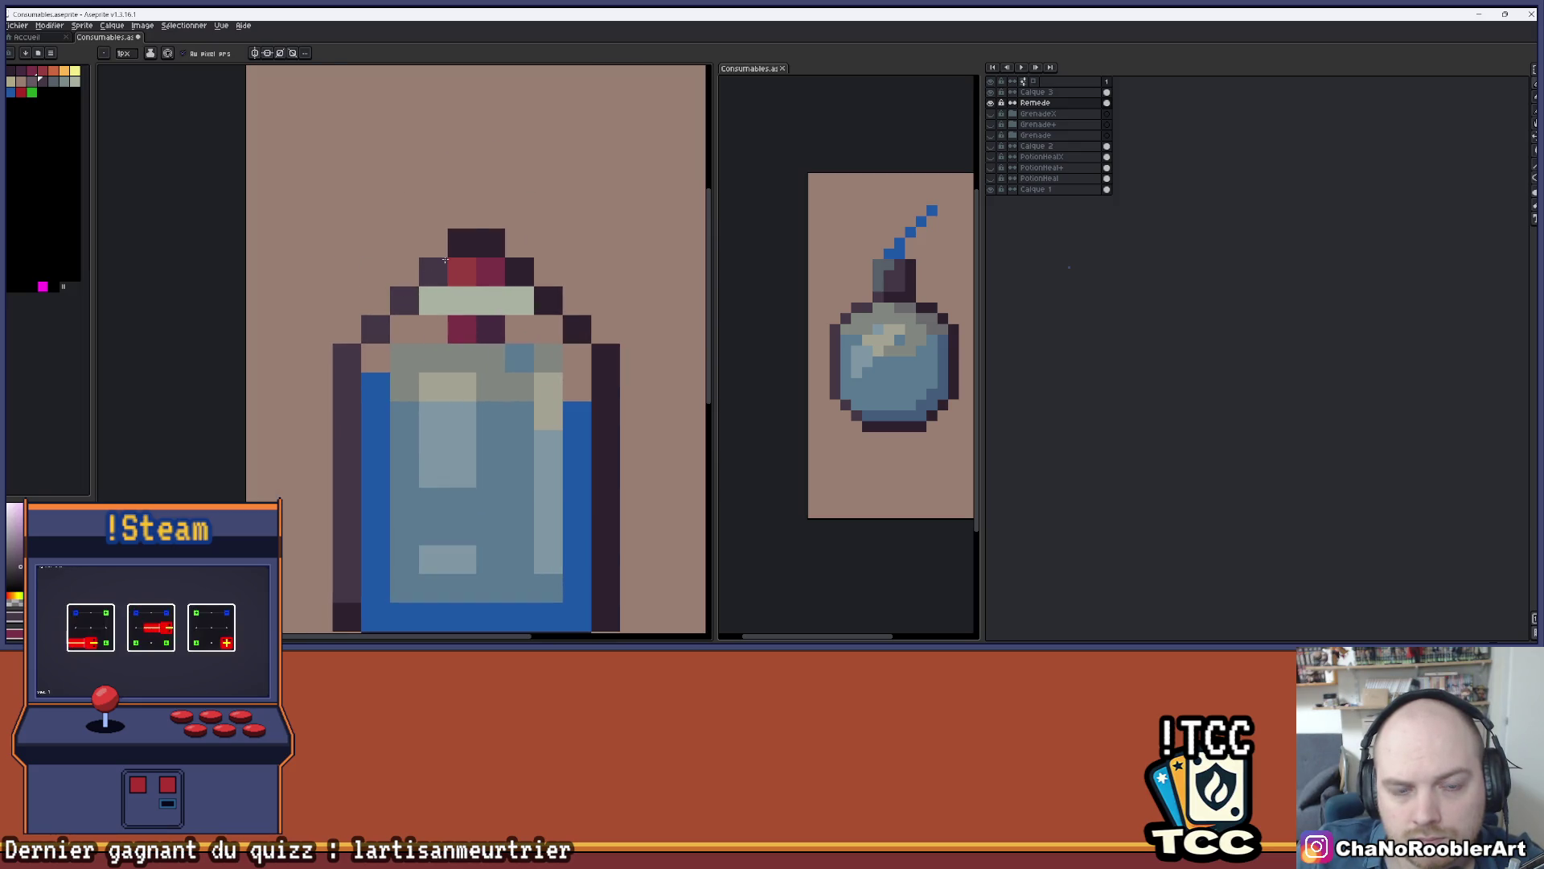
scroll(438, 266, down, 1)
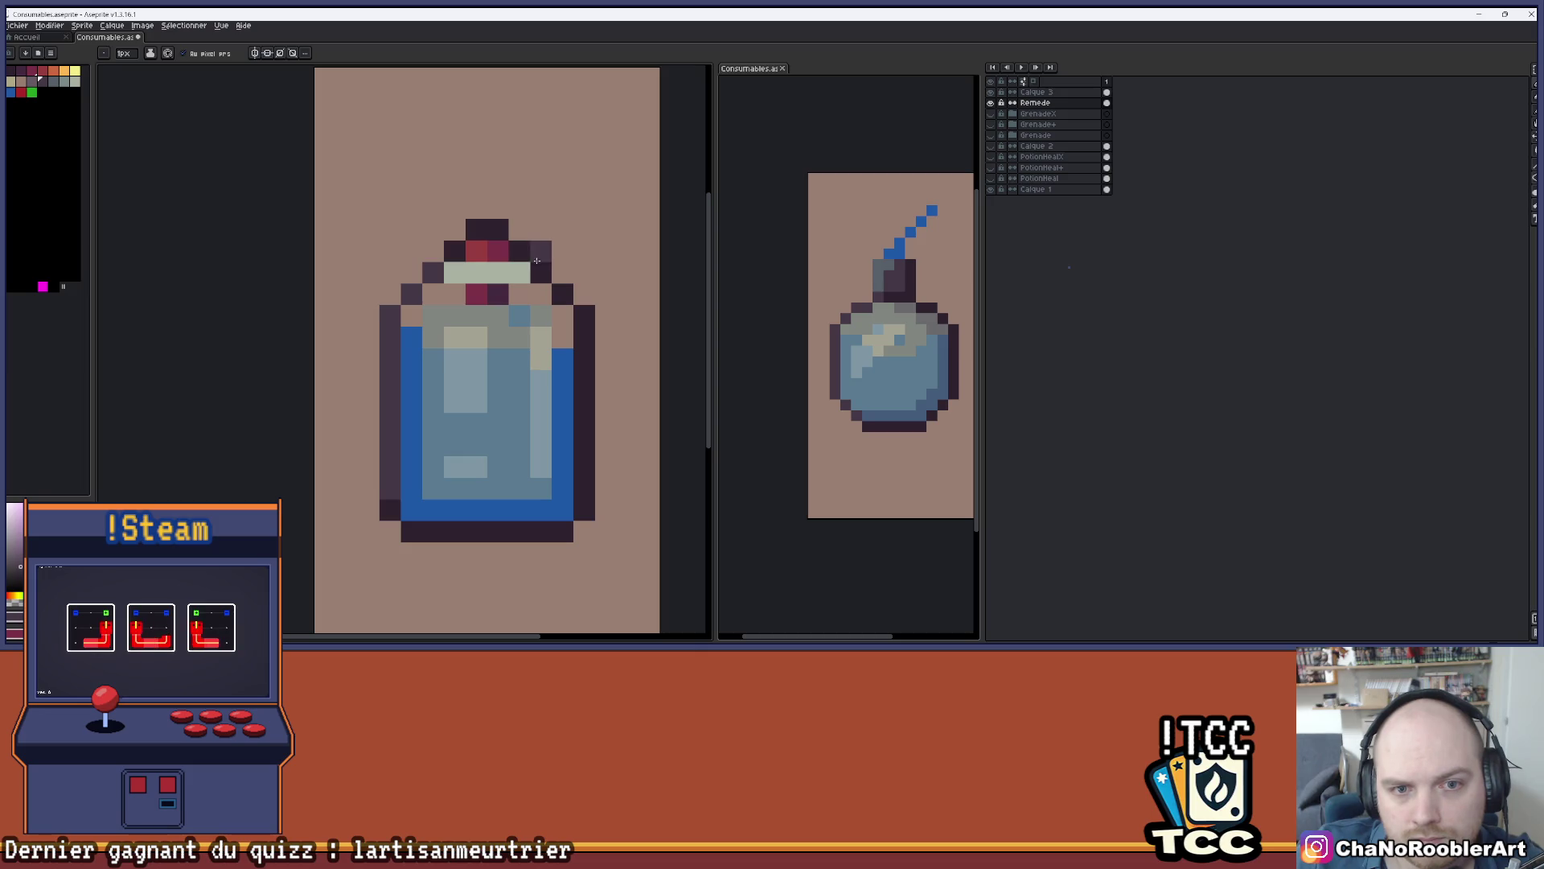
scroll(566, 228, down, 2)
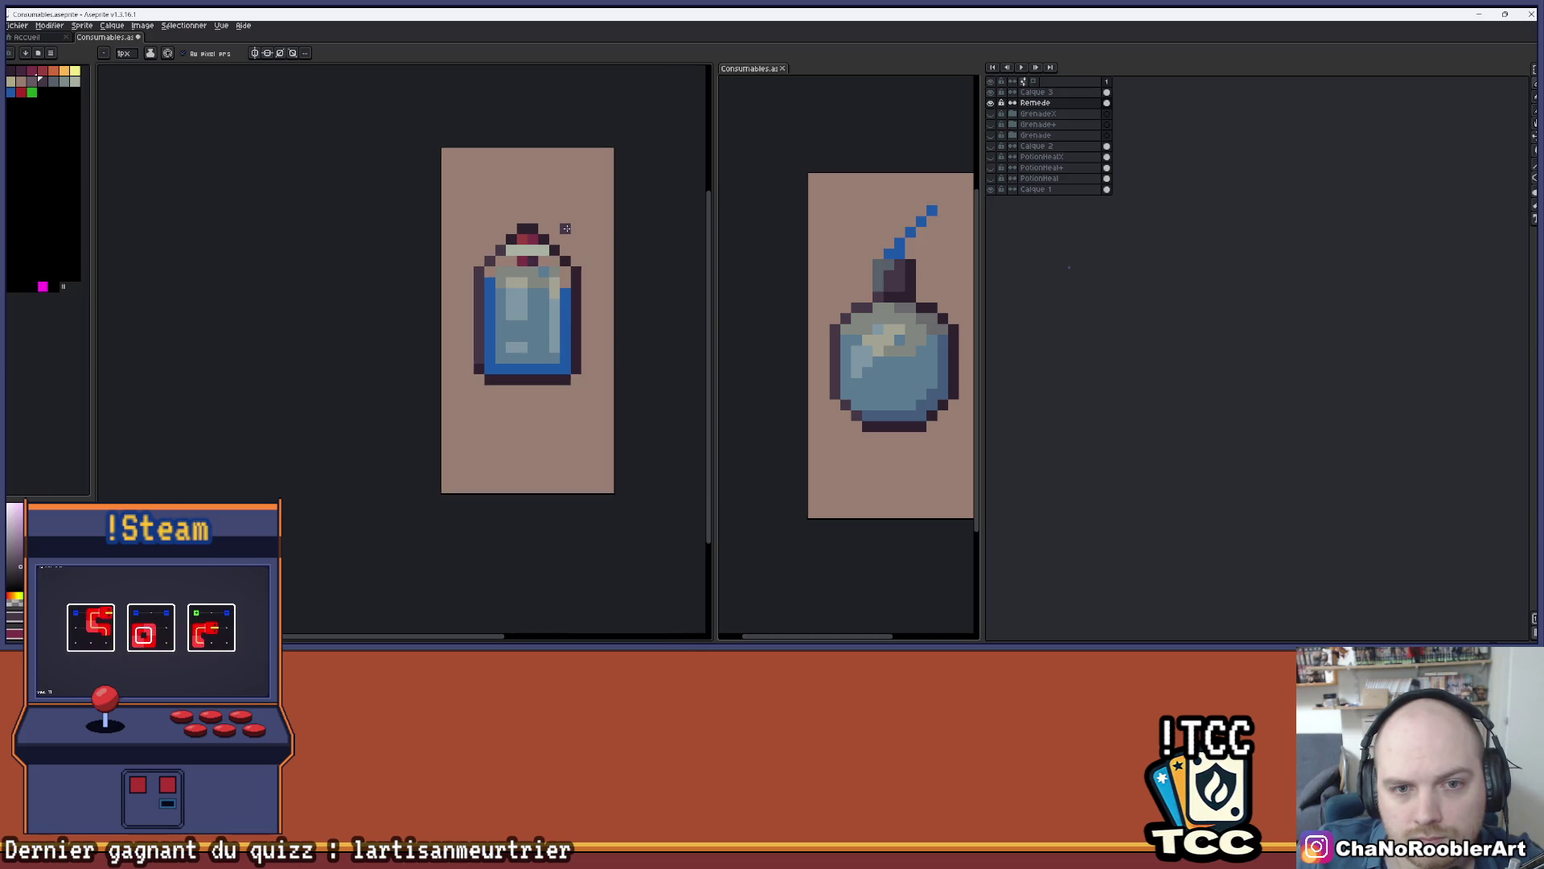
scroll(555, 230, up, 2)
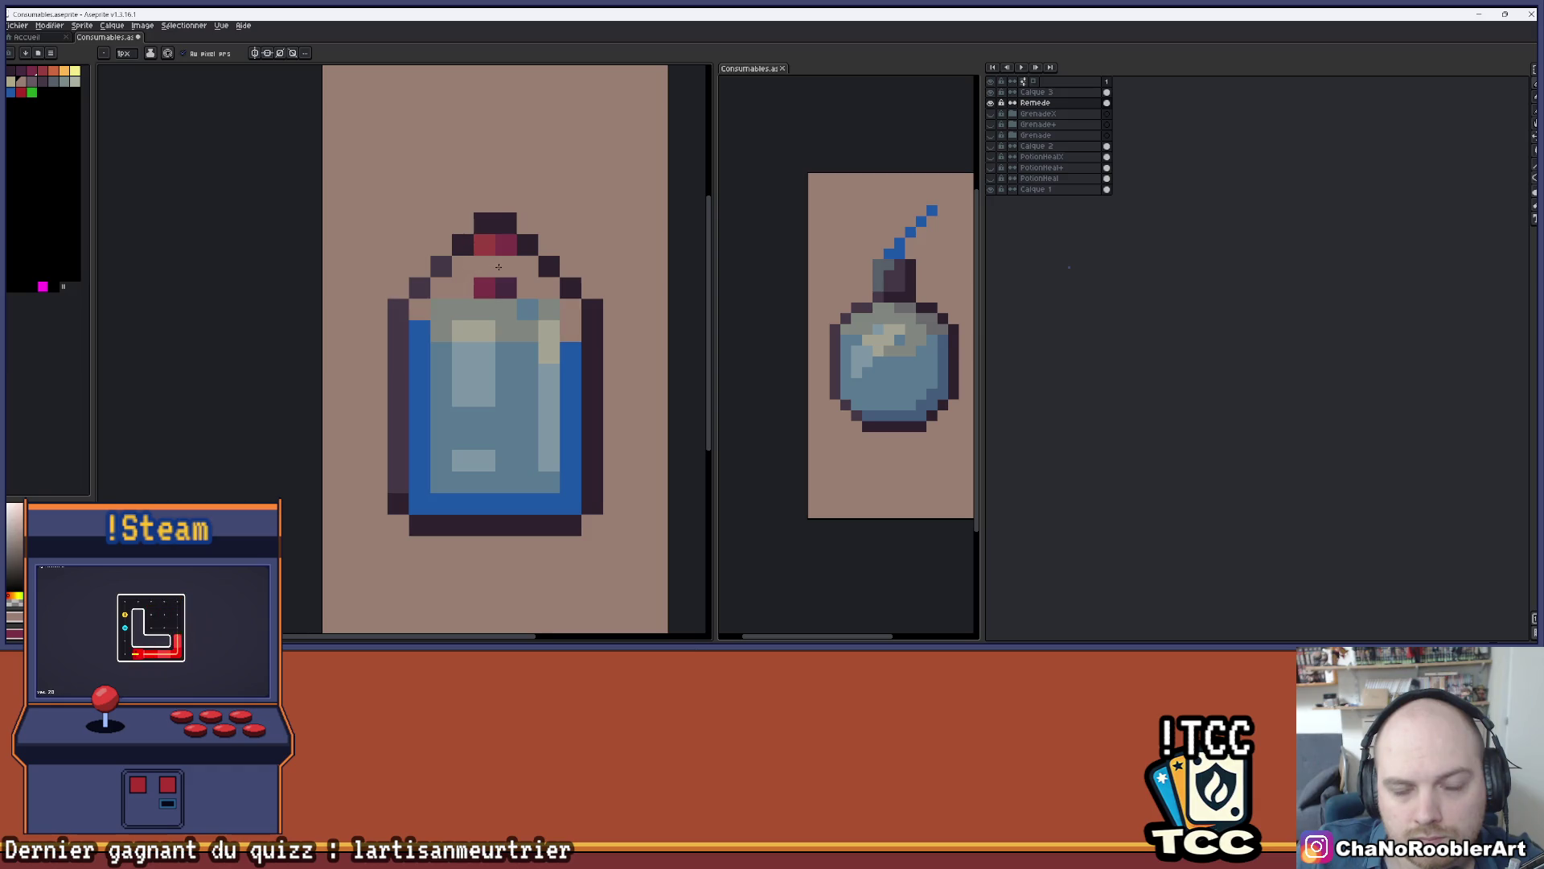
drag(499, 266, 514, 279)
click(538, 277)
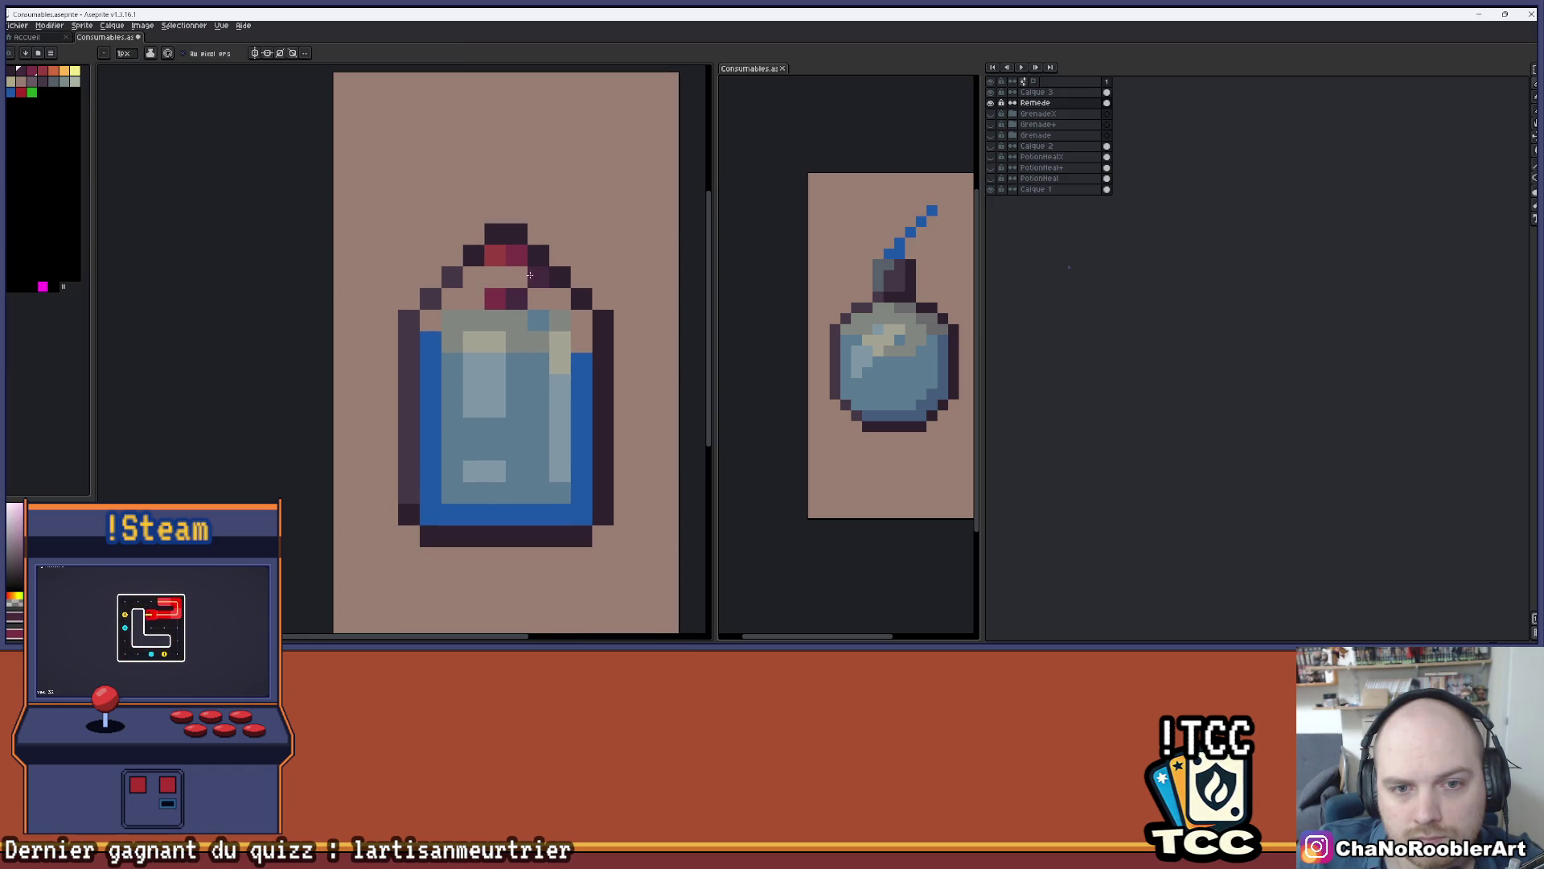
click(495, 277)
alt+click(538, 298)
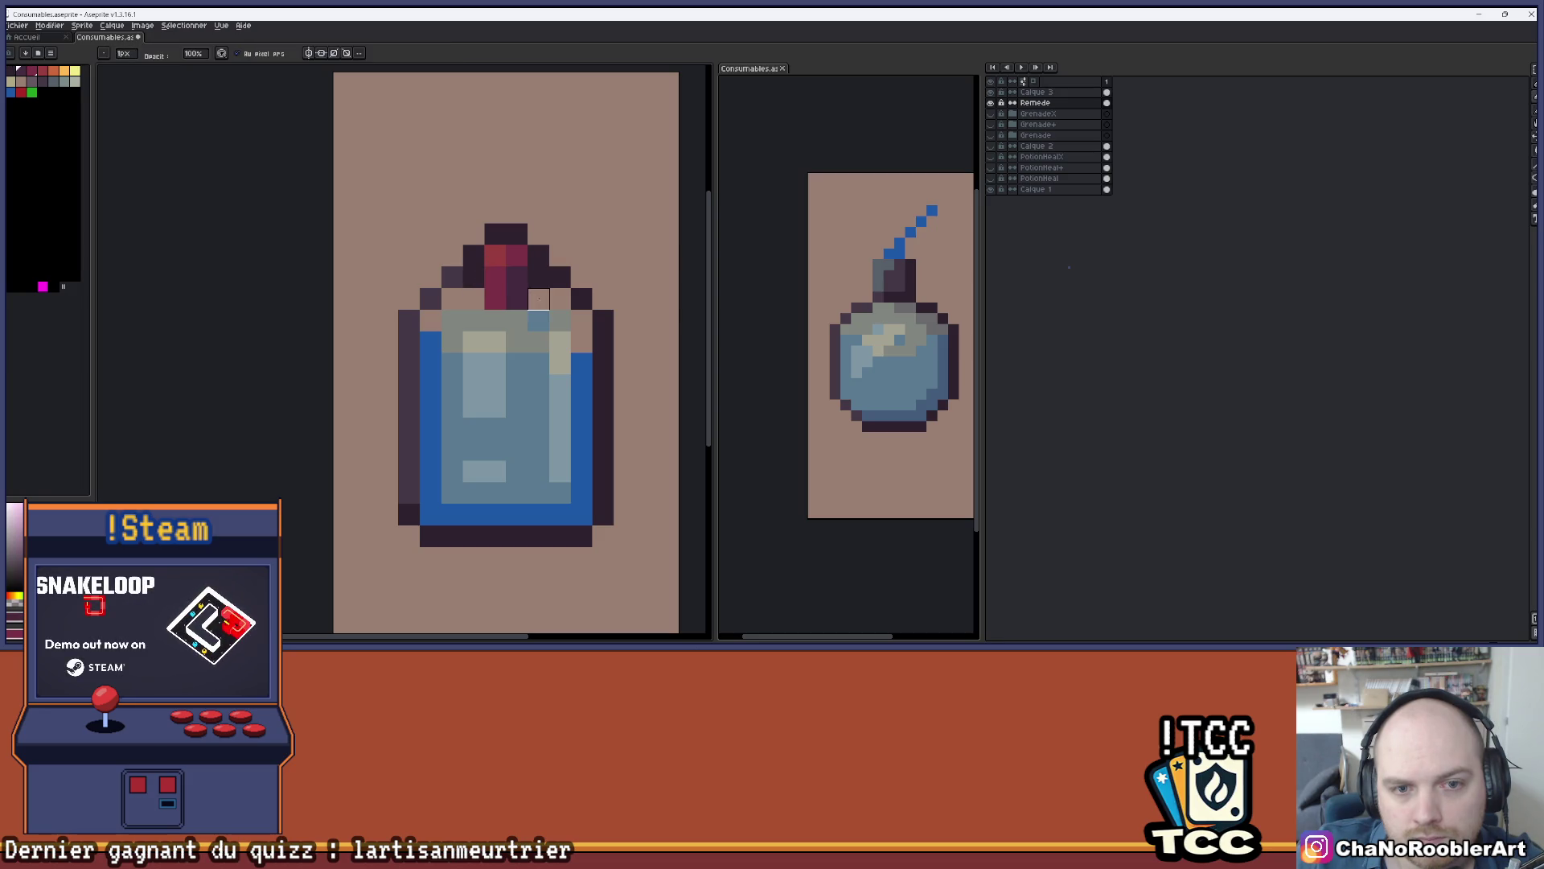
scroll(547, 239, down, 2)
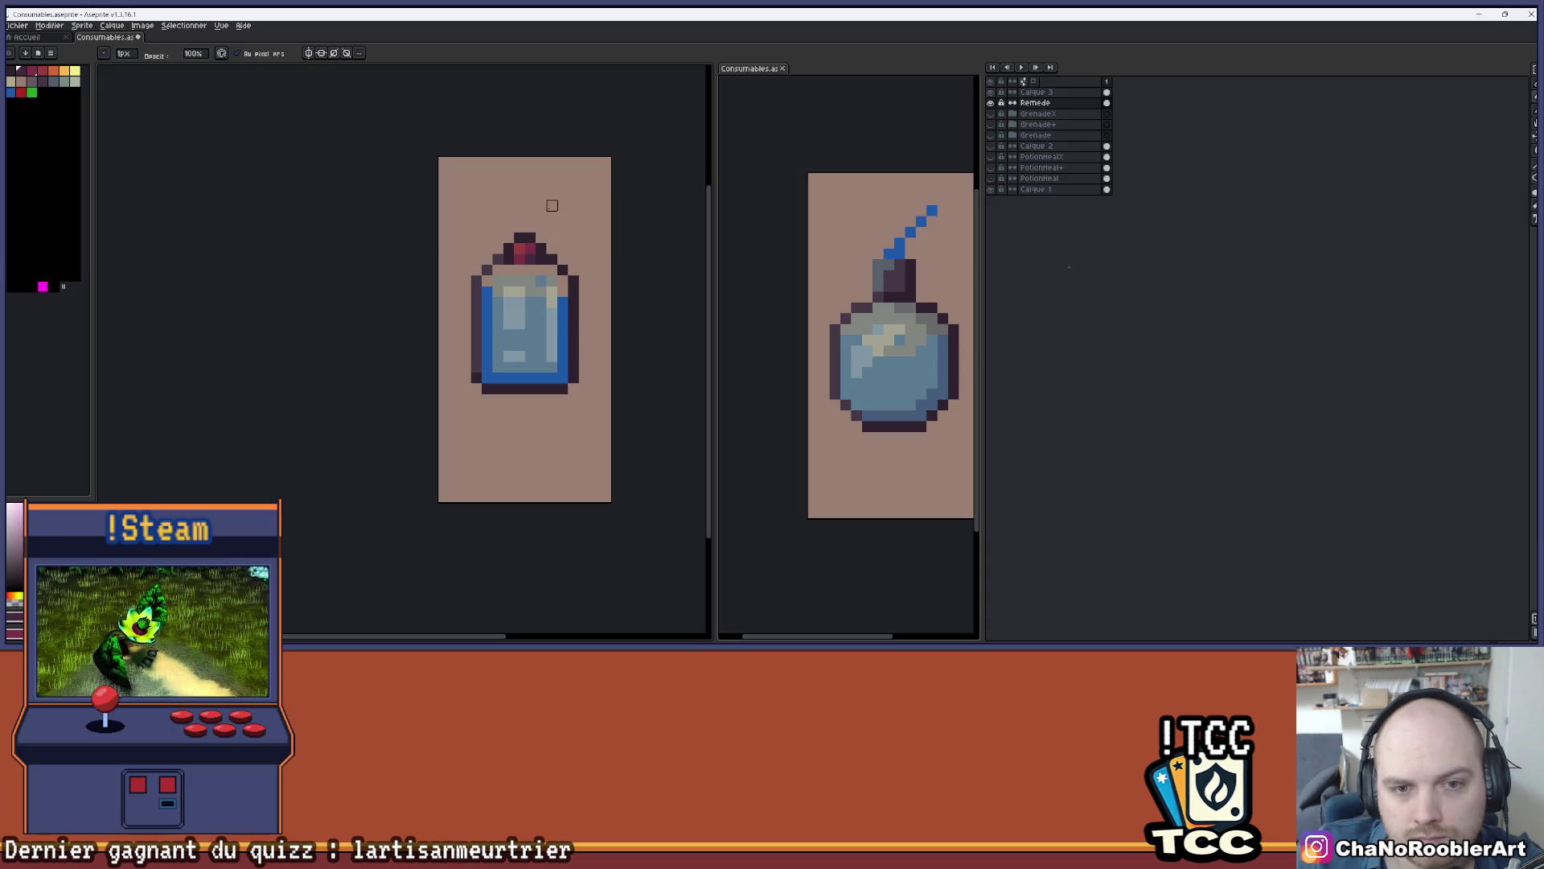
scroll(550, 215, up, 1)
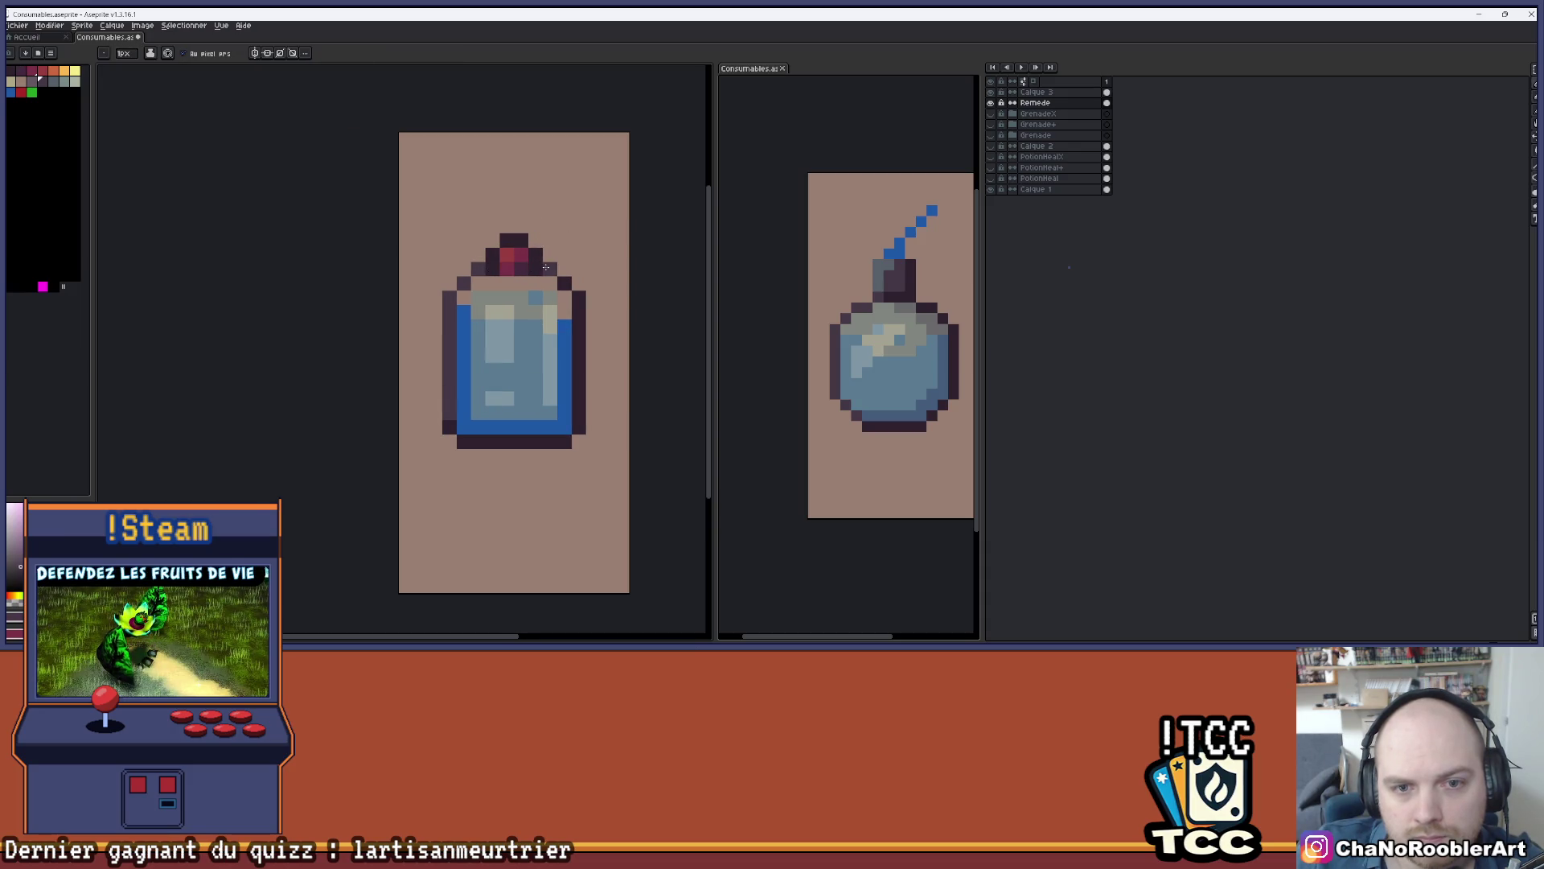
scroll(558, 232, up, 1)
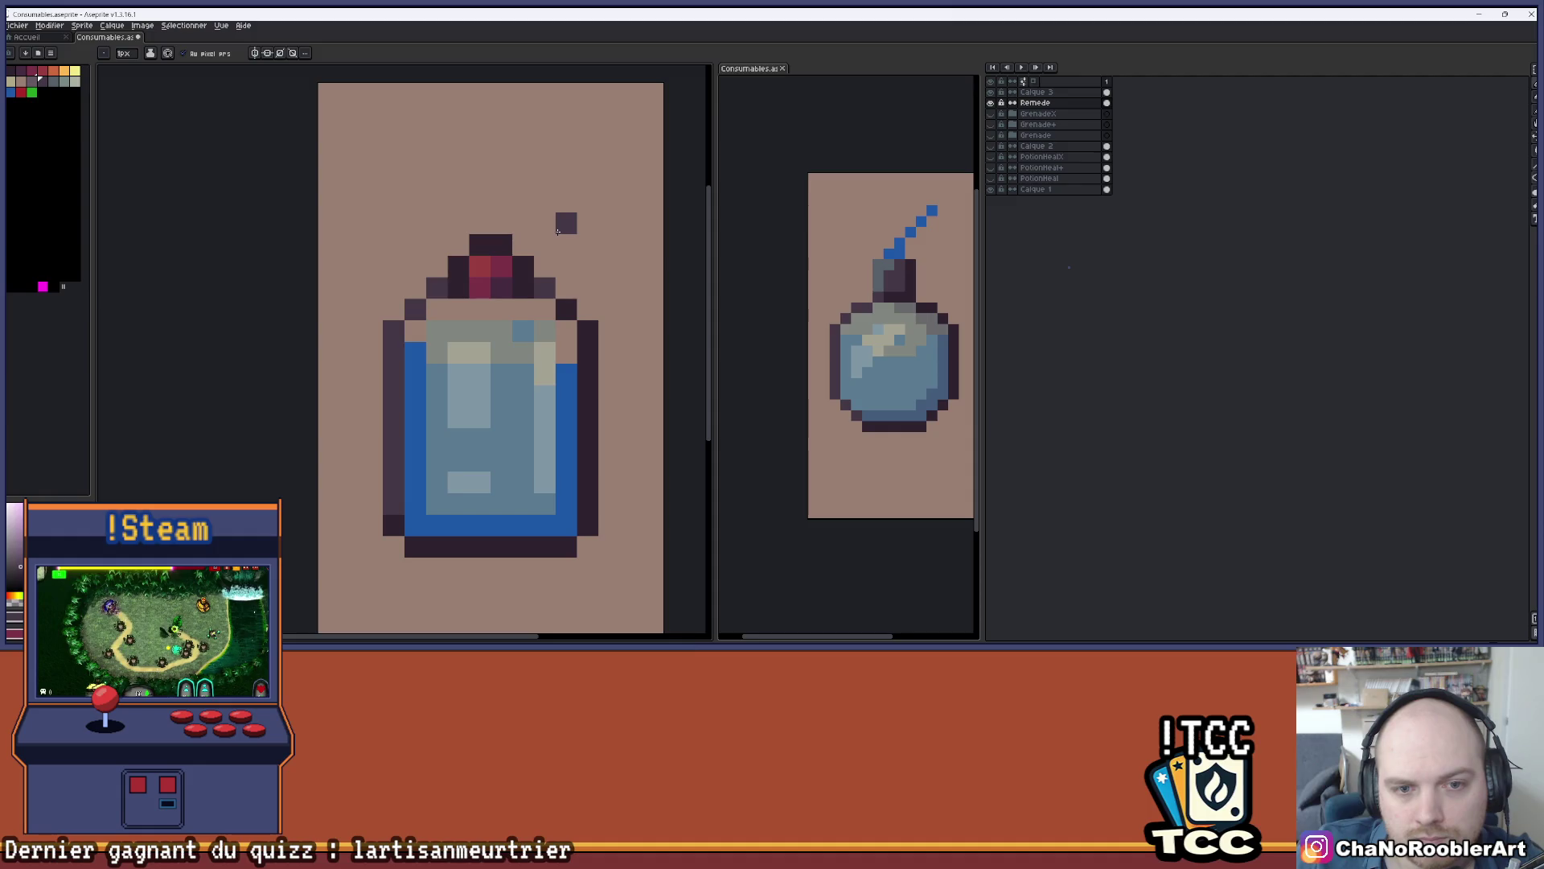
scroll(569, 241, down, 3)
scroll(571, 245, down, 1)
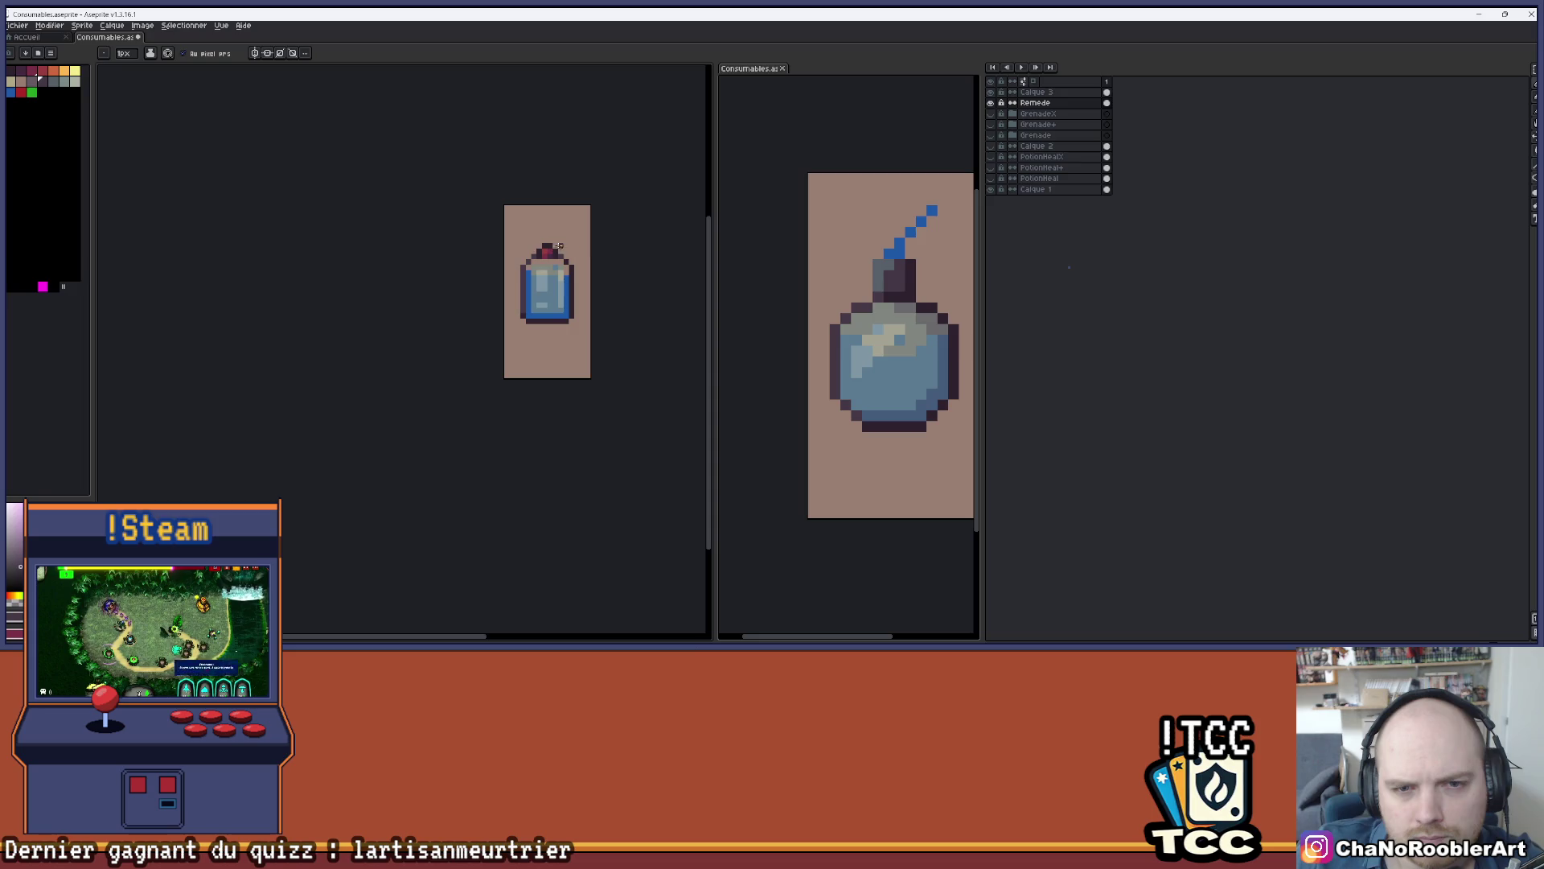
scroll(560, 244, up, 5)
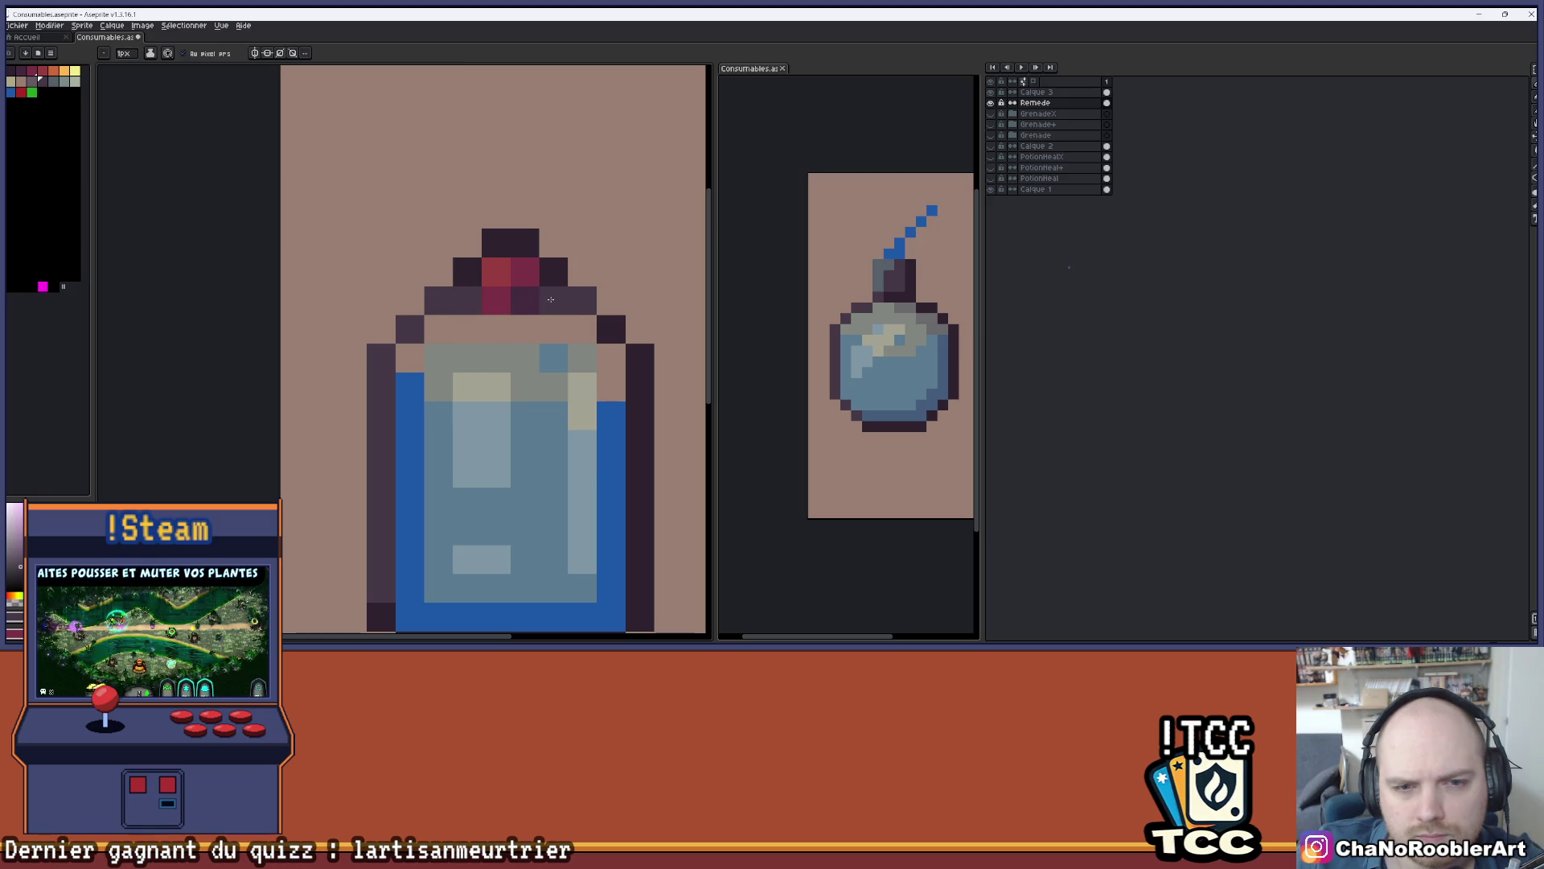
scroll(550, 301, down, 2)
scroll(563, 285, up, 2)
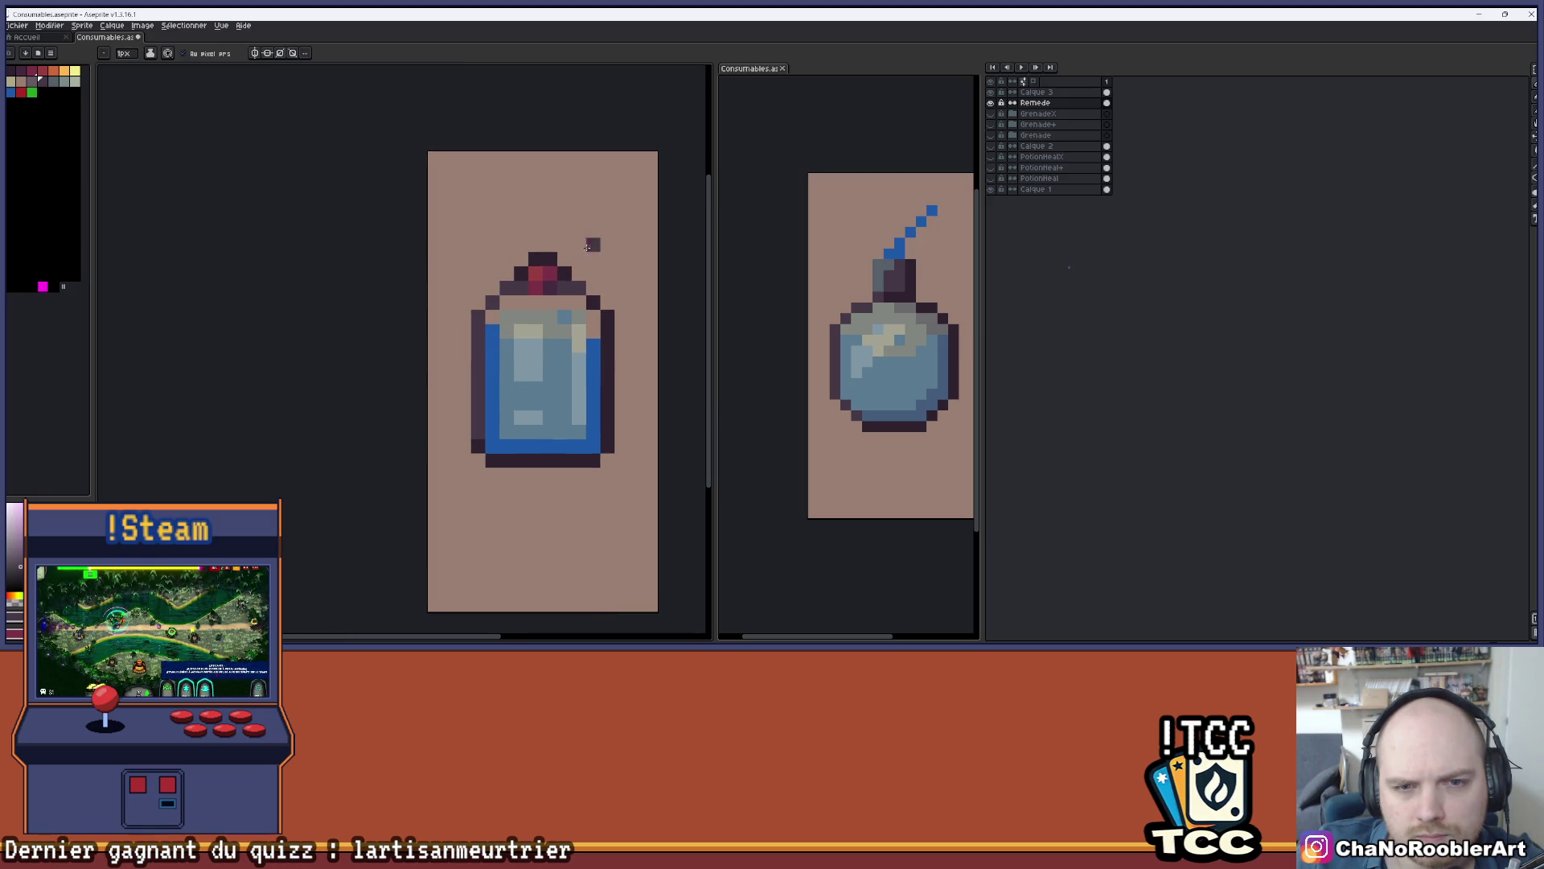
key(i)
key(b)
click(32, 80)
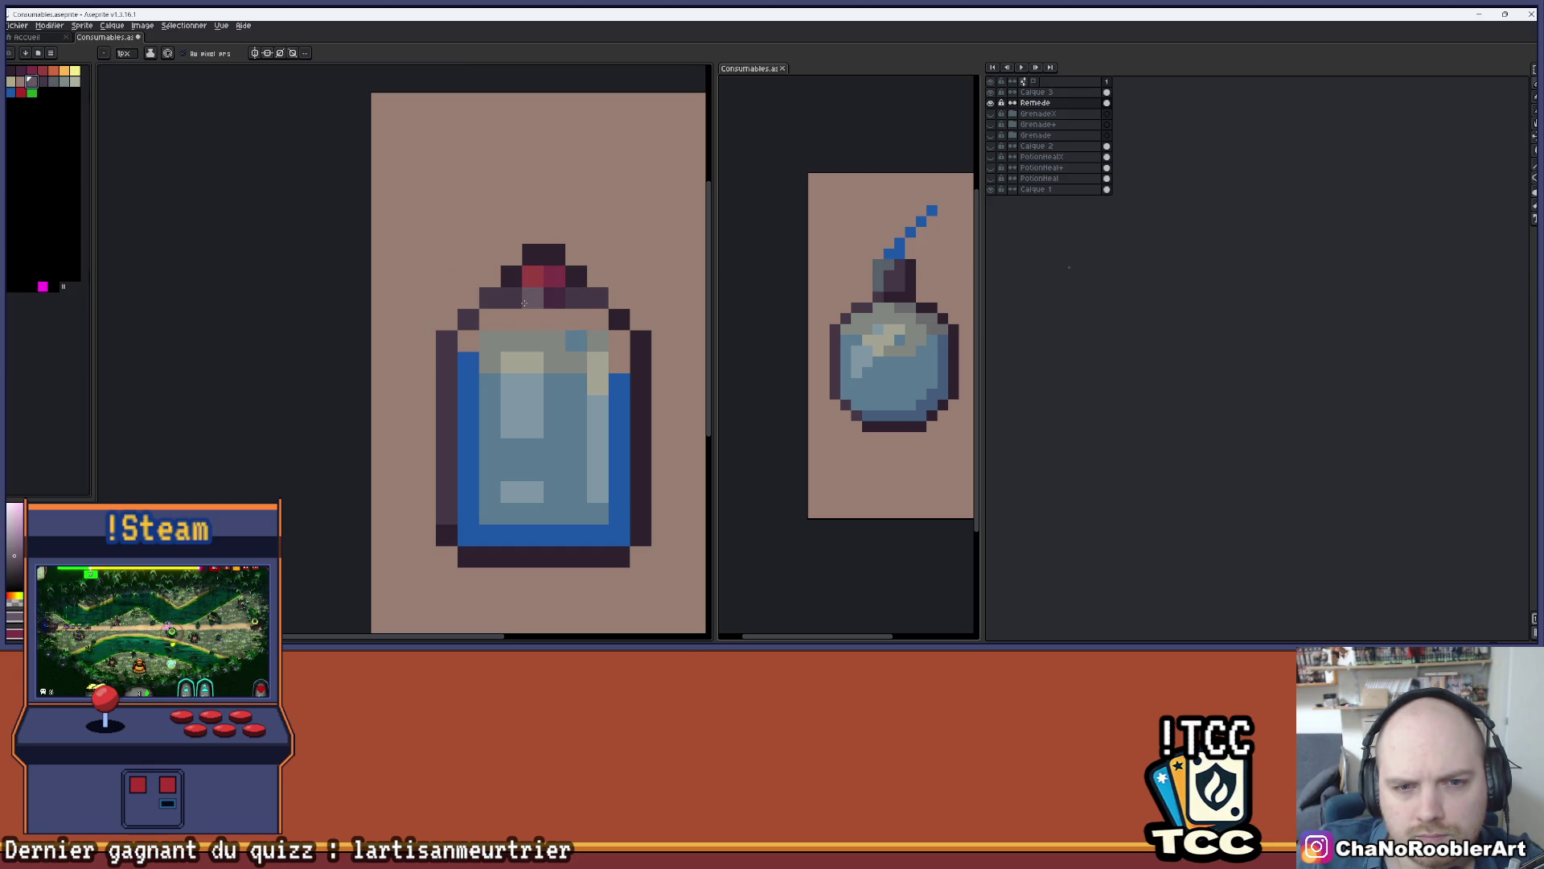
scroll(597, 228, down, 5)
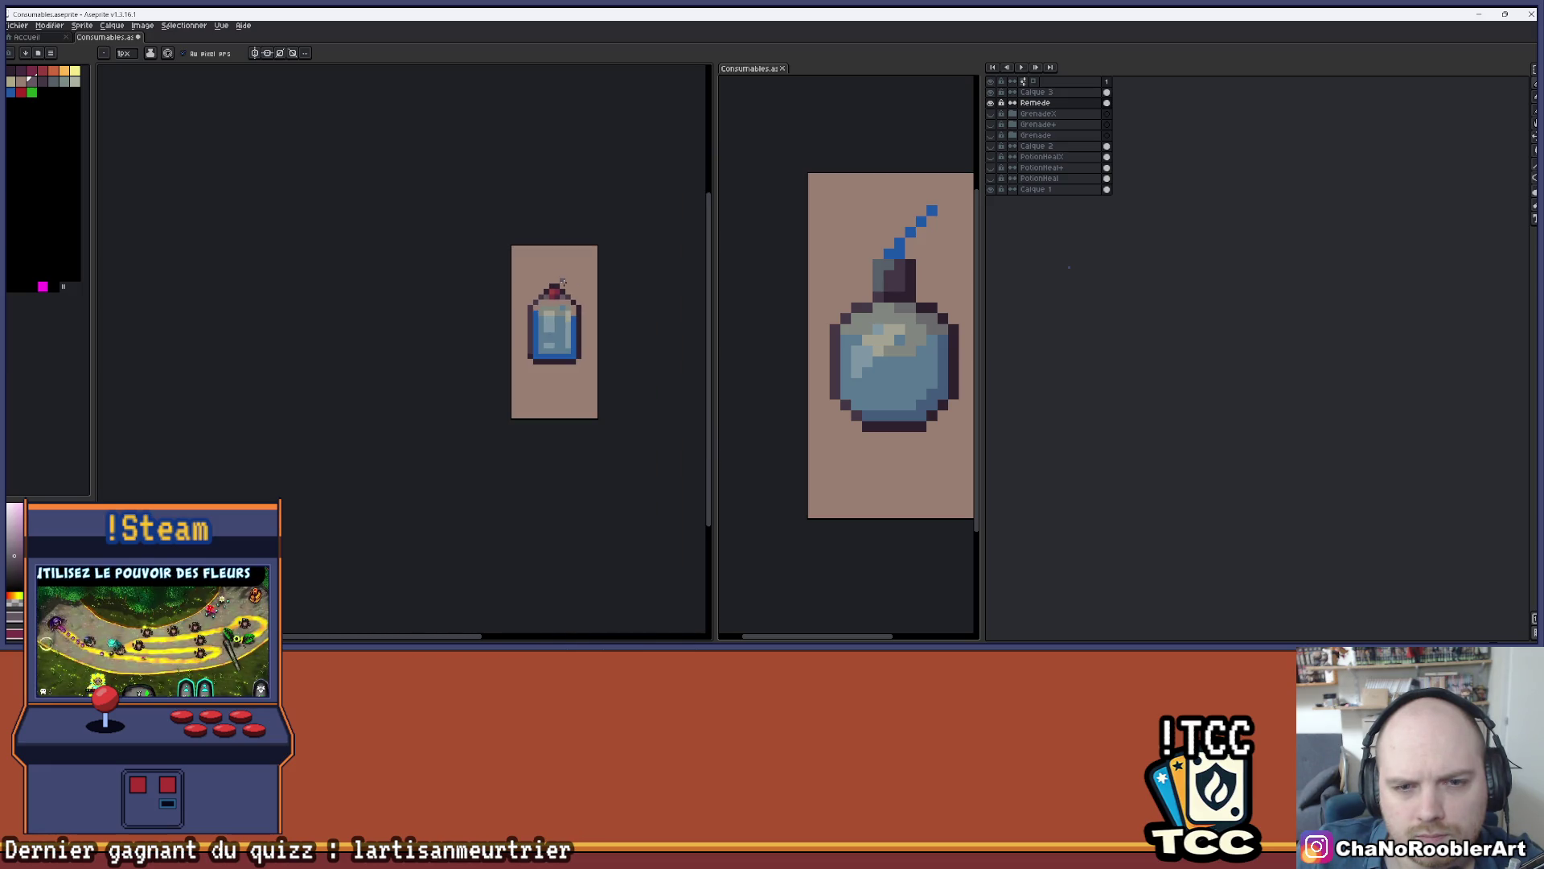
scroll(562, 282, up, 1)
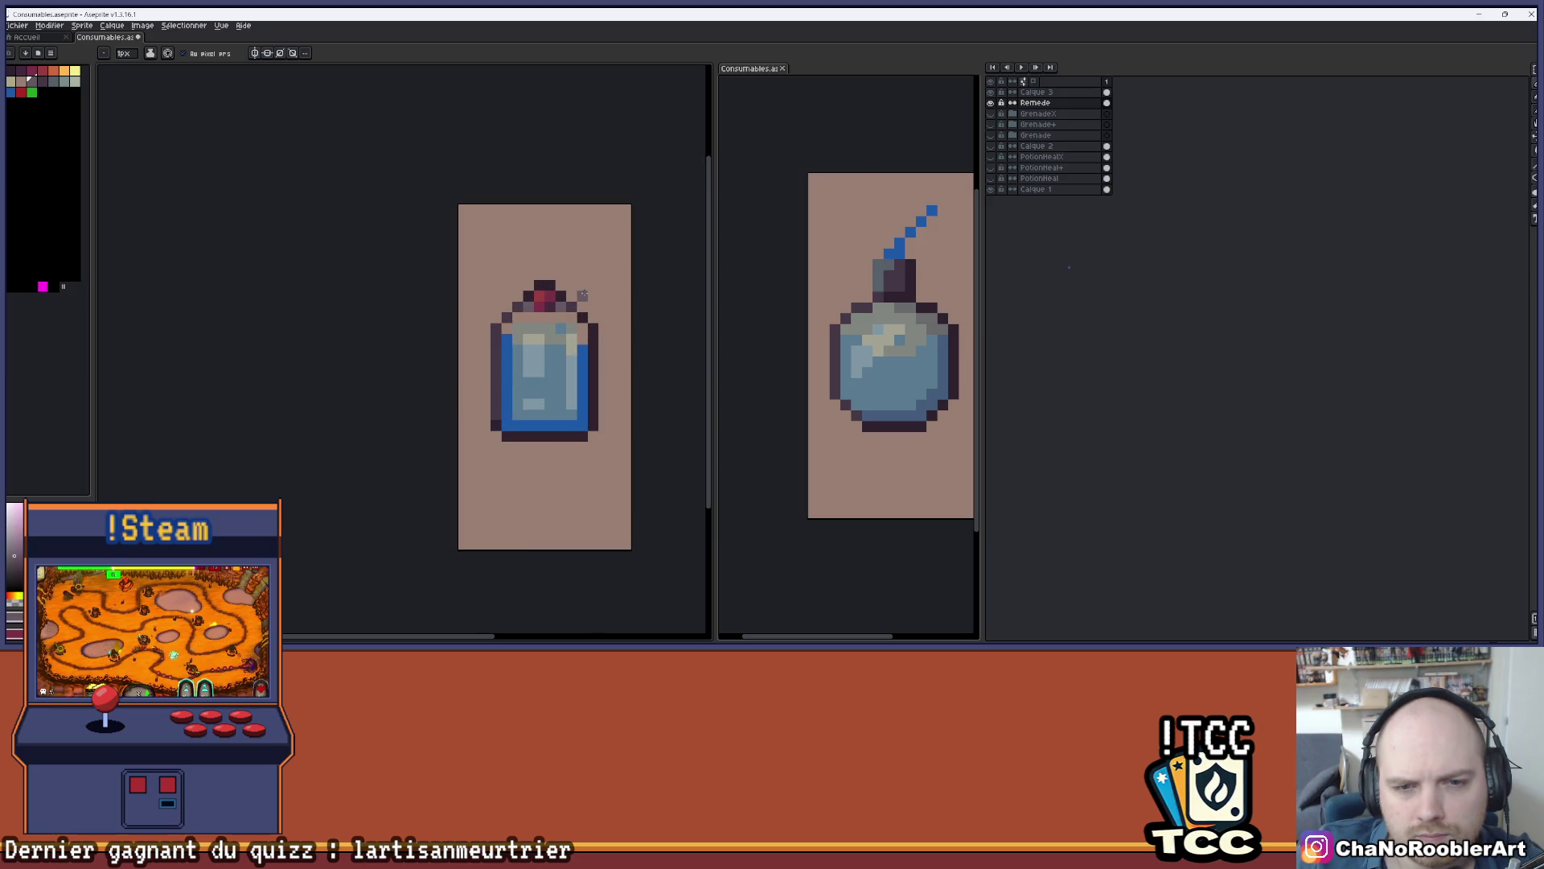
scroll(582, 294, up, 1)
drag(586, 289, 602, 282)
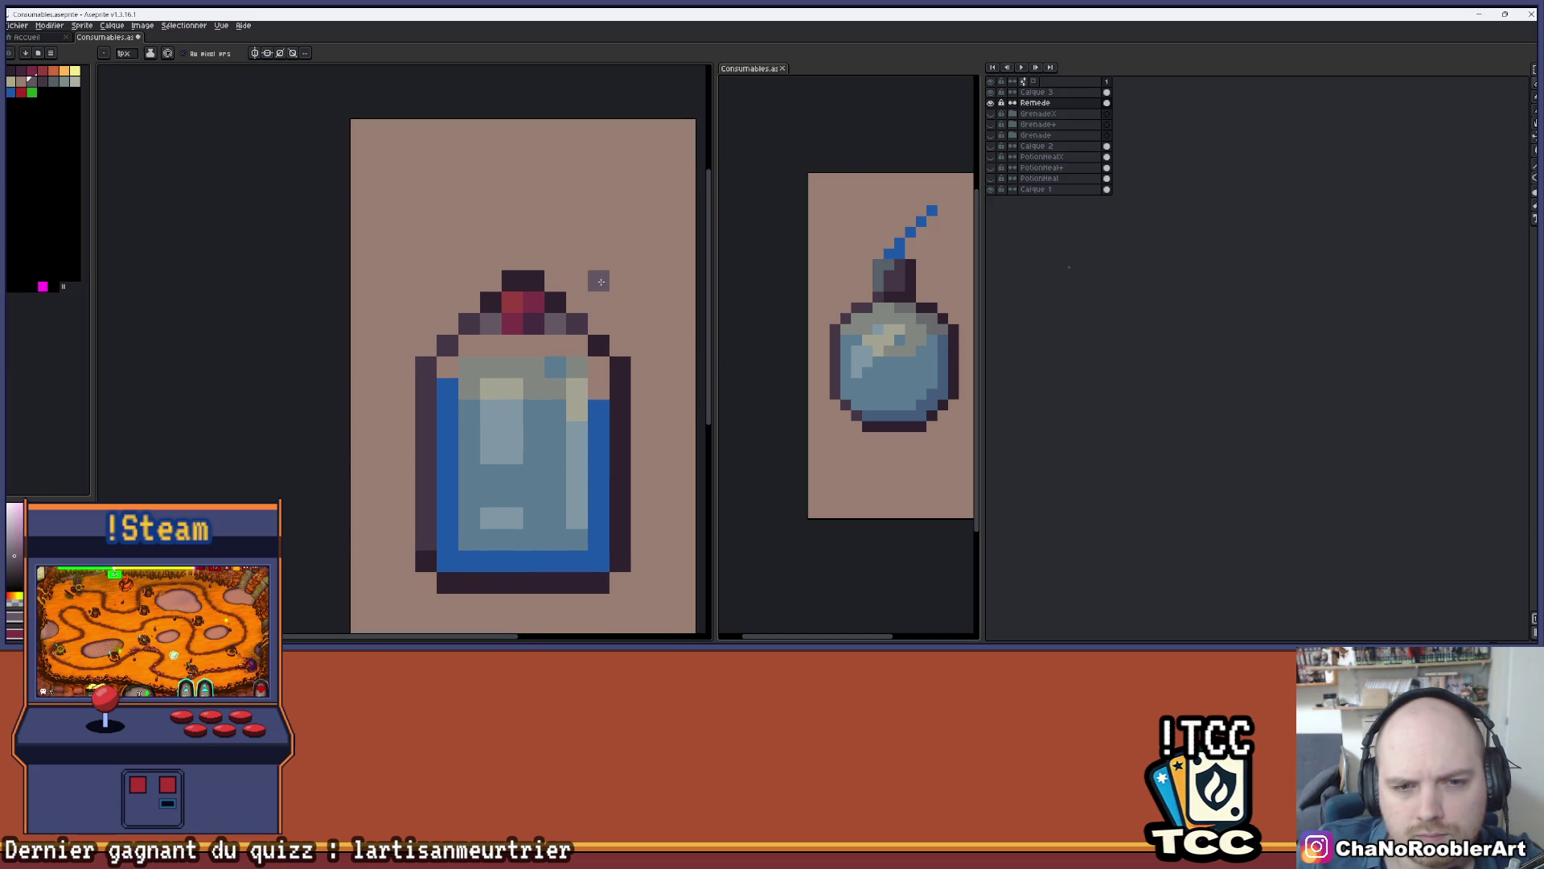
key(i)
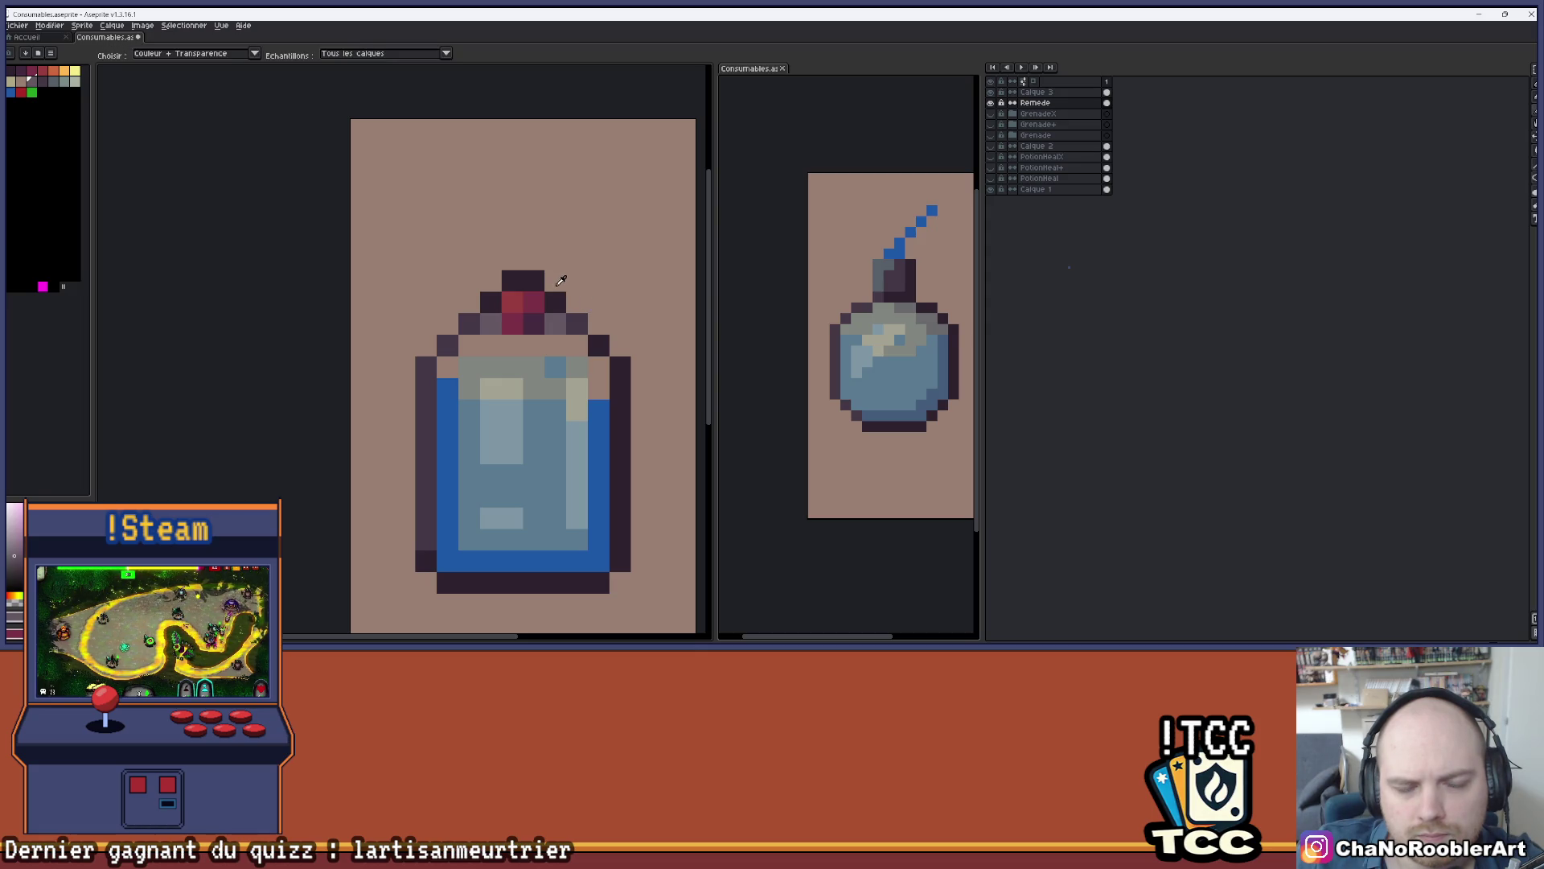
key(b)
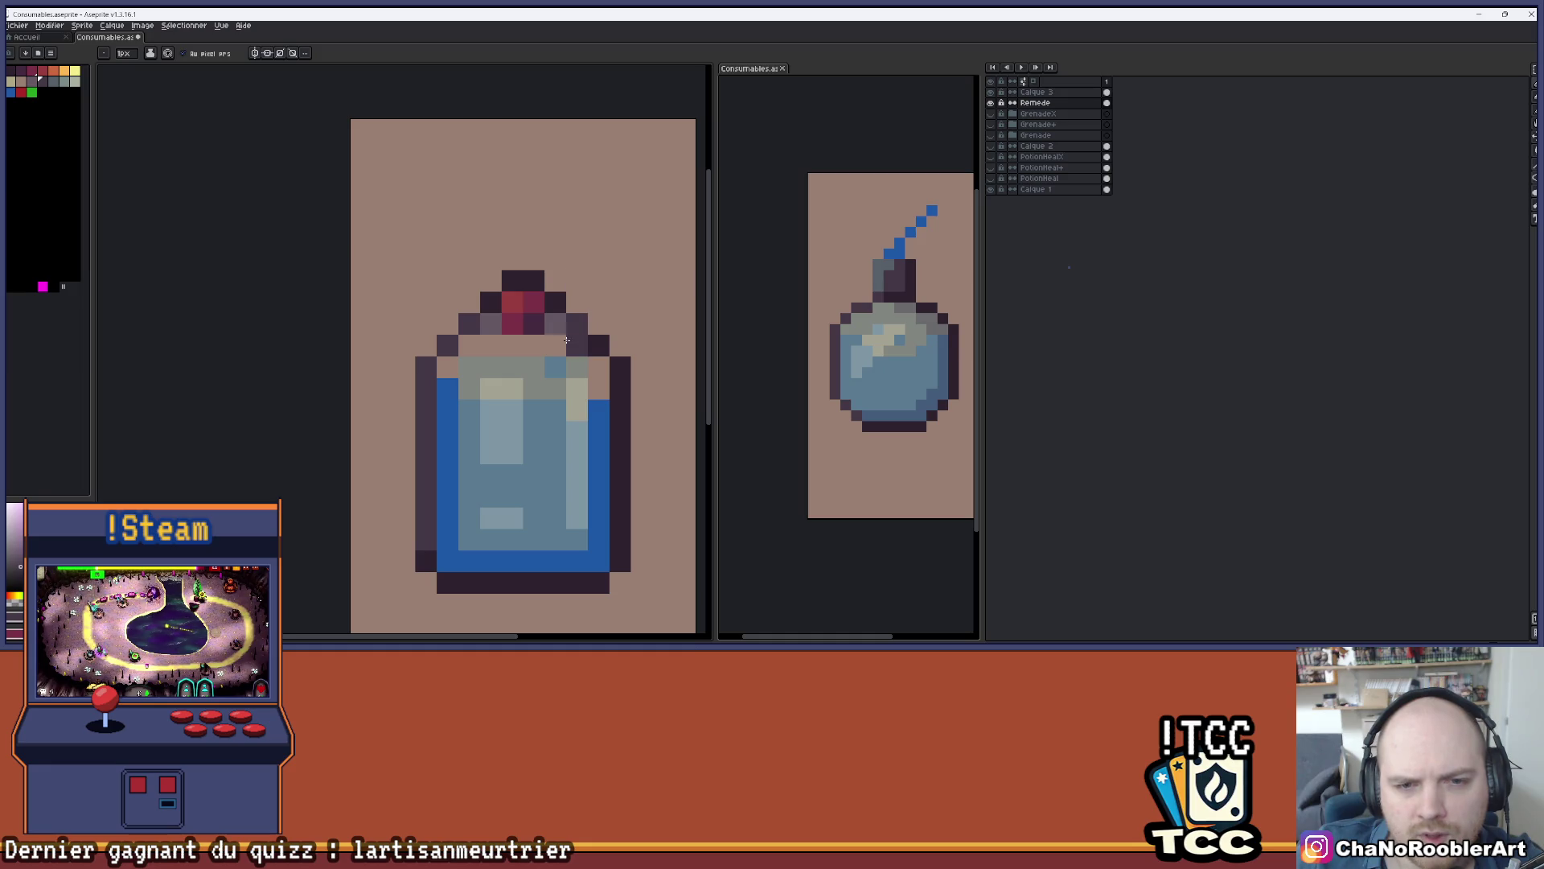
key(e)
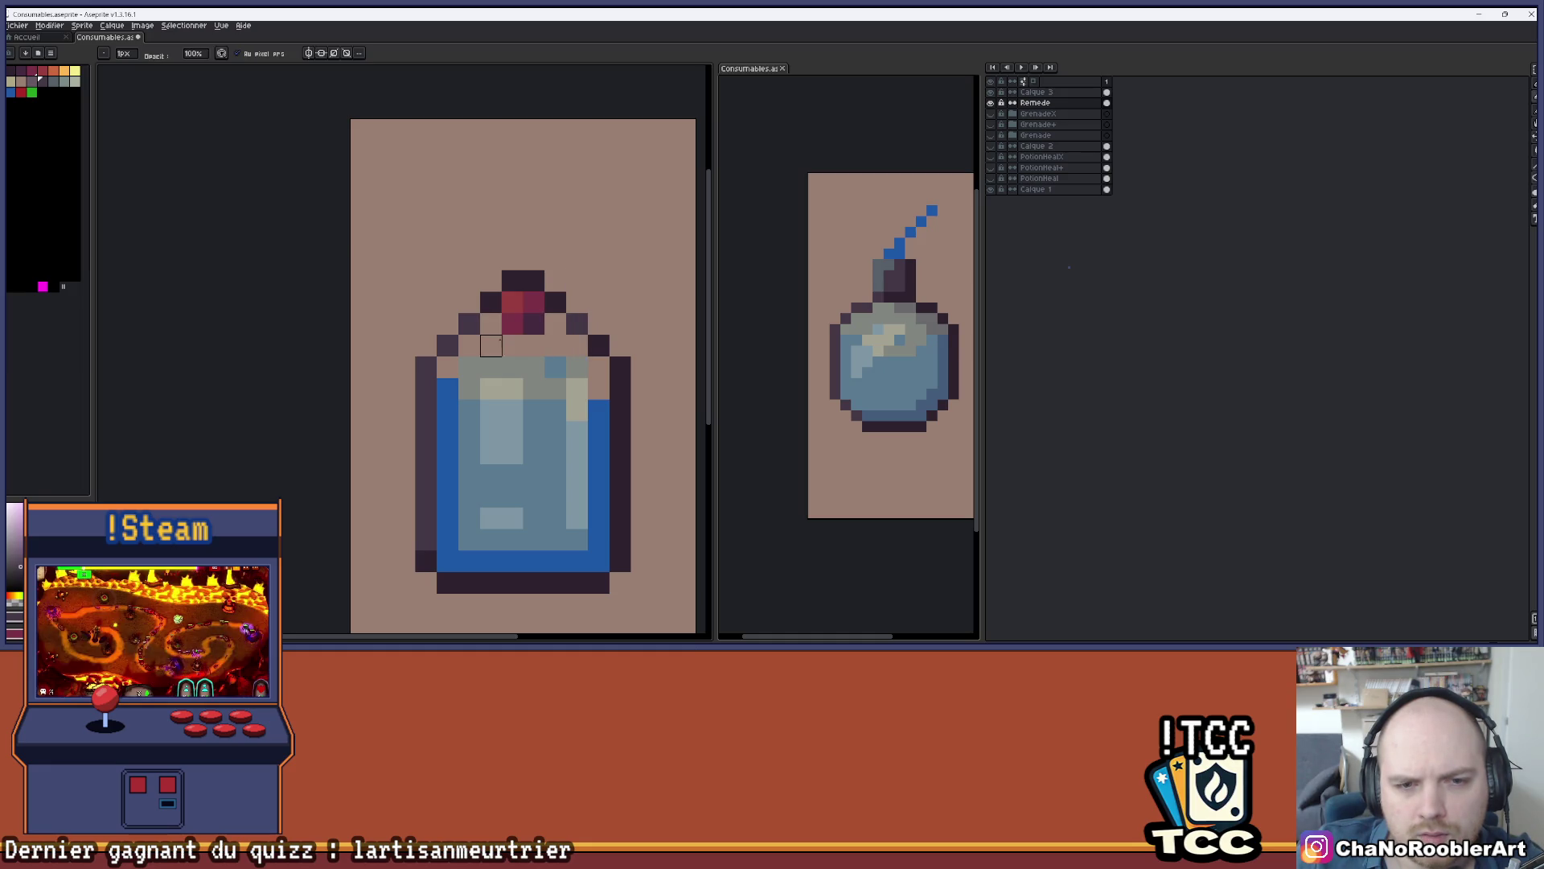
scroll(620, 302, up, 1)
key(i)
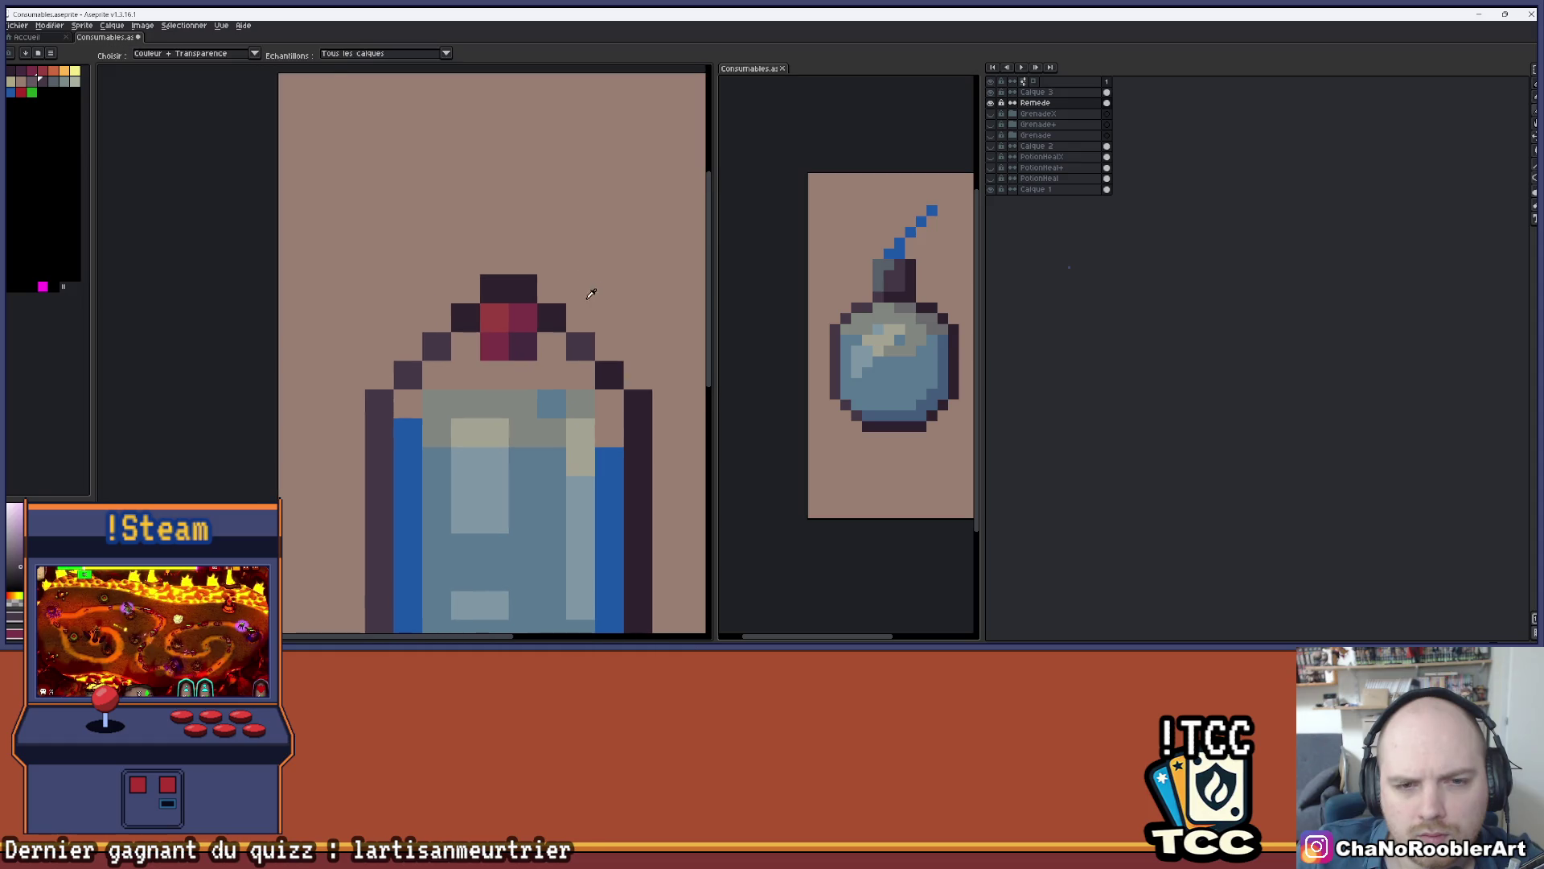
key(e)
scroll(466, 346, down, 2)
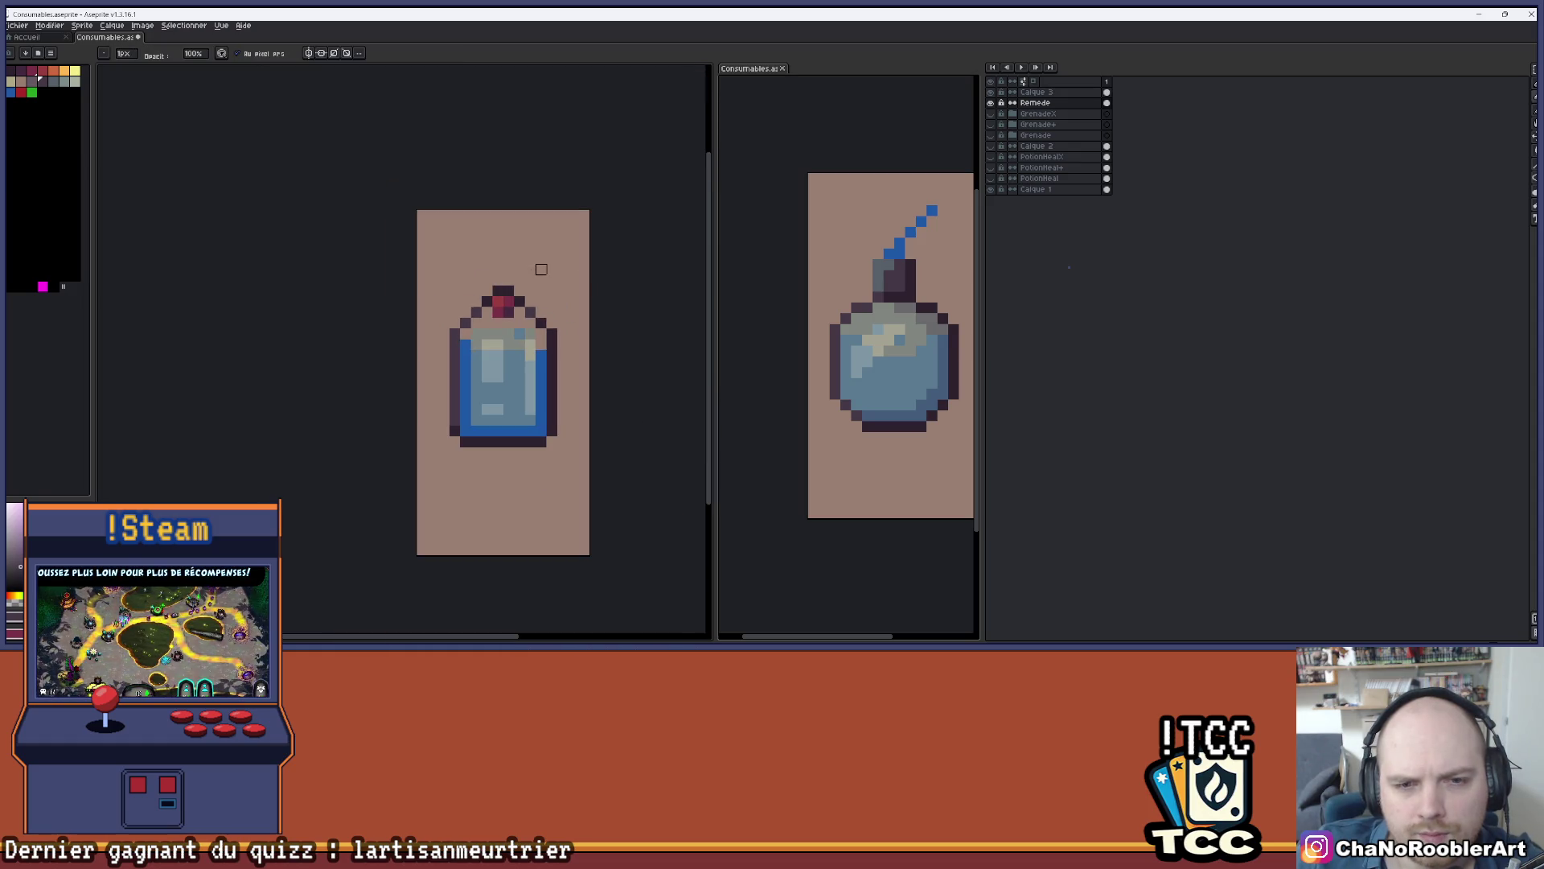
drag(541, 276, 556, 248)
scroll(551, 288, up, 1)
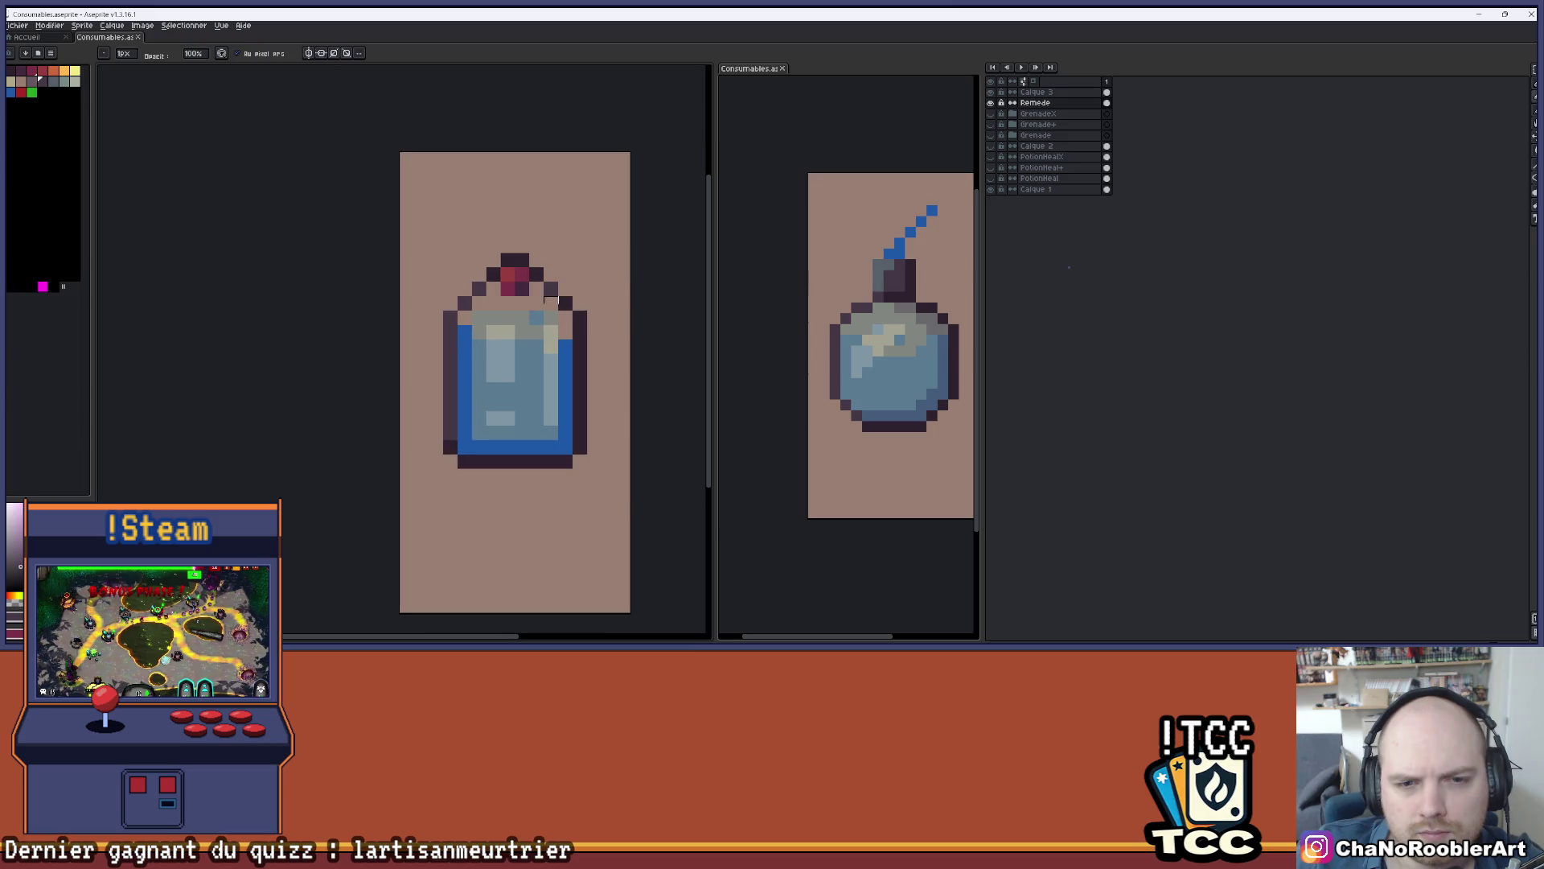
double_click(1036, 92)
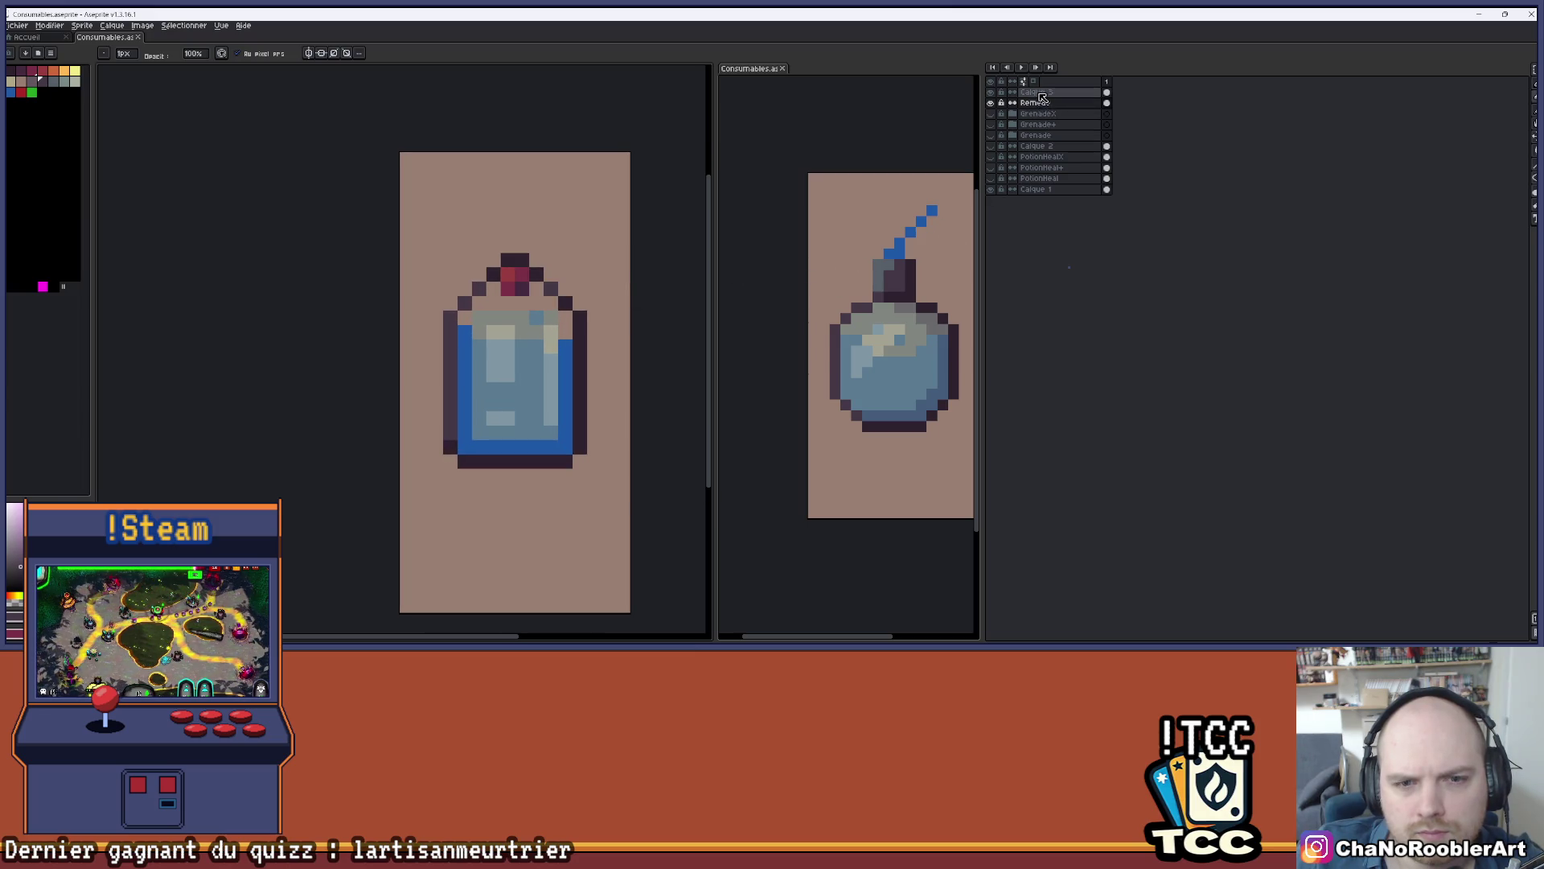
- Compare by toggling Calque 3's highlights and the GrenadeX child layer on and off
click(990, 92)
click(990, 92)
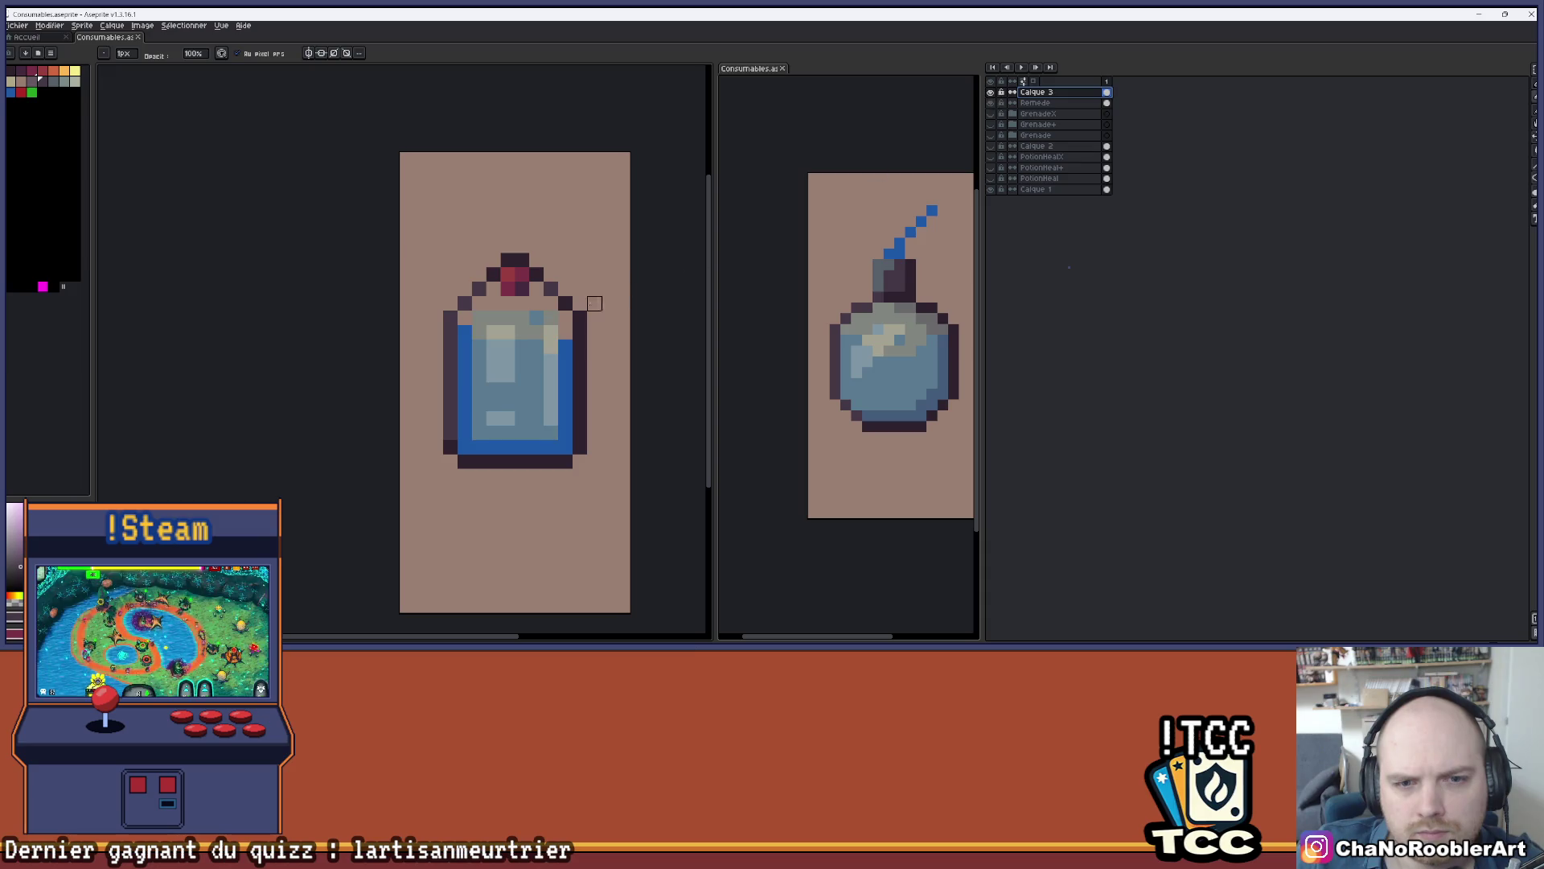
scroll(535, 353, up, 1)
key(i)
key(b)
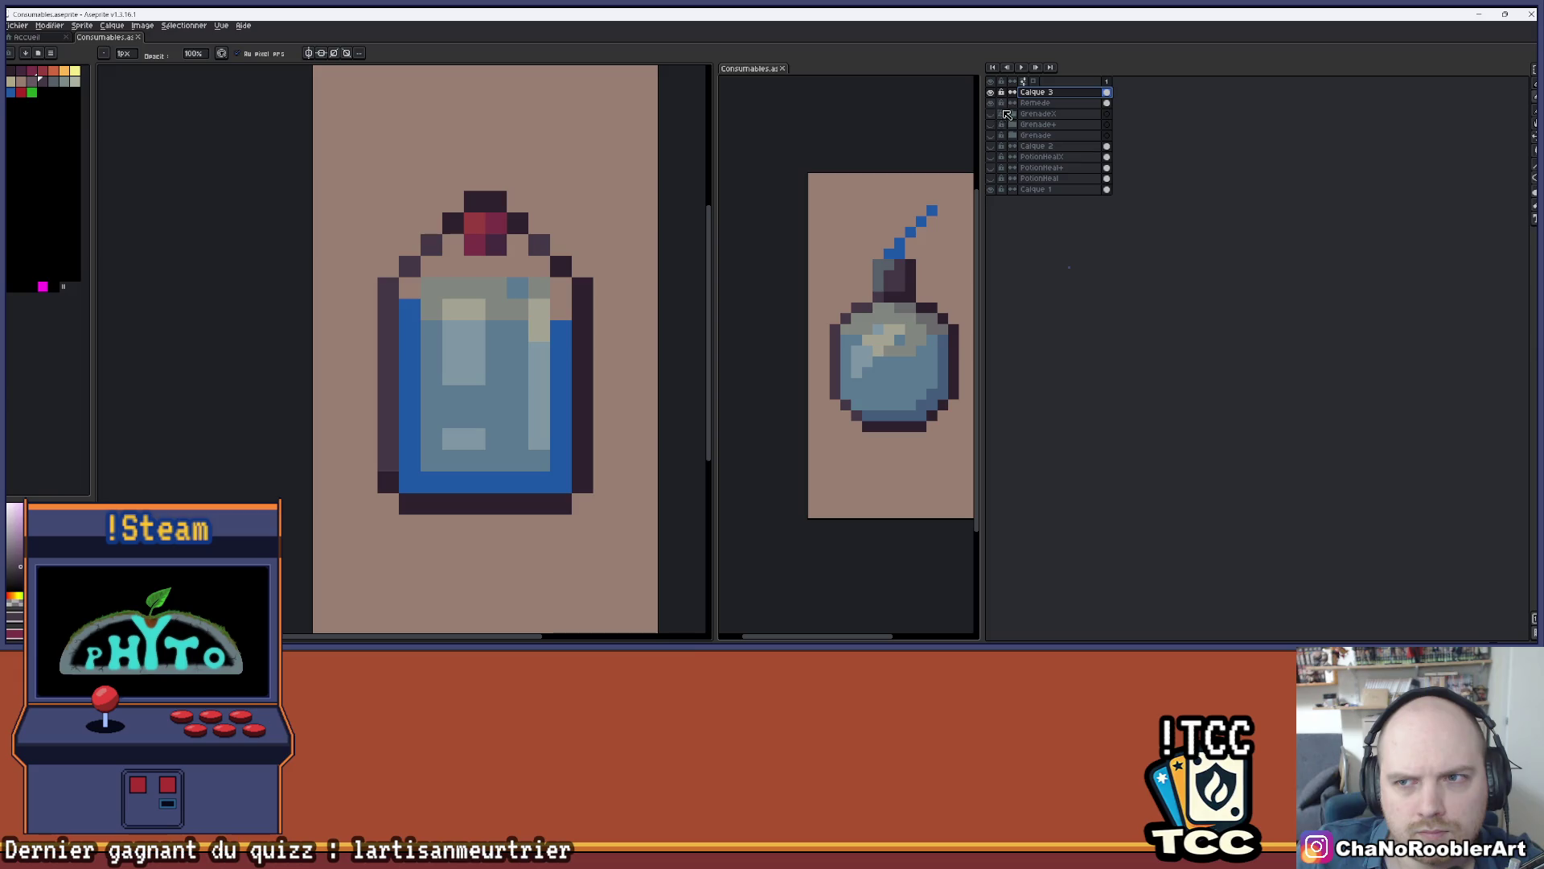
click(1000, 167)
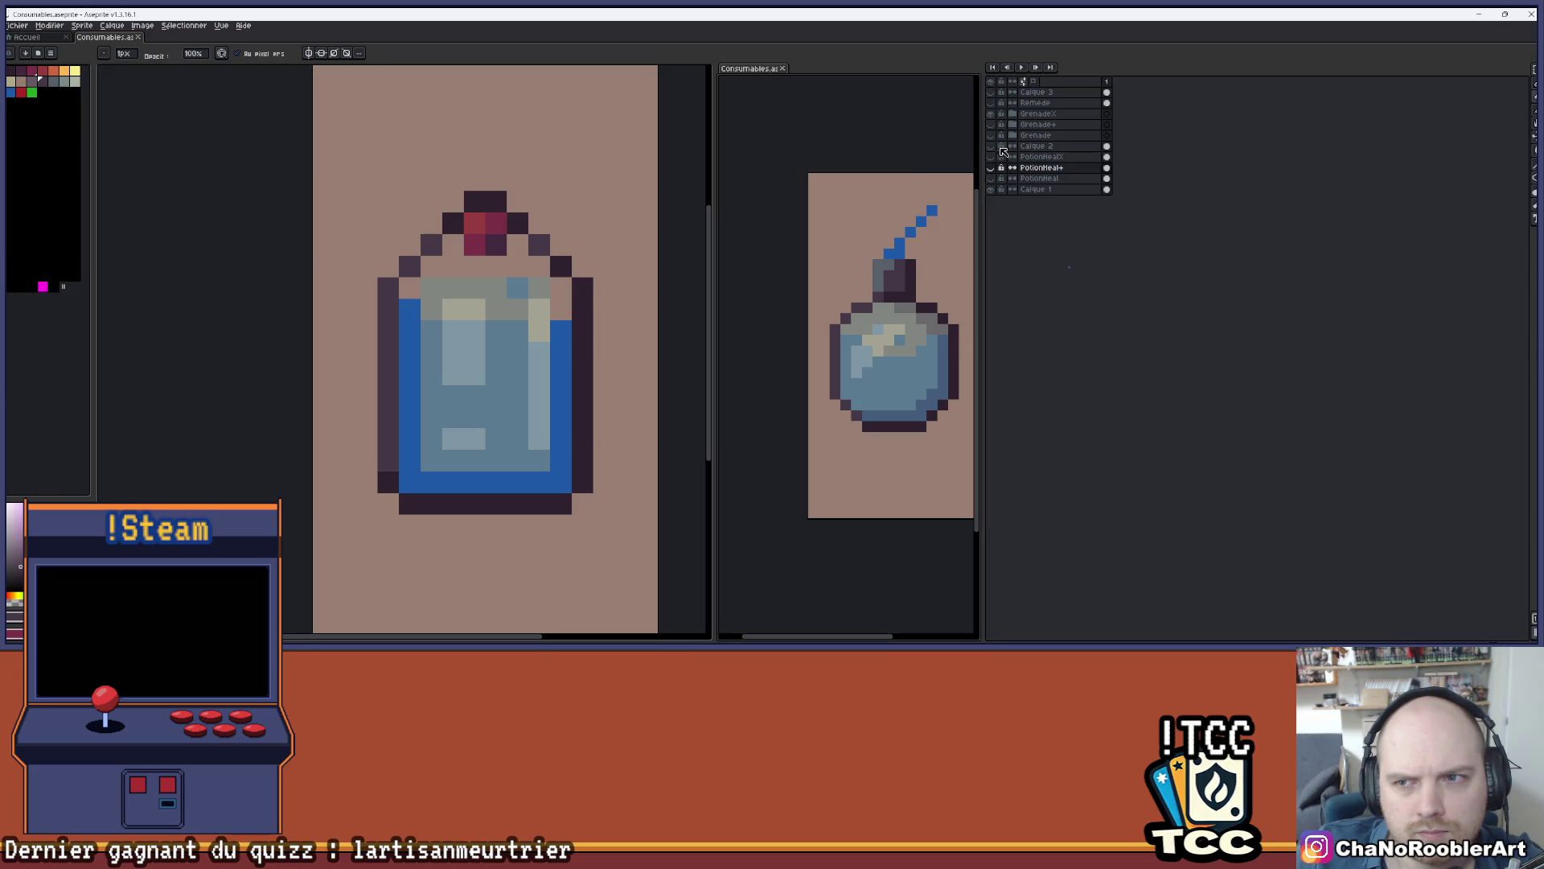
click(1013, 115)
click(991, 135)
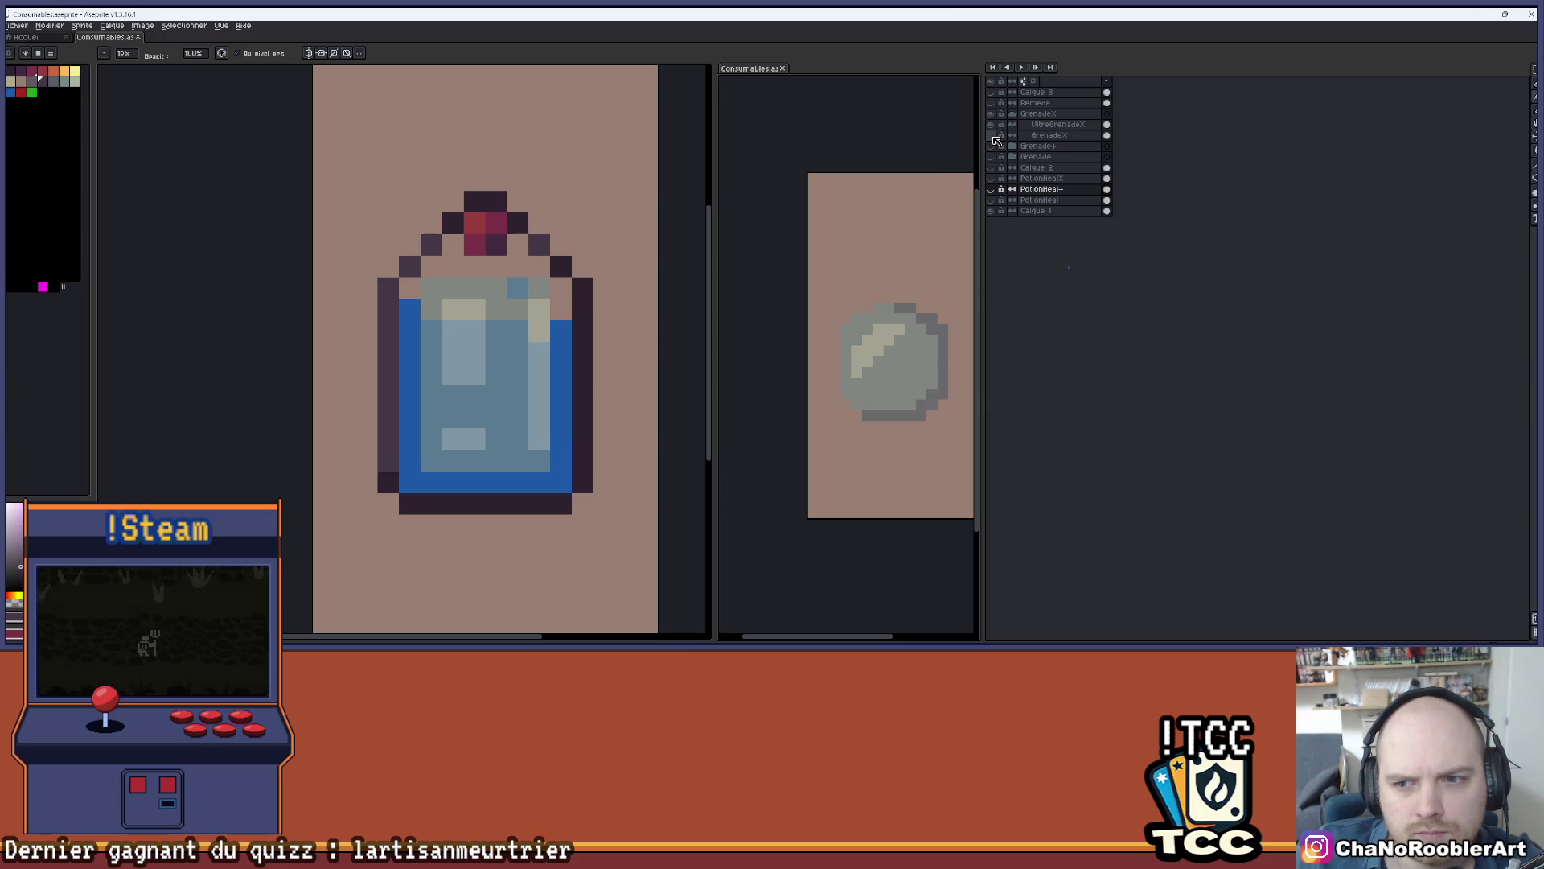
click(991, 136)
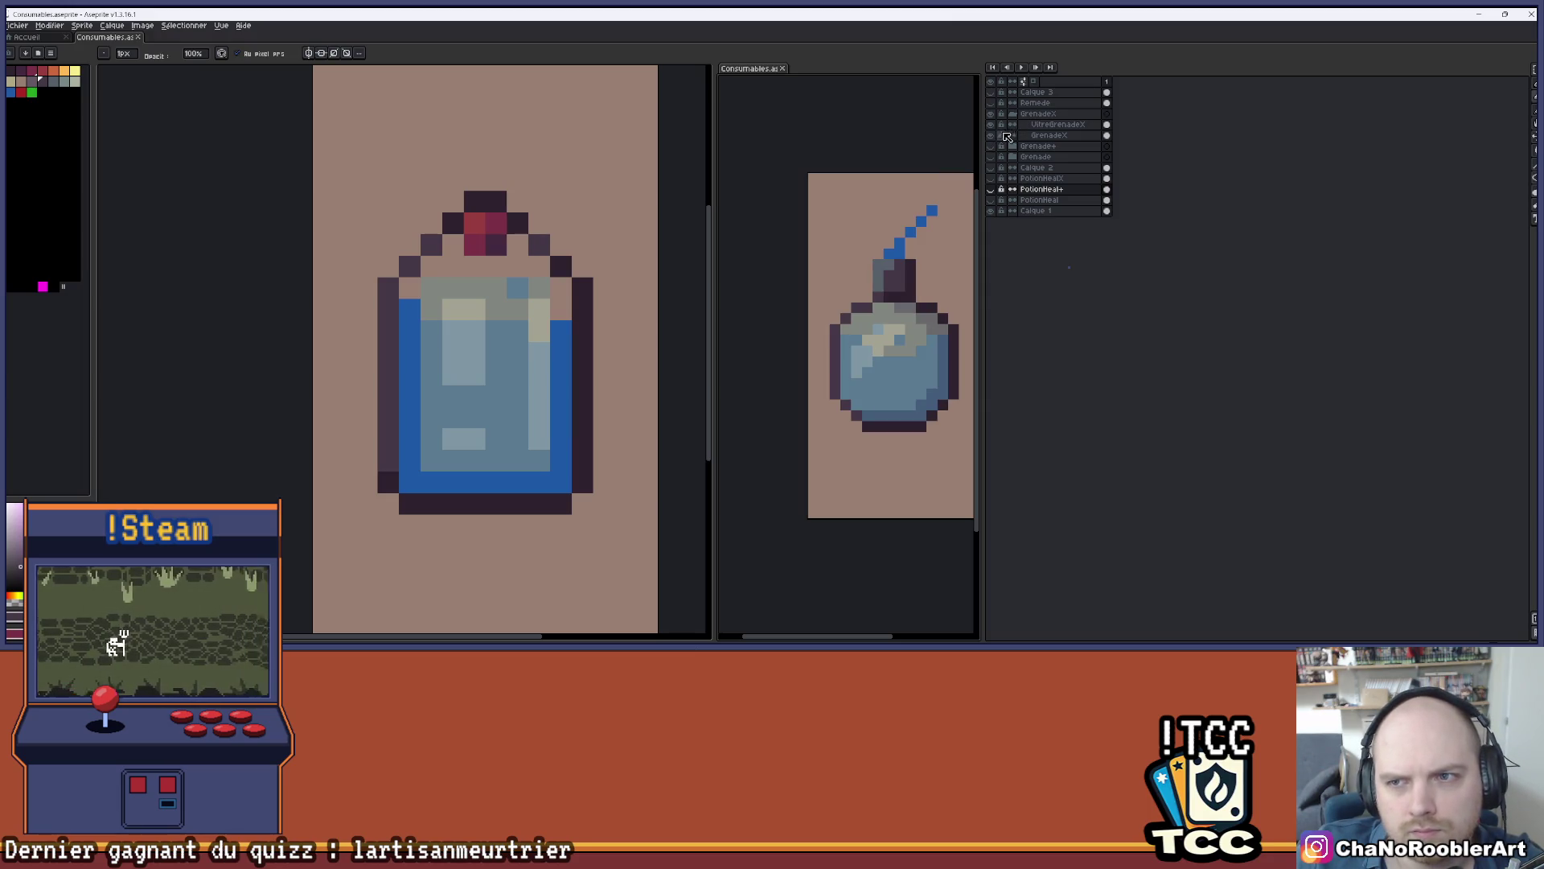
click(1012, 113)
- Make Calque 3 active and erase the light column on the bottle's right side
click(996, 92)
click(994, 93)
click(994, 92)
scroll(603, 259, up, 1)
mouse_move(515, 291)
mouse_down()
mouse_move(515, 435)
mouse_move(428, 524)
mouse_move(362, 344)
mouse_move(394, 517)
mouse_move(400, 349)
mouse_move(431, 293)
mouse_move(458, 293)
mouse_move(514, 524)
mouse_up()
- Erase the stray grey pixel inside the glass
scroll(400, 293, down, 1)
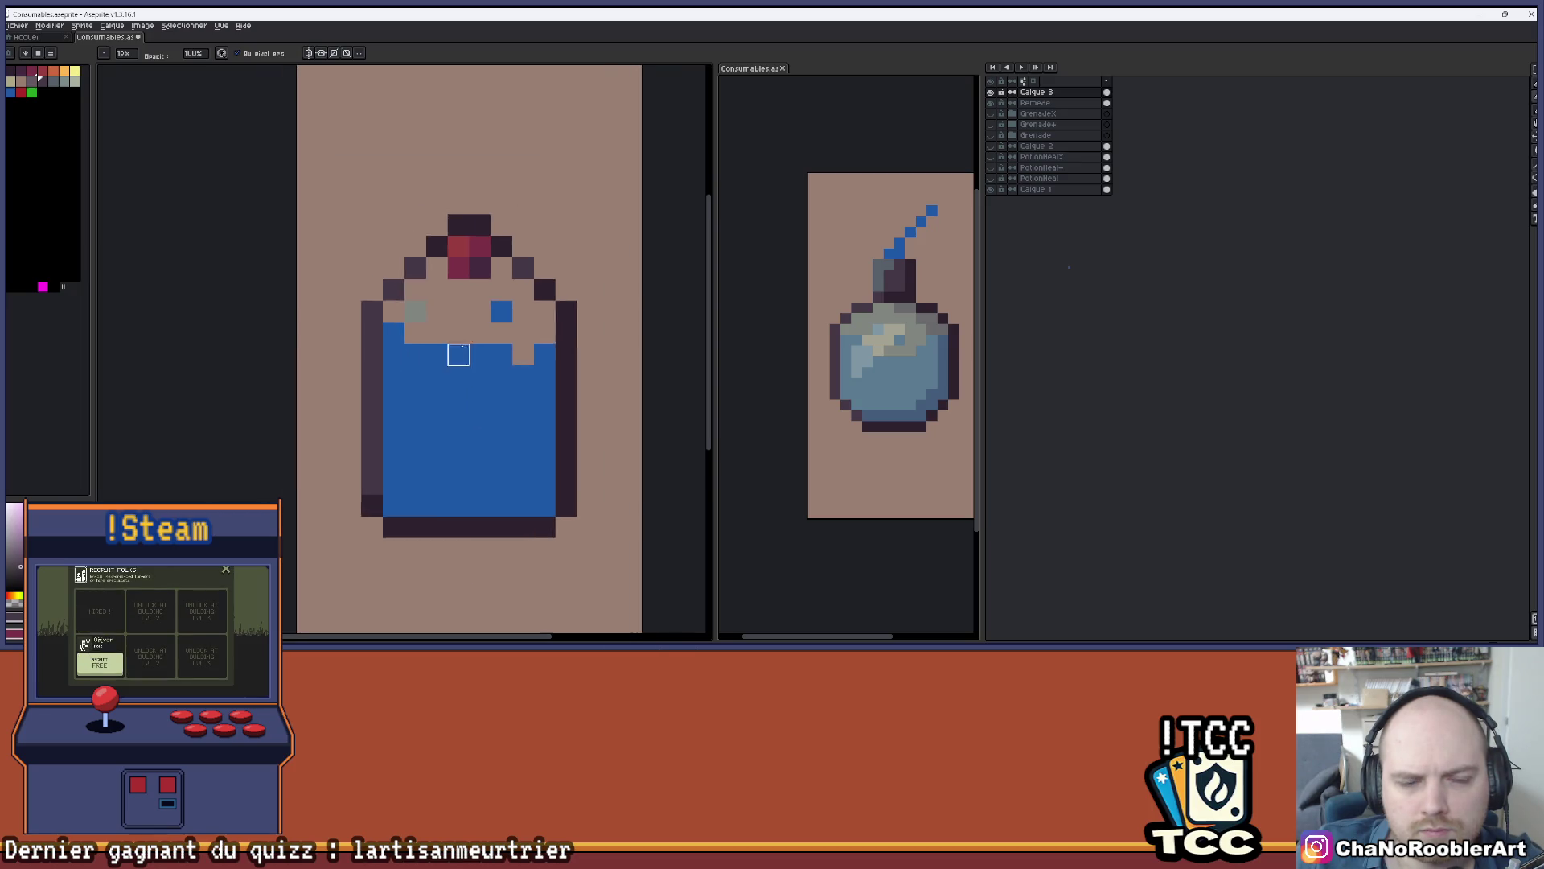
scroll(399, 293, up, 1)
click(401, 304)
scroll(400, 303, down, 1)
scroll(547, 338, up, 1)
- Paint grey along the bottle's right and bottom inner edges and around the red stopper
click(59, 85)
scroll(375, 321, down, 1)
scroll(375, 321, up, 1)
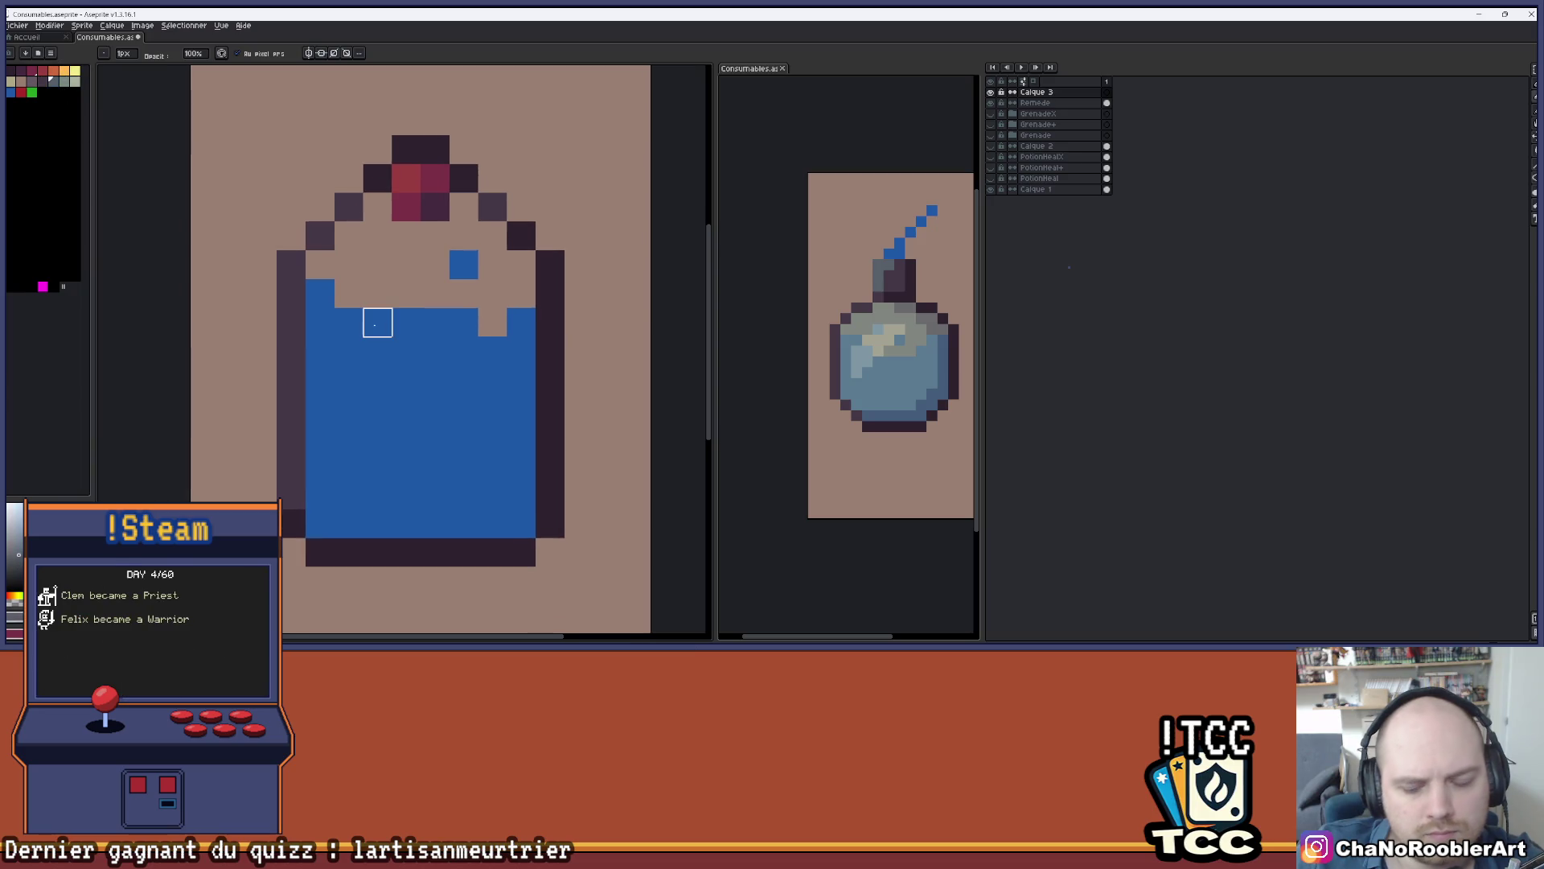
click(493, 245)
click(463, 207)
drag(521, 259, 521, 524)
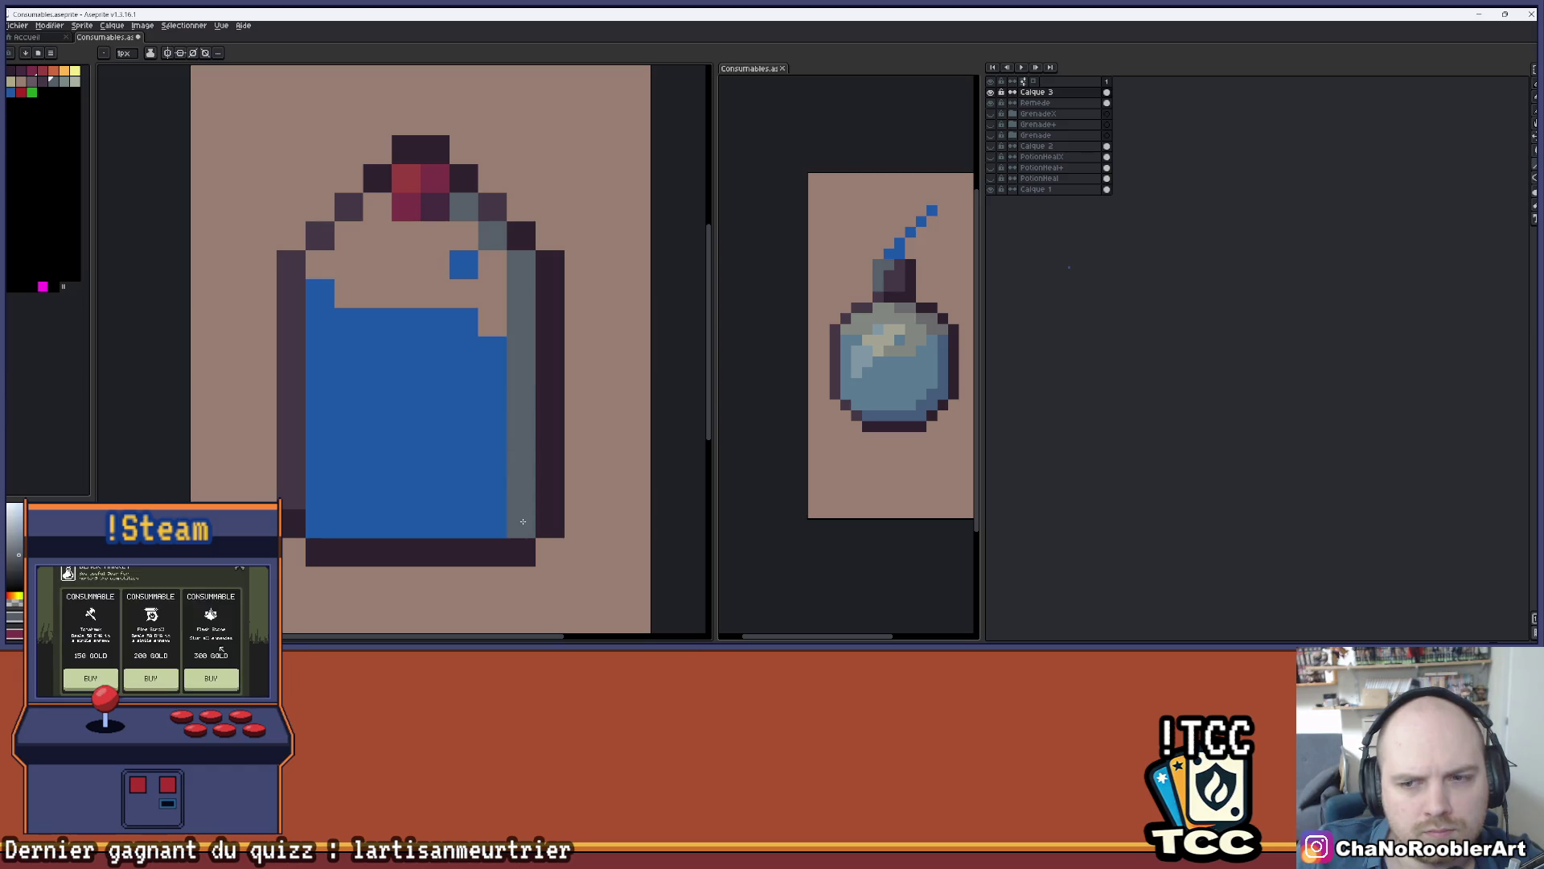
drag(328, 530, 507, 514)
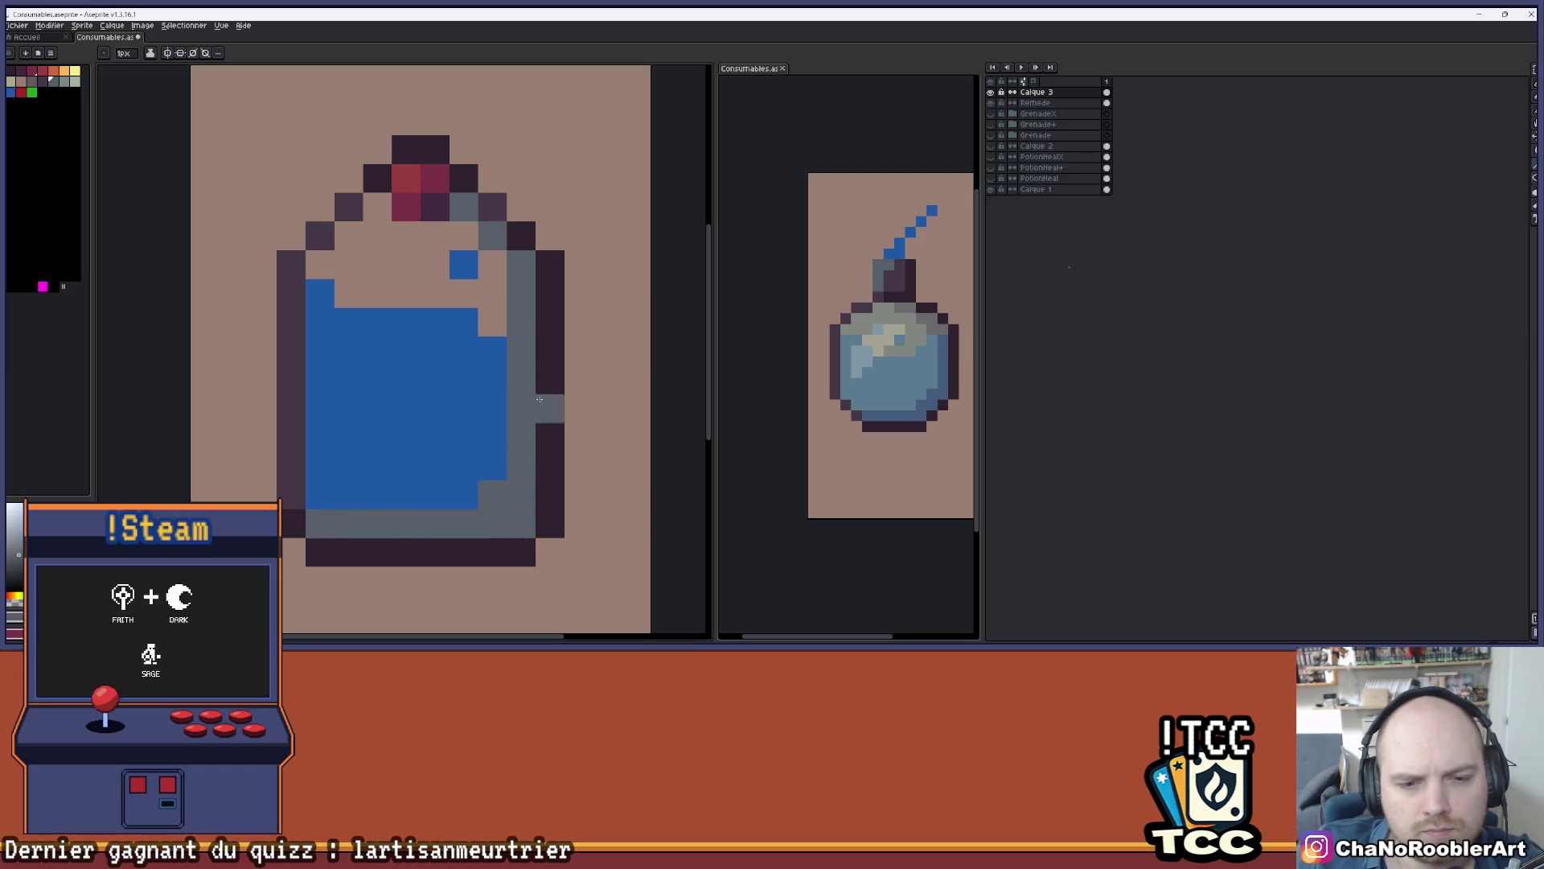
drag(417, 286, 449, 320)
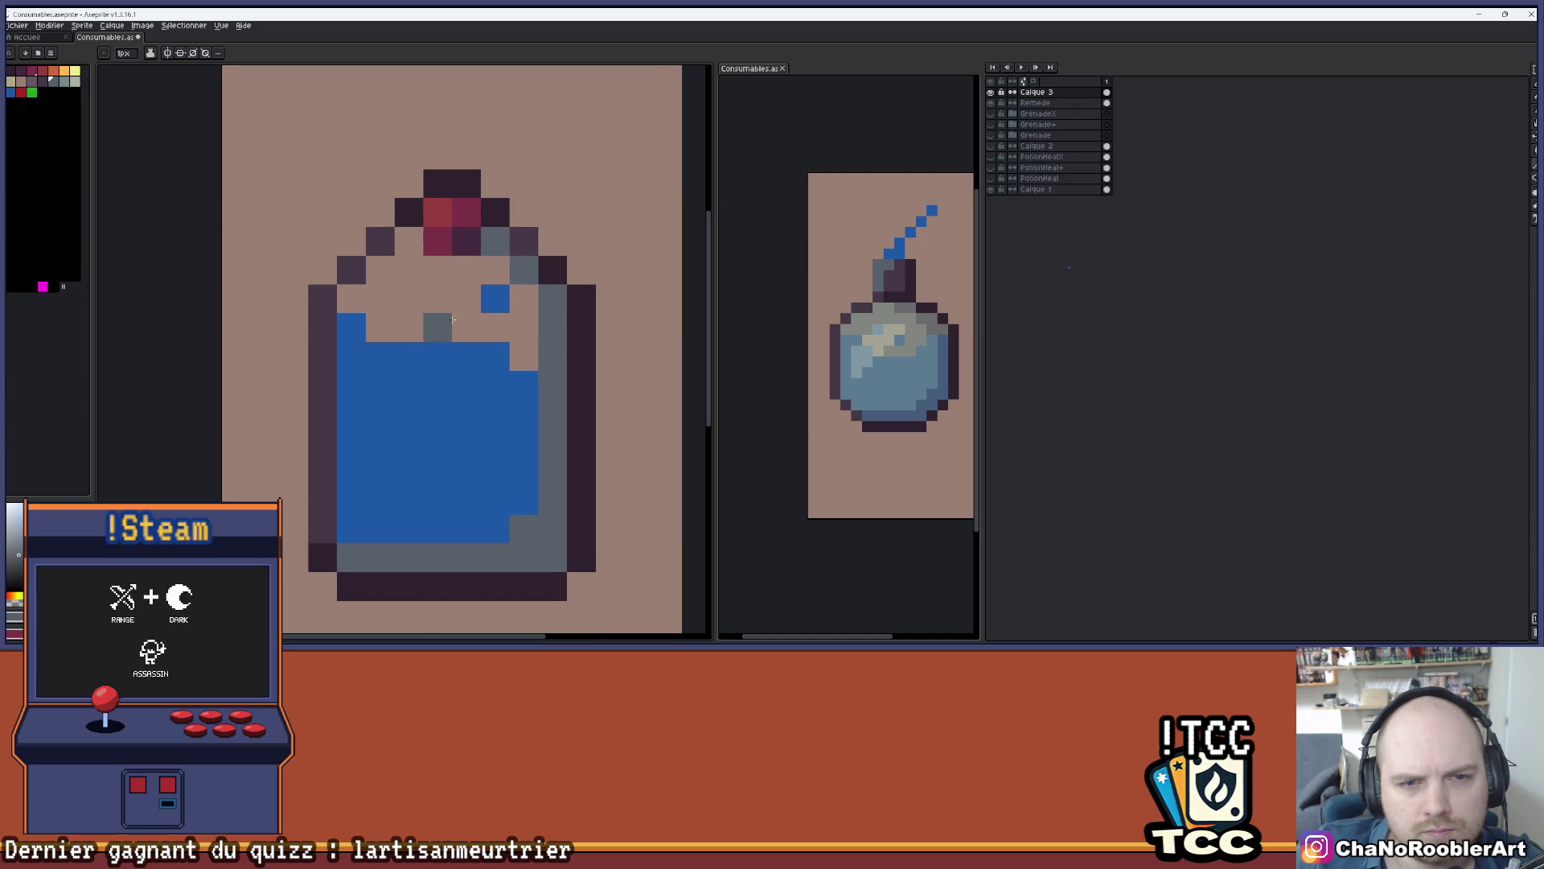
click(437, 270)
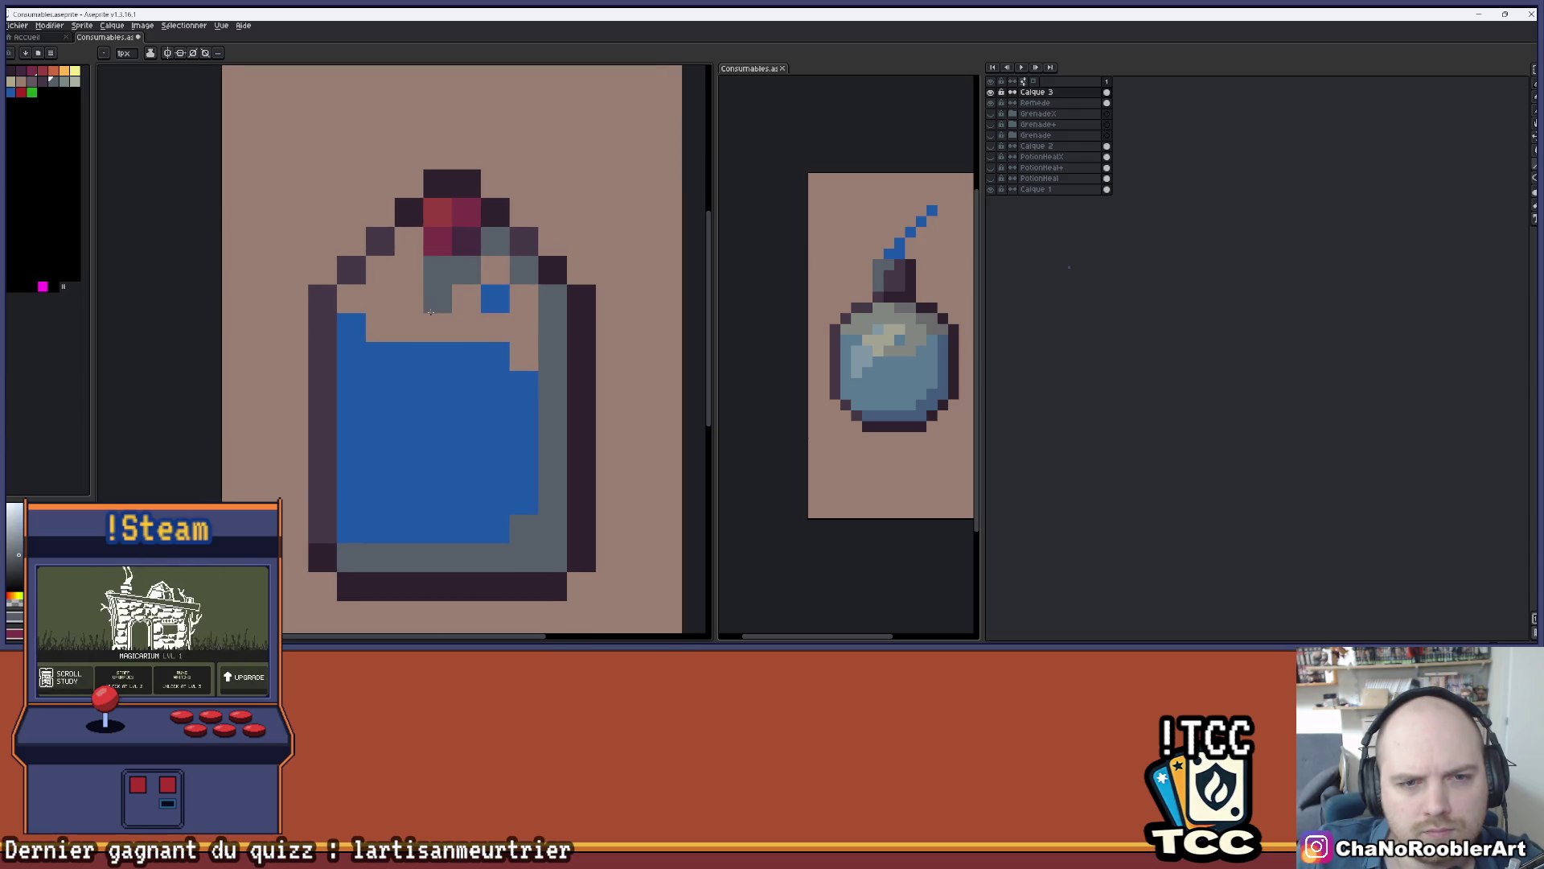
click(409, 242)
right_click(437, 299)
drag(424, 338, 438, 315)
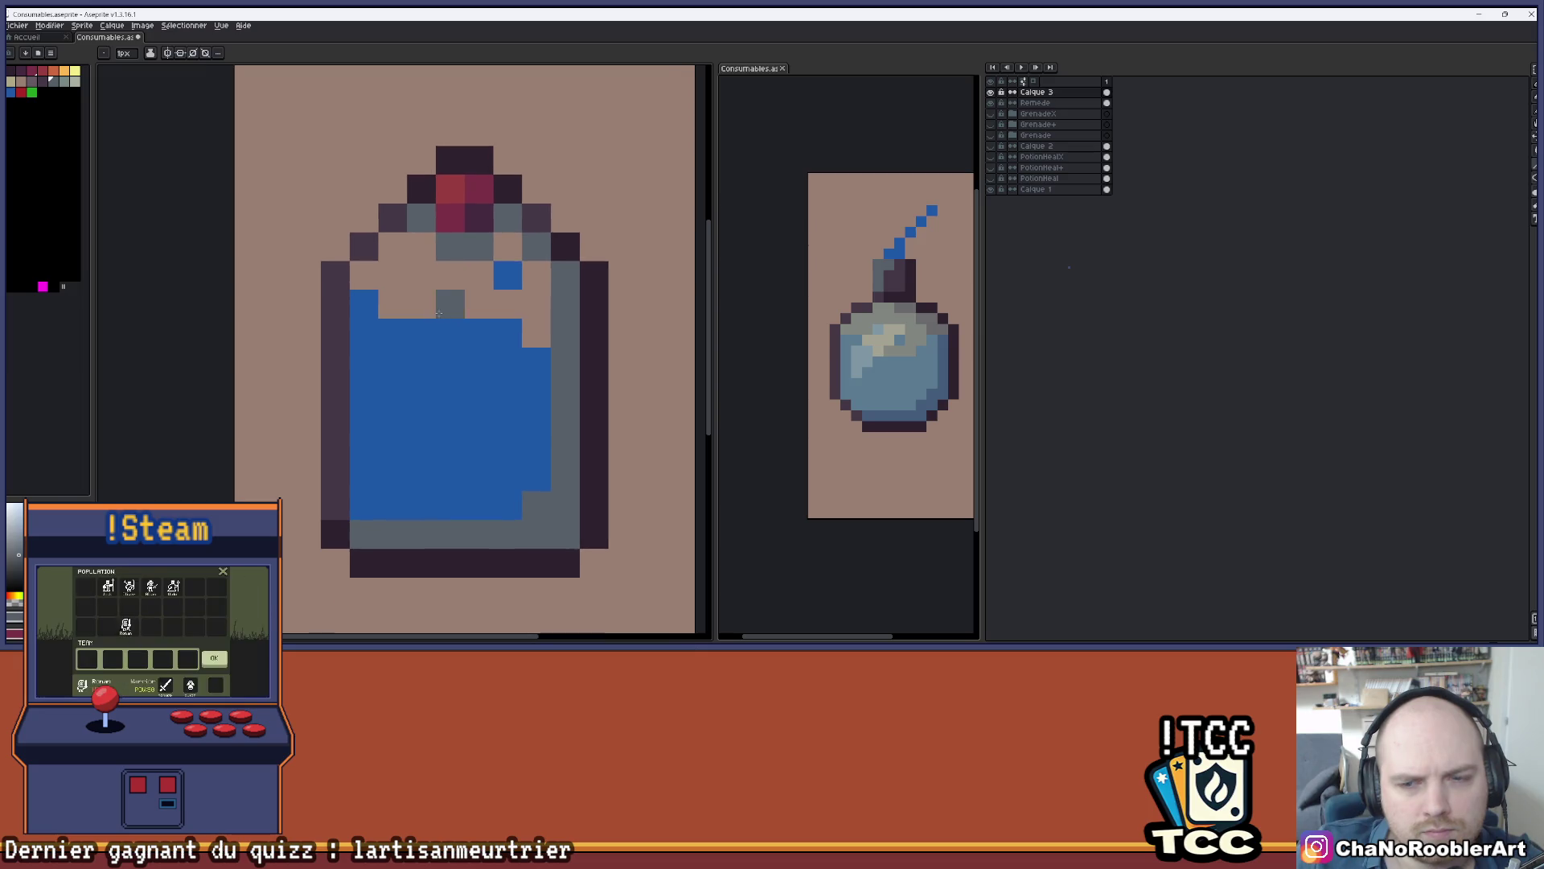
- Reorder the palette colours and try two grey flood-fills, undoing both
drag(75, 90, 65, 85)
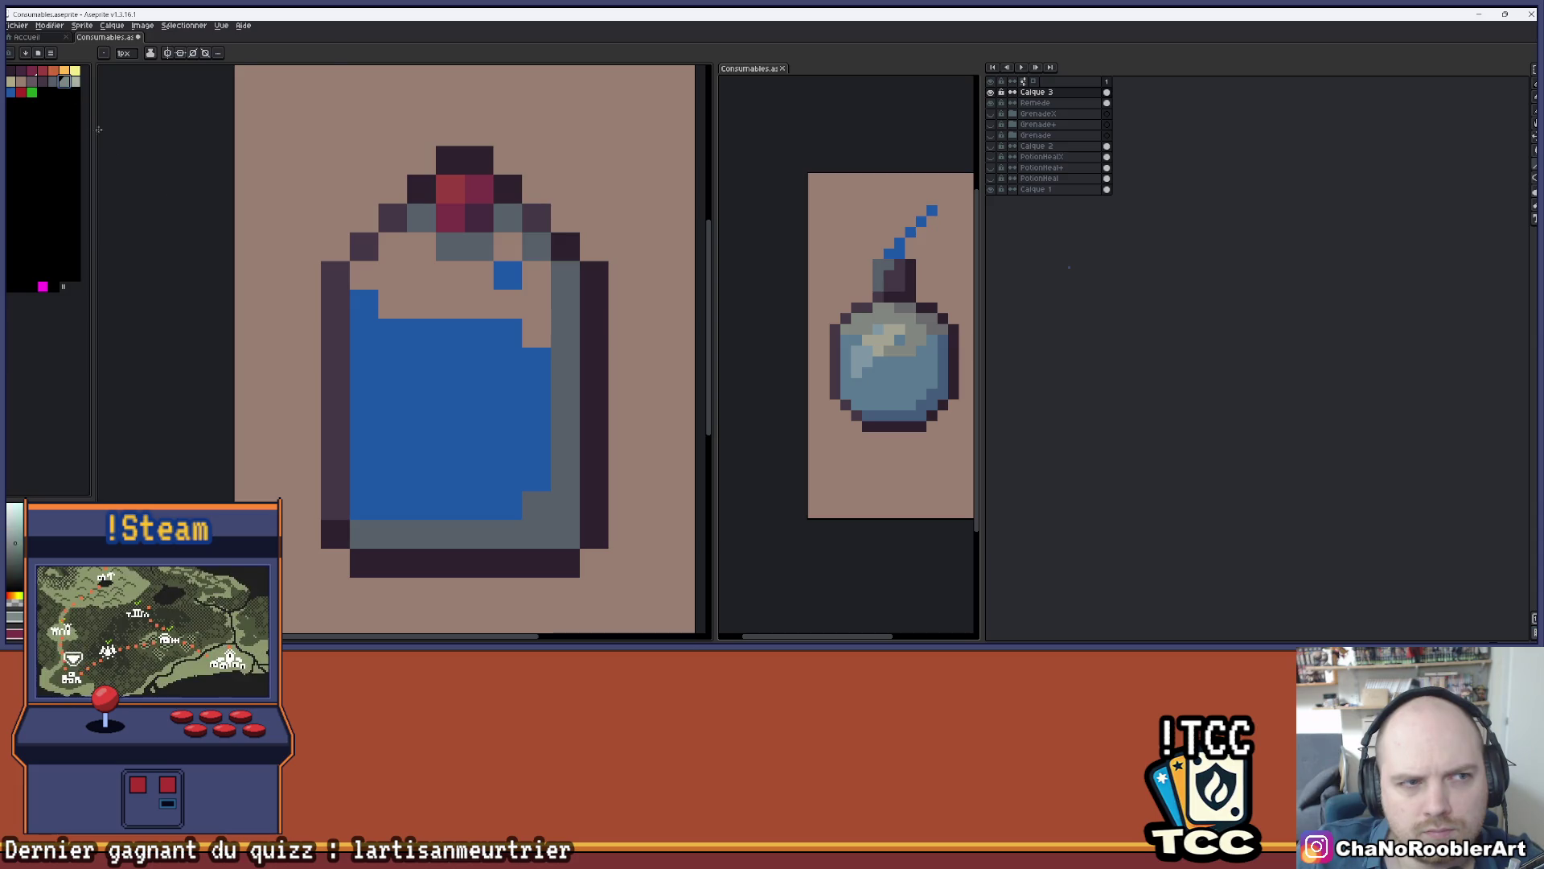
key(g)
click(423, 311)
key(ctrl+z)
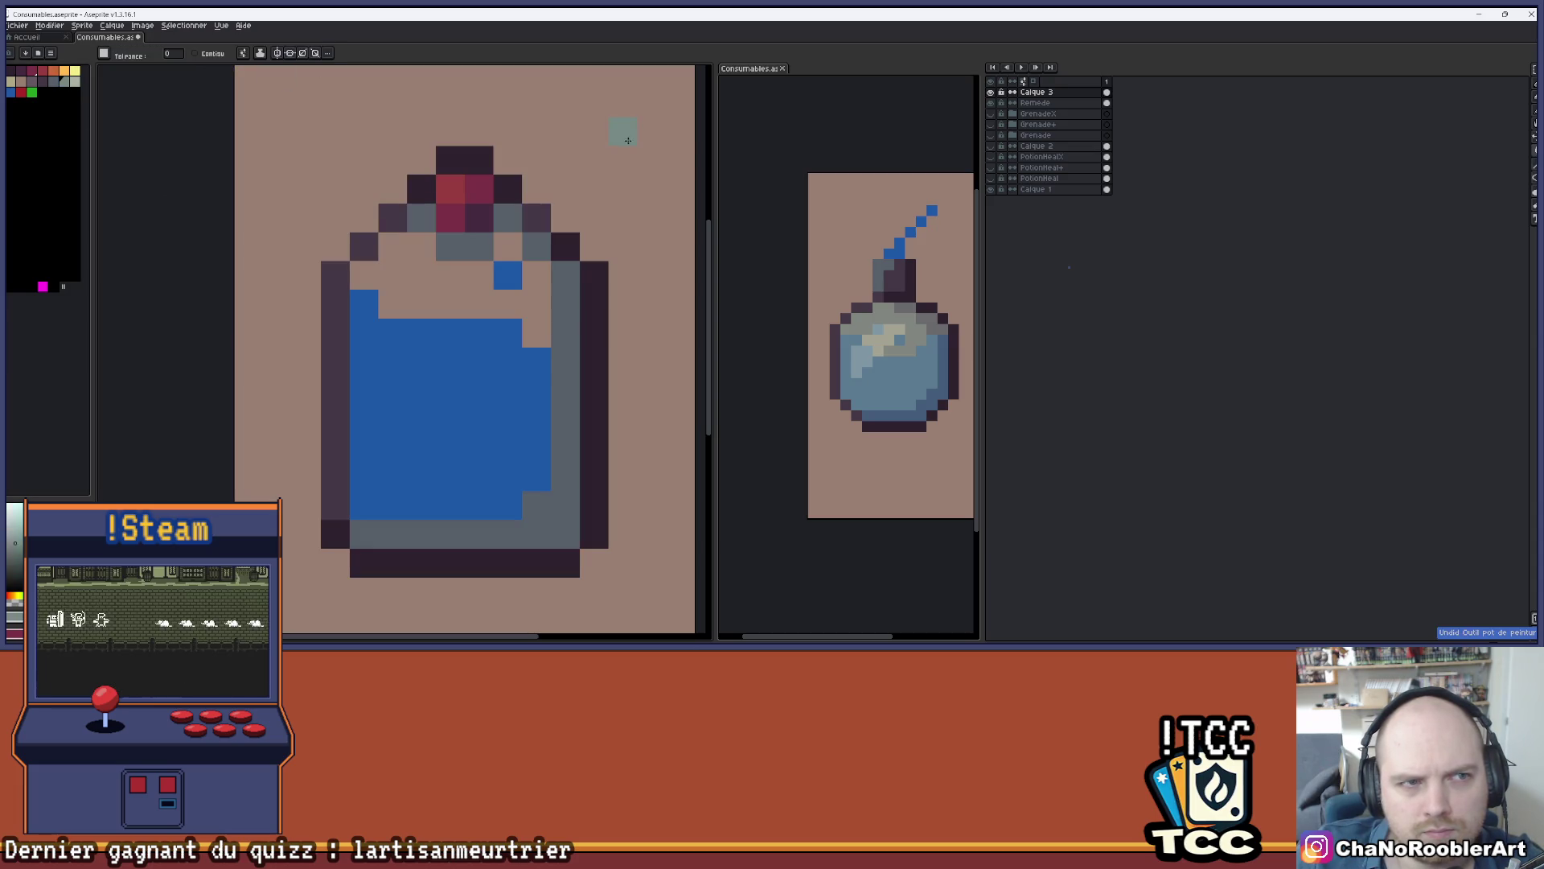
click(438, 277)
key(ctrl+z)
scroll(451, 293, down, 2)
scroll(448, 294, up, 1)
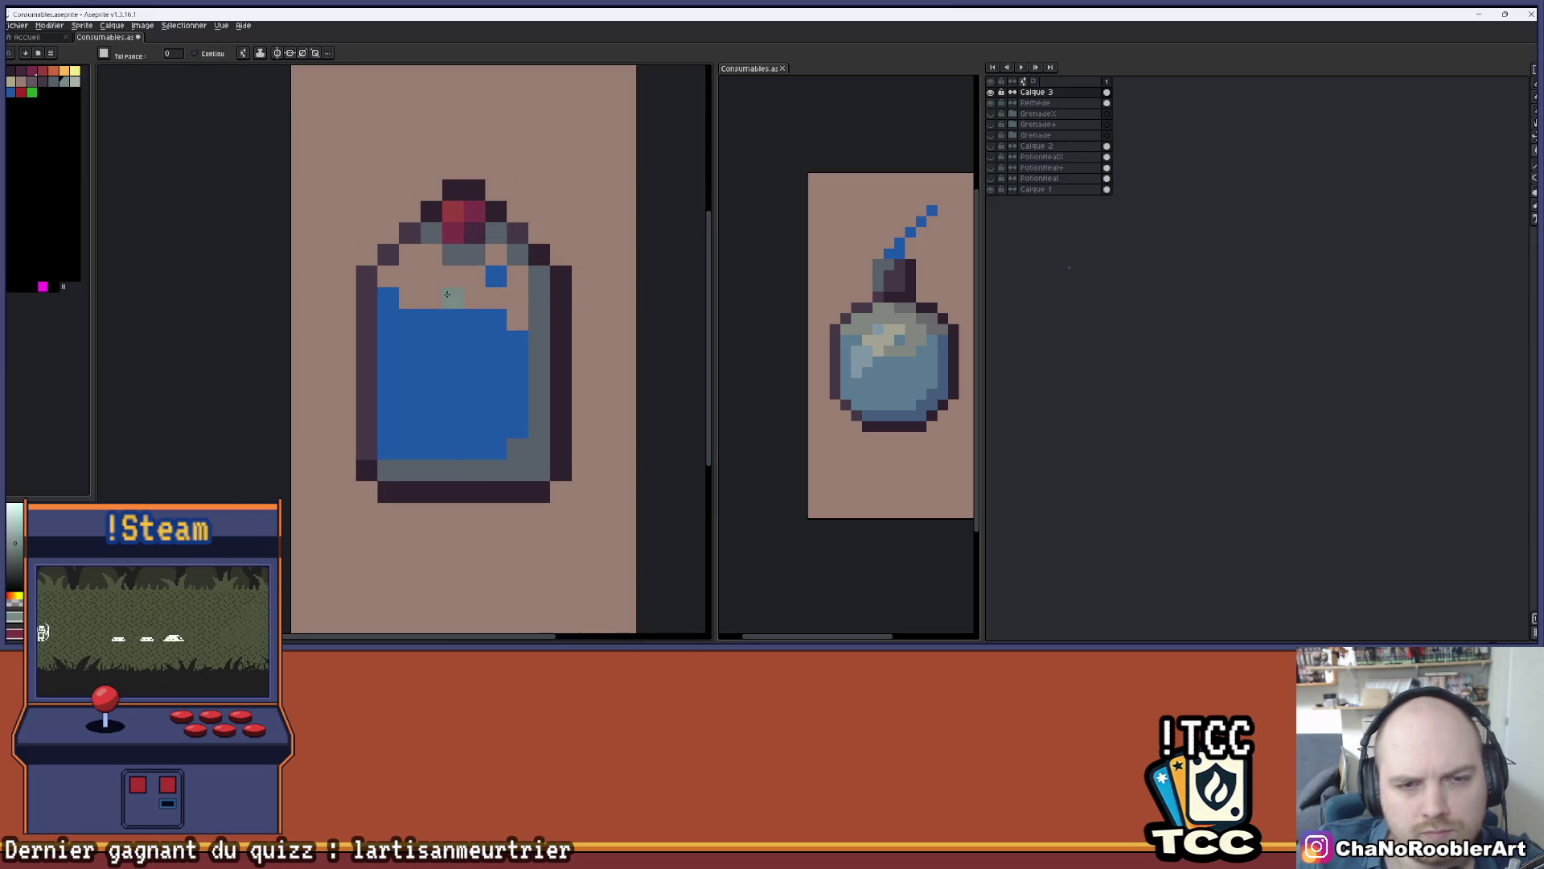
- Draw light lines along the bottle's inner left edge and the liquid's right edge
key(b)
mouse_move(382, 273)
mouse_down()
mouse_move(386, 445)
mouse_move(492, 443)
mouse_up()
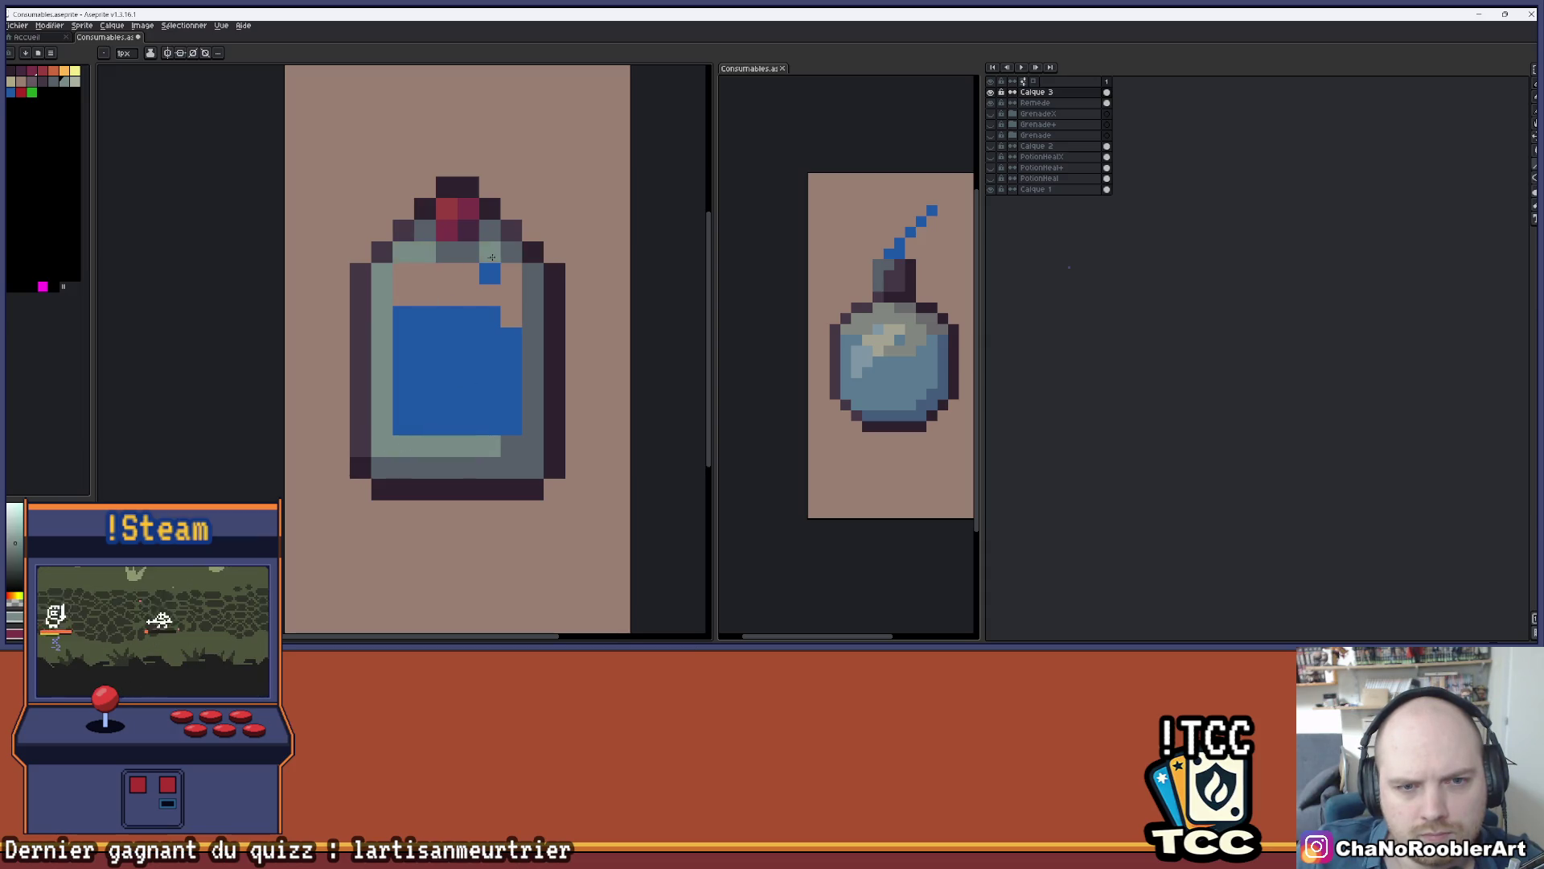
drag(512, 330, 512, 434)
click(490, 382)
- Fill the blue liquid with grey, undo a darker refill, and choose a light grey colour
key(g)
click(465, 343)
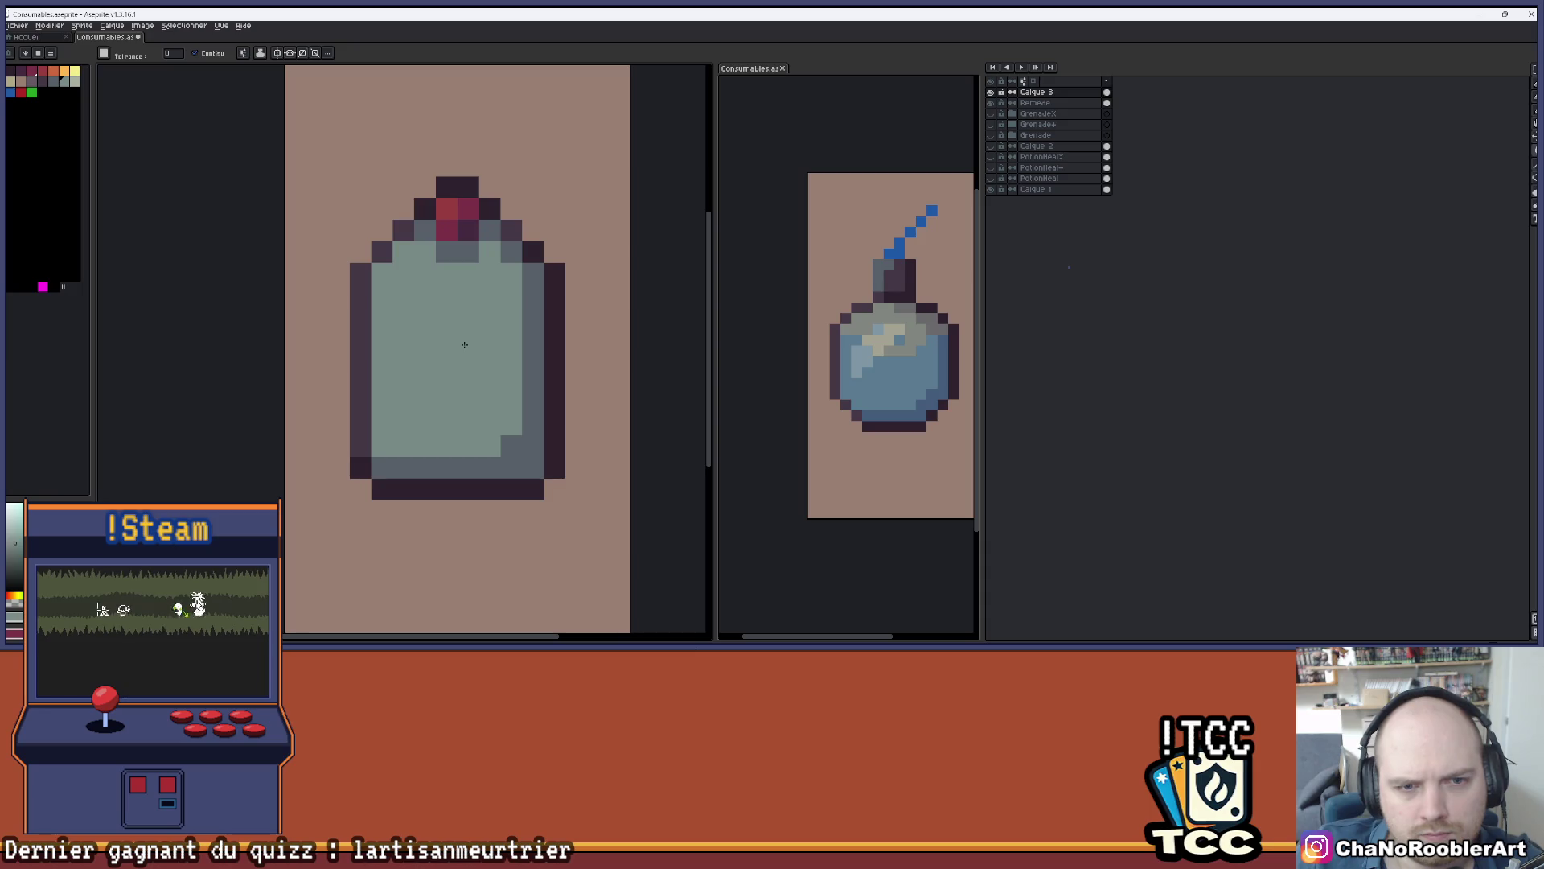
scroll(464, 343, down, 2)
scroll(465, 343, up, 3)
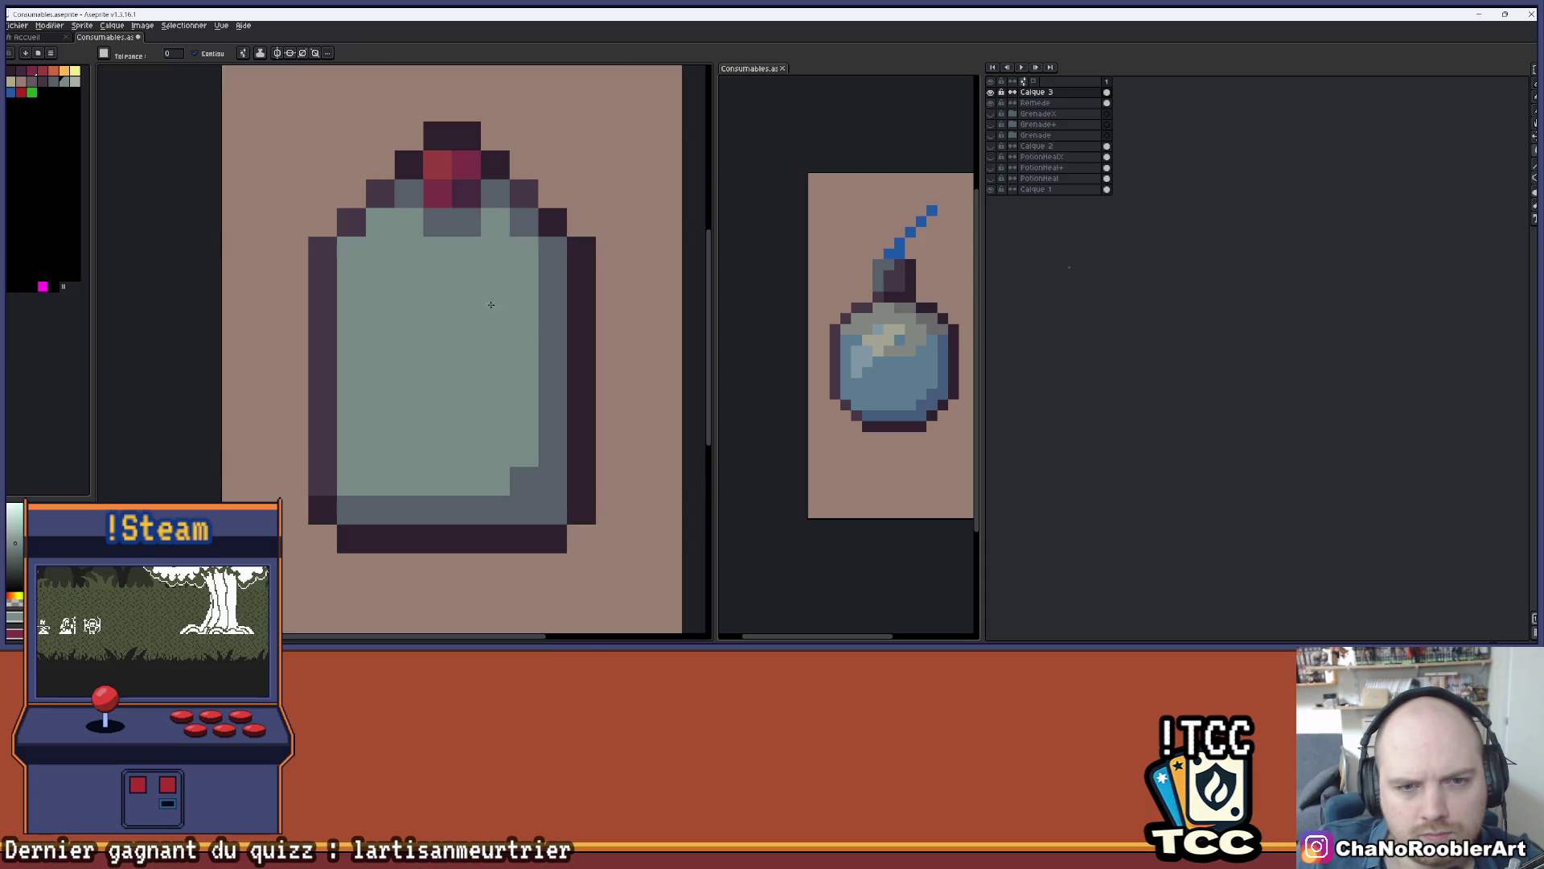
click(510, 241)
key(v)
key(ctrl+z)
key(b)
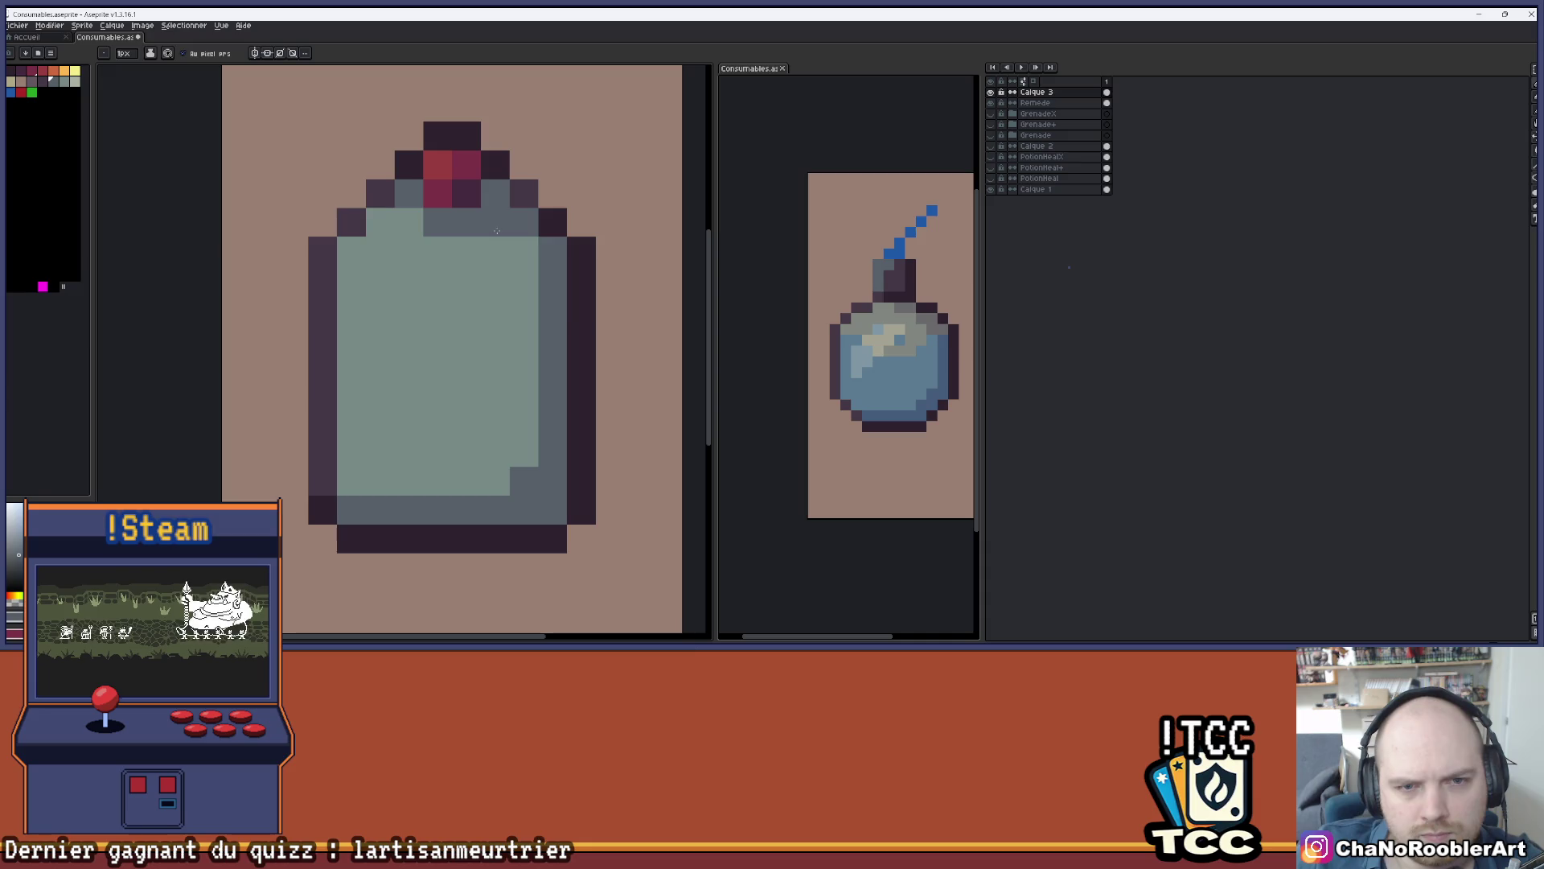
scroll(540, 370, down, 2)
scroll(541, 370, up, 3)
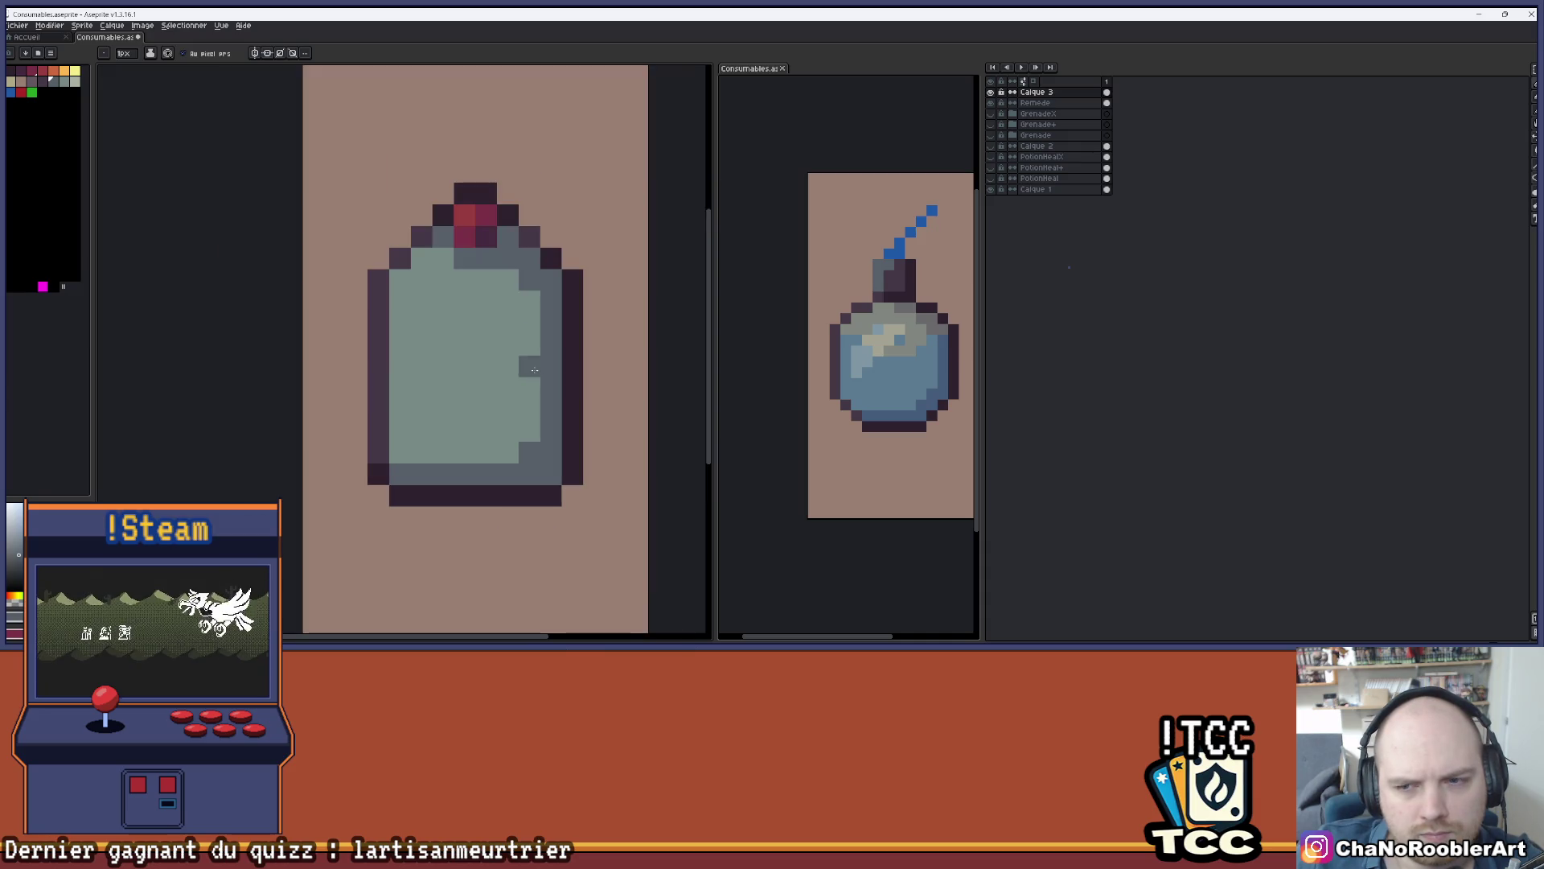
click(77, 81)
- Draw a light vertical highlight bar inside the bottle, undoing stray light pixels
drag(398, 276, 402, 456)
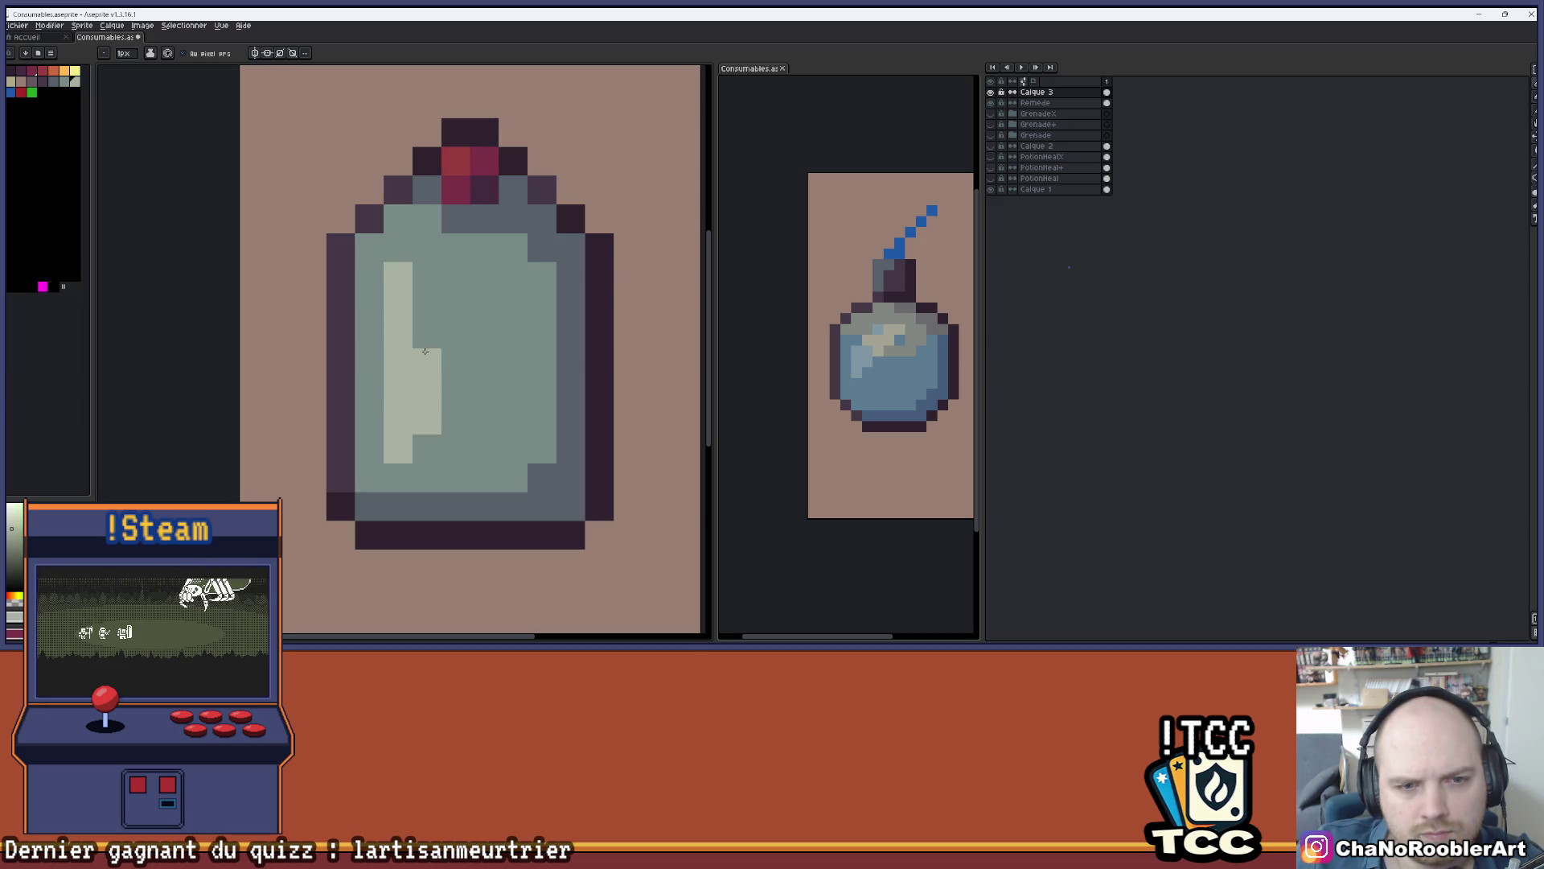
drag(425, 355, 426, 270)
key(ctrl+z)
scroll(482, 333, down, 2)
scroll(483, 333, up, 2)
click(433, 249)
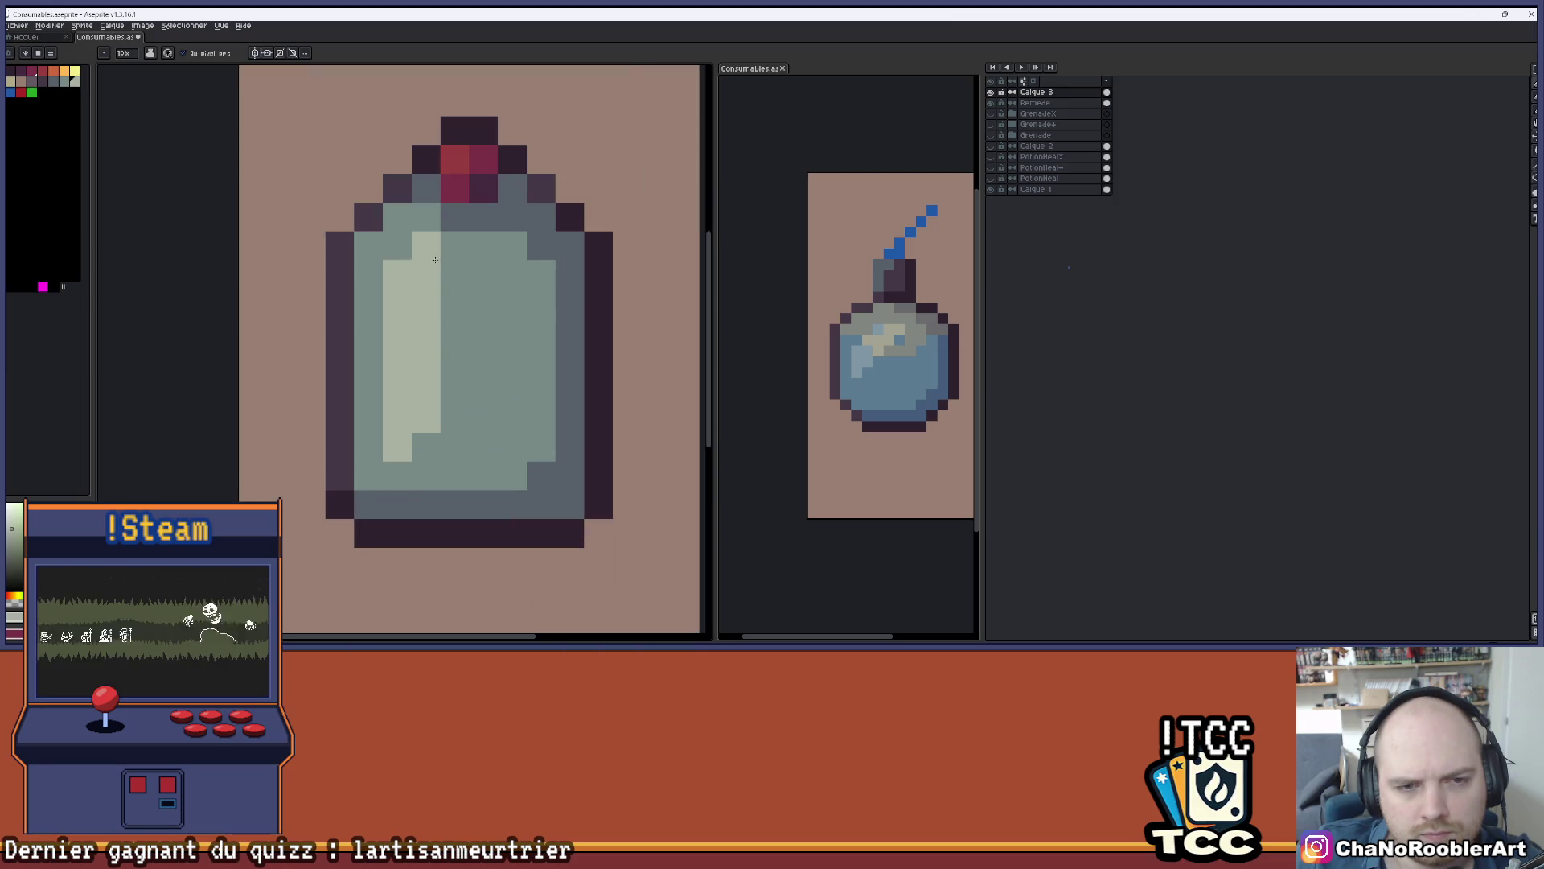
scroll(495, 371, down, 2)
key(ctrl+z)
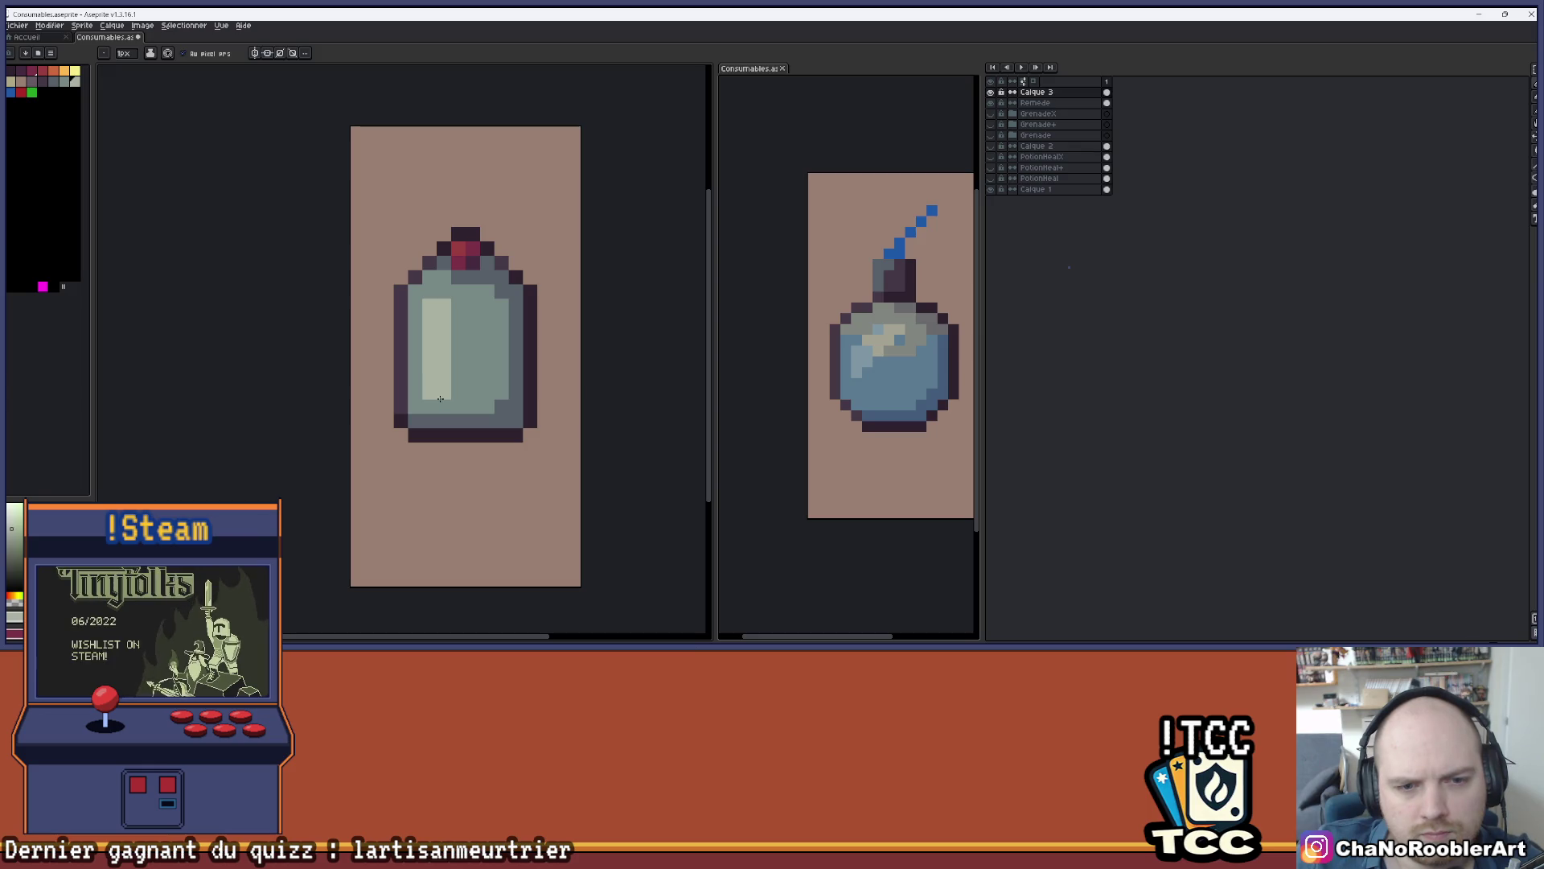
- Sample the bottle's body colour and paint over the highlight's left column
alt+click(485, 356)
scroll(499, 370, down, 2)
scroll(498, 370, up, 1)
scroll(497, 368, down, 2)
scroll(497, 368, down, 1)
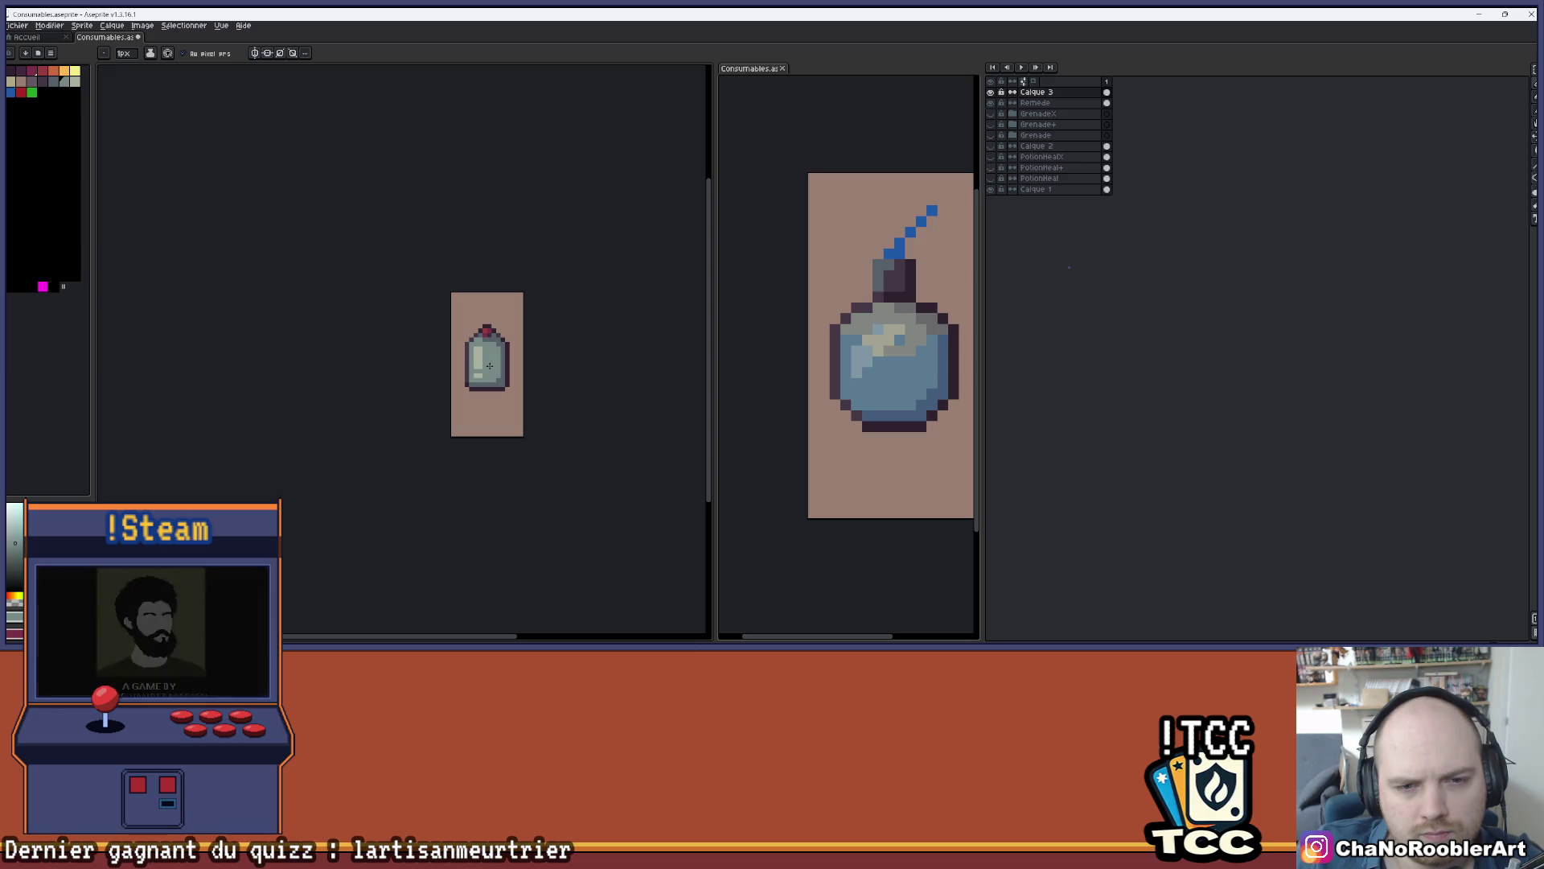
scroll(489, 366, up, 3)
scroll(445, 412, down, 1)
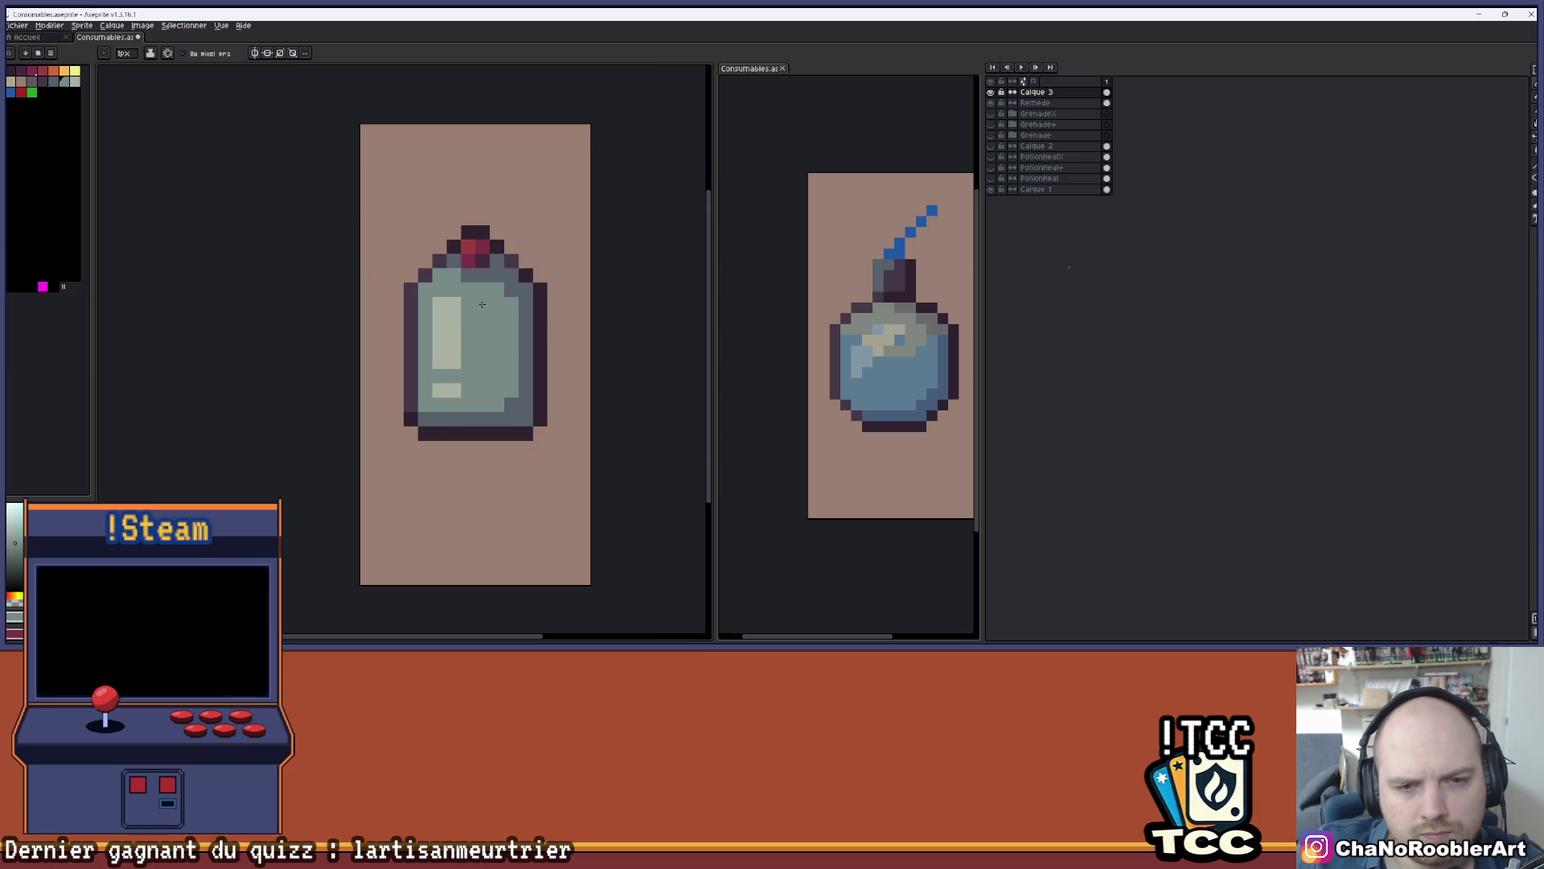
scroll(479, 330, up, 1)
key(i)
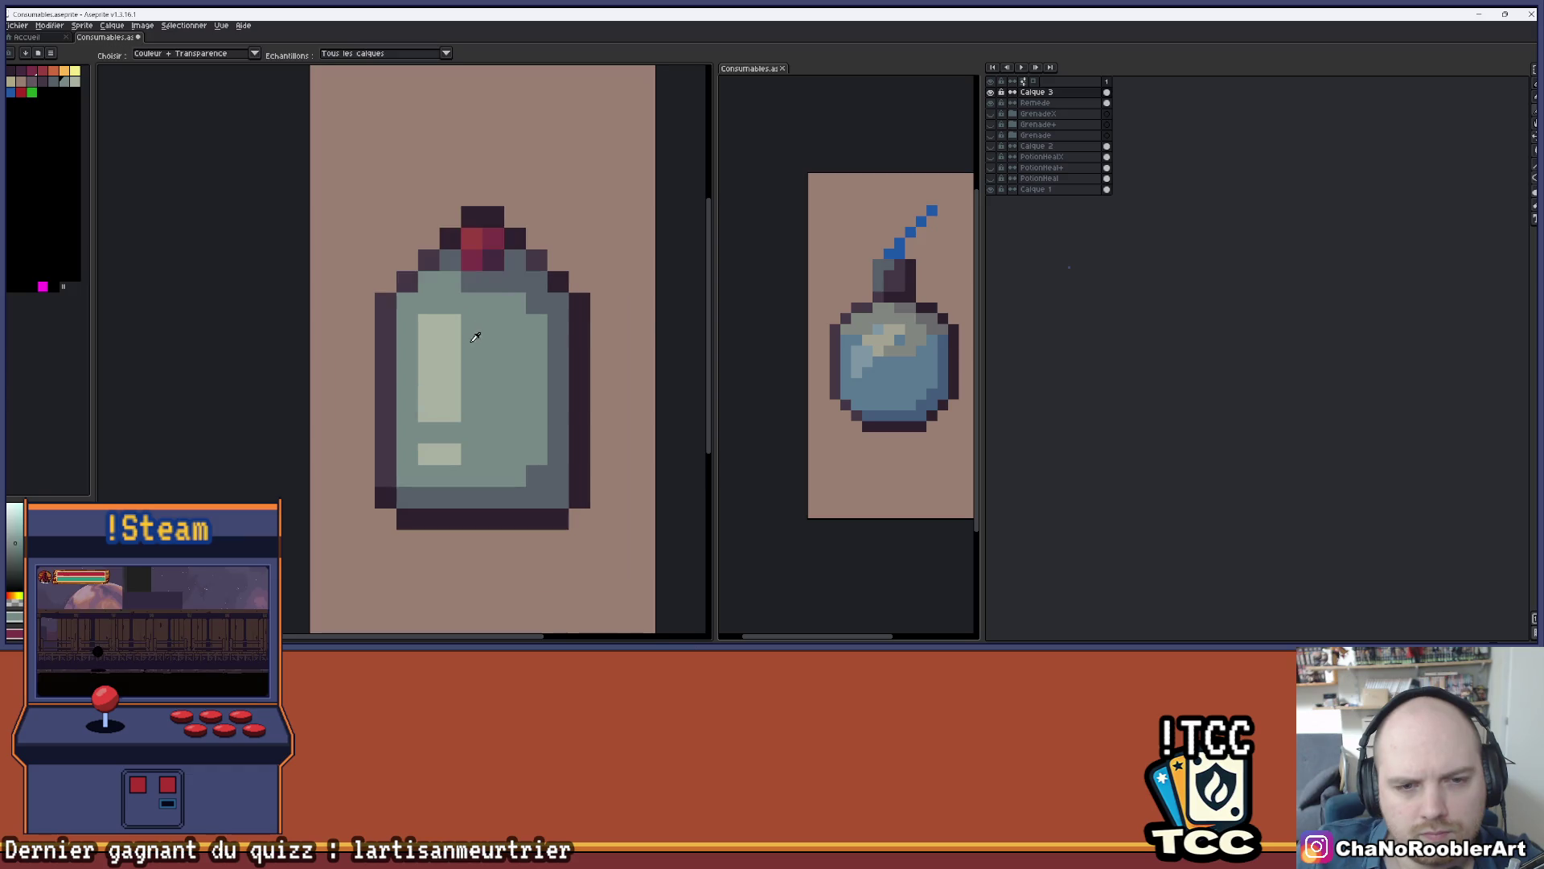
key(b)
drag(426, 338, 418, 388)
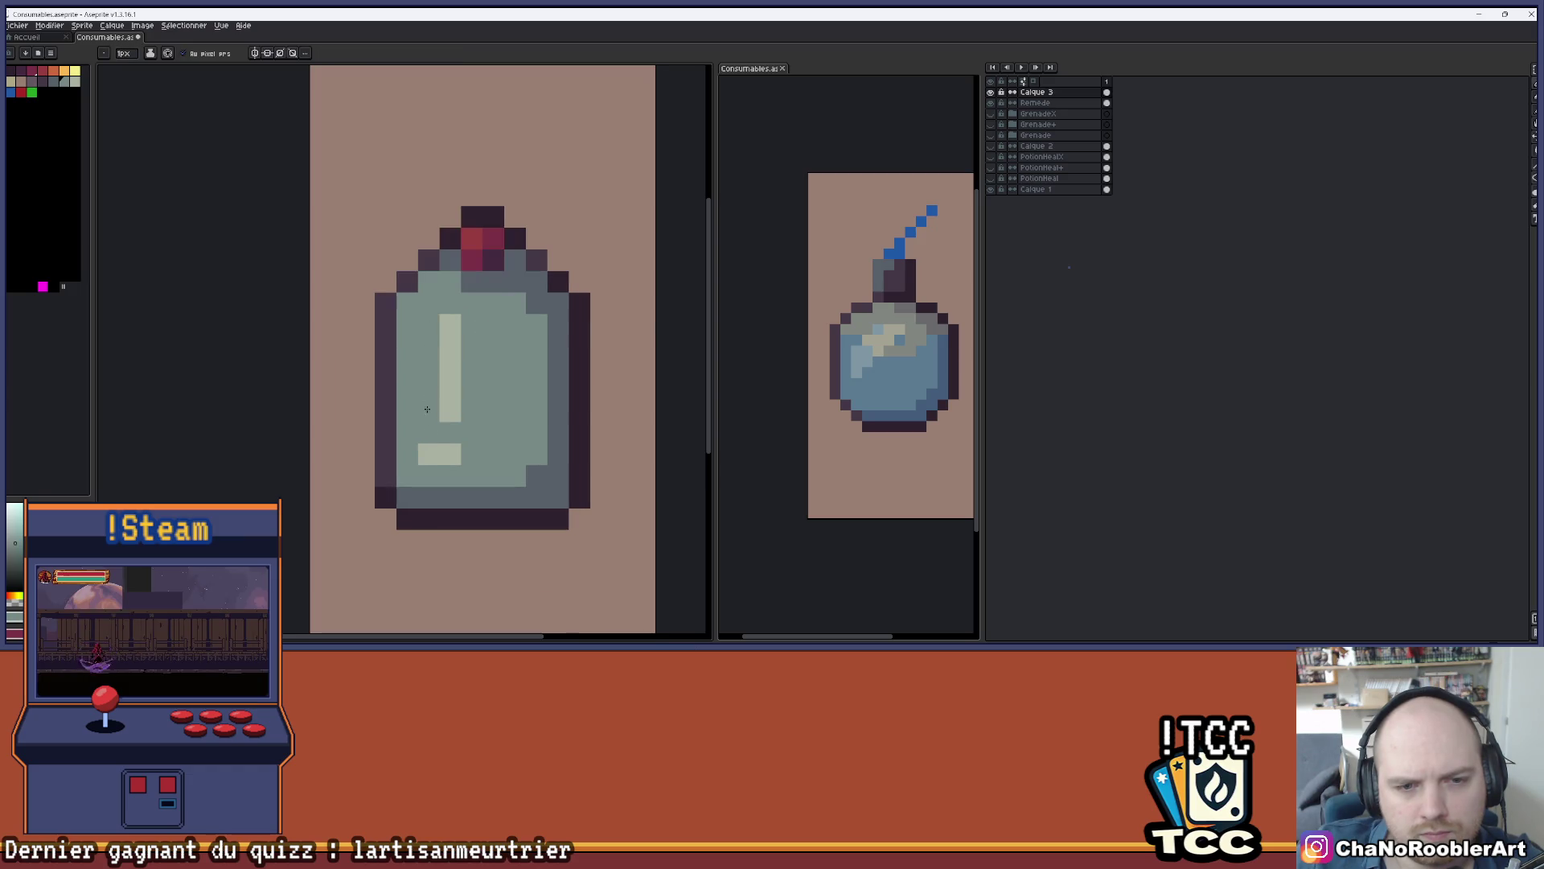
- Add a highlight dot below the bar, widen the bar leftward, and open Hue/Saturation
click(455, 447)
scroll(544, 396, down, 2)
scroll(524, 397, down, 1)
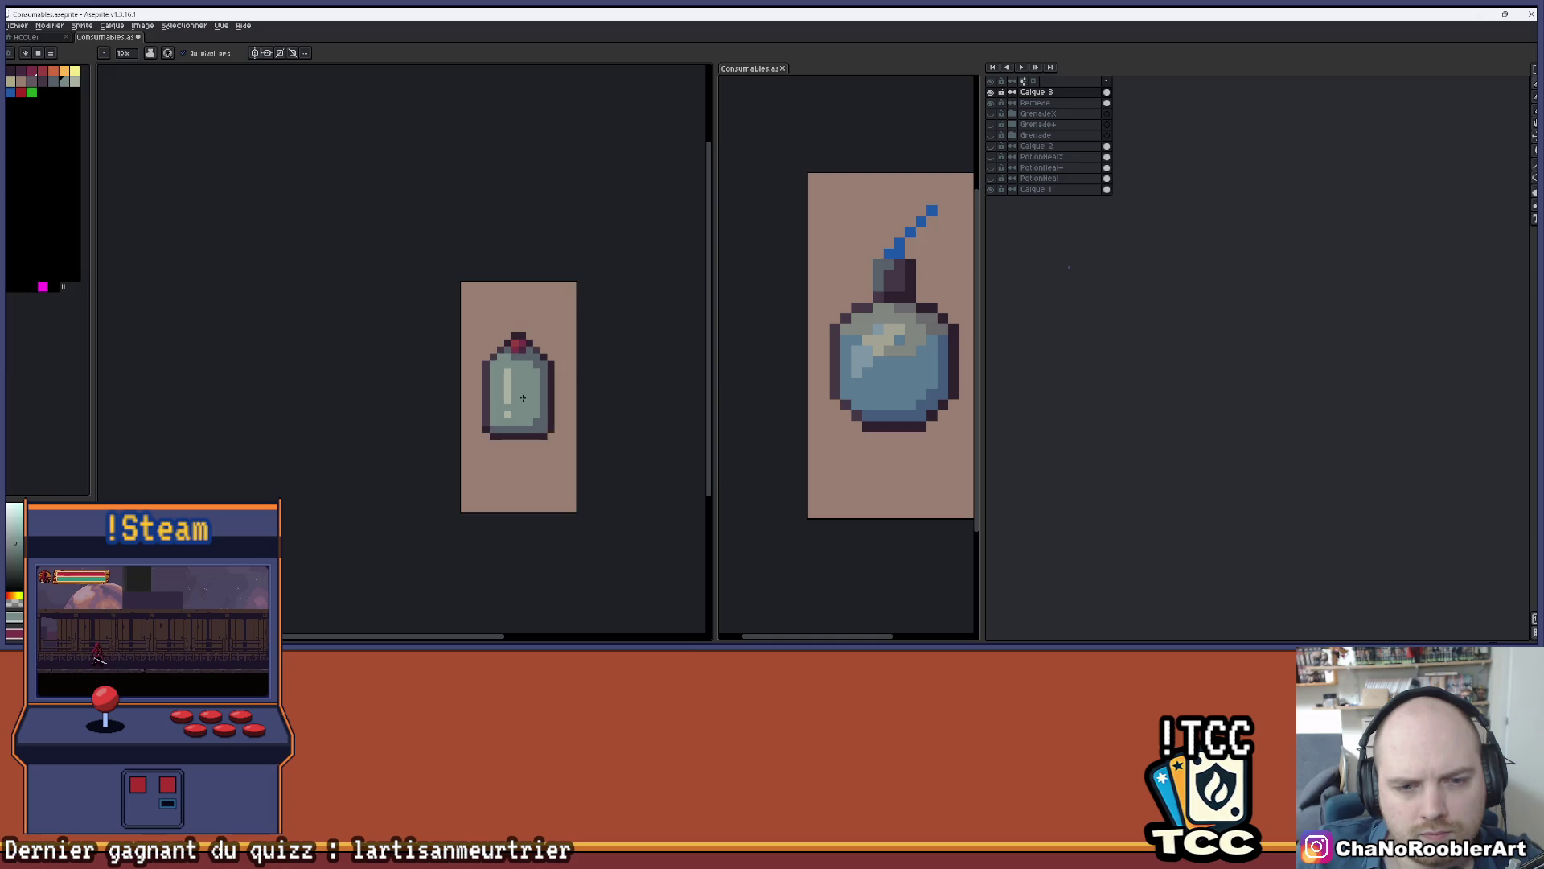
scroll(523, 397, up, 2)
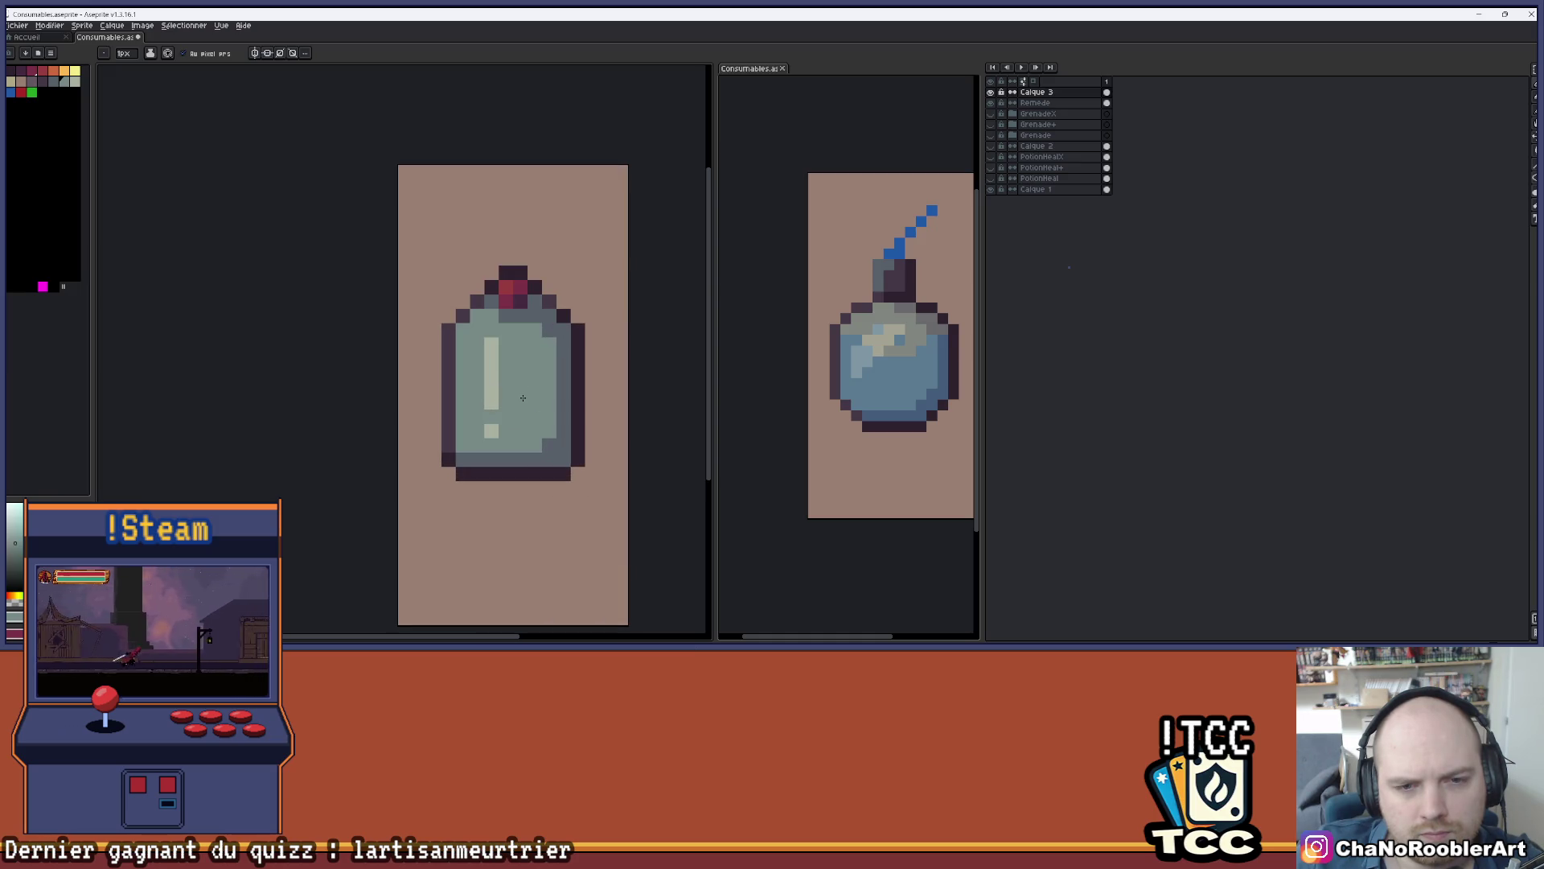
scroll(523, 398, up, 1)
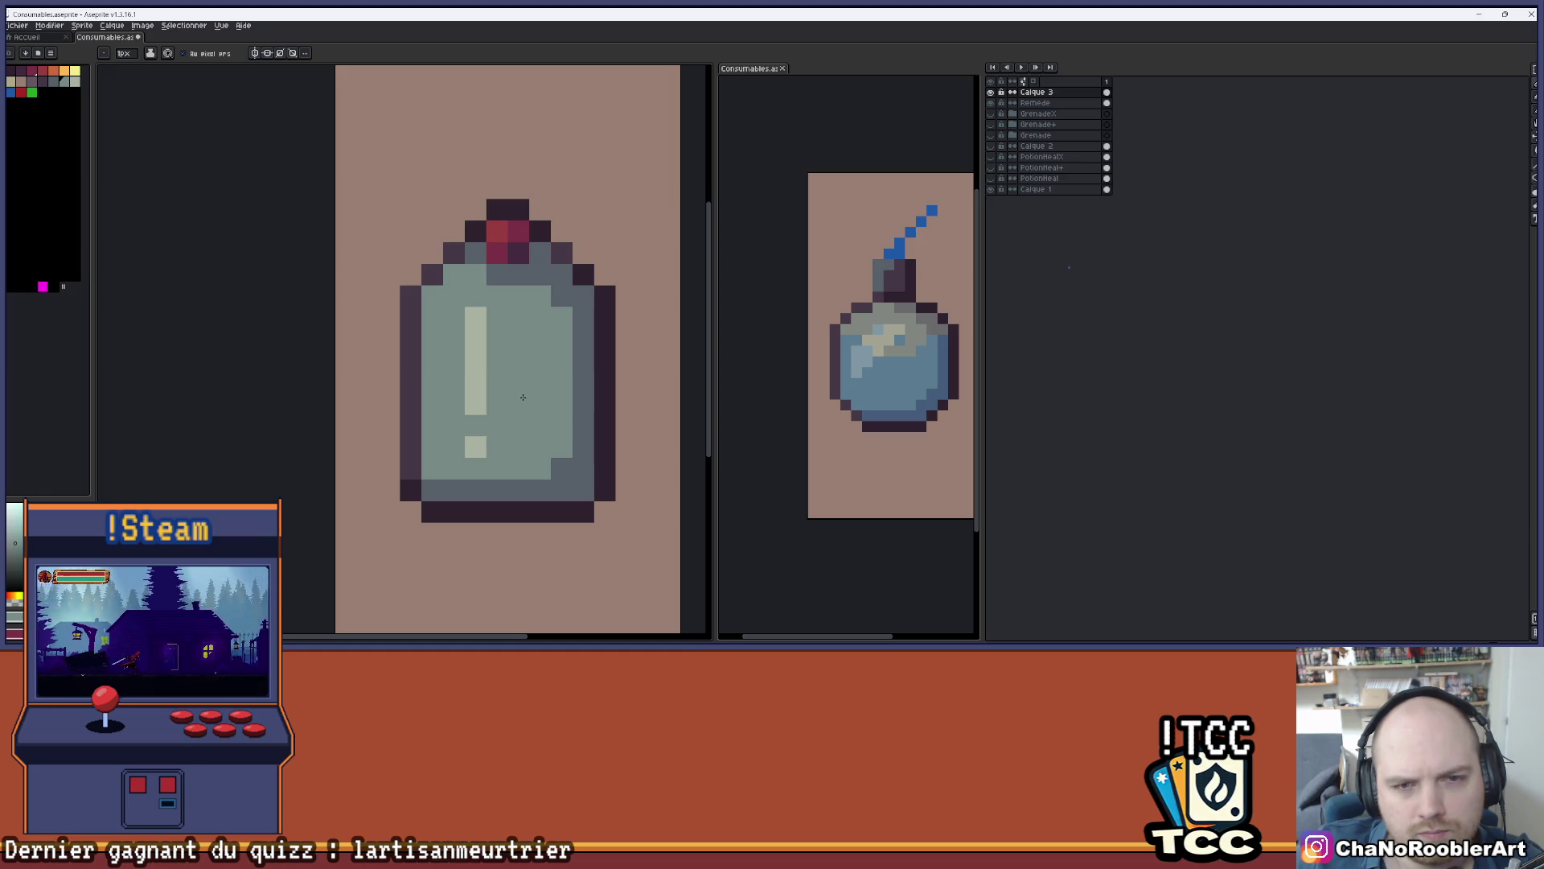
scroll(523, 397, down, 3)
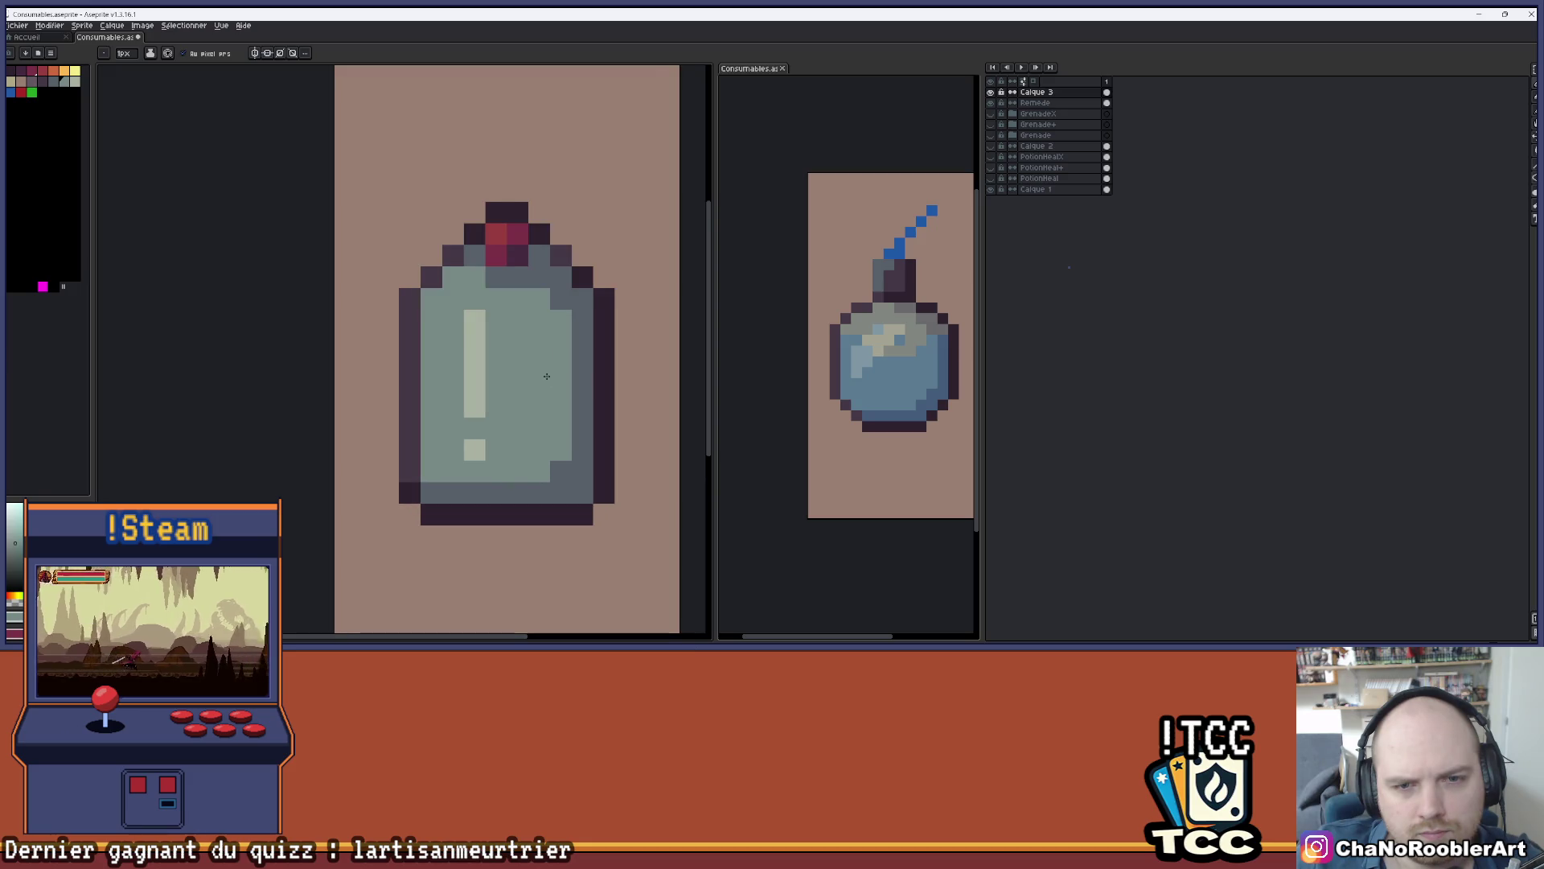
scroll(480, 360, up, 2)
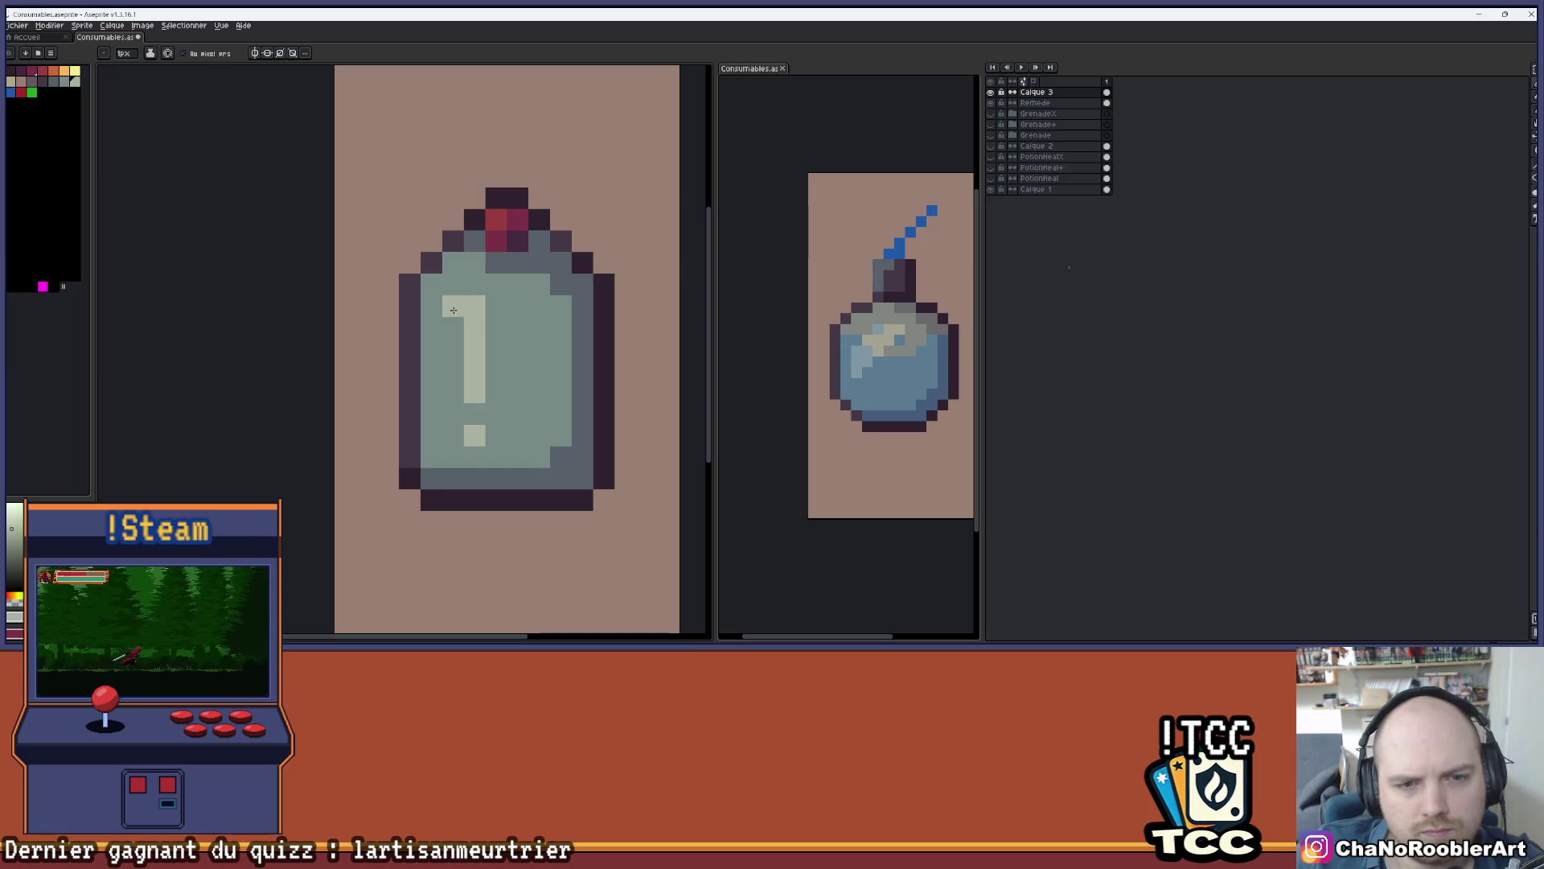
drag(452, 306, 448, 370)
scroll(499, 406, down, 2)
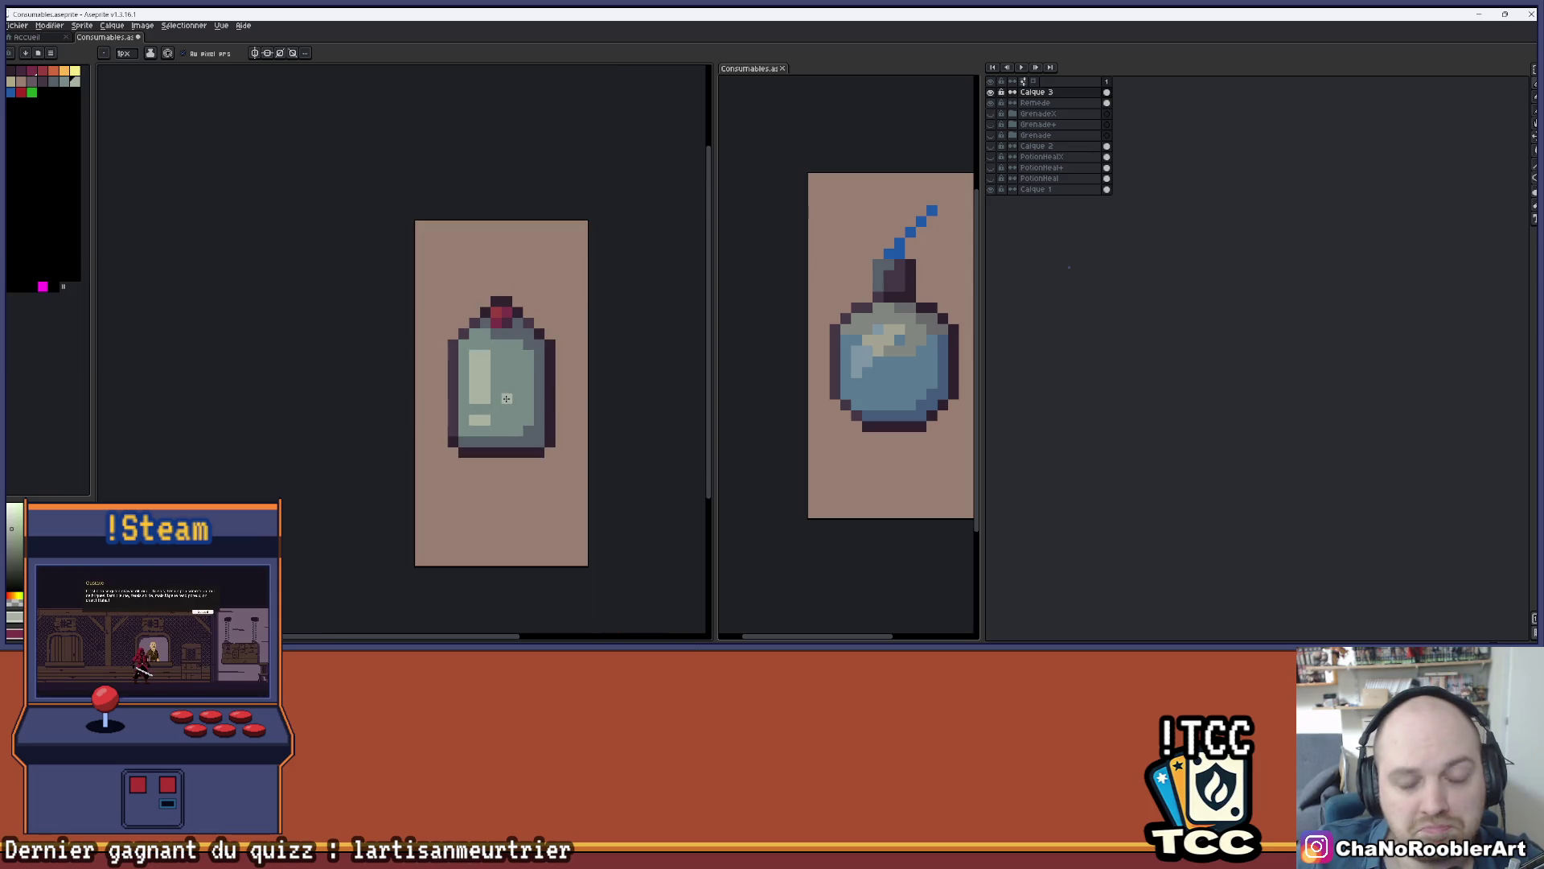
key(ctrl+u)
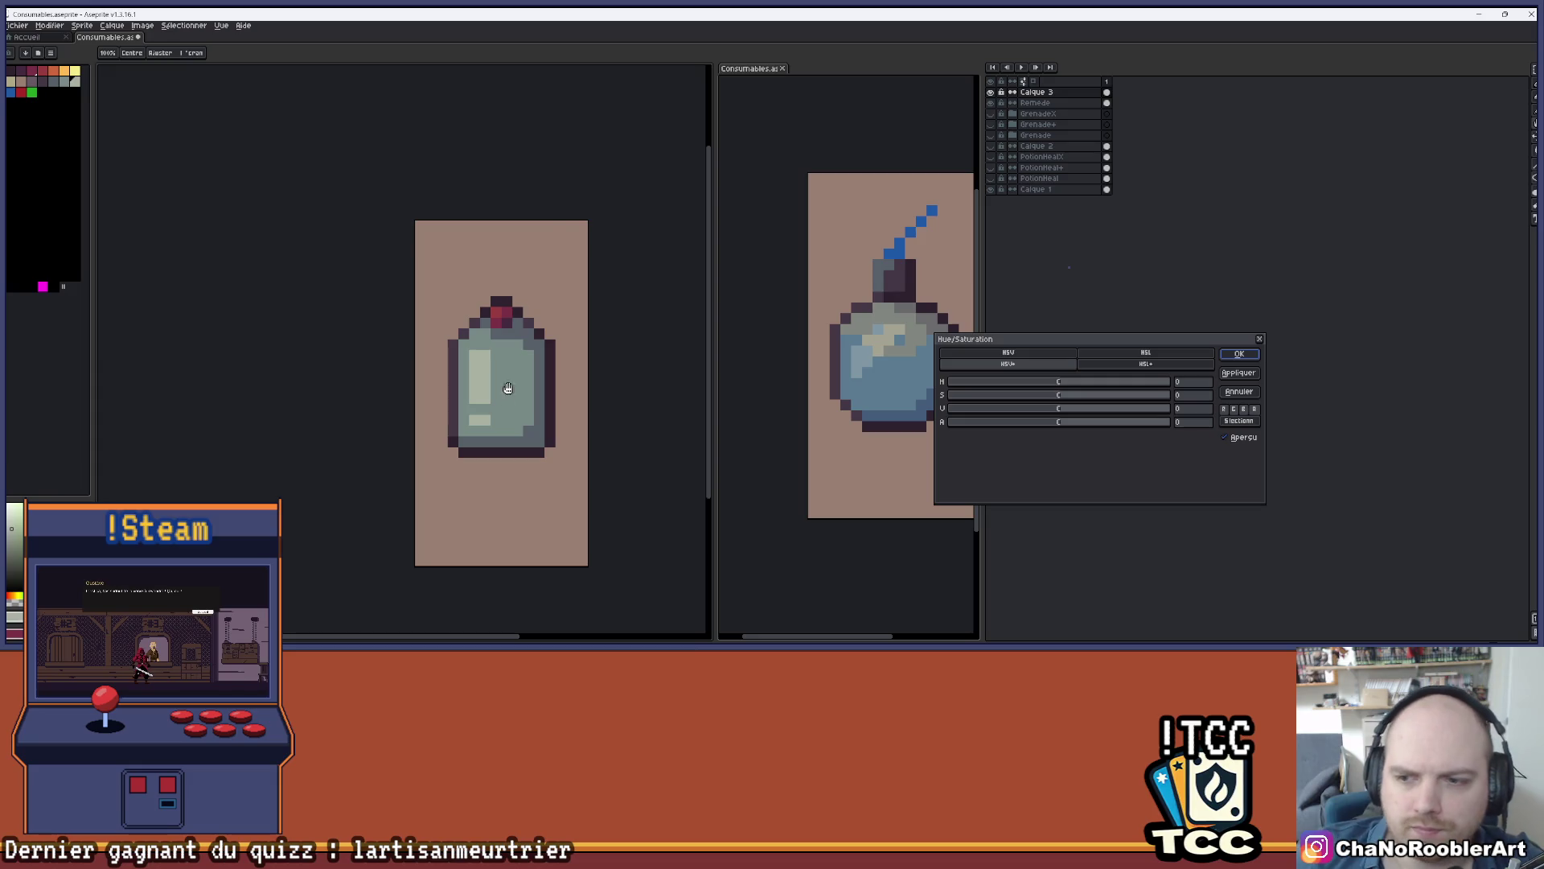
- Try a blue hue shift in Hue/Saturation, then cancel without applying it
click(1034, 425)
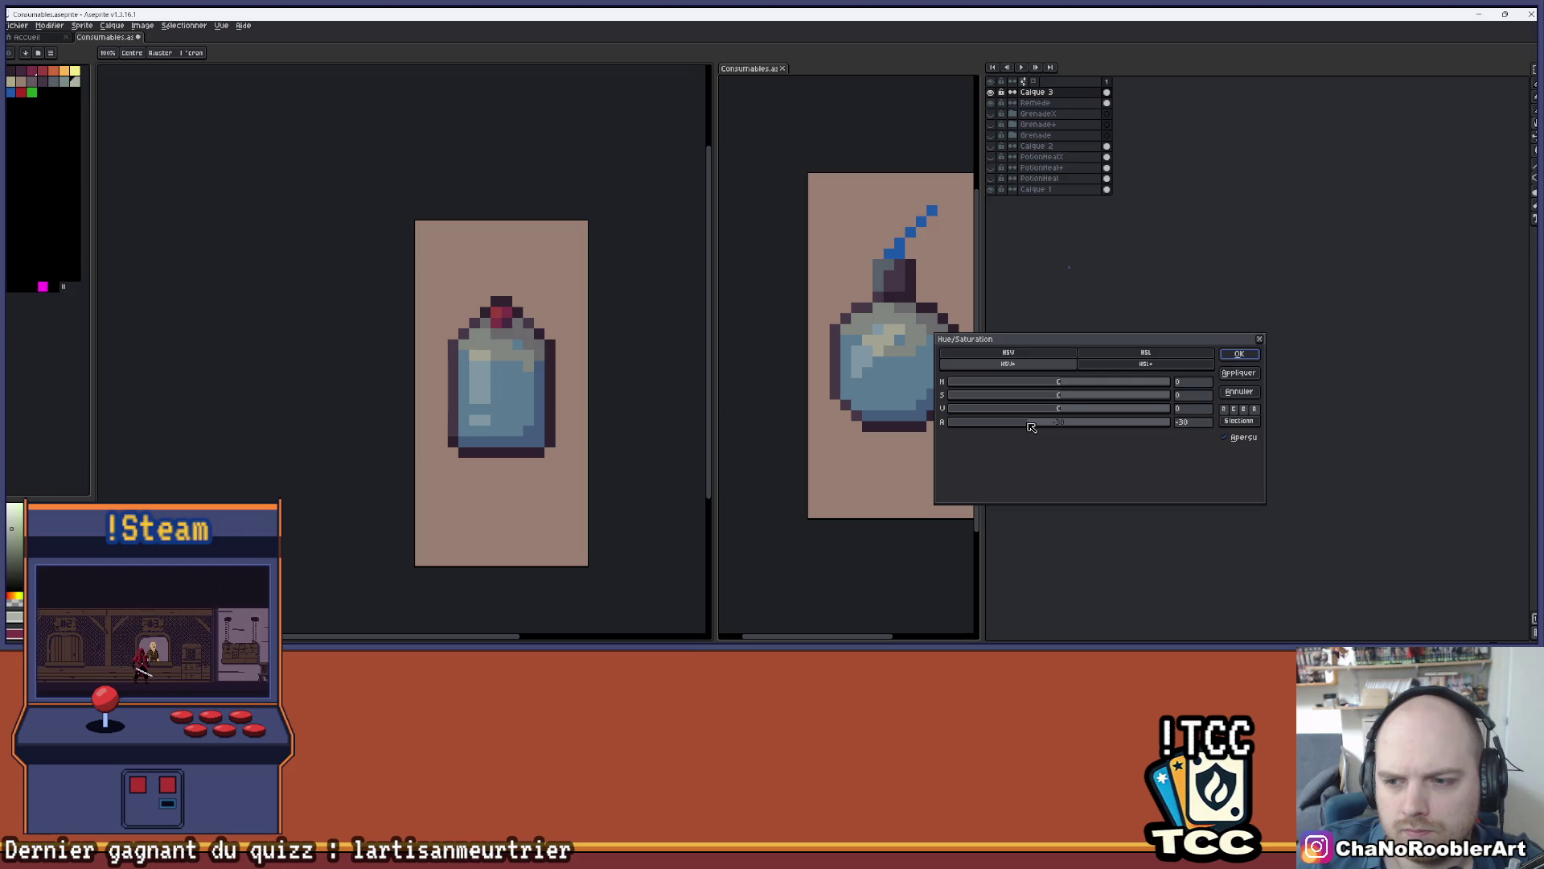
scroll(638, 279, down, 1)
drag(637, 279, 582, 284)
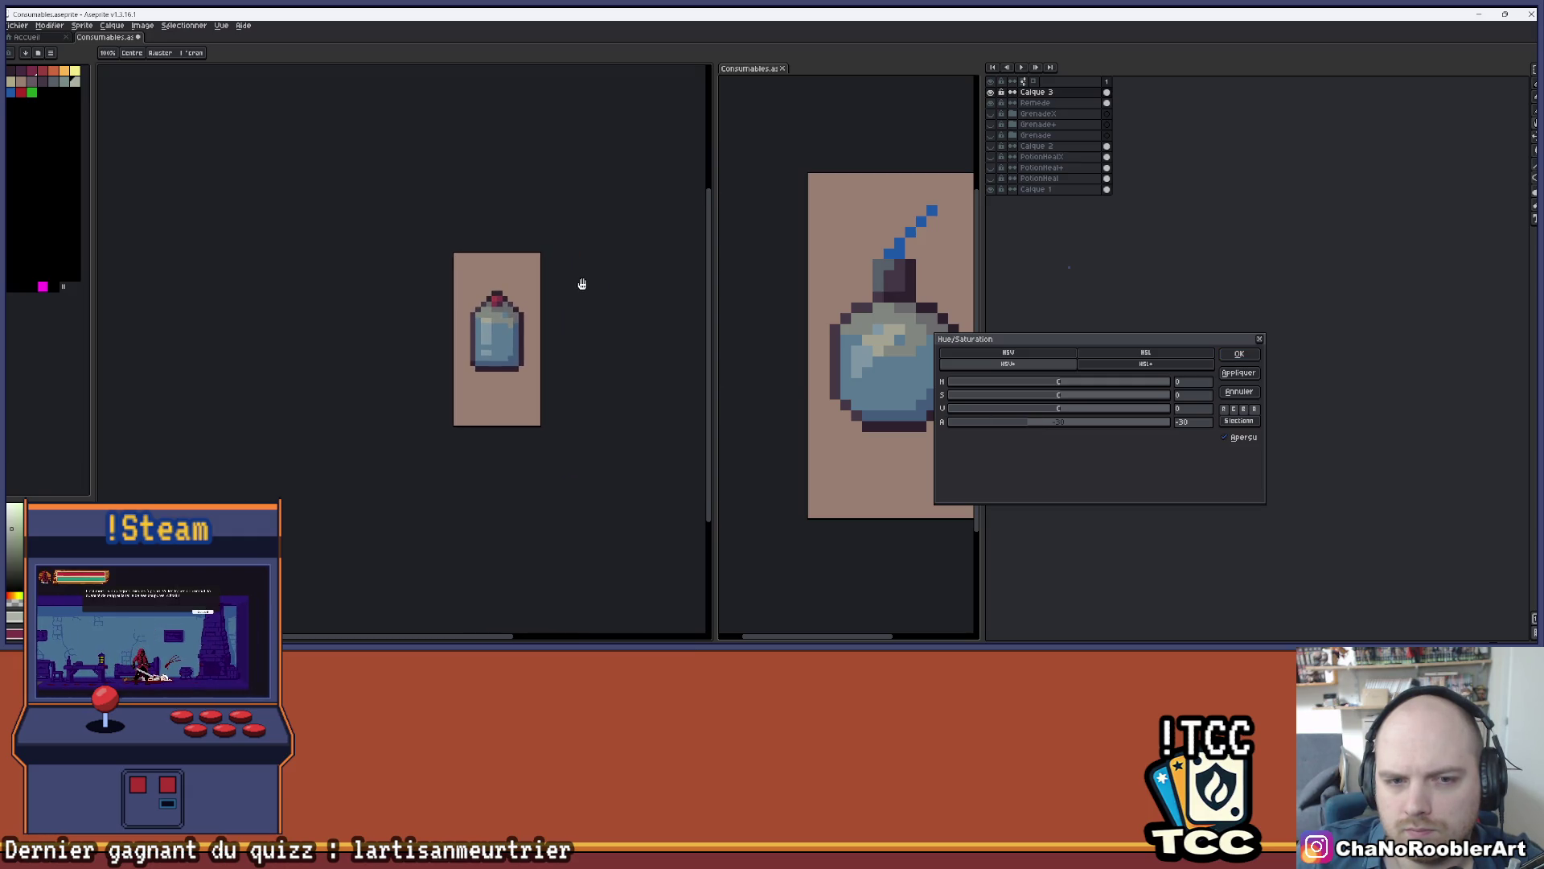
scroll(458, 278, up, 1)
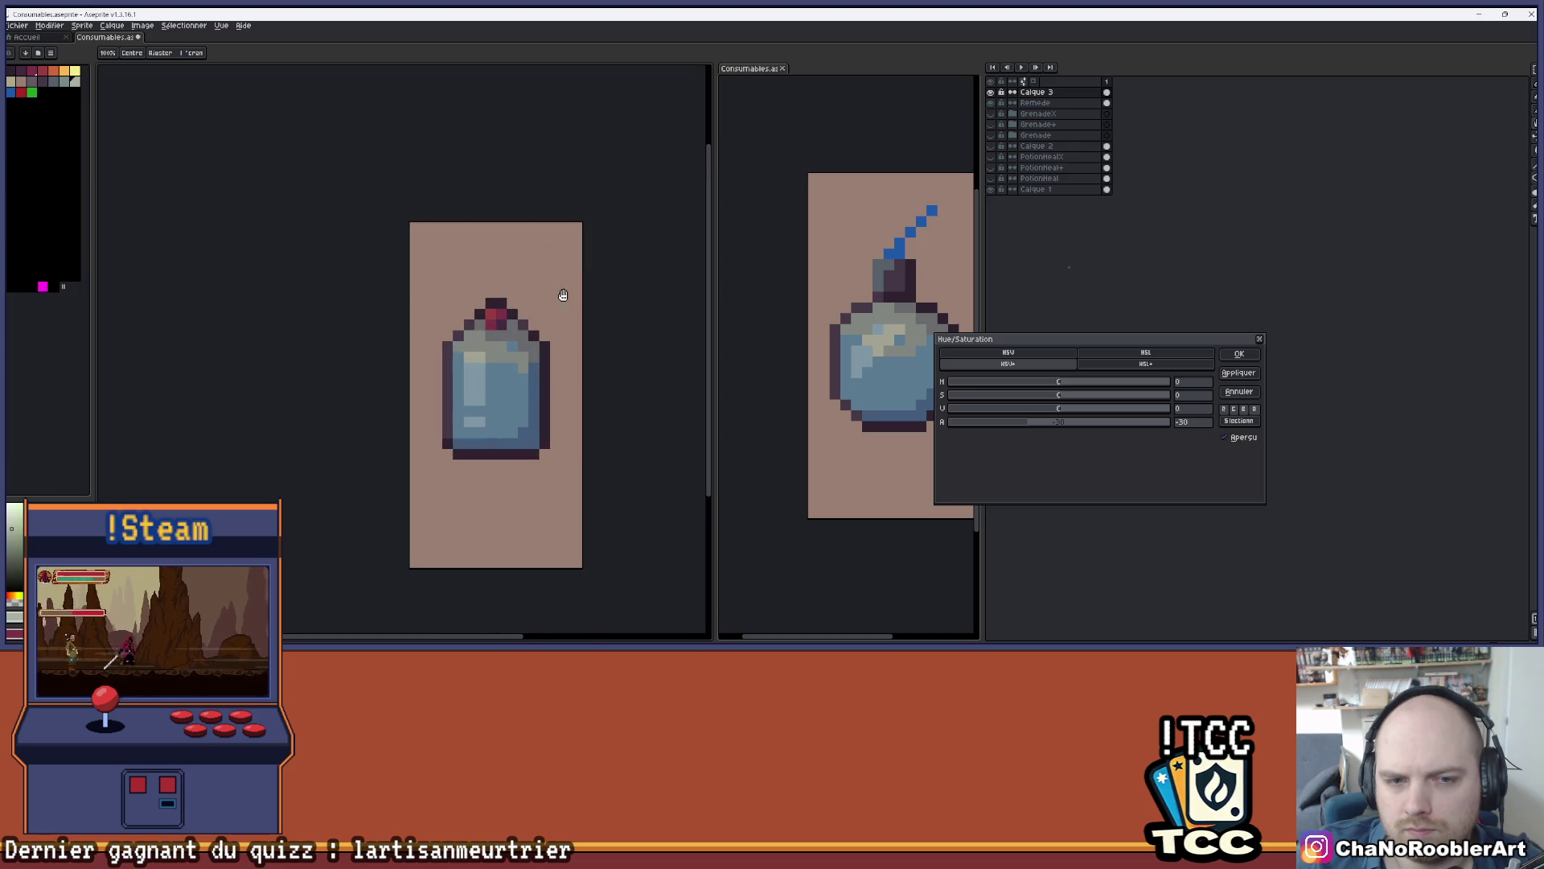
scroll(562, 293, up, 1)
click(1259, 339)
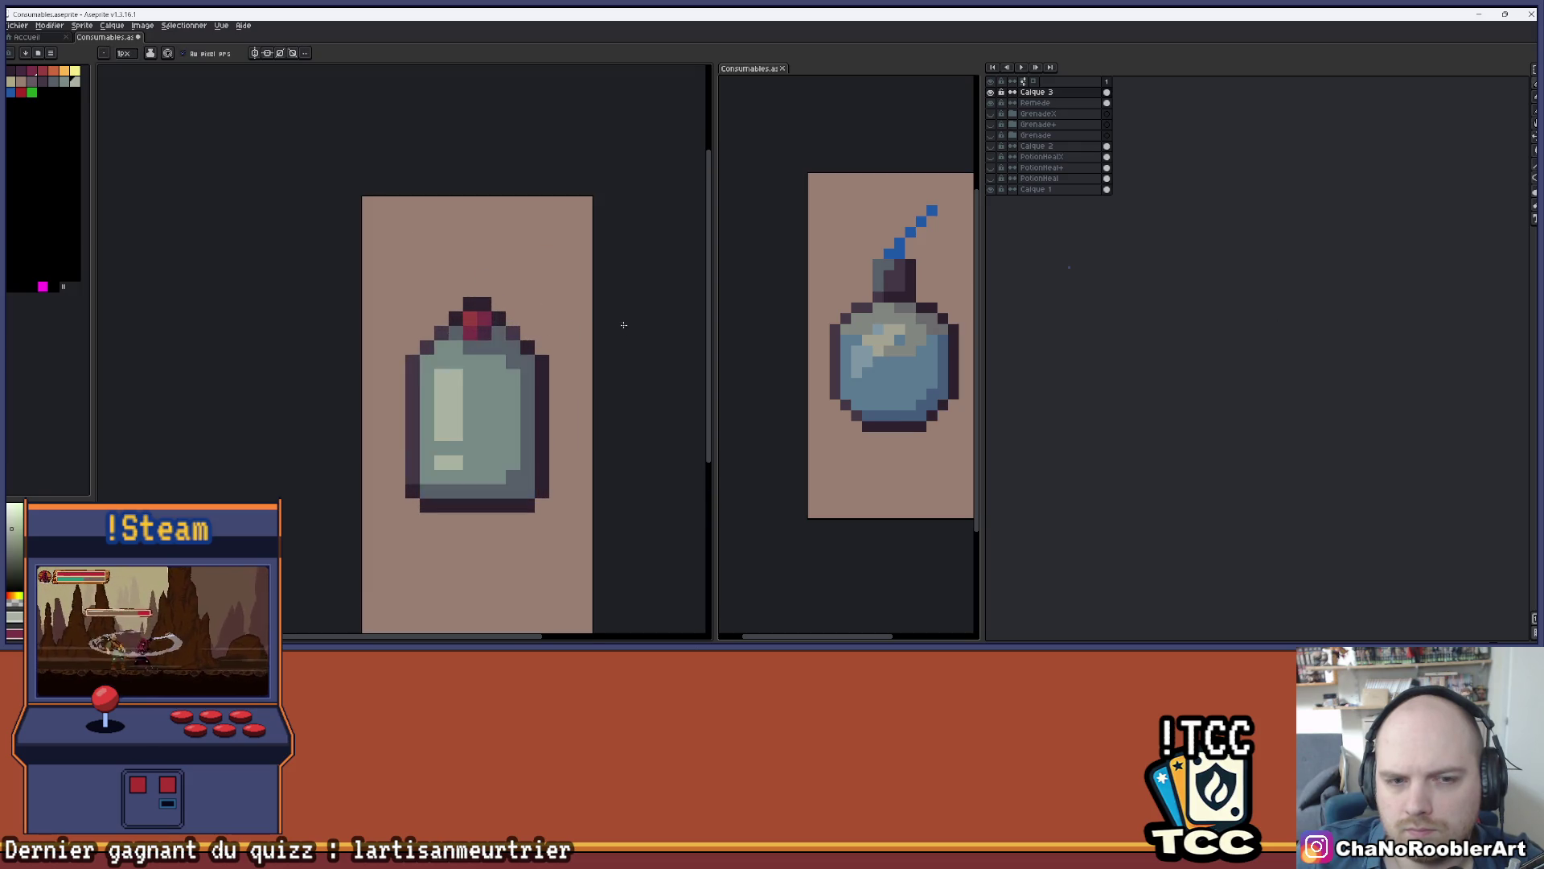
scroll(514, 322, up, 1)
scroll(609, 344, down, 2)
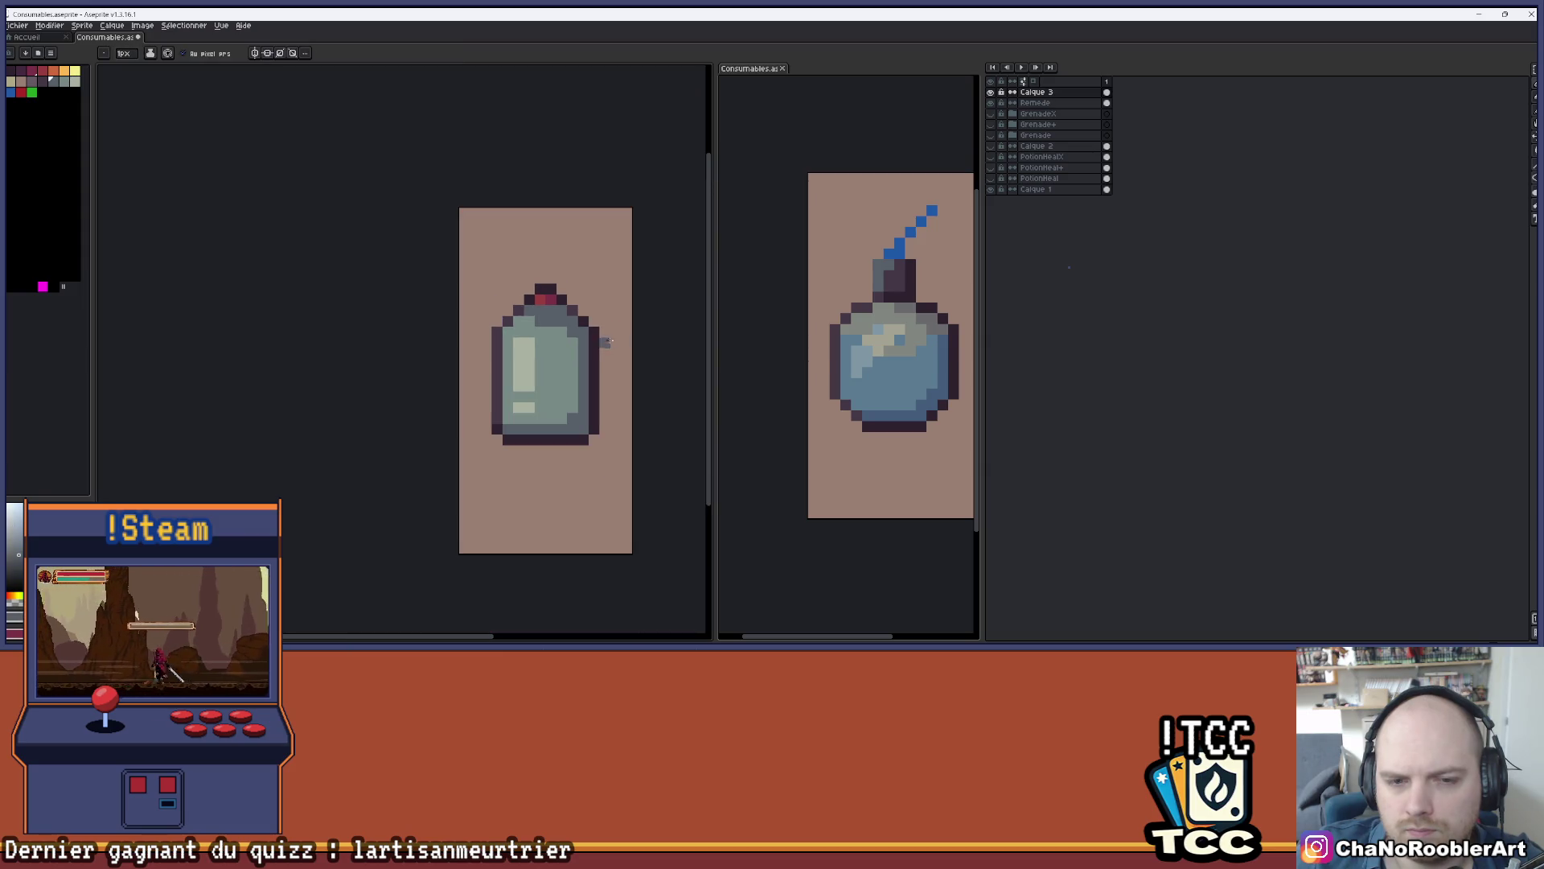
- Pan the view to bring the small bottle sprite into place
drag(589, 292, 551, 295)
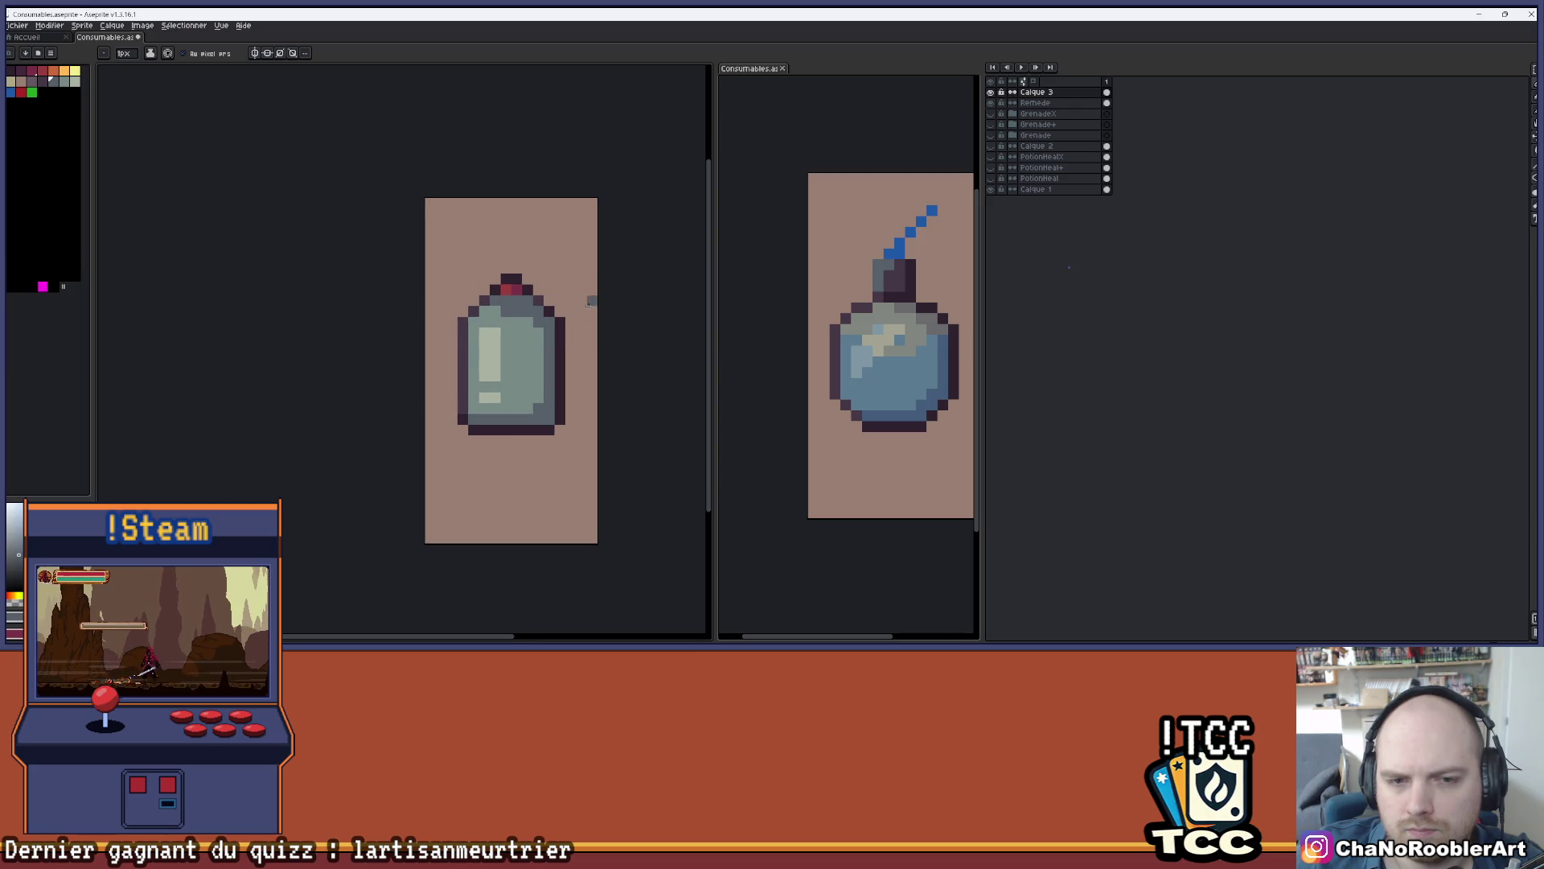
scroll(504, 338, up, 1)
key(i)
key(b)
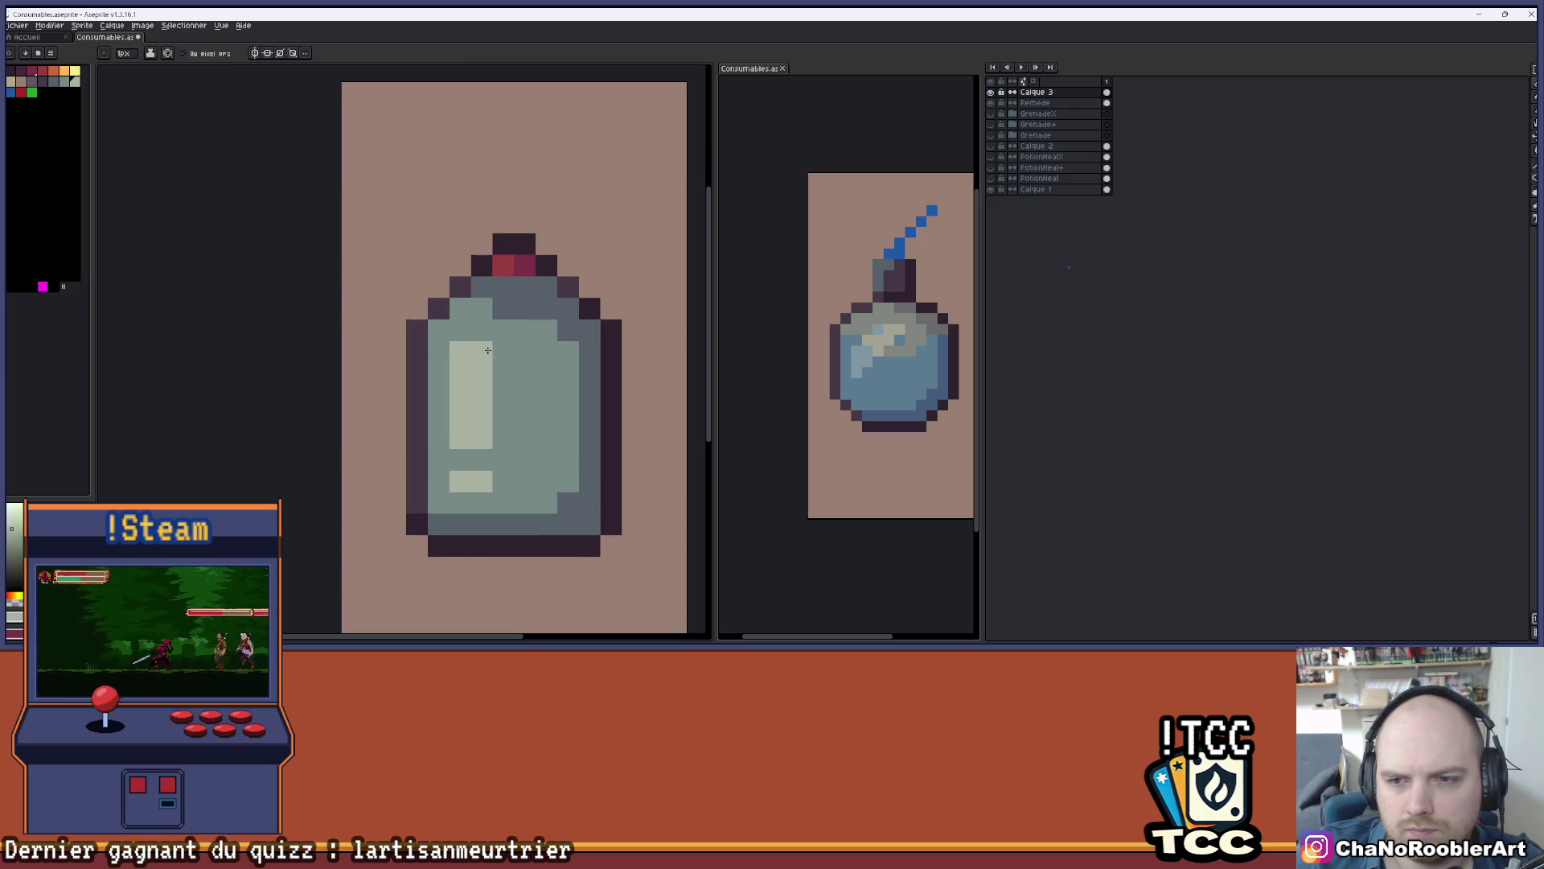
scroll(606, 242, down, 2)
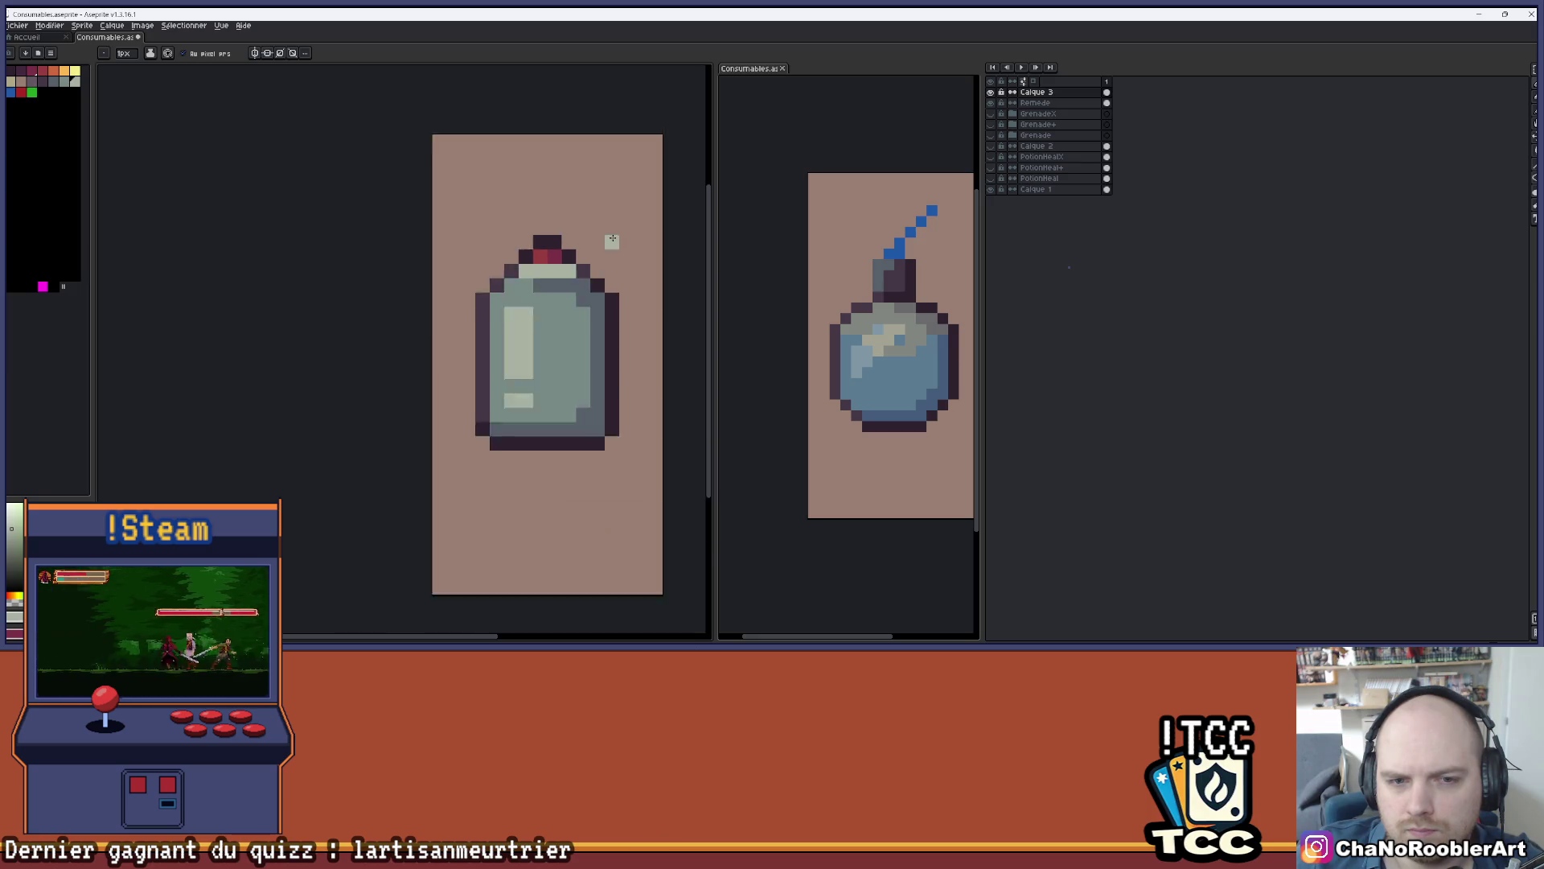
drag(591, 262, 519, 276)
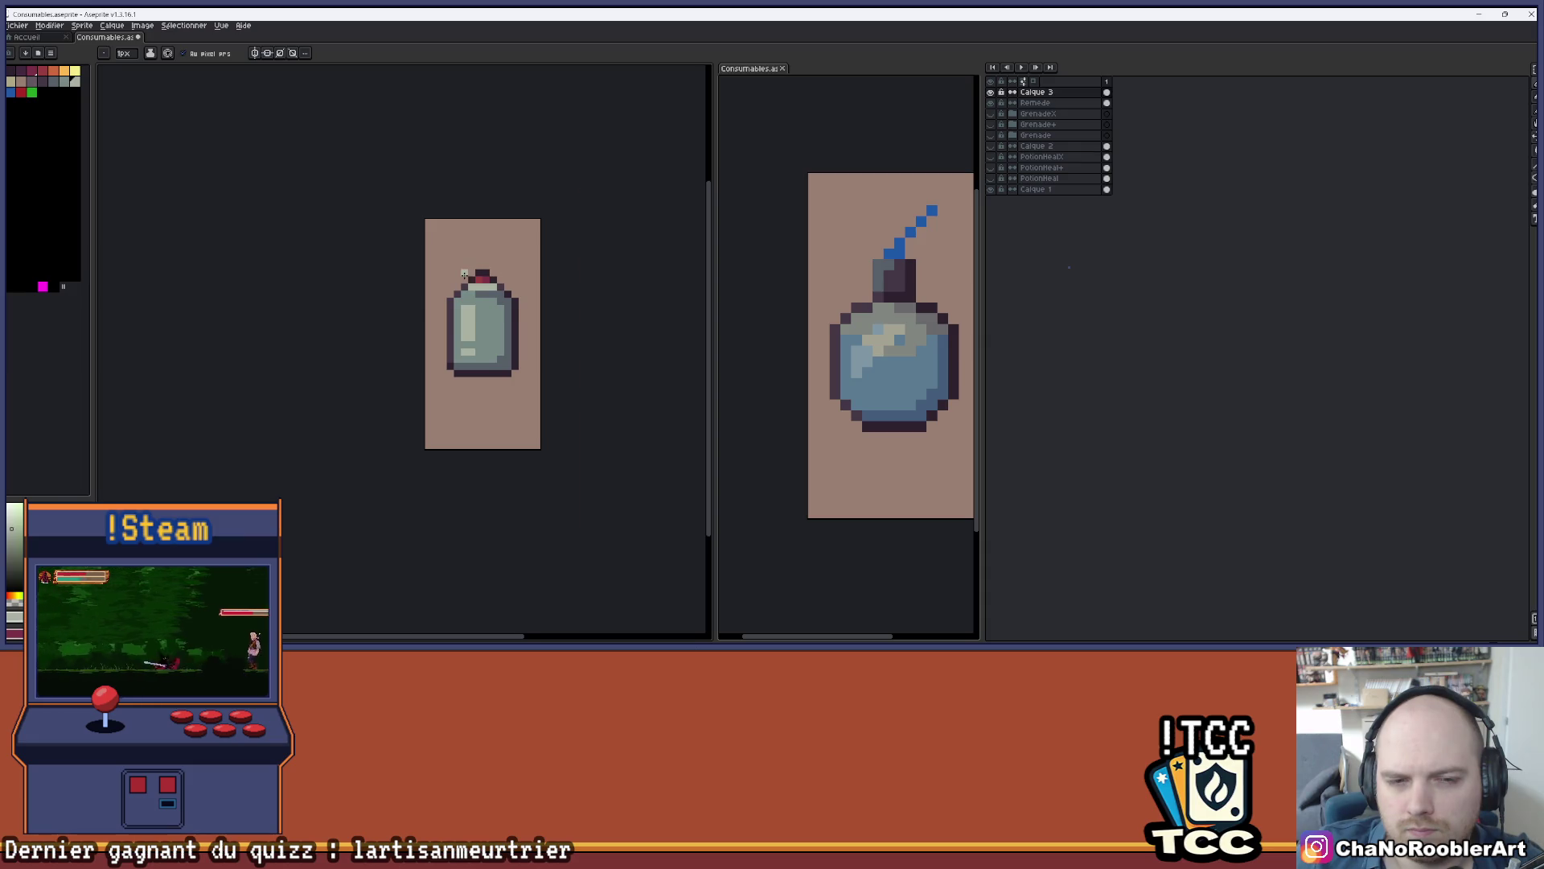
scroll(464, 275, up, 2)
scroll(548, 302, down, 2)
mouse_move(579, 274)
mouse_down()
mouse_move(528, 287)
mouse_move(552, 276)
mouse_up()
scroll(528, 287, down, 2)
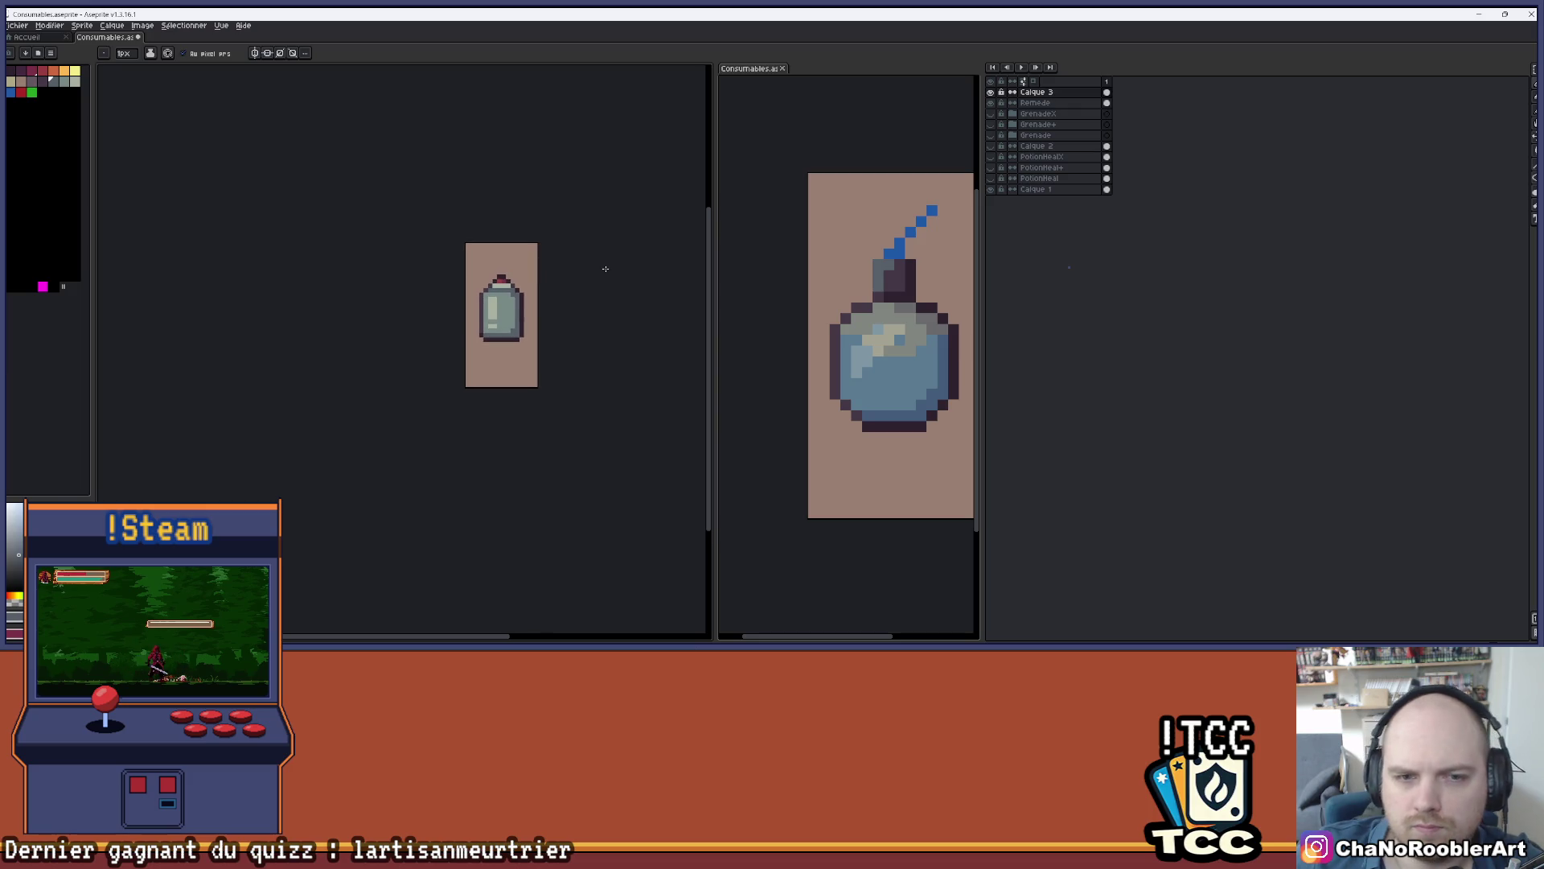
- Reopen Hue/Saturation, lower Alpha by 30, and confirm with OK
key(ctrl+u)
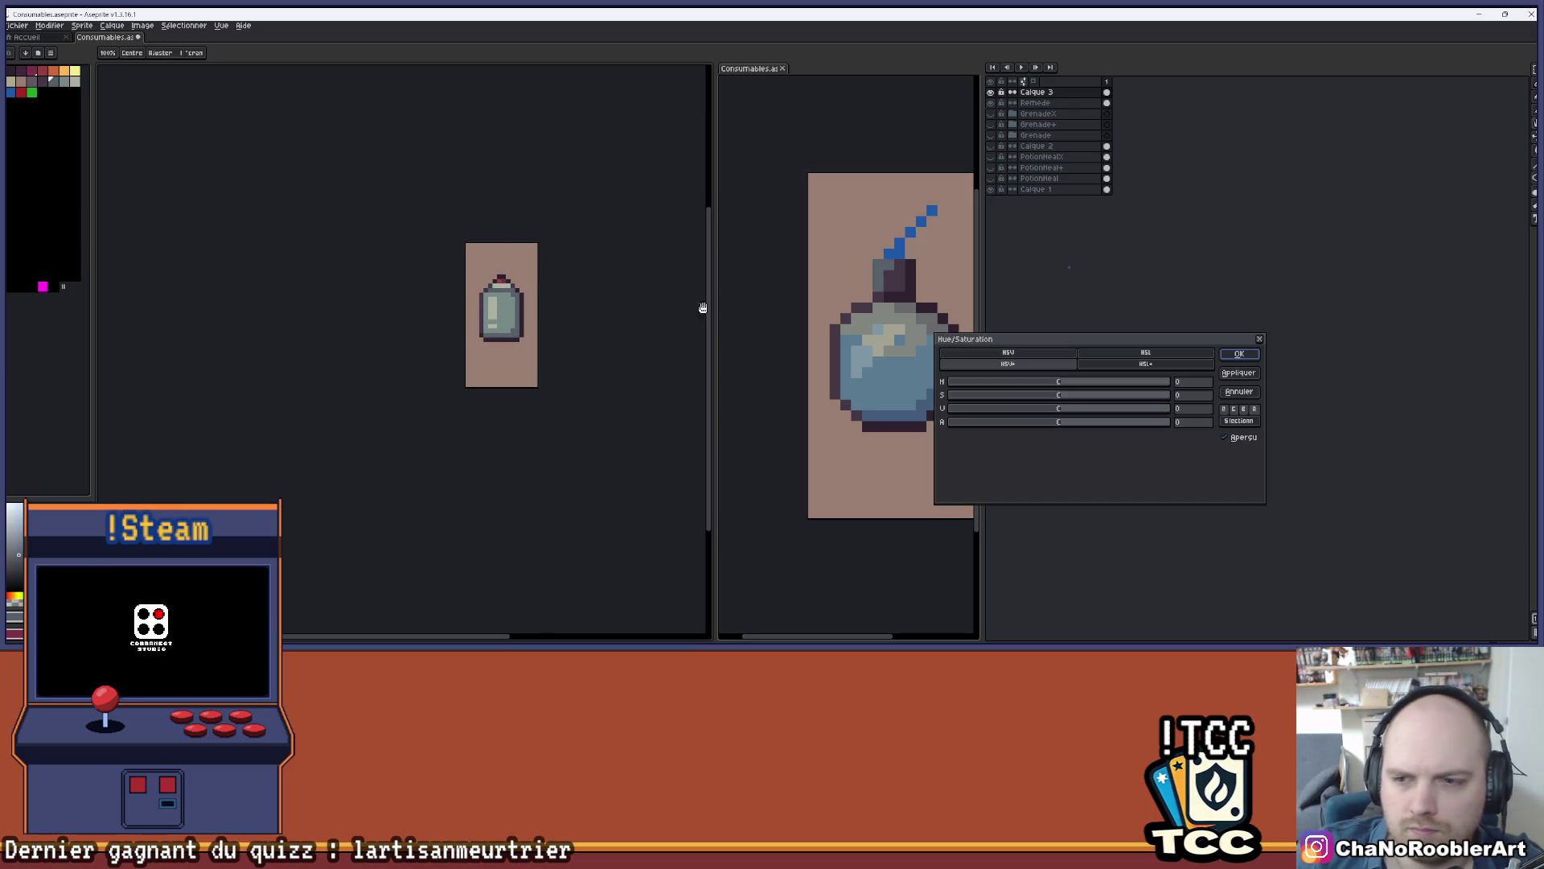
click(1025, 422)
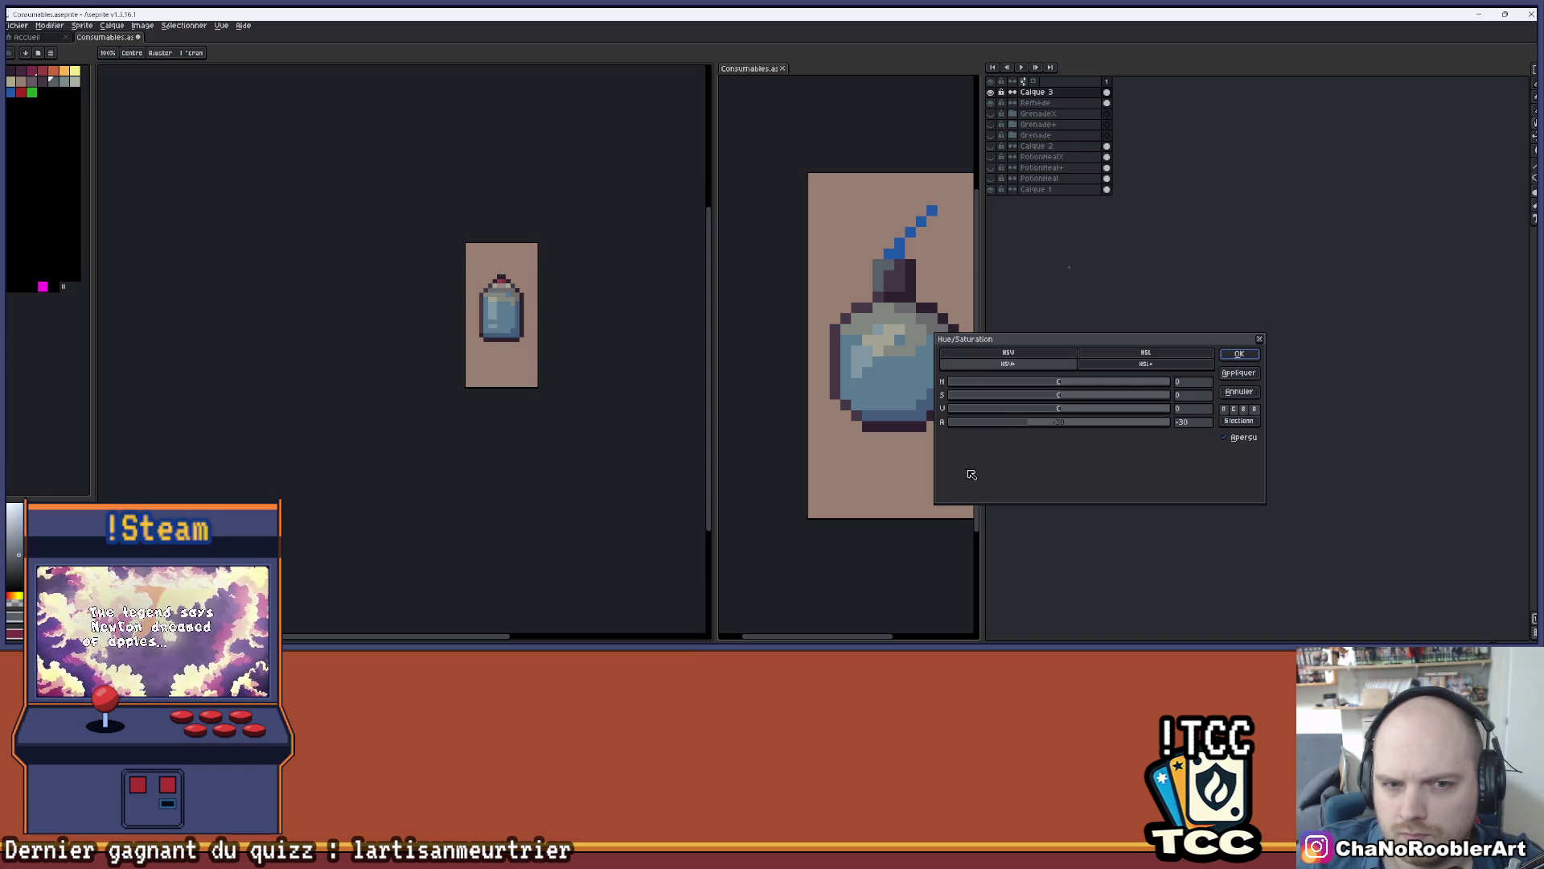
mouse_move(584, 329)
mouse_down()
mouse_move(514, 348)
mouse_move(528, 349)
mouse_up()
scroll(489, 333, up, 2)
scroll(649, 354, up, 1)
scroll(638, 336, down, 1)
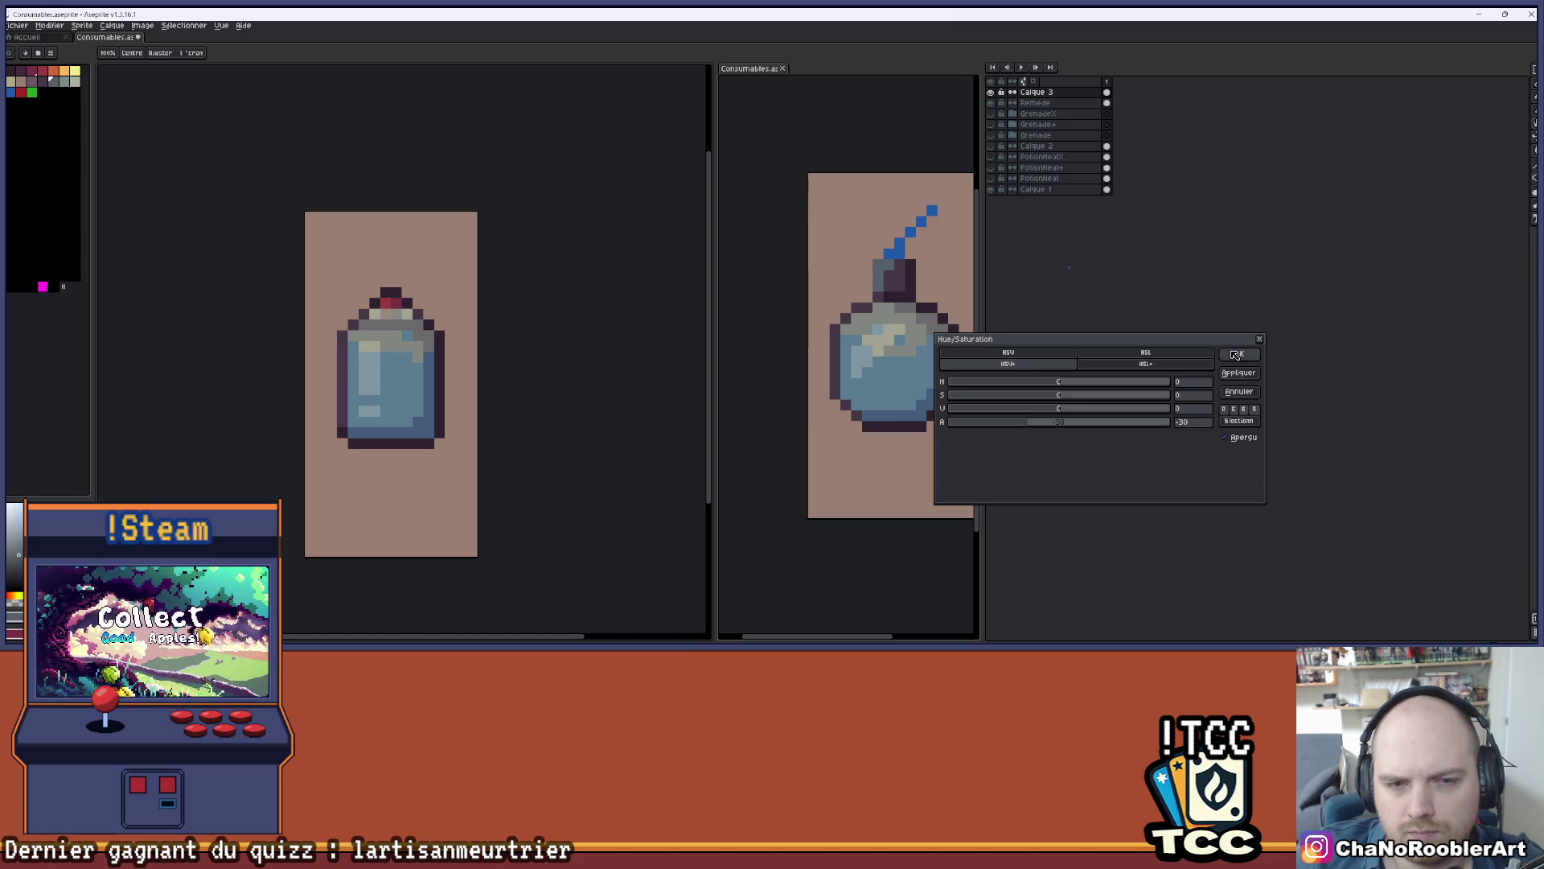
click(1236, 354)
scroll(549, 328, down, 1)
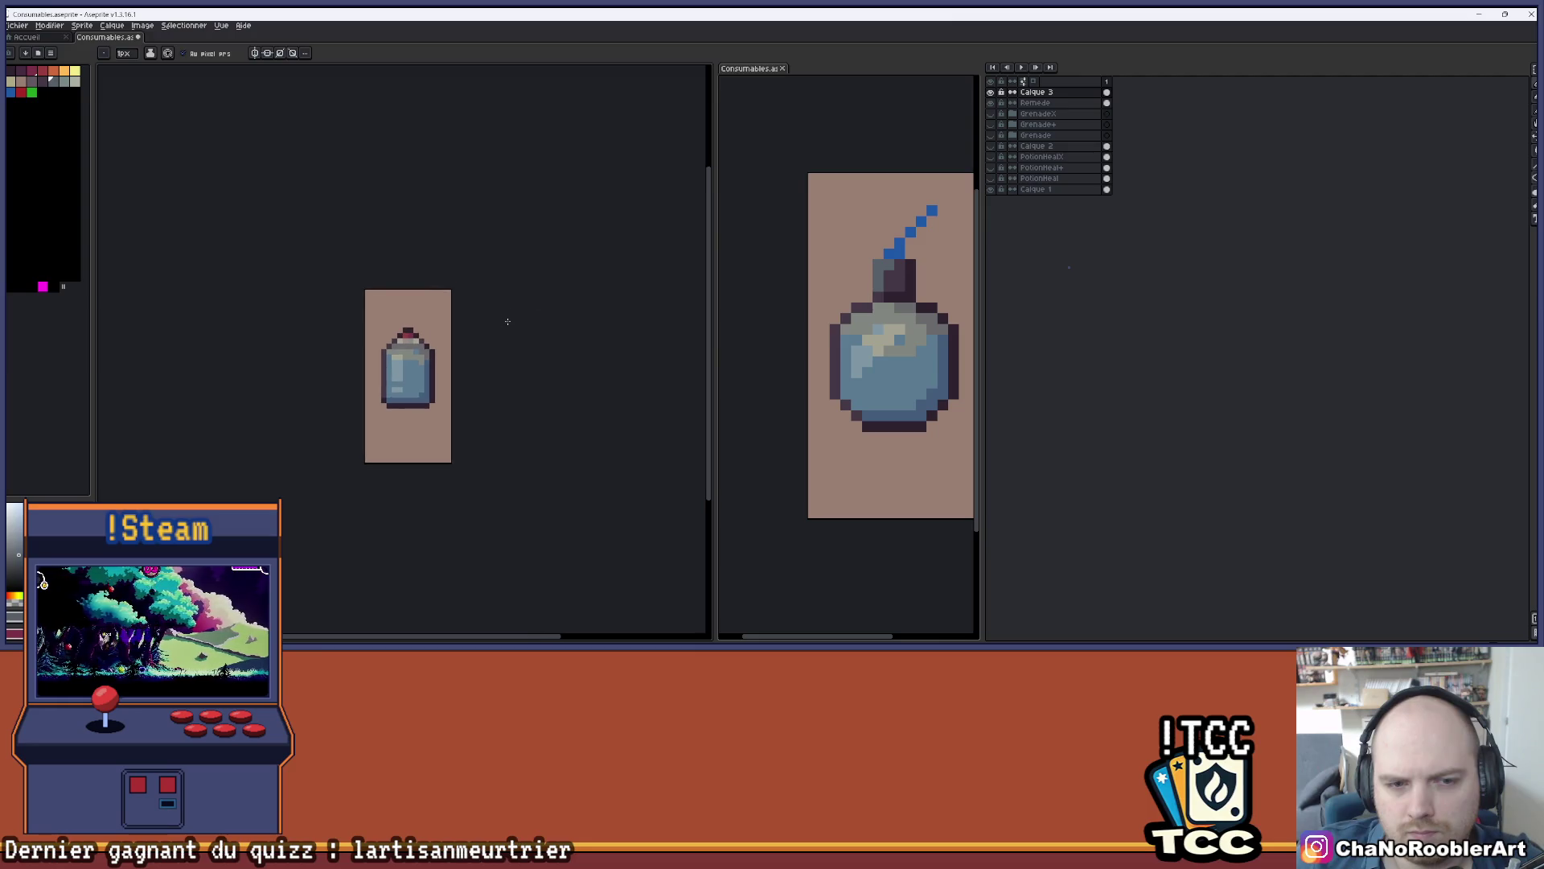
- Hide Calque 3, then show and select the Remede layer
scroll(503, 328, down, 1)
drag(499, 333, 565, 334)
scroll(487, 334, up, 3)
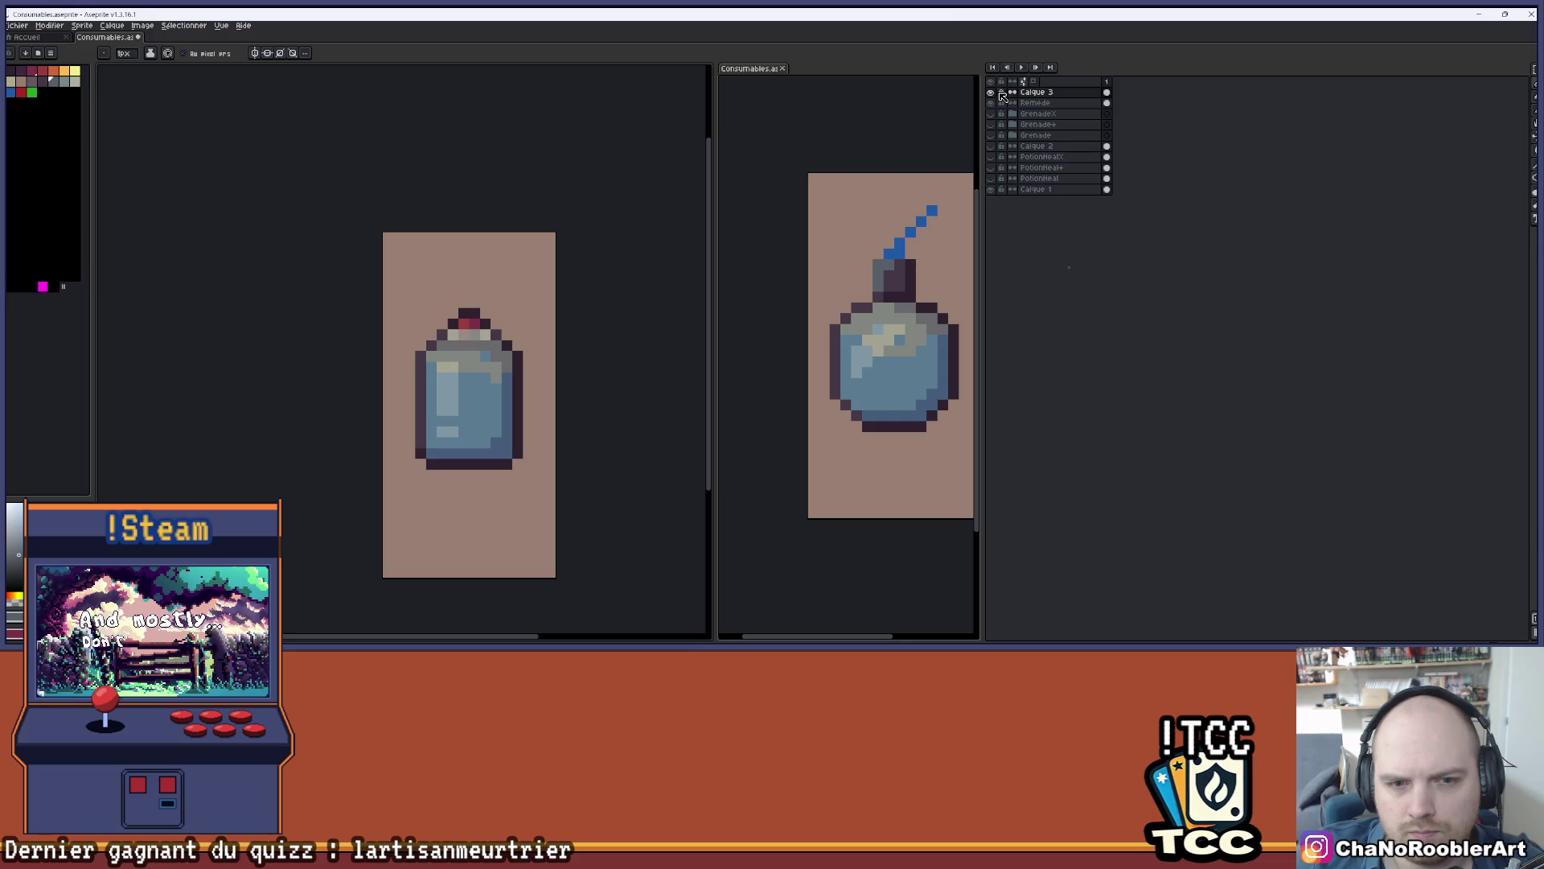
click(990, 92)
click(990, 103)
click(1035, 103)
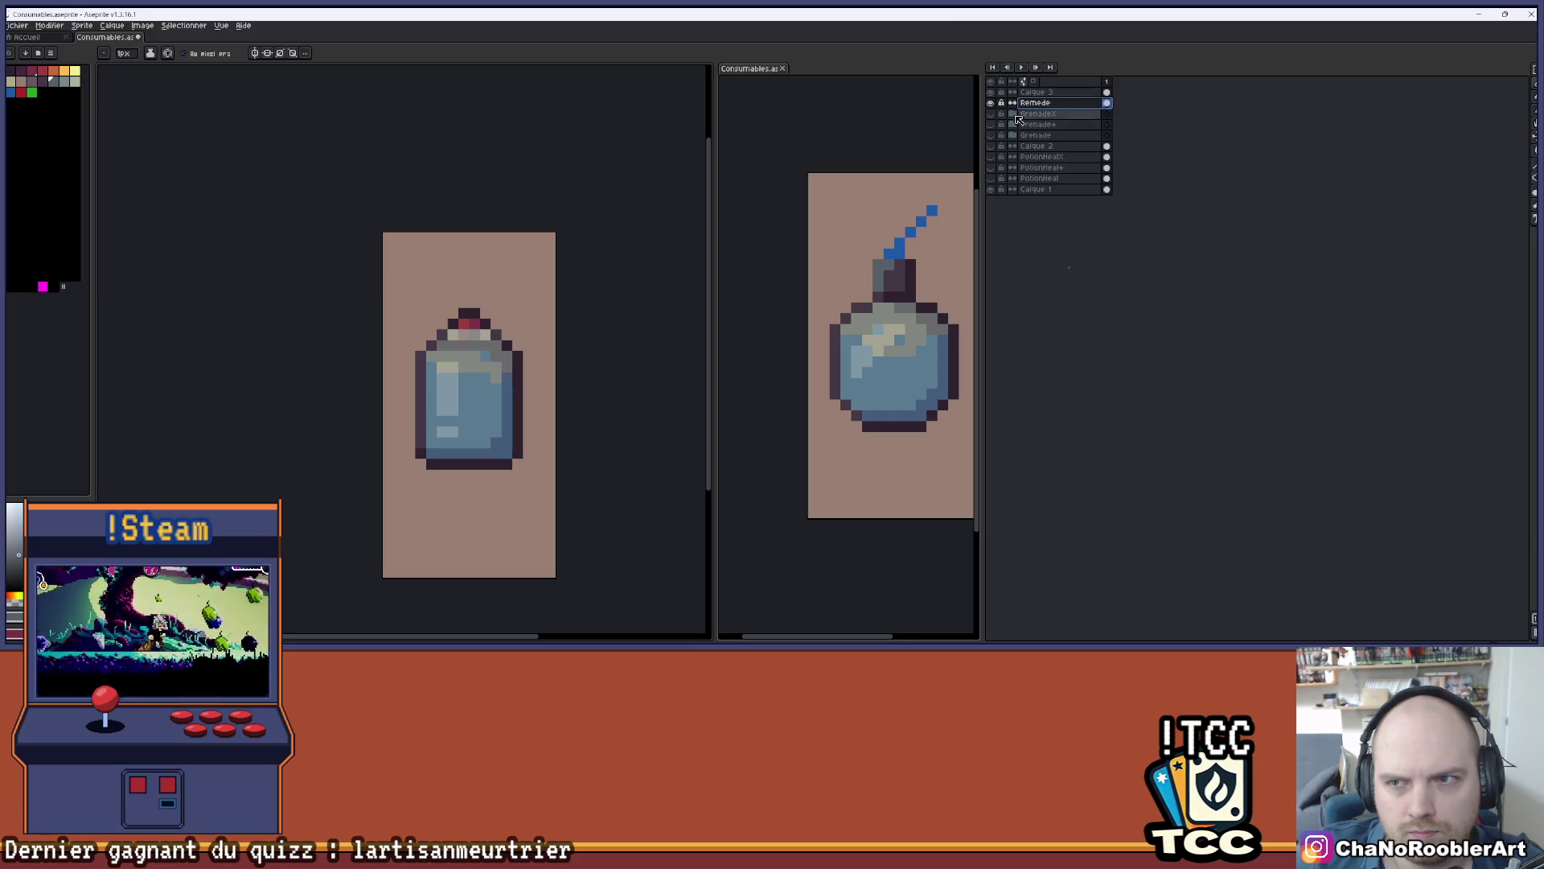
- Bucket-fill the bottle's liquid green, then blue, and hide Remede to compare
click(22, 92)
key(g)
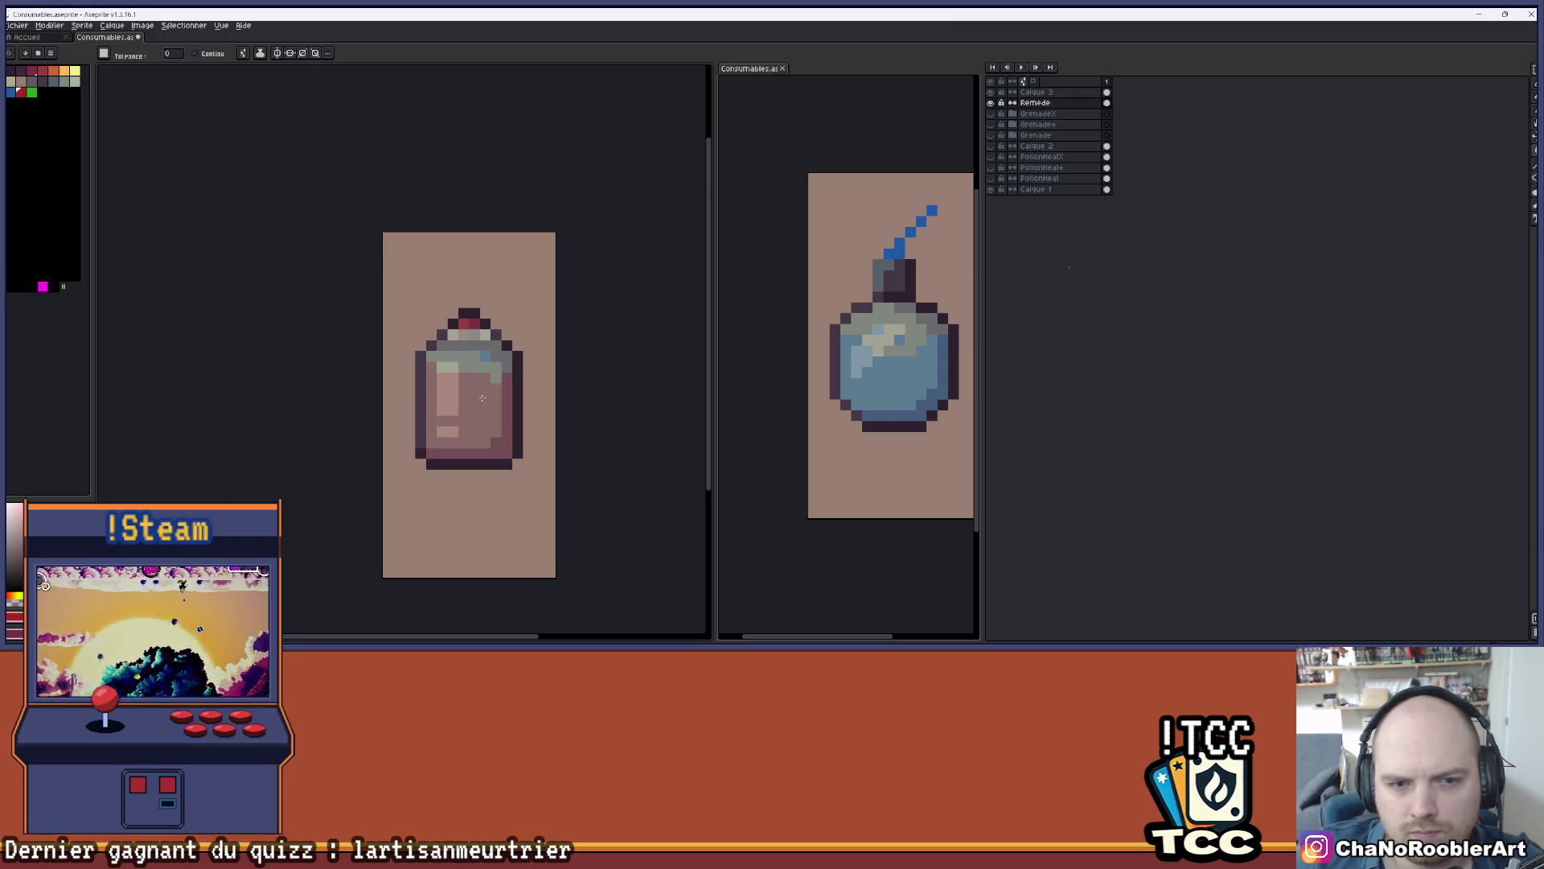
click(31, 92)
click(487, 400)
click(10, 92)
click(485, 408)
scroll(529, 336, down, 2)
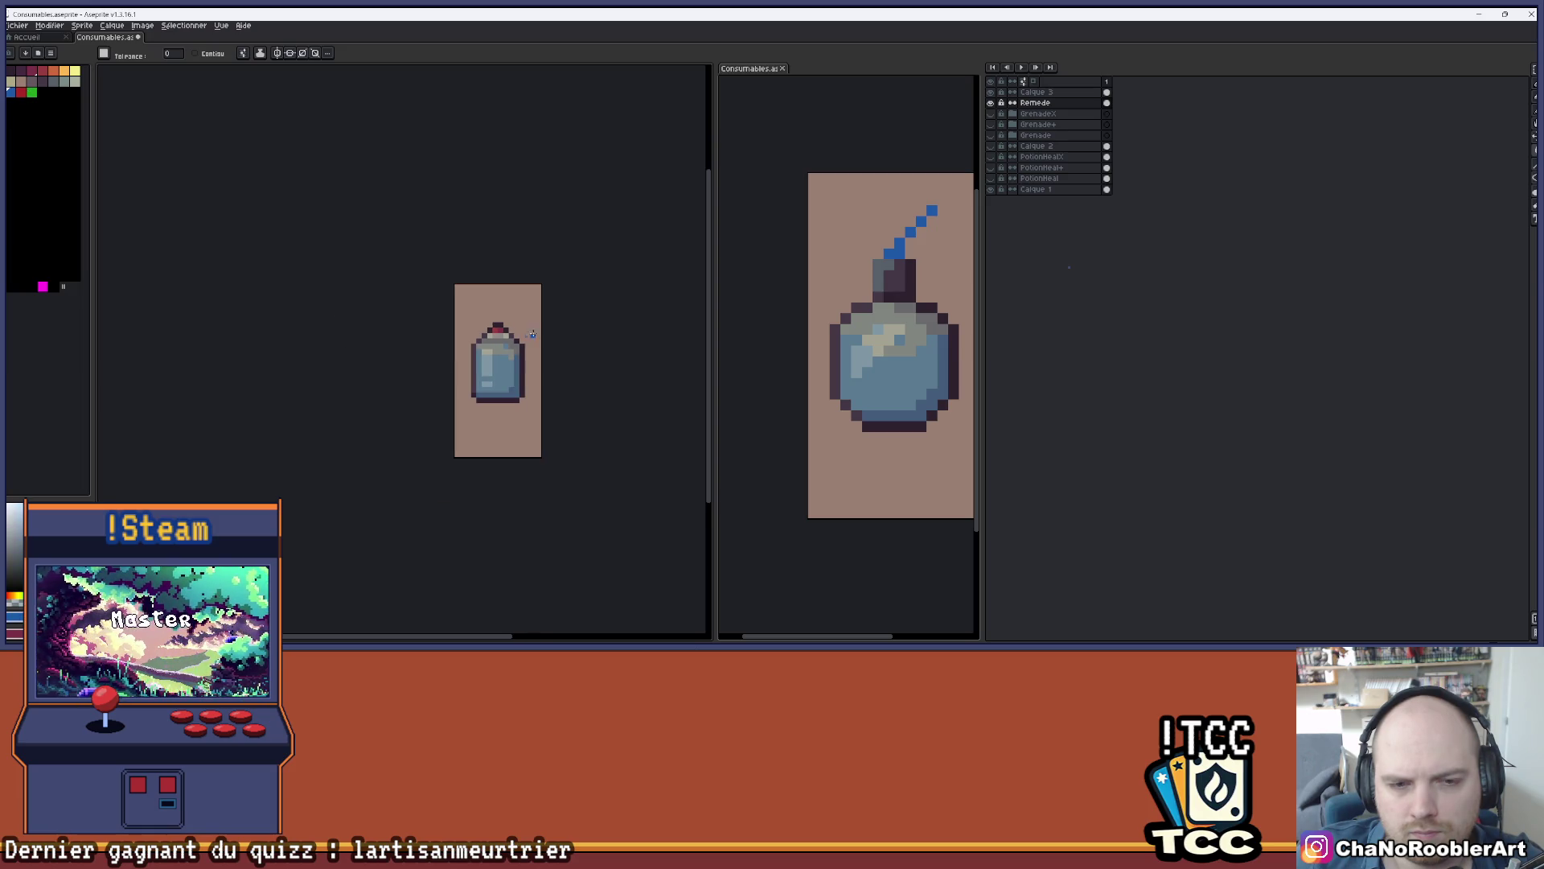
scroll(537, 331, down, 1)
mouse_move(527, 321)
mouse_down()
mouse_move(459, 344)
mouse_move(485, 311)
mouse_up()
scroll(459, 344, up, 1)
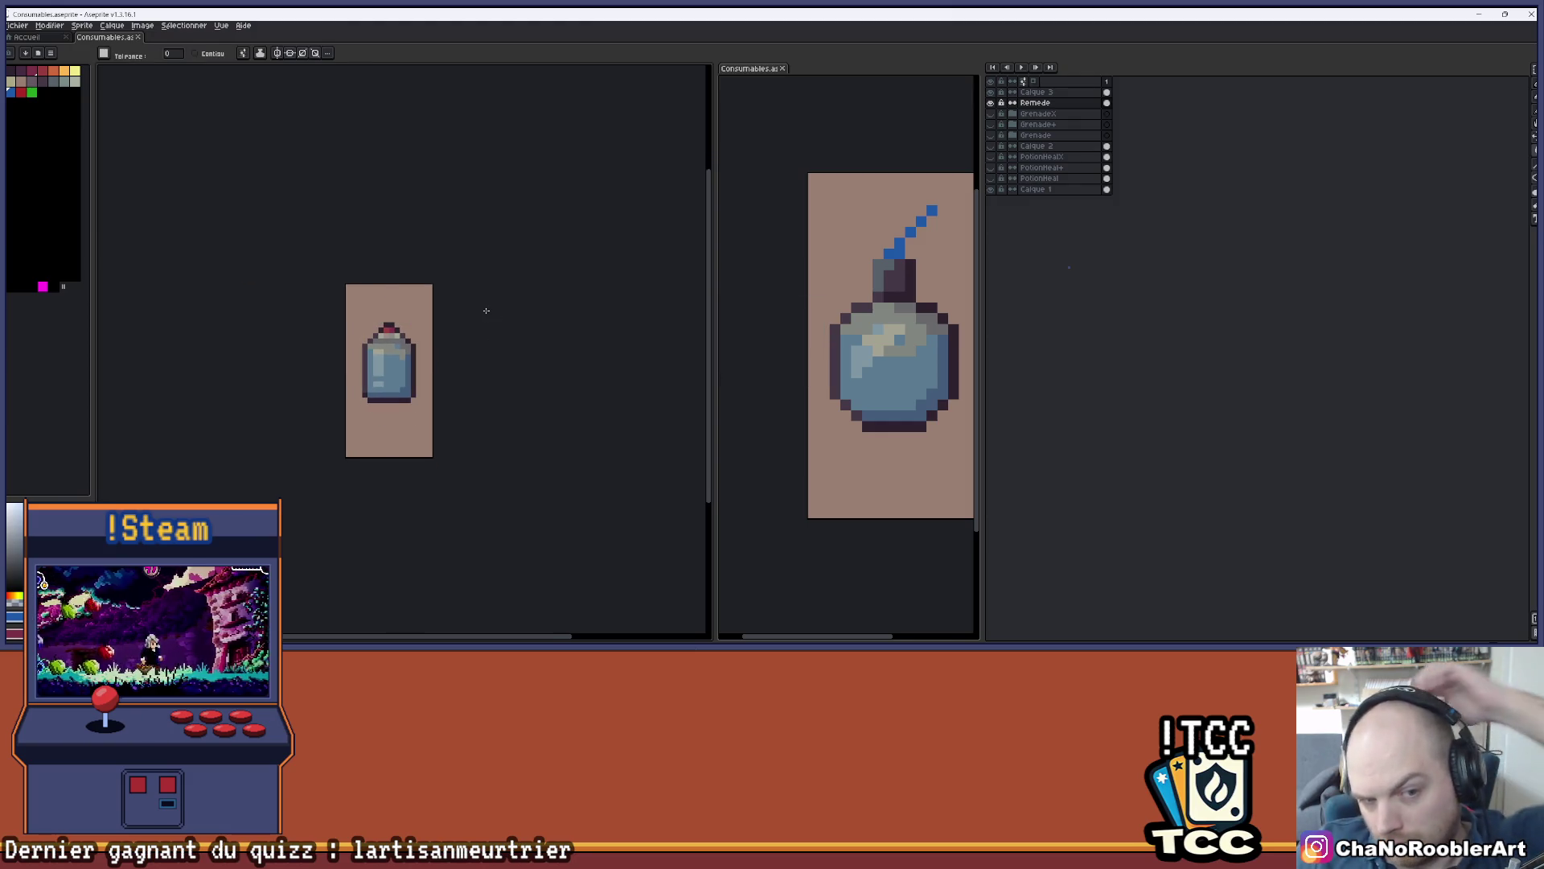
scroll(434, 304, up, 1)
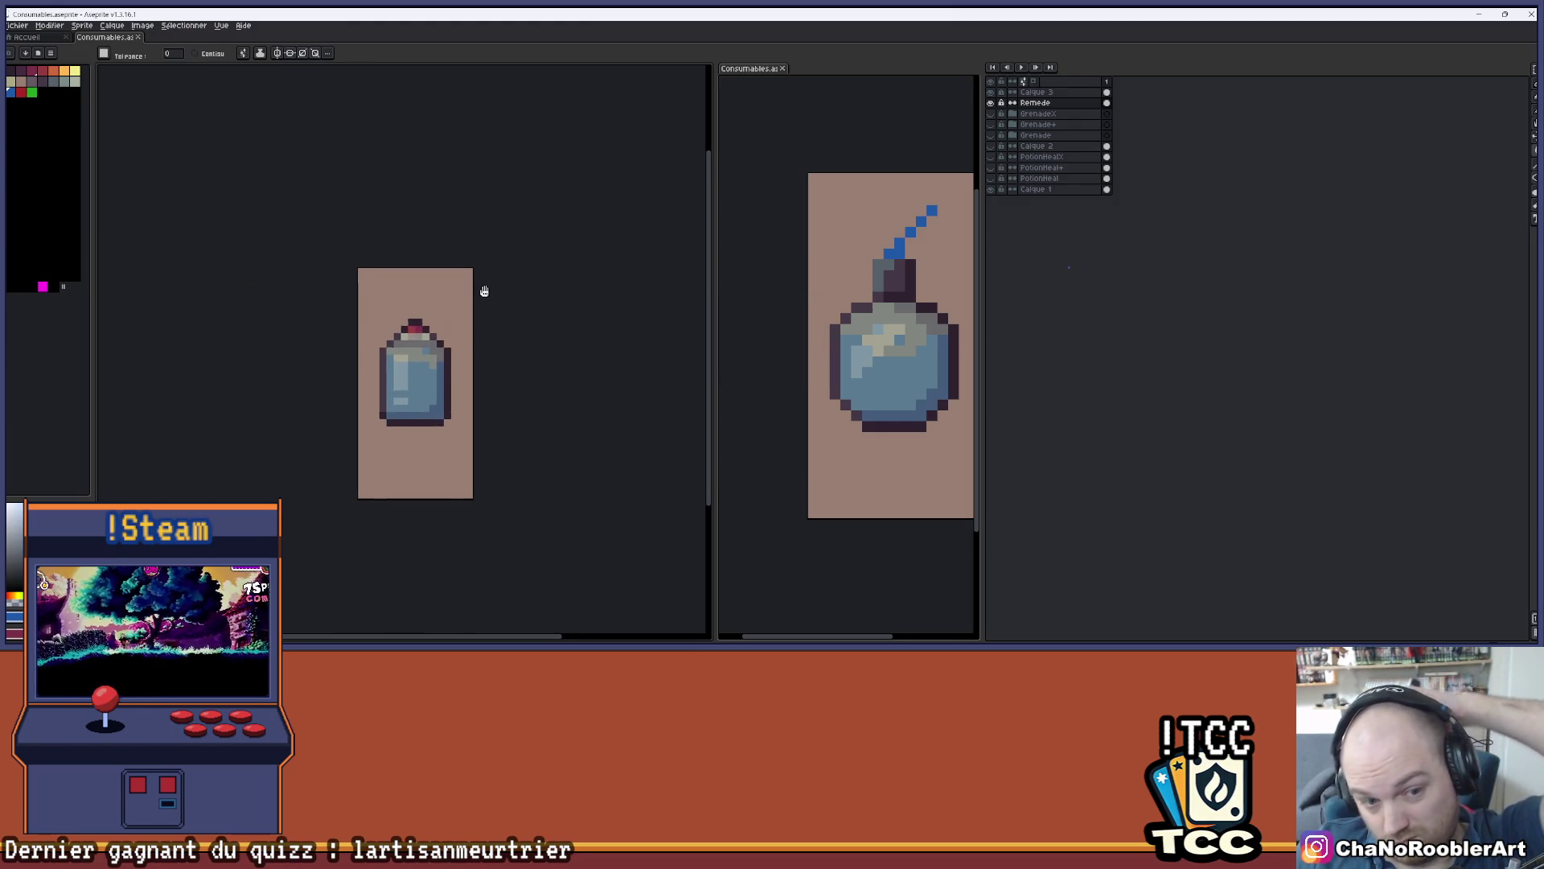
click(990, 103)
- Show Remede again and try deleting the background via Magic Wand, then undo it
click(991, 103)
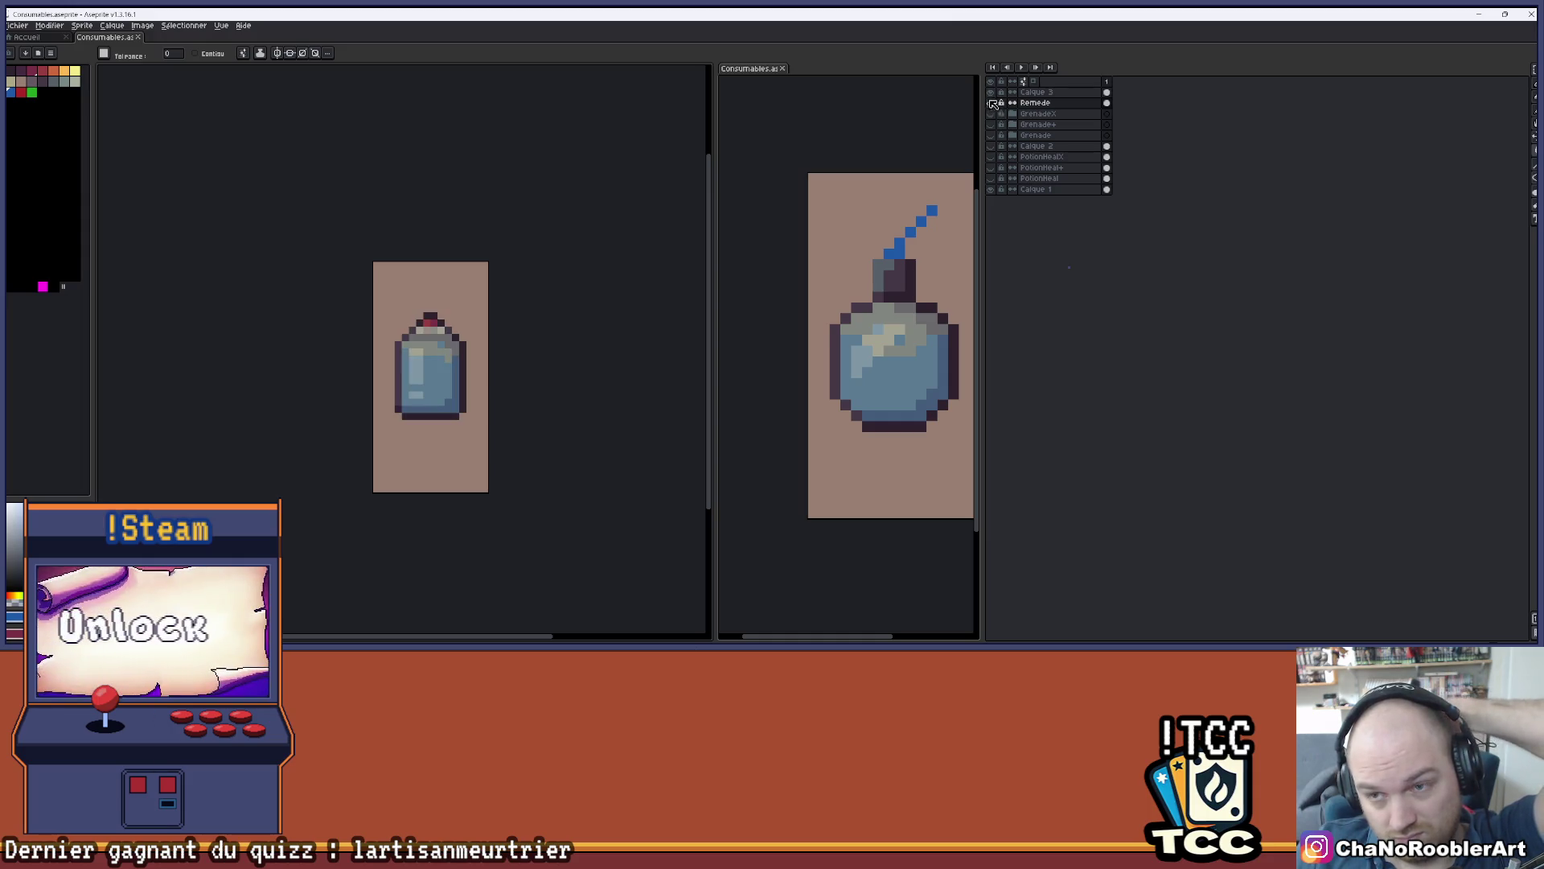
click(990, 102)
scroll(470, 331, up, 3)
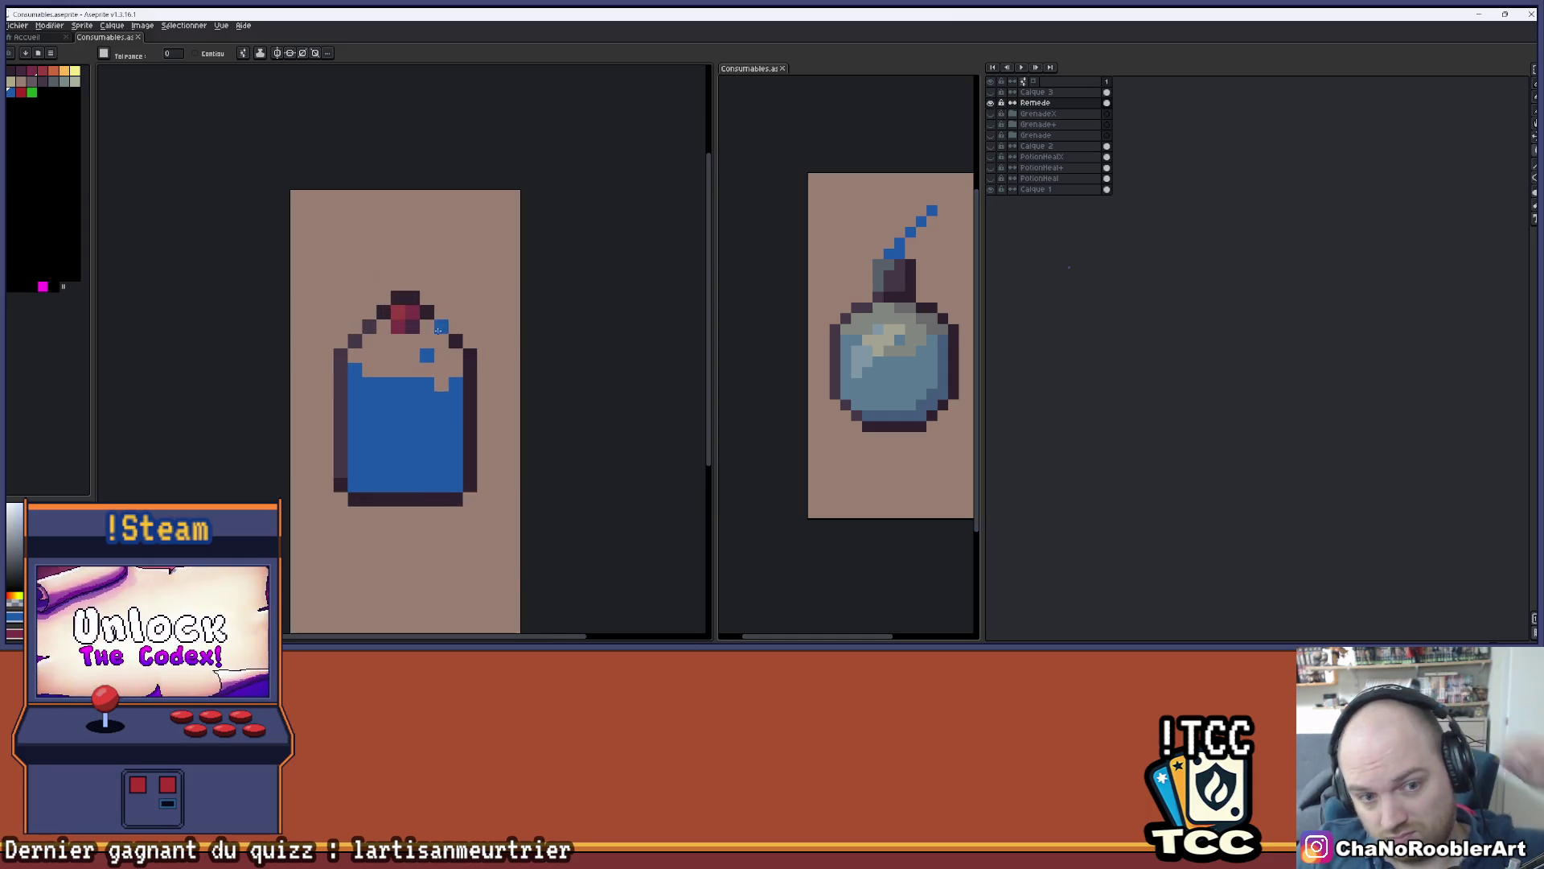
key(i)
key(w)
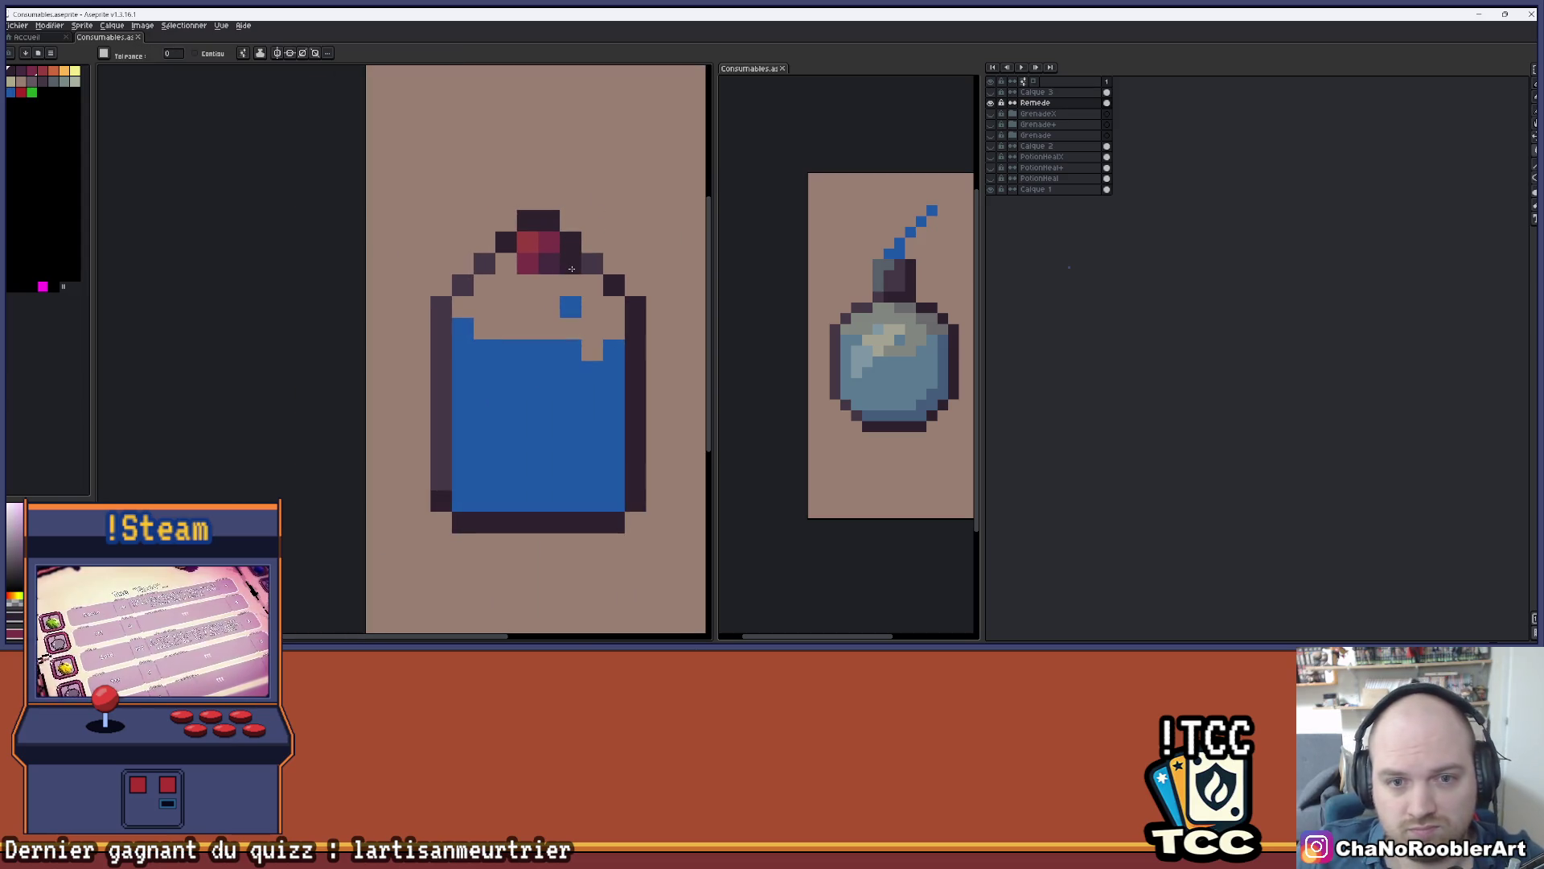
click(606, 240)
key(Delete)
key(ctrl+z)
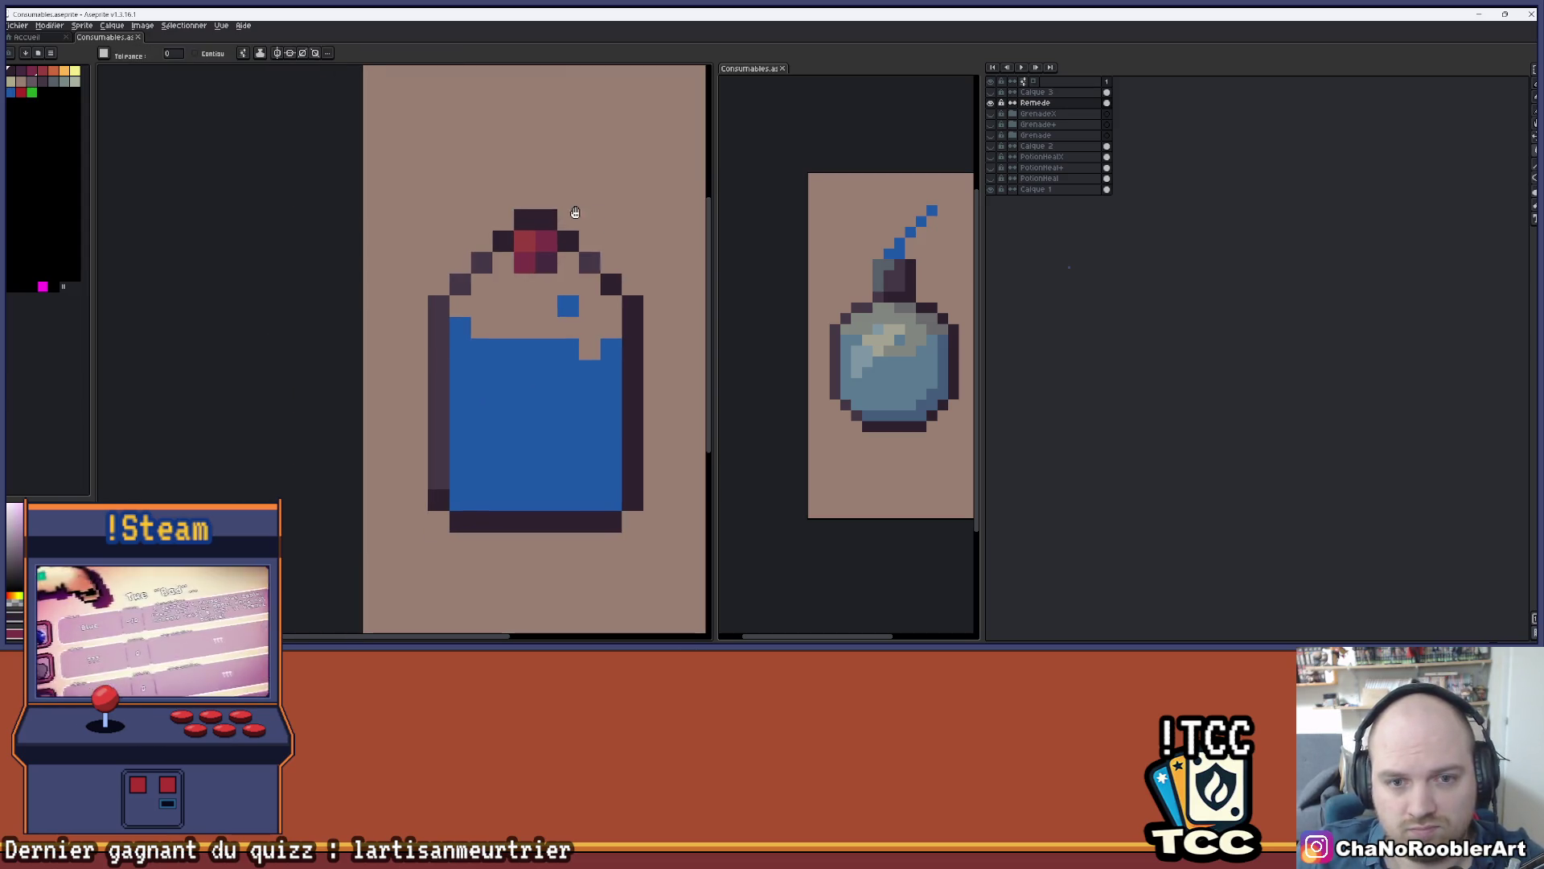
key(ctrl+y)
key(ctrl+z)
key(b)
- Move the dark outline pixel beside the cork up a row and erase stray shoulder and cork pixels
click(534, 271)
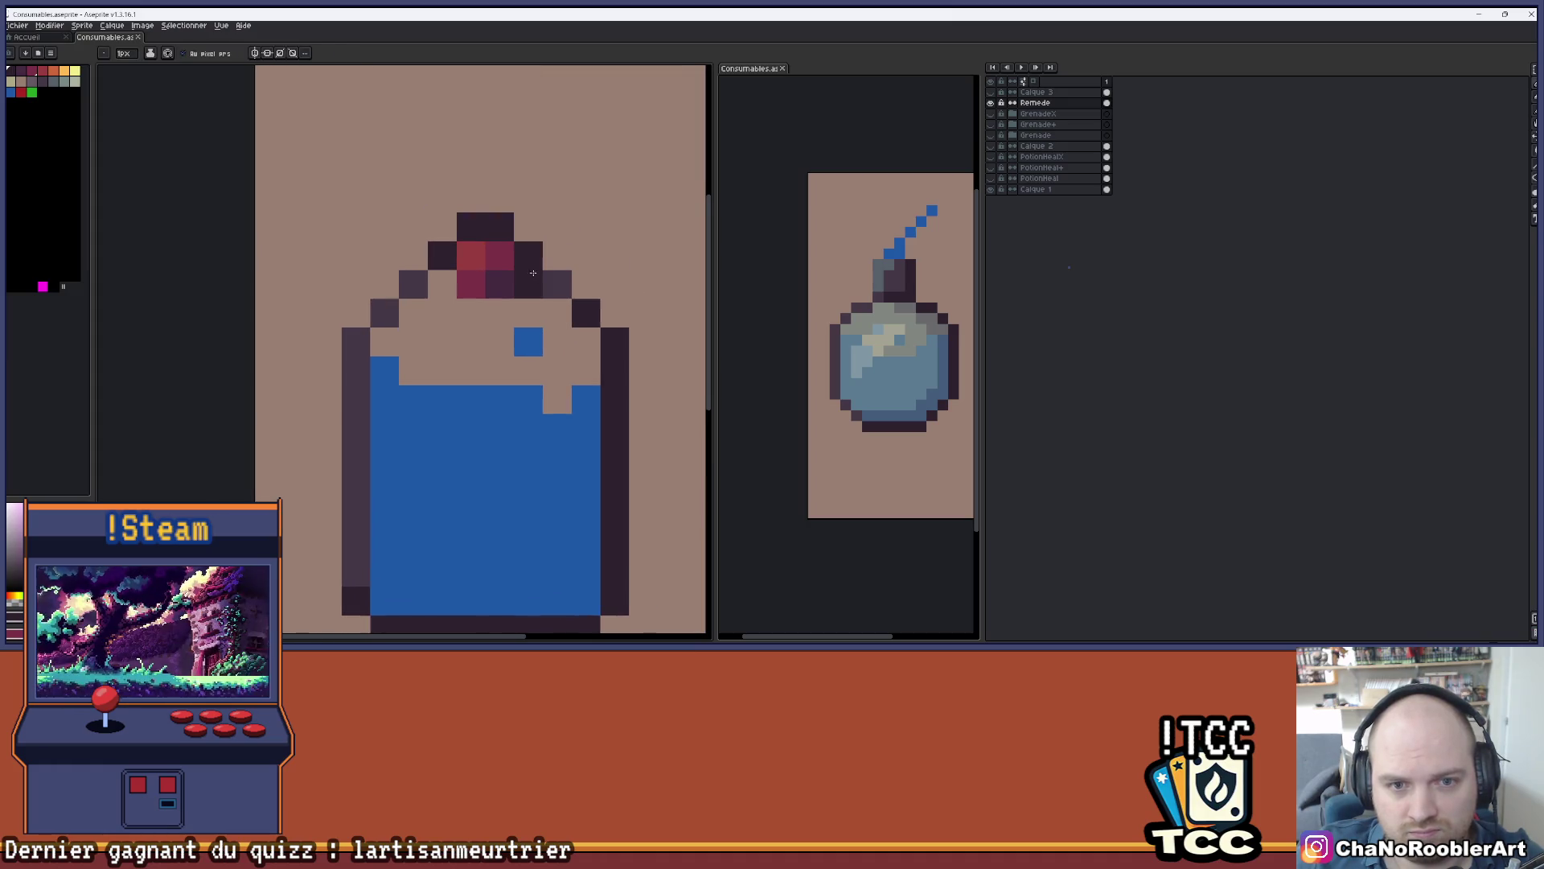
key(ctrl+z)
click(441, 284)
key(e)
click(559, 282)
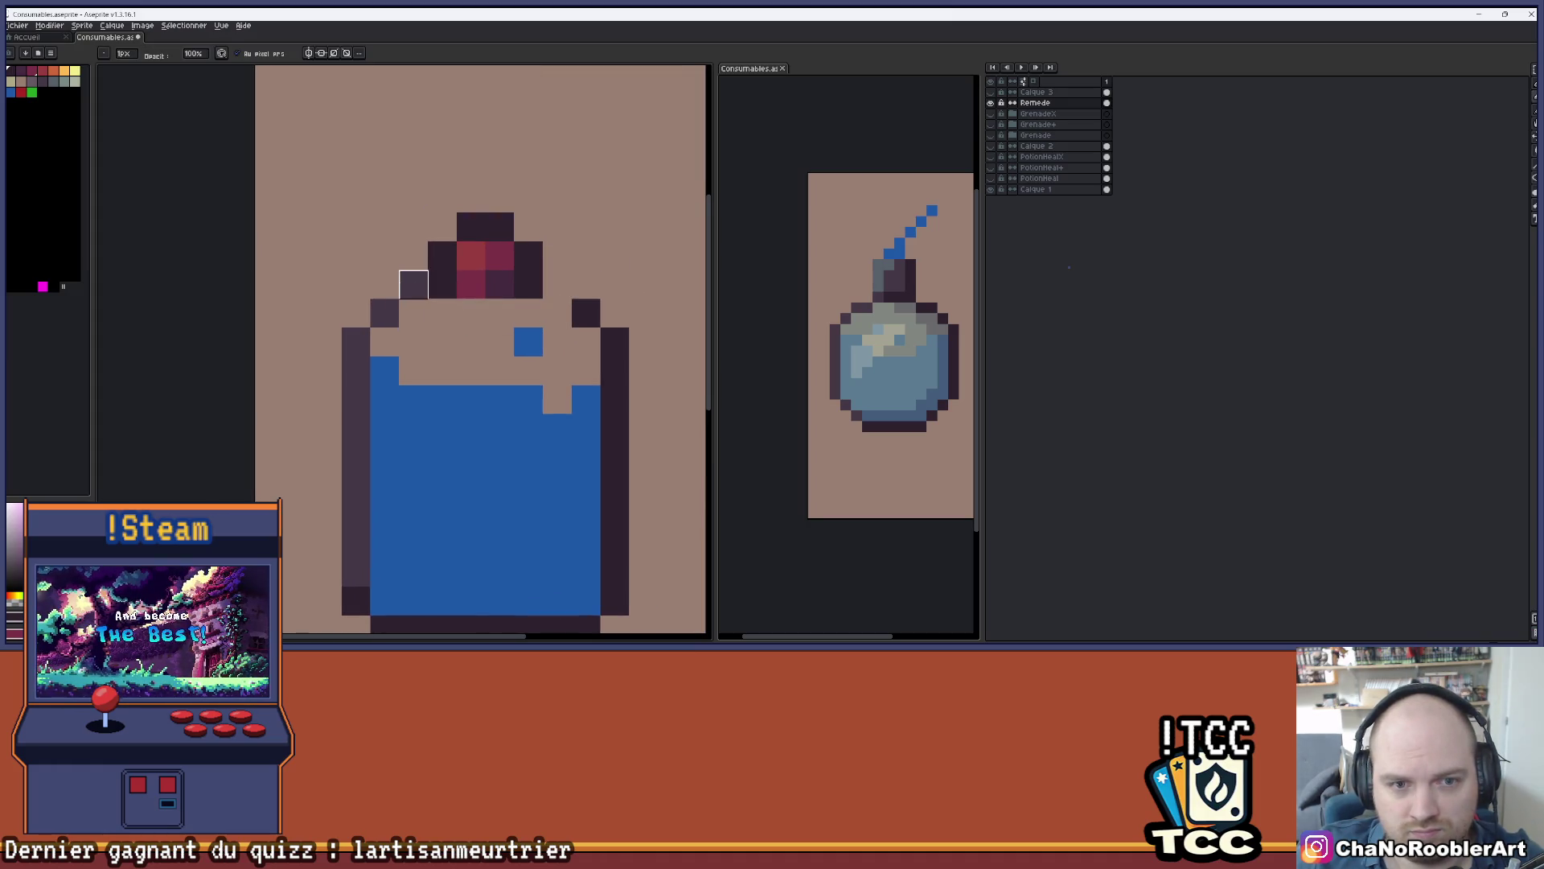
click(414, 284)
scroll(550, 213, down, 2)
scroll(521, 214, up, 2)
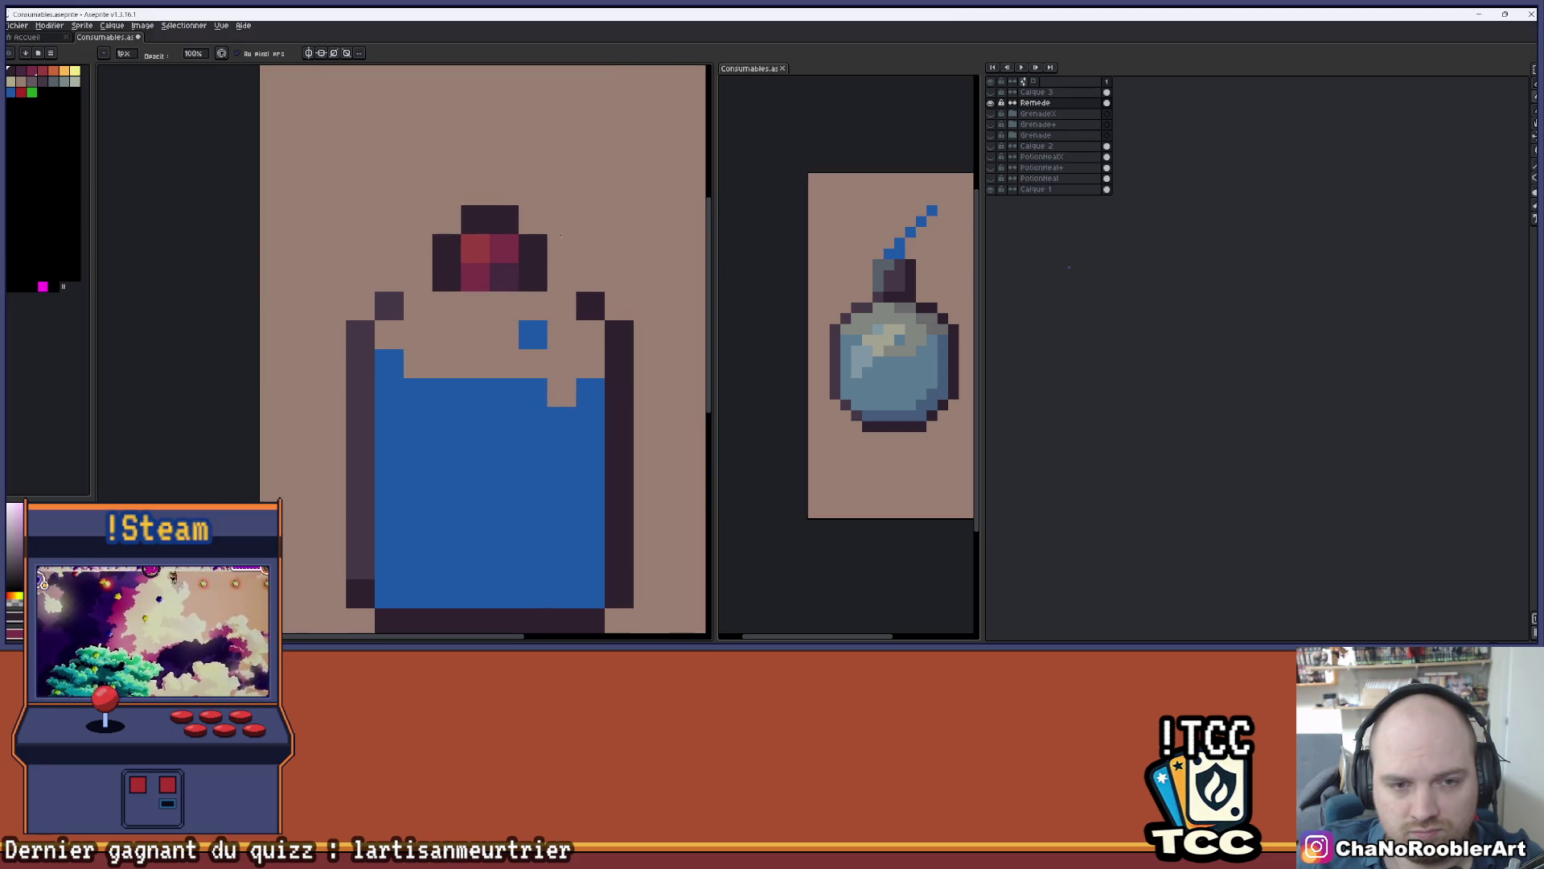
drag(475, 248, 475, 277)
- Sample dark purple and repaint the cork's left column, removing a stray pixel
key(alt)
click(485, 280)
click(479, 302)
scroll(548, 263, down, 2)
click(573, 256)
key(ctrl+z)
scroll(538, 245, down, 1)
scroll(538, 246, up, 1)
- Paint dark outline pixels on the bottle's left and right shoulders, undoing strays by the cork
key(v)
key(b)
click(530, 257)
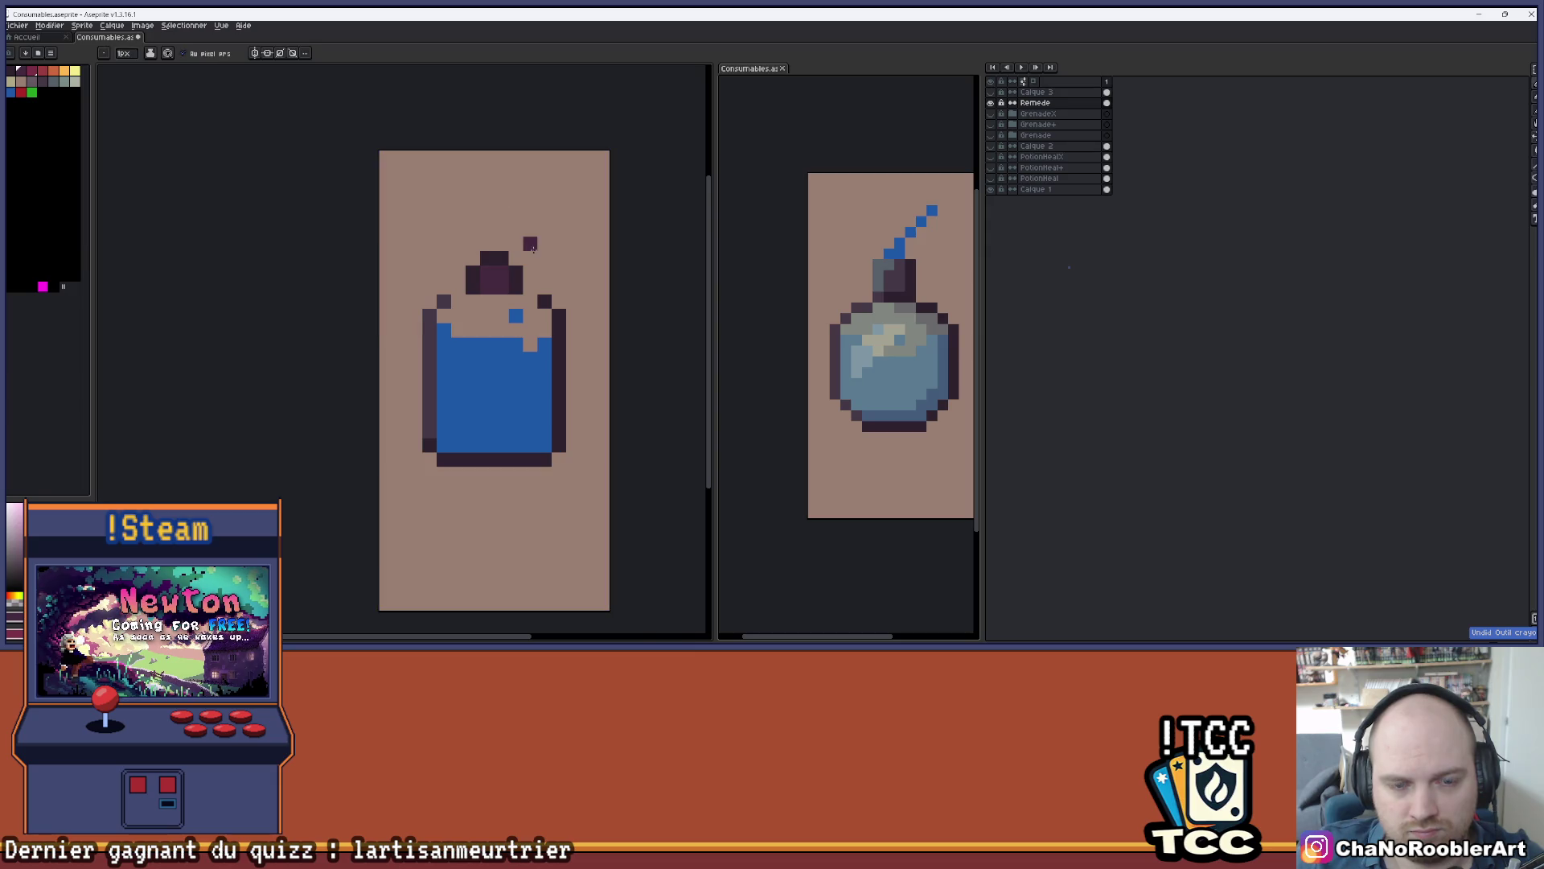
scroll(530, 256, up, 1)
scroll(530, 255, down, 1)
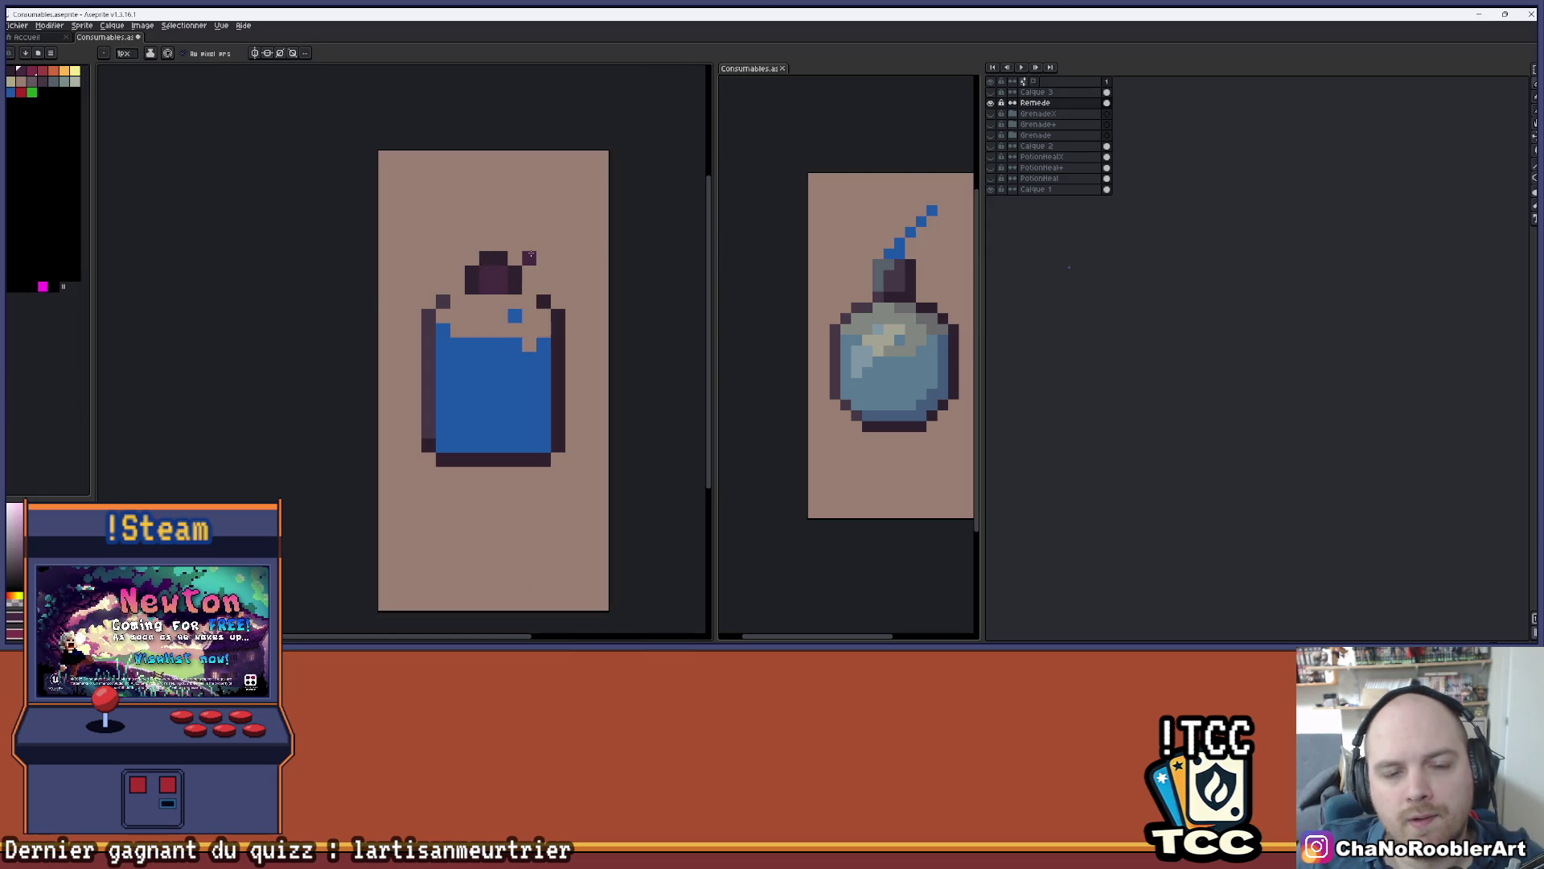
scroll(530, 257, up, 1)
key(ctrl+z)
drag(531, 246, 568, 226)
click(568, 226)
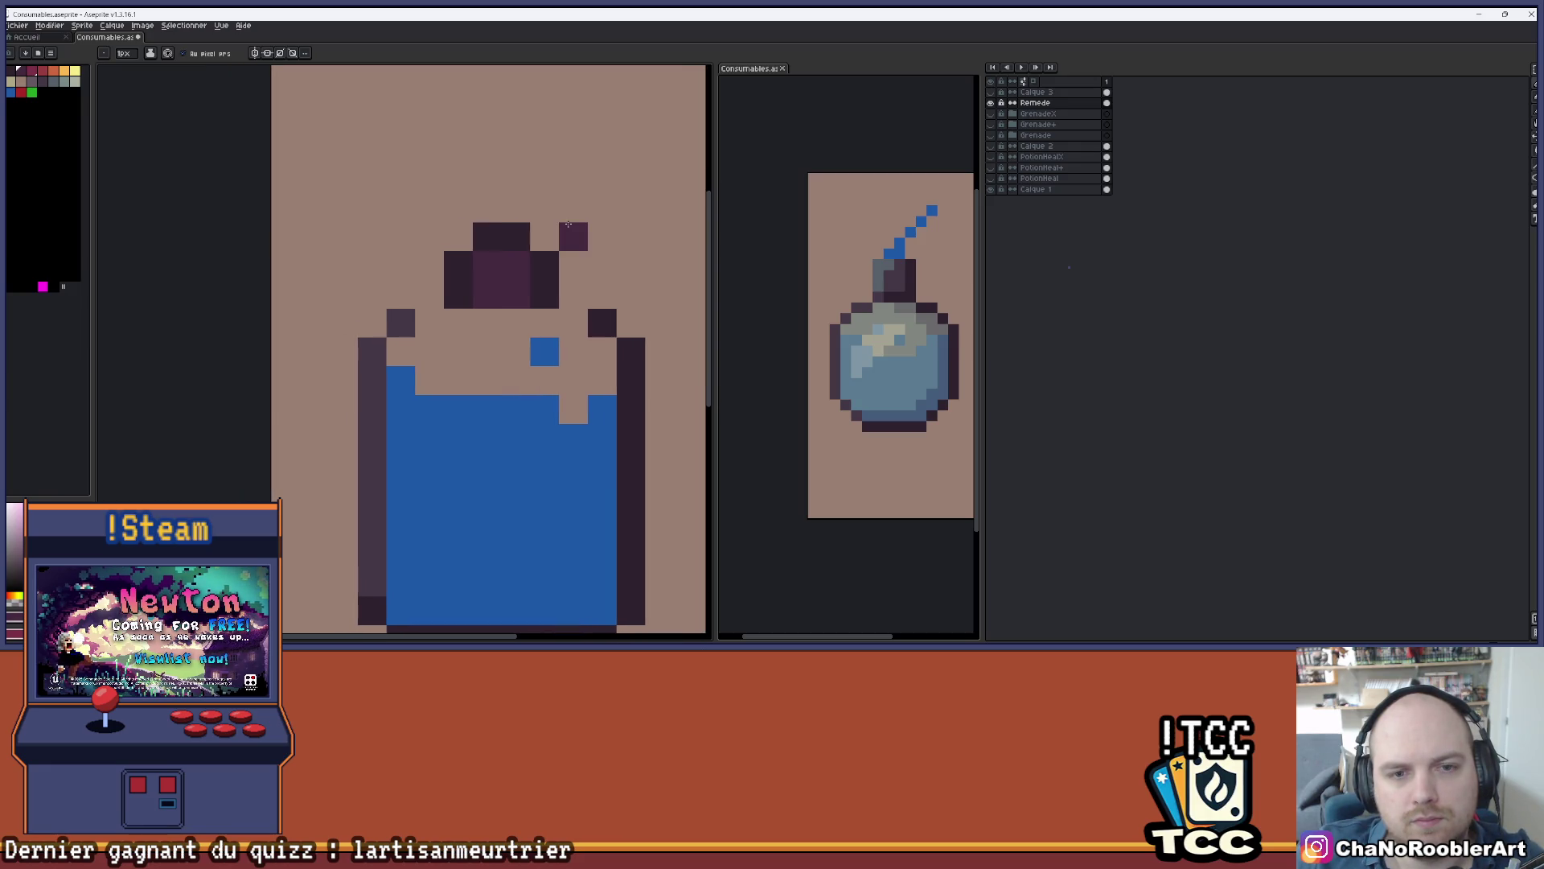
key(ctrl+z)
click(578, 315)
click(429, 323)
- Sample the dark cork colour, then pick red from the palette for the stopper
key(i)
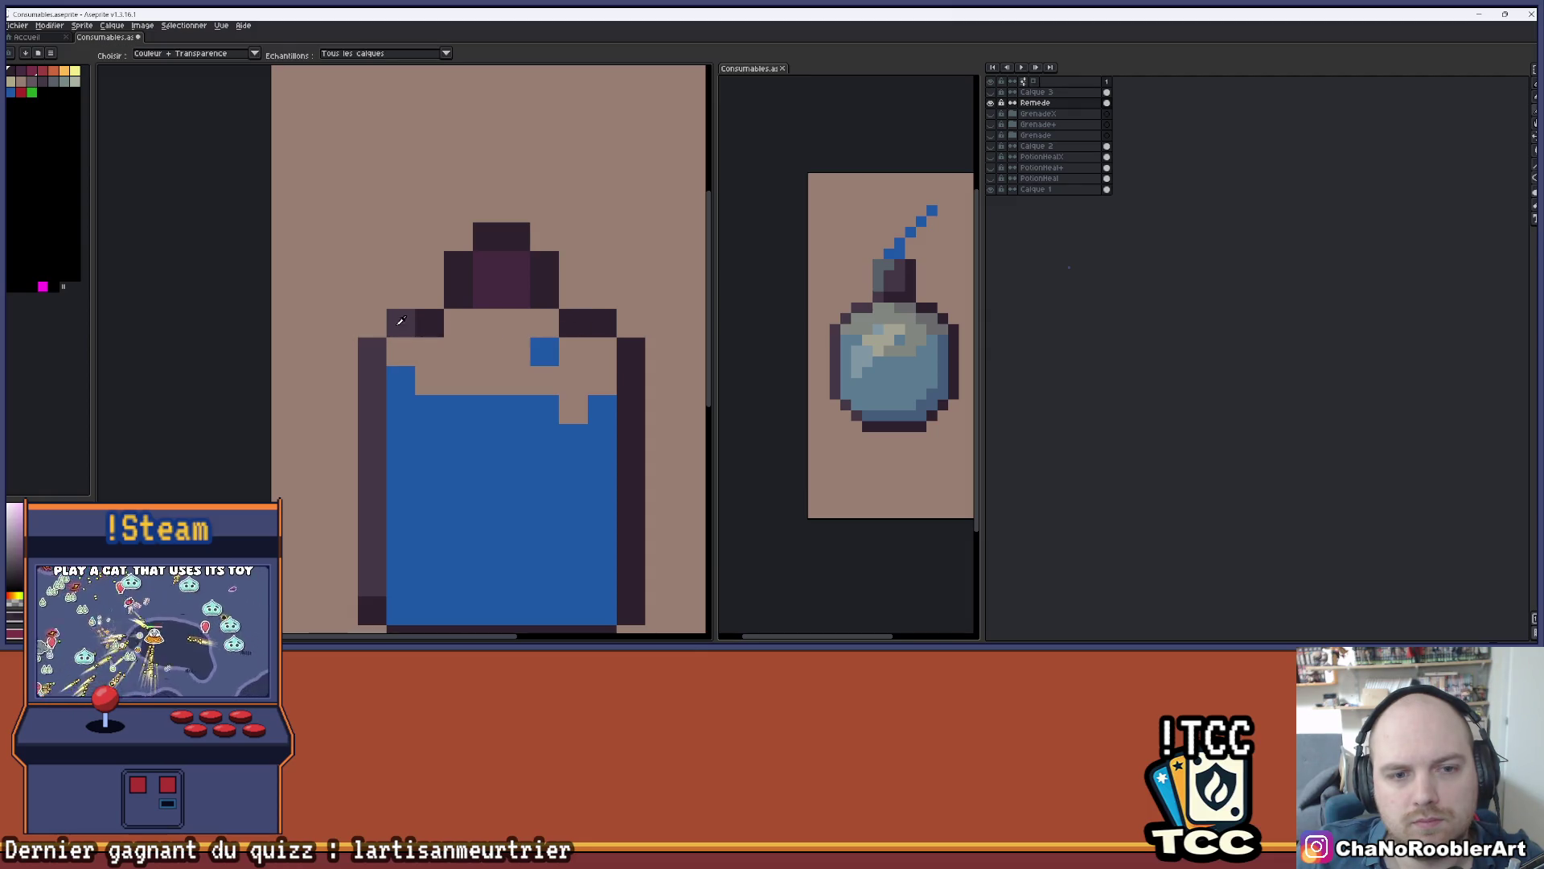
key(b)
scroll(552, 279, down, 3)
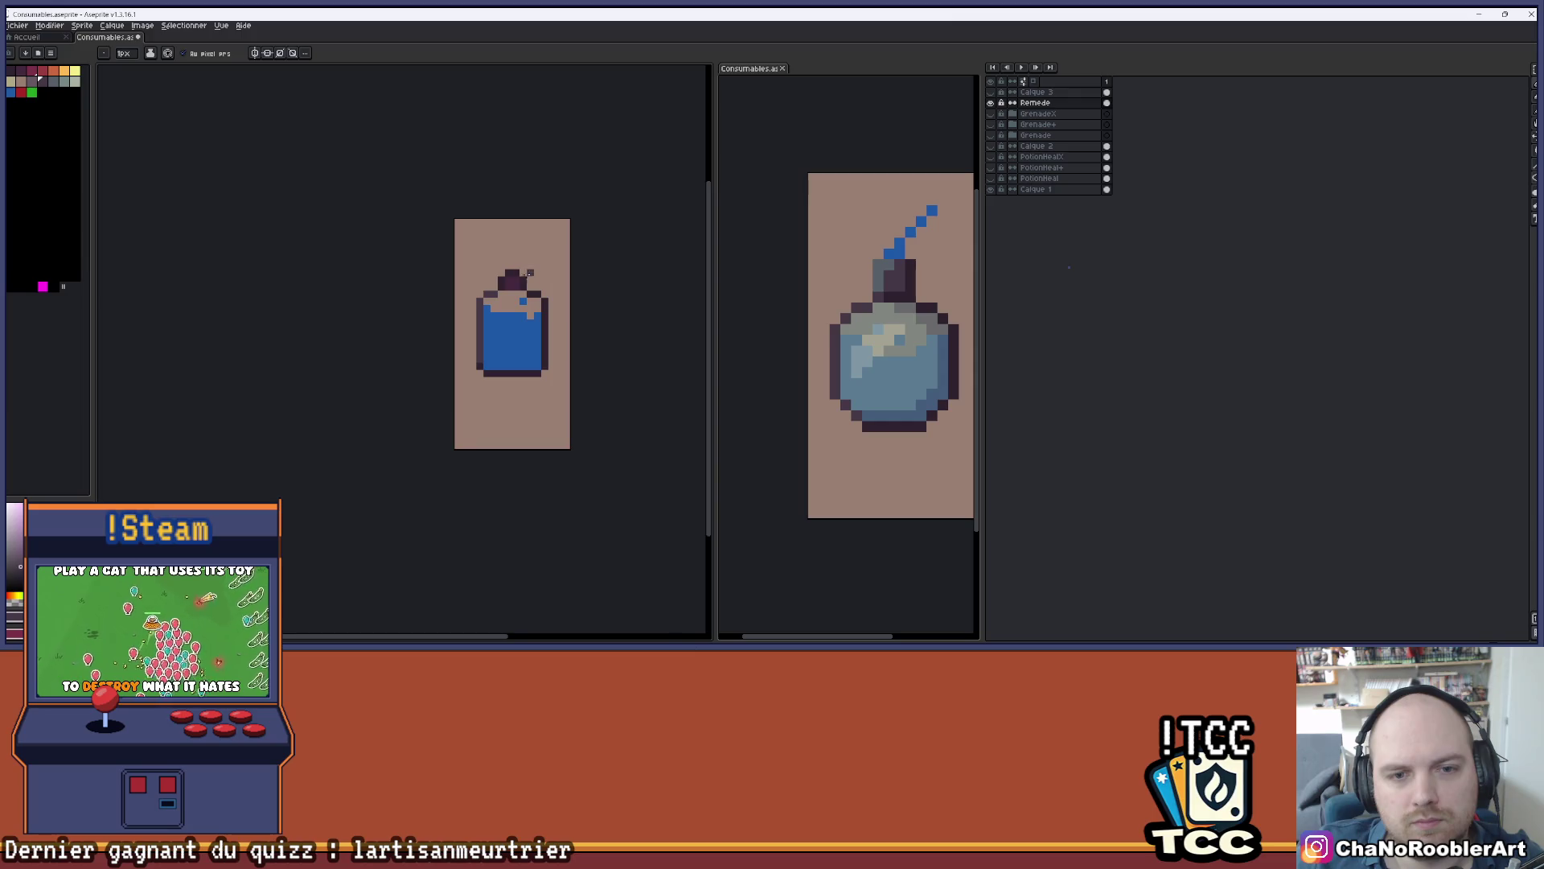
scroll(523, 274, up, 3)
key(i)
click(361, 394)
key(b)
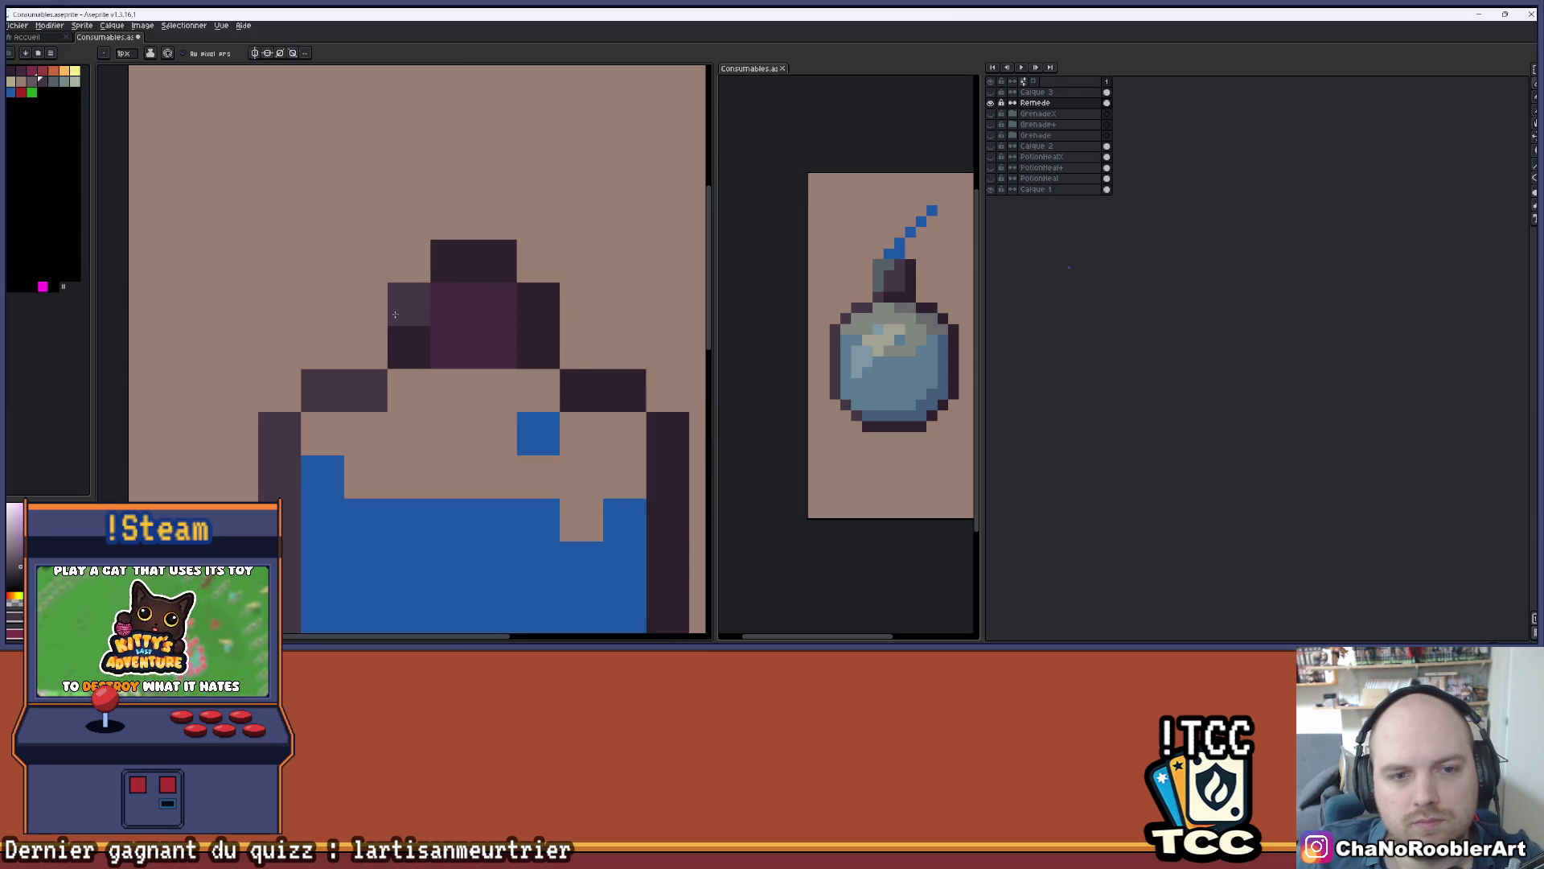
scroll(536, 278, down, 3)
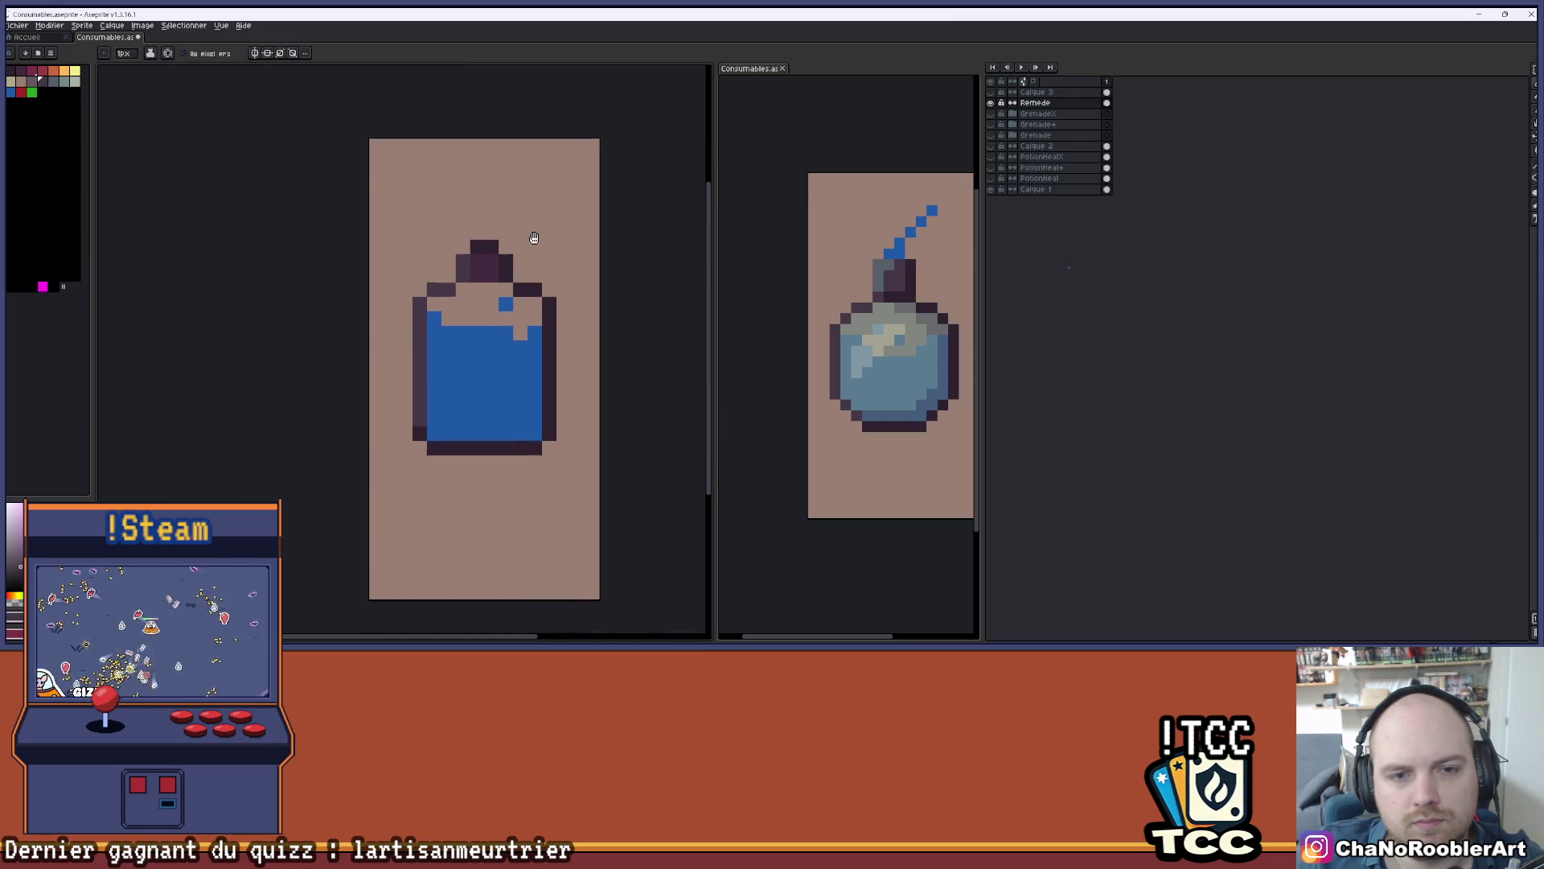
scroll(531, 232, down, 1)
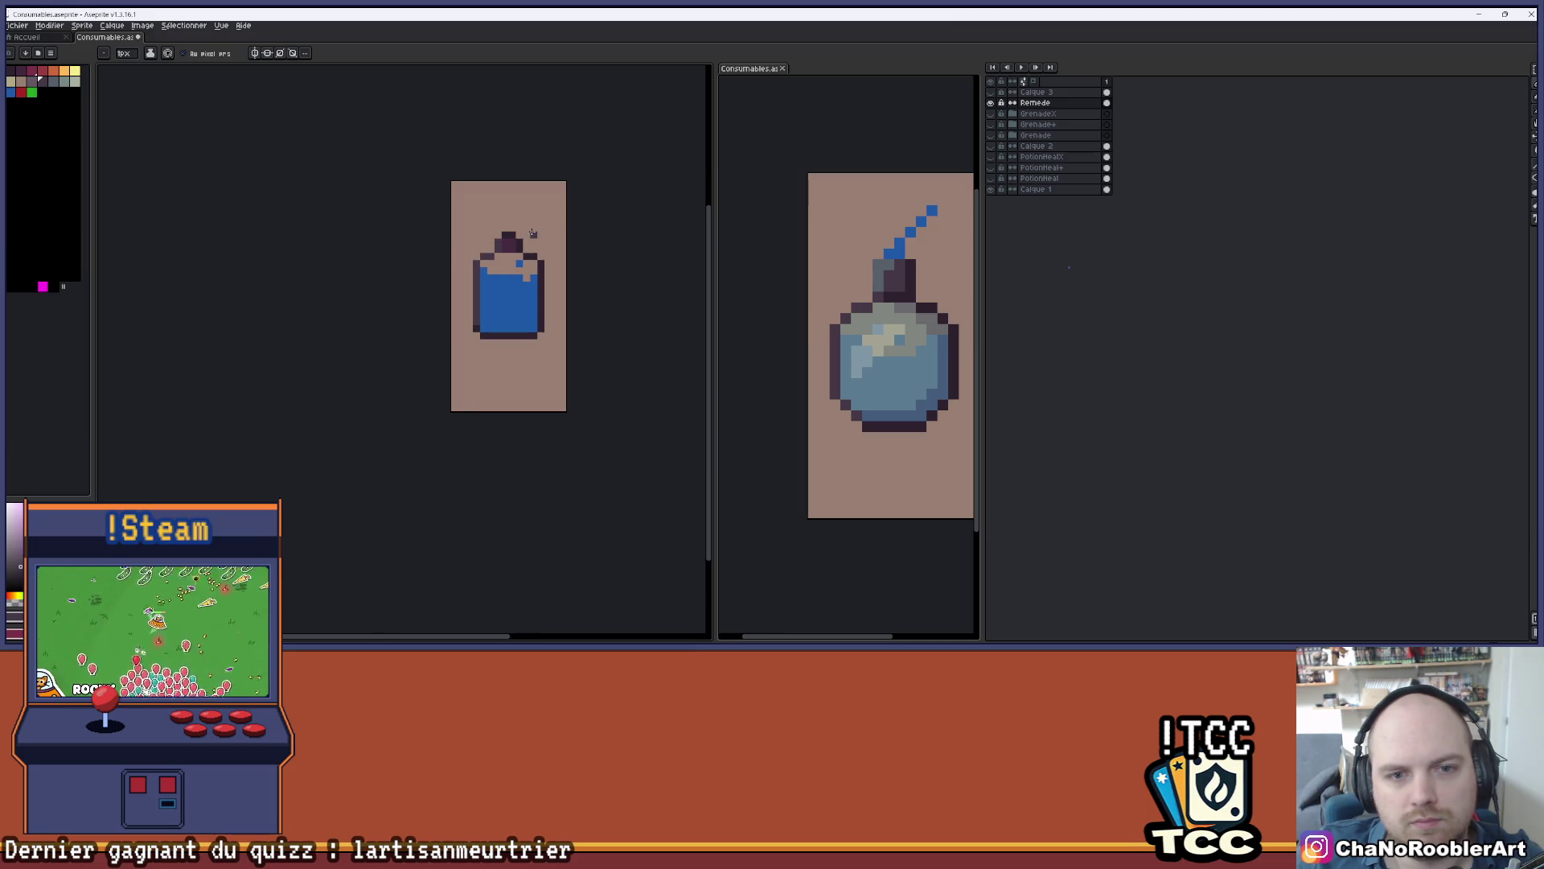
scroll(526, 234, up, 2)
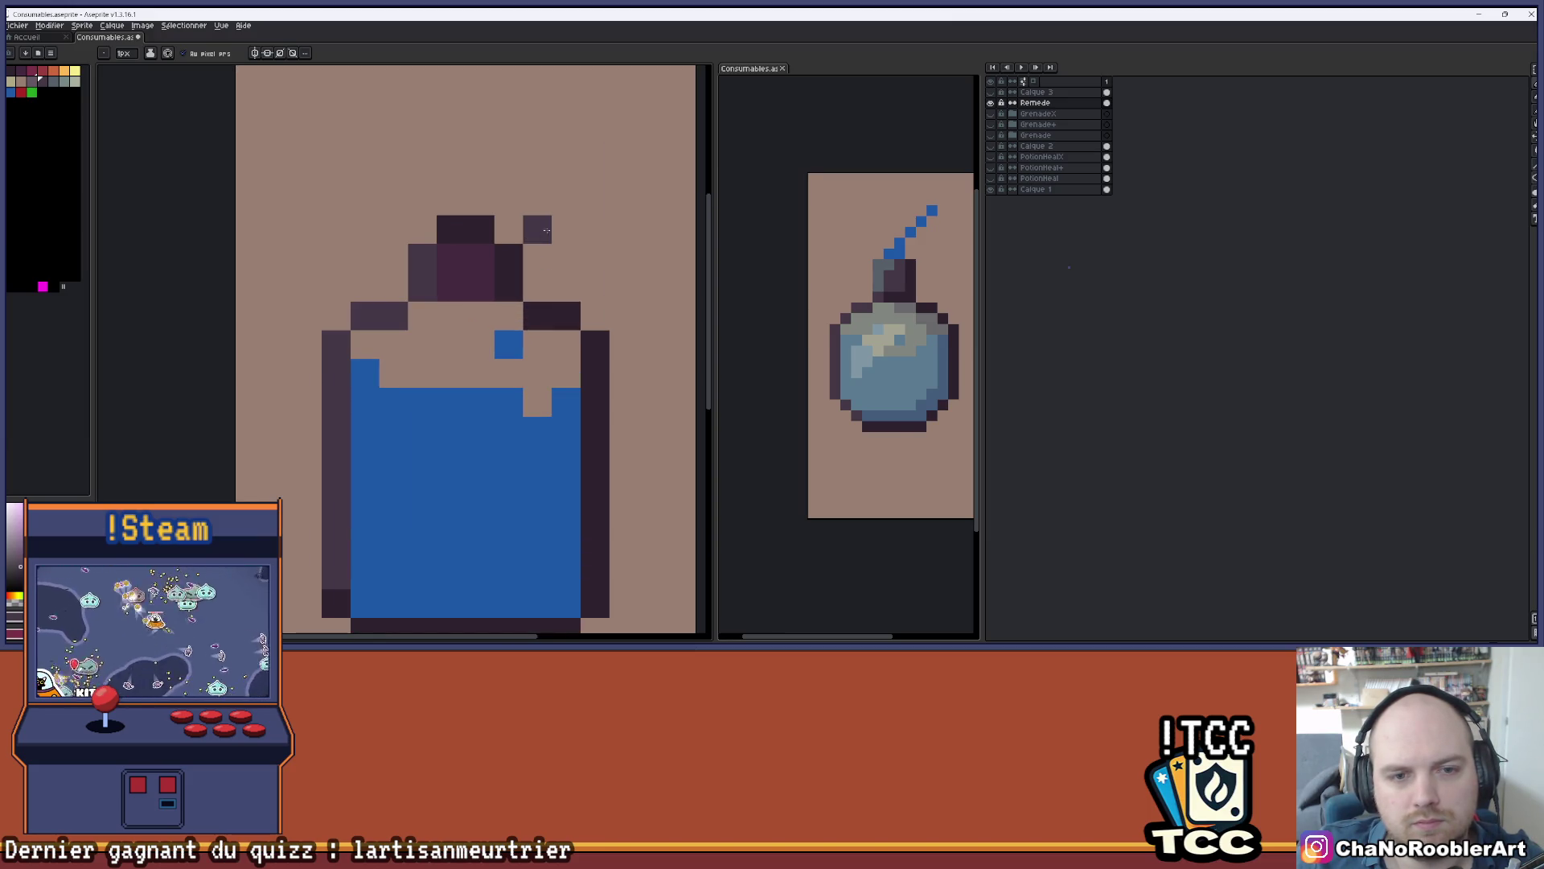
key(alt)
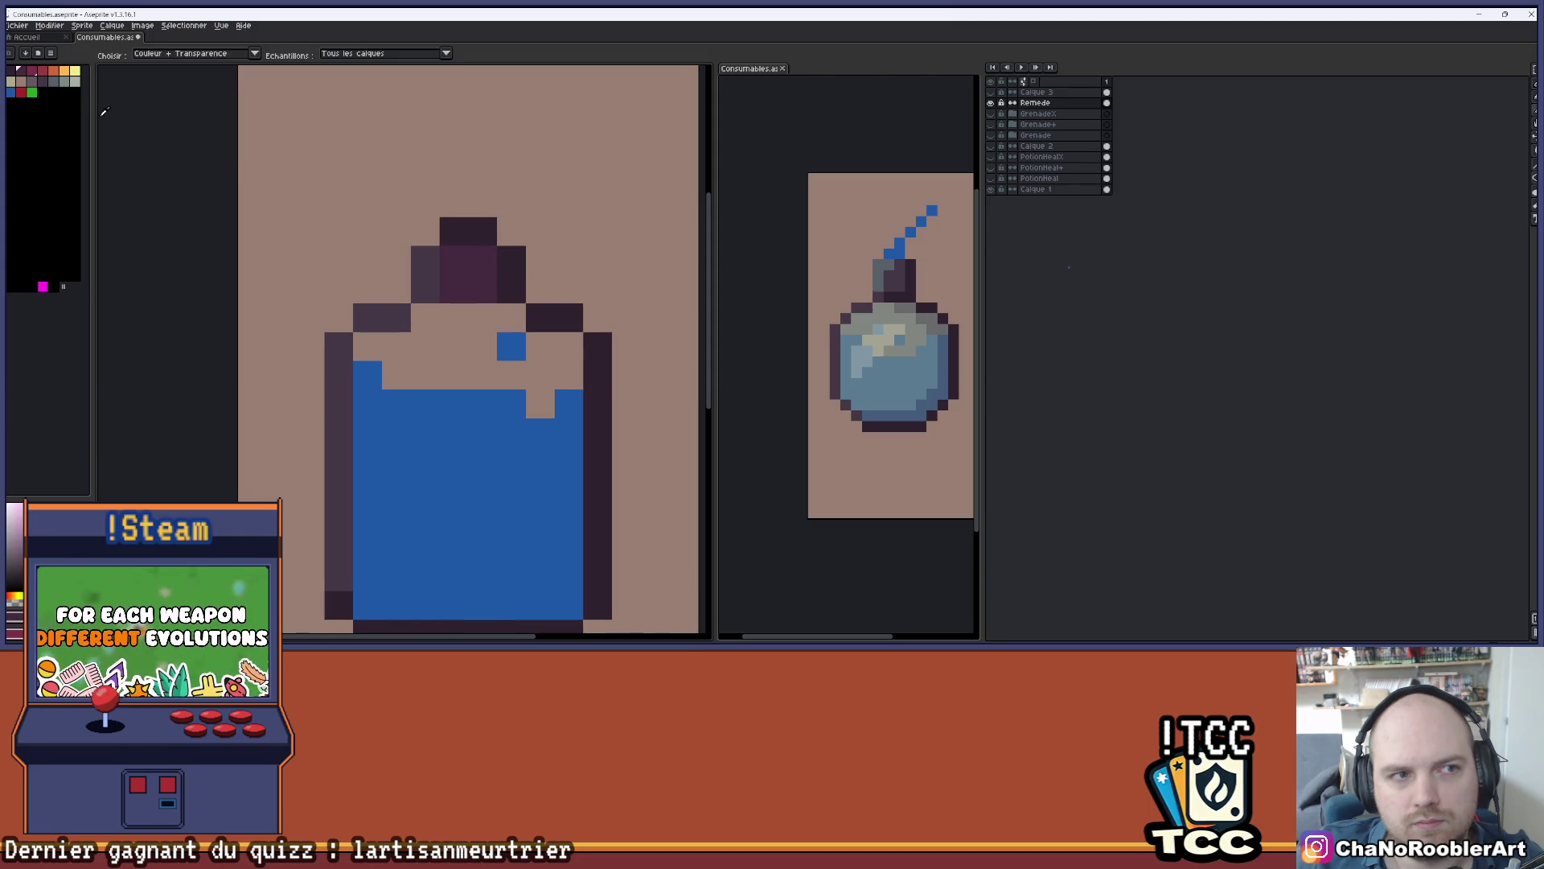
click(41, 71)
- Widen the cork's top row and repaint it in dark crimson
click(454, 232)
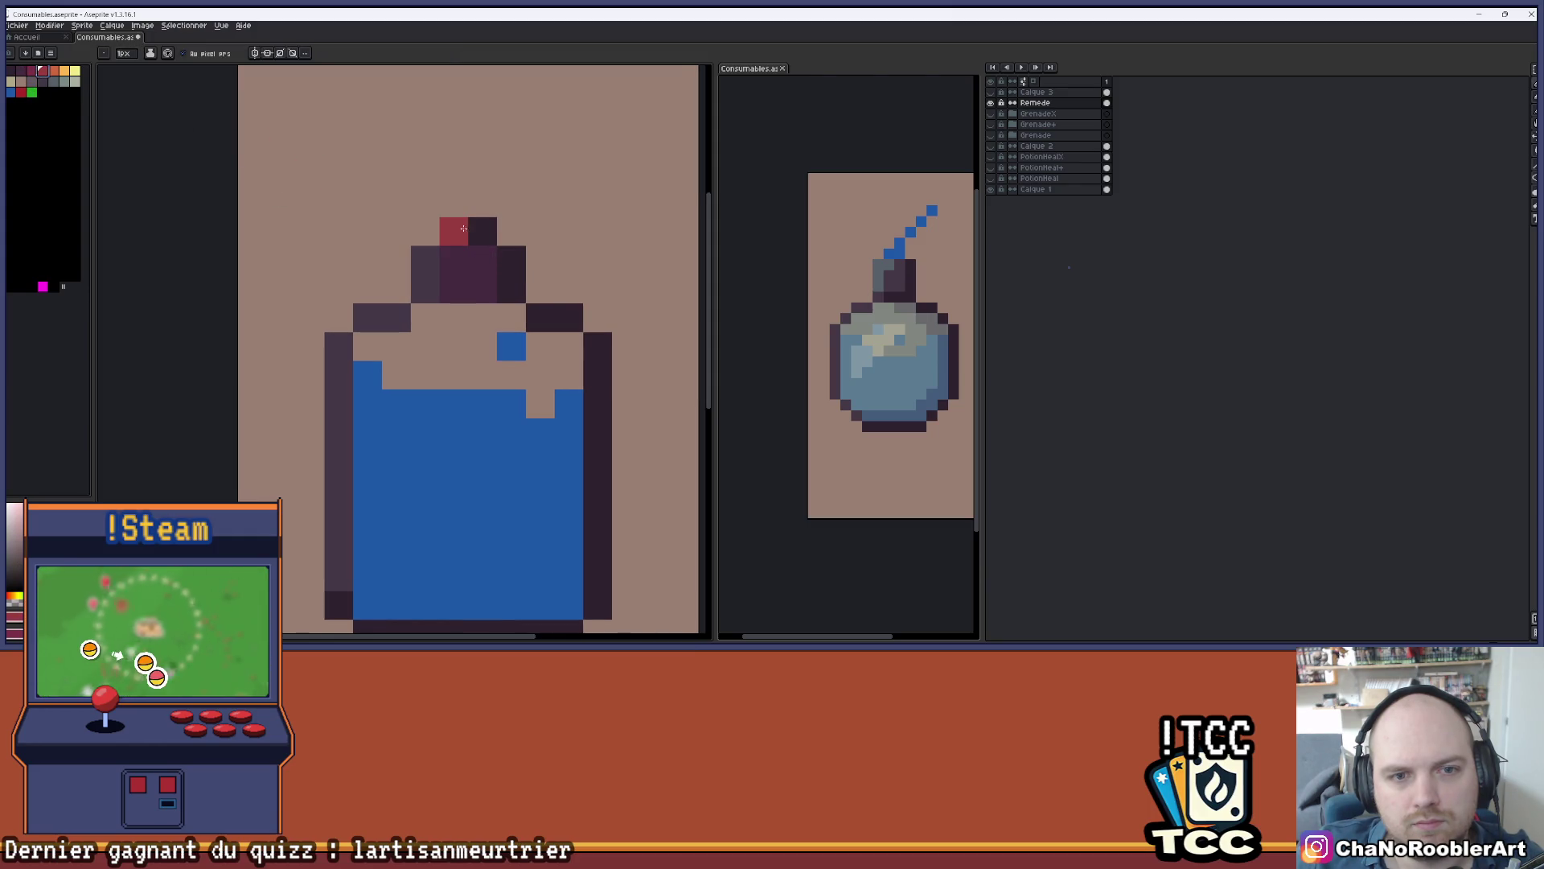
click(31, 71)
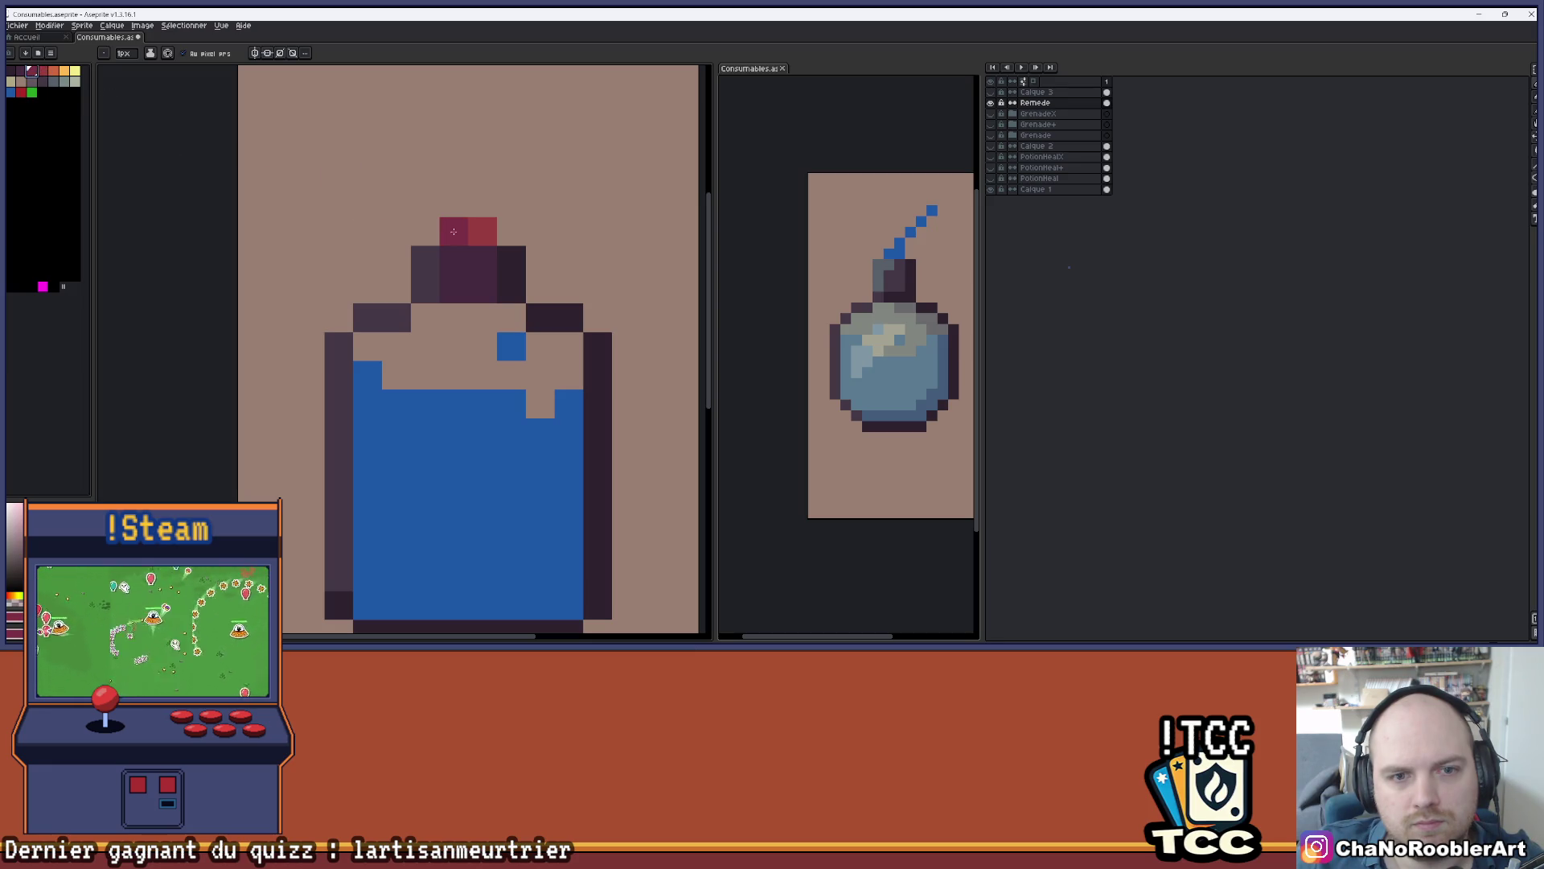
drag(454, 231, 512, 231)
key(ctrl)
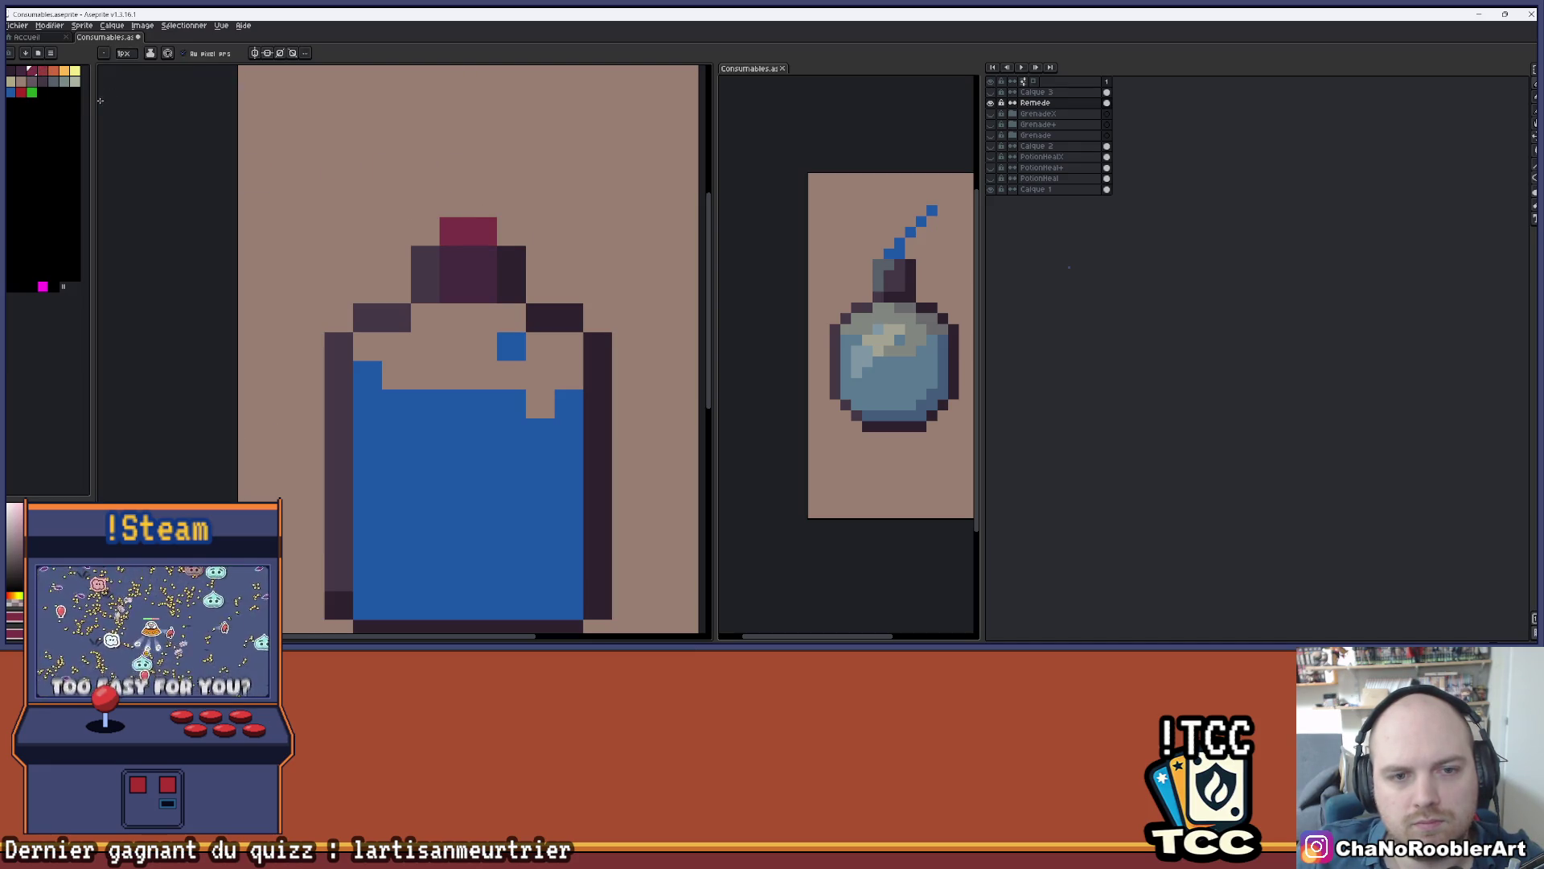
click(45, 72)
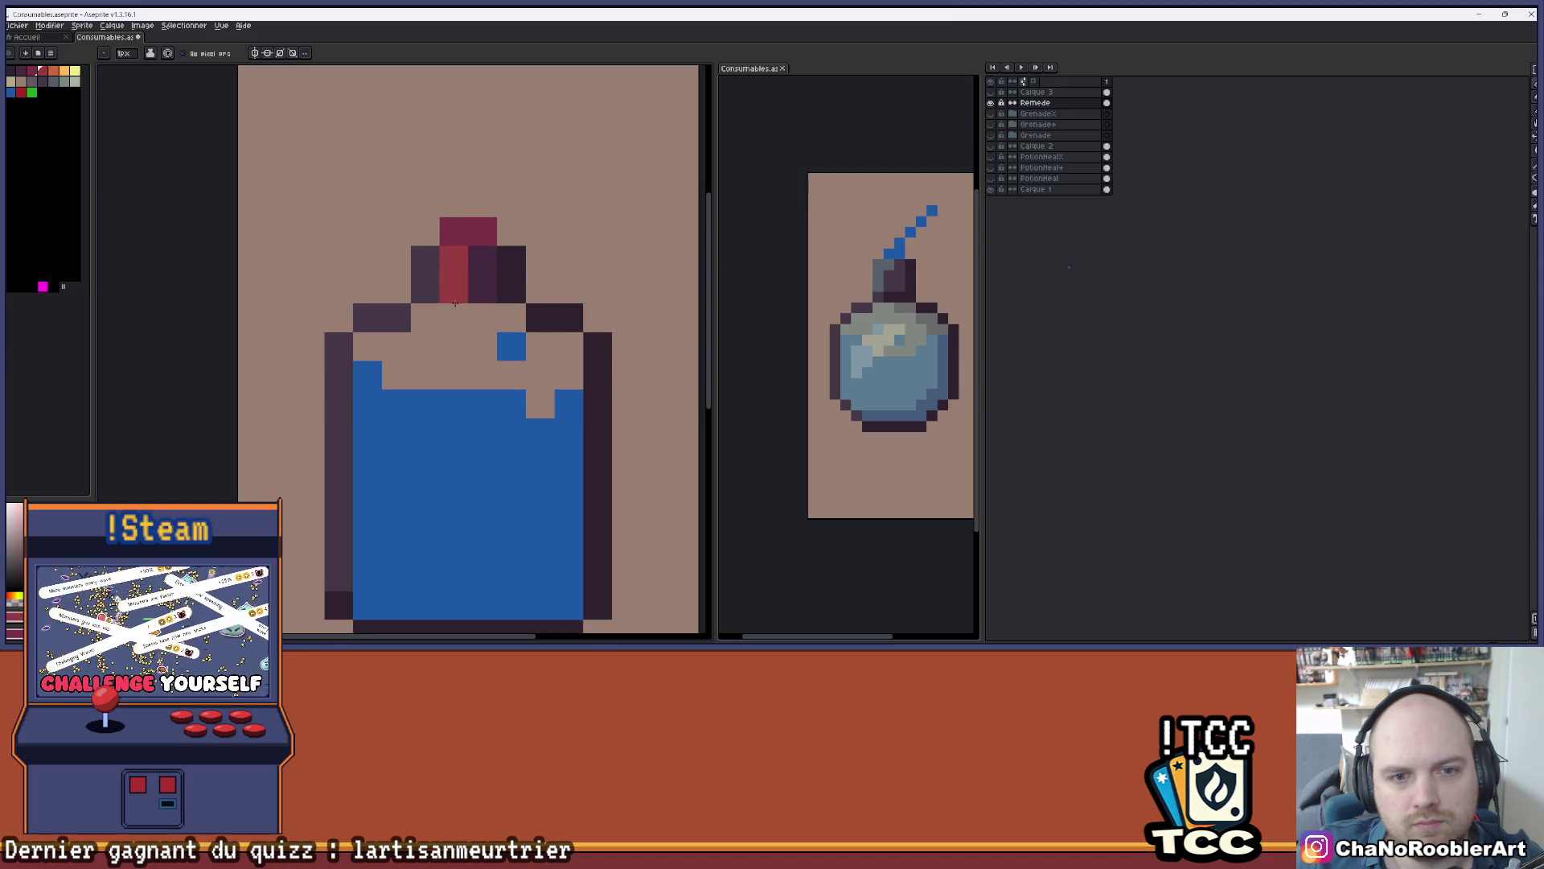
scroll(475, 266, down, 3)
scroll(498, 242, up, 5)
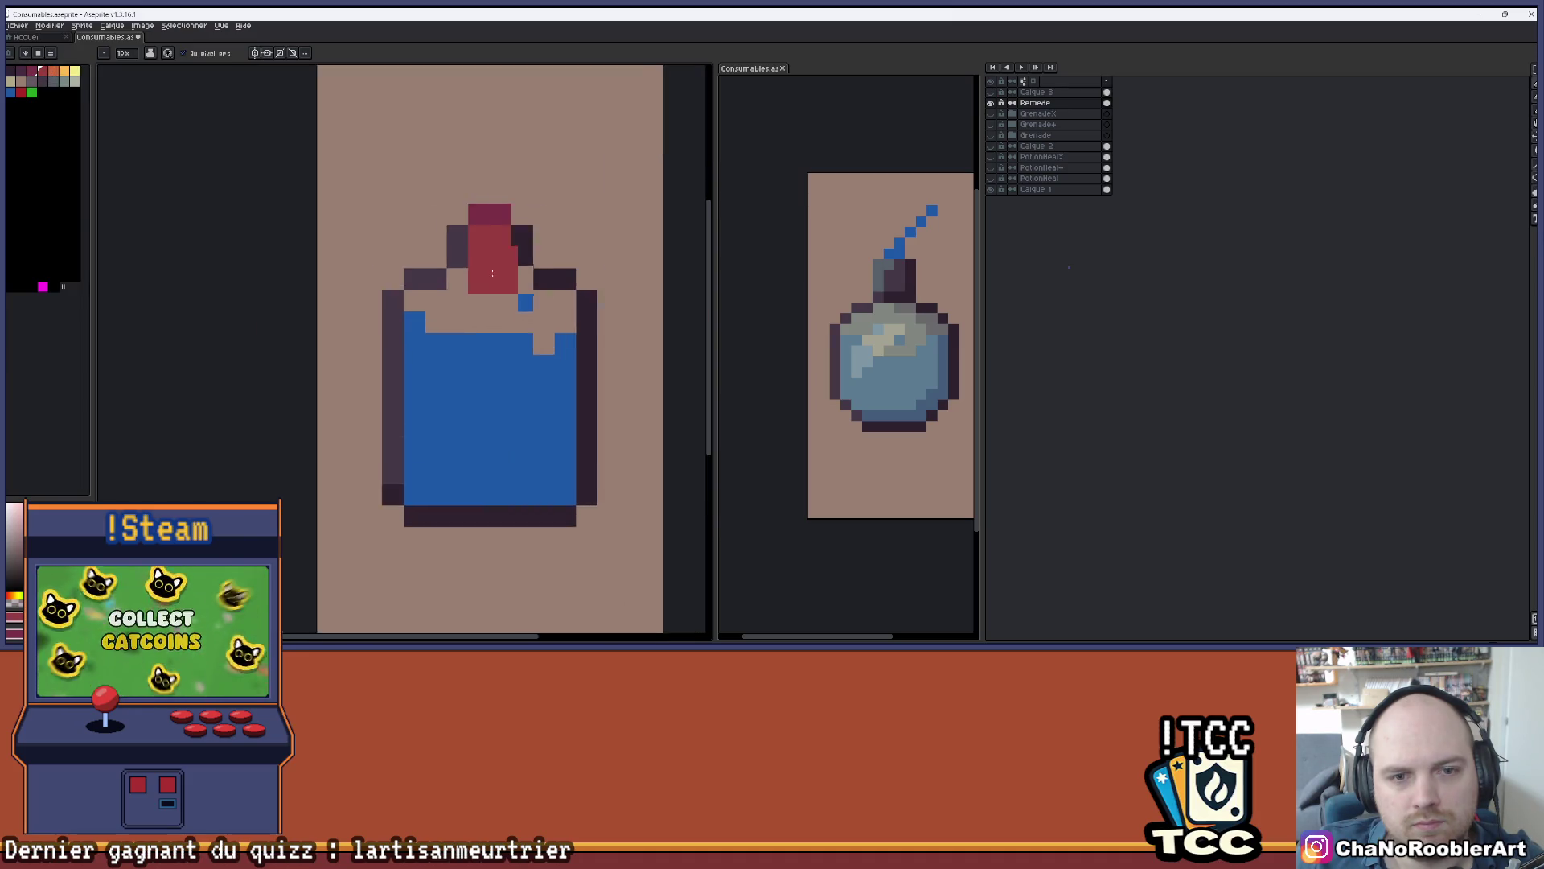
- Checker dark crimson and red pixels across the cork for shading
click(518, 222)
click(465, 285)
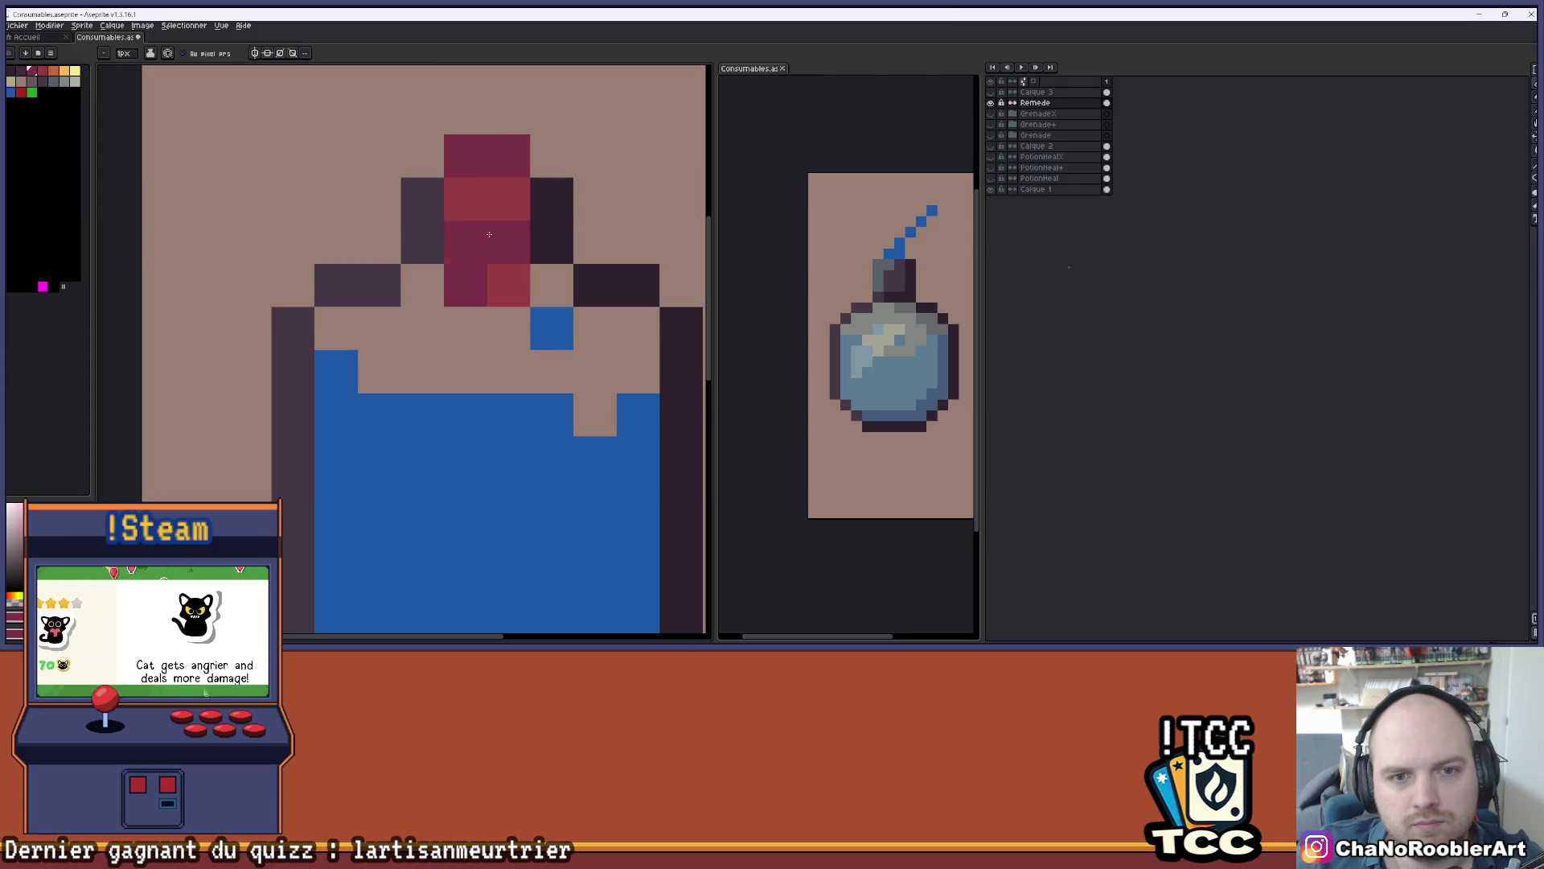
scroll(548, 181, down, 2)
click(498, 193)
click(501, 189)
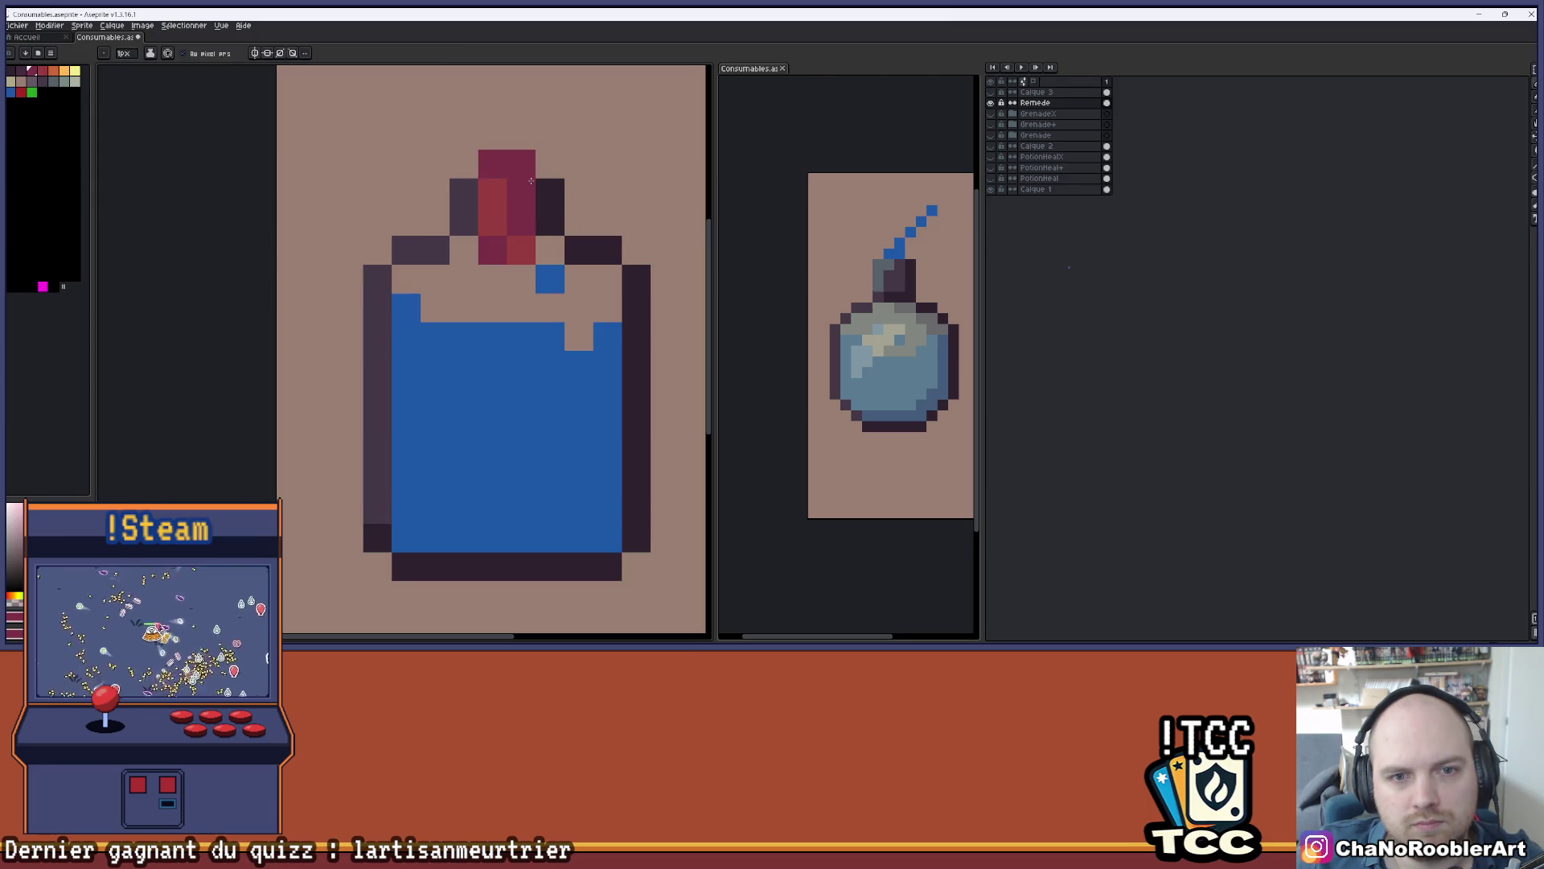
scroll(501, 188, down, 2)
scroll(491, 204, up, 2)
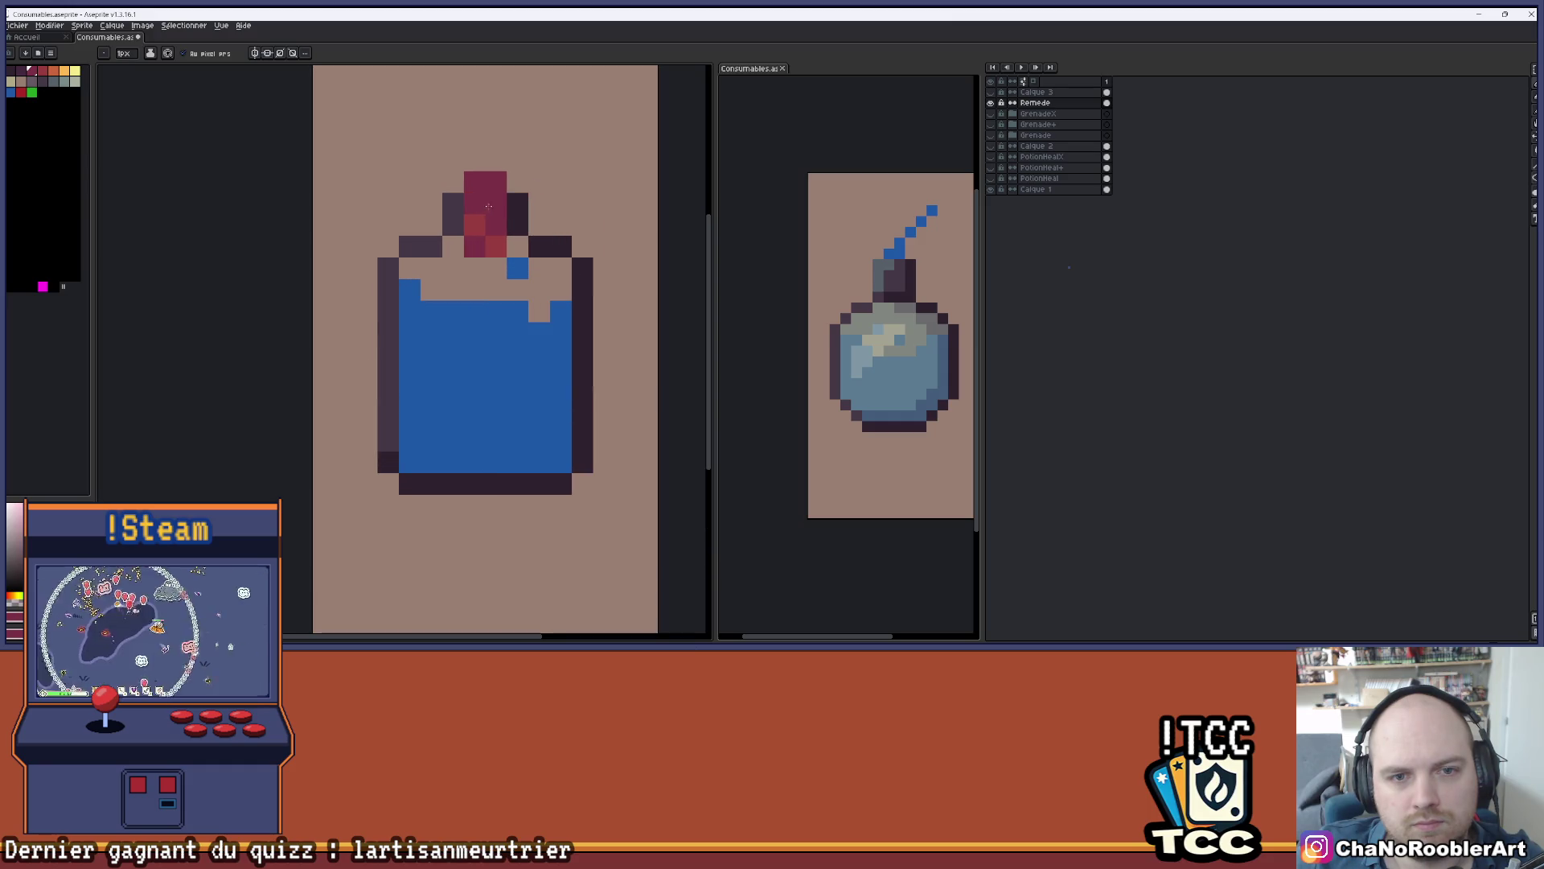
- Add orange highlight pixels to the cork, undoing the two stray orange pixels
click(64, 70)
click(476, 208)
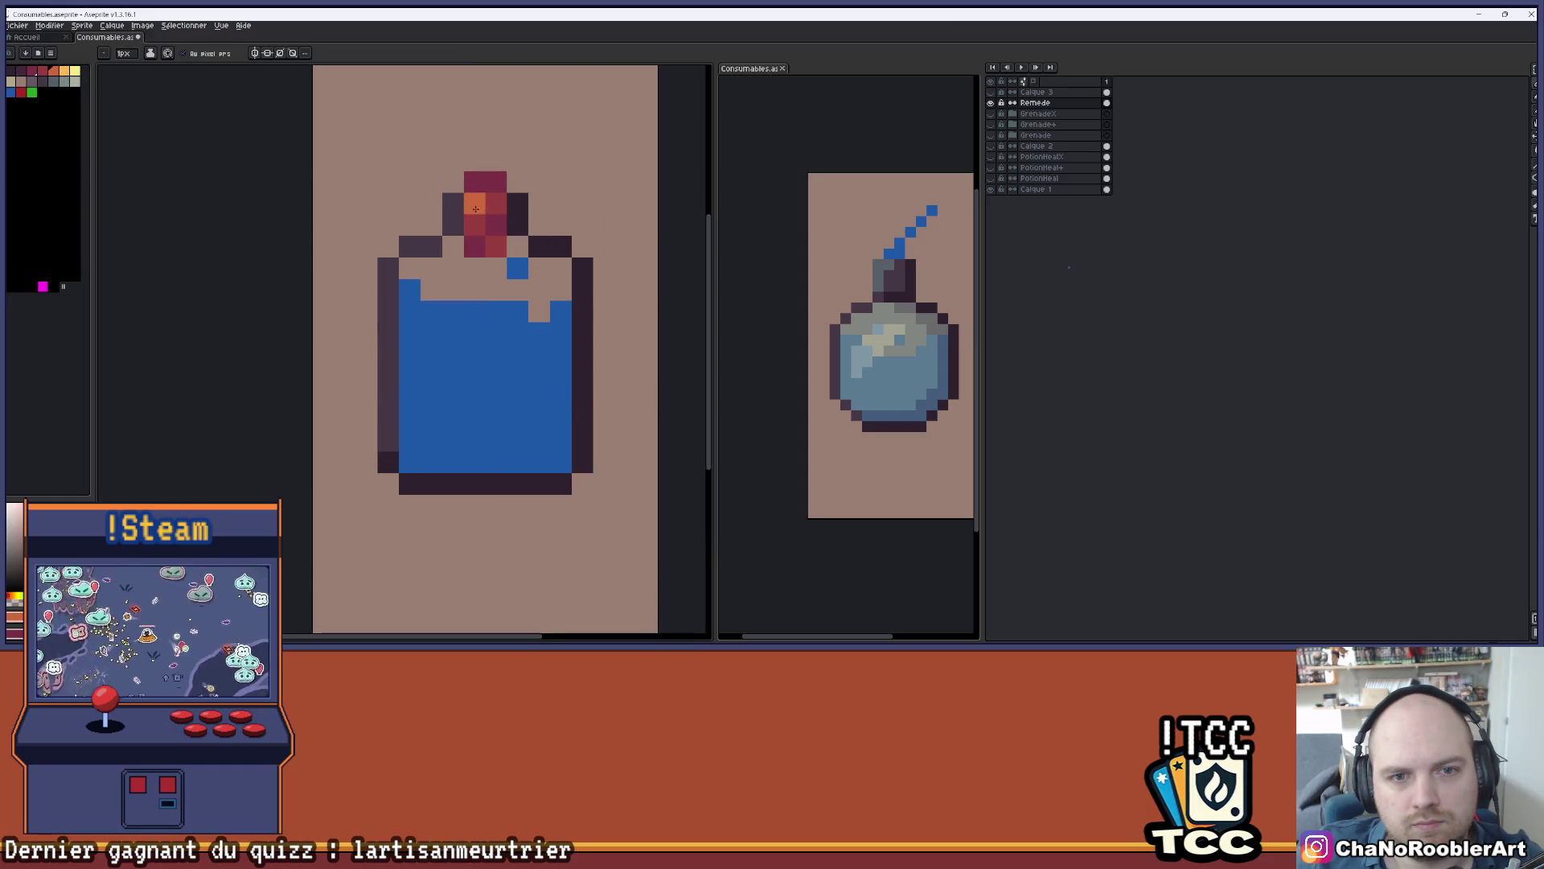
scroll(551, 167, down, 3)
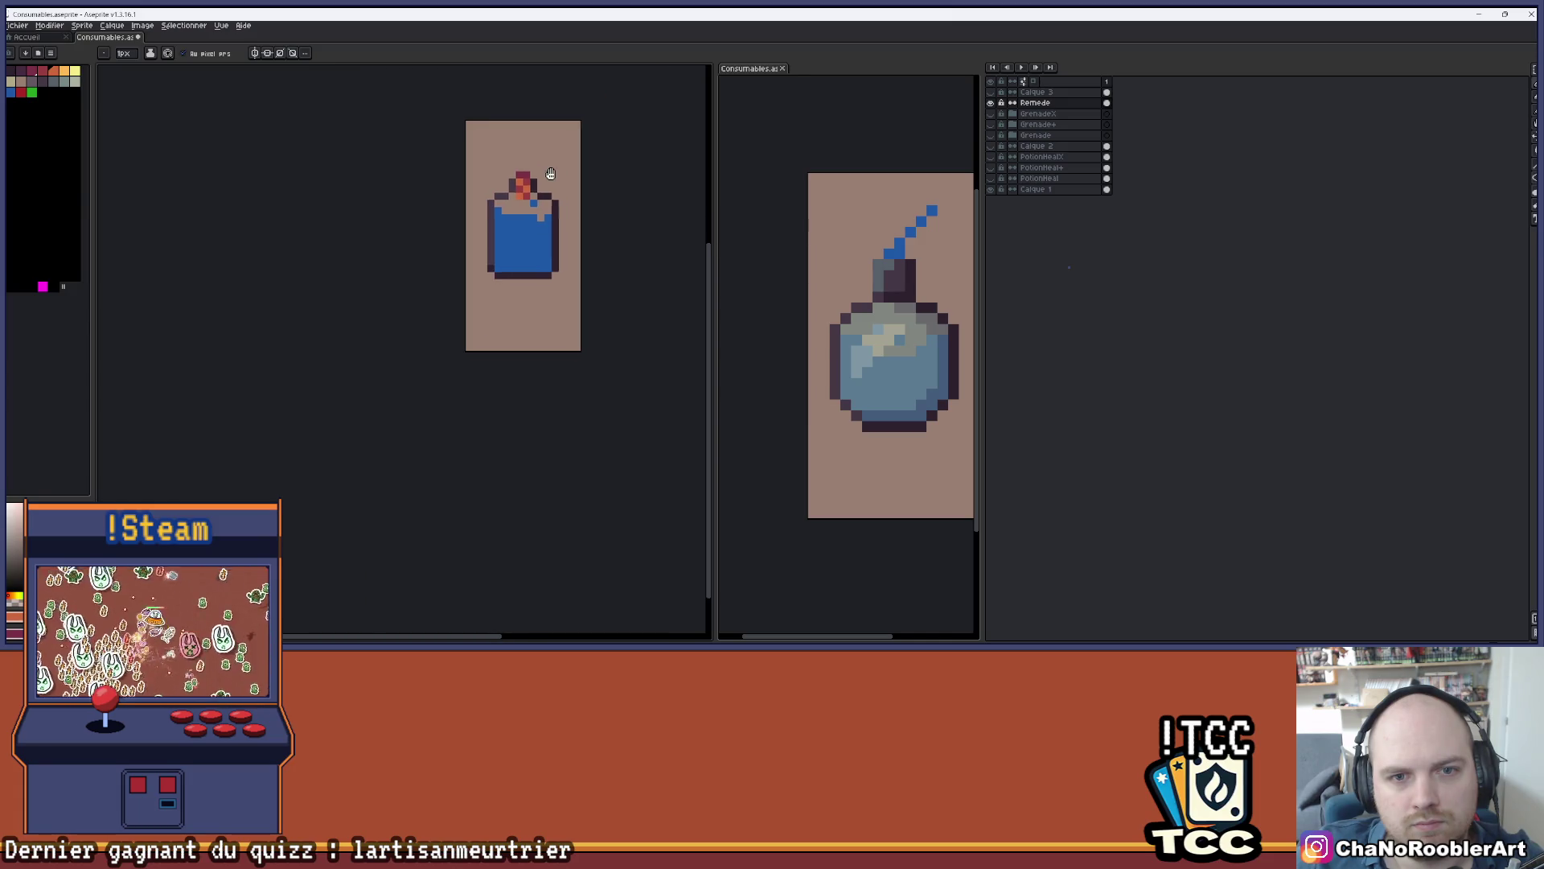
scroll(554, 171, up, 3)
click(544, 220)
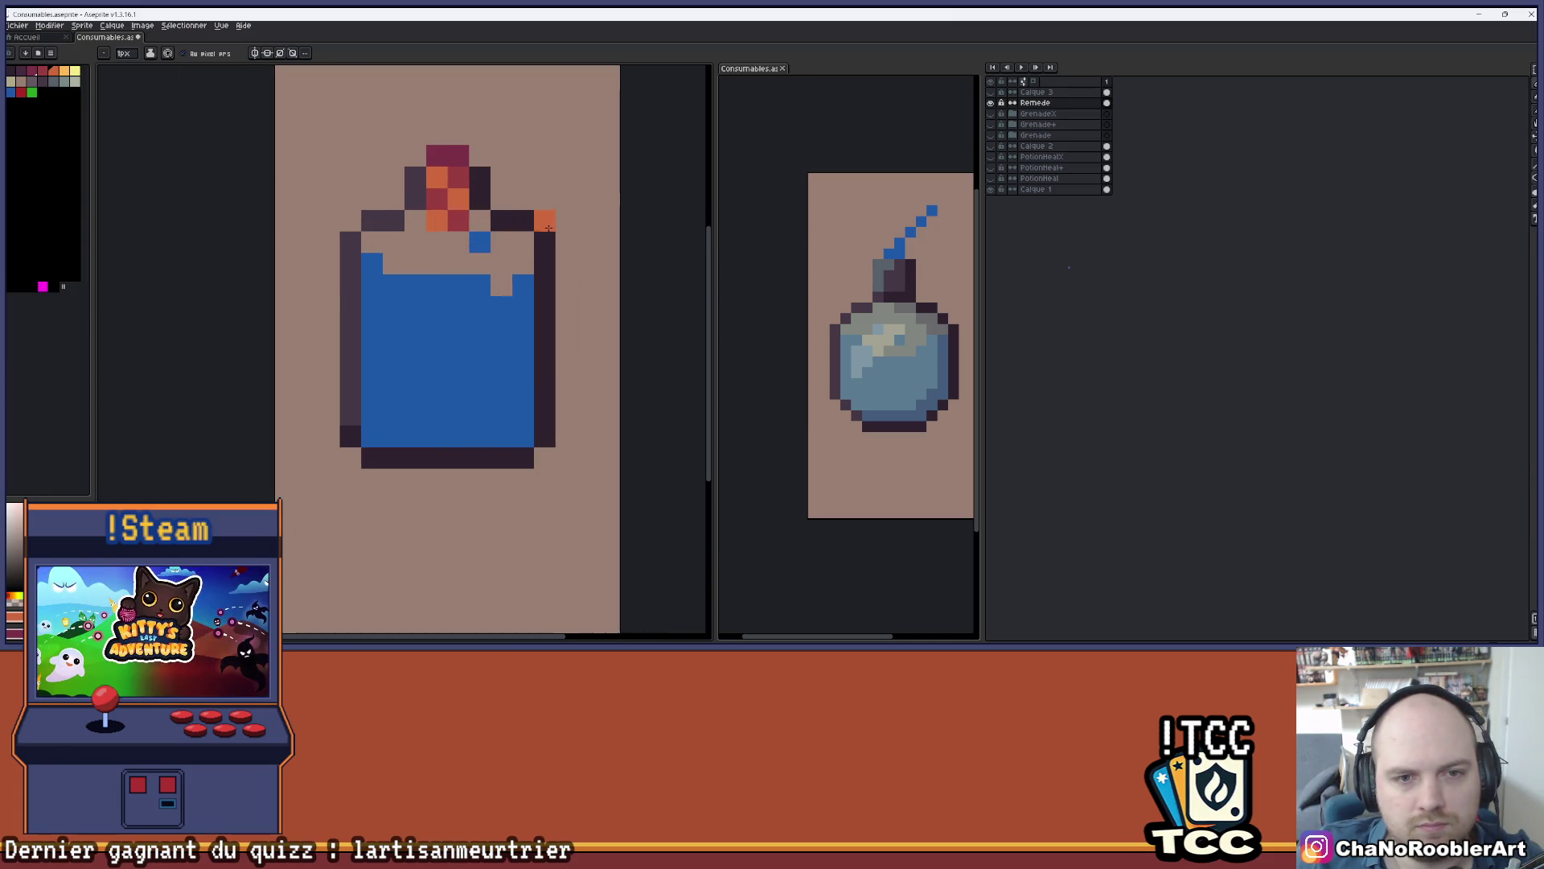
scroll(551, 228, up, 1)
key(ctrl+z)
click(459, 265)
scroll(459, 265, down, 2)
key(ctrl+z)
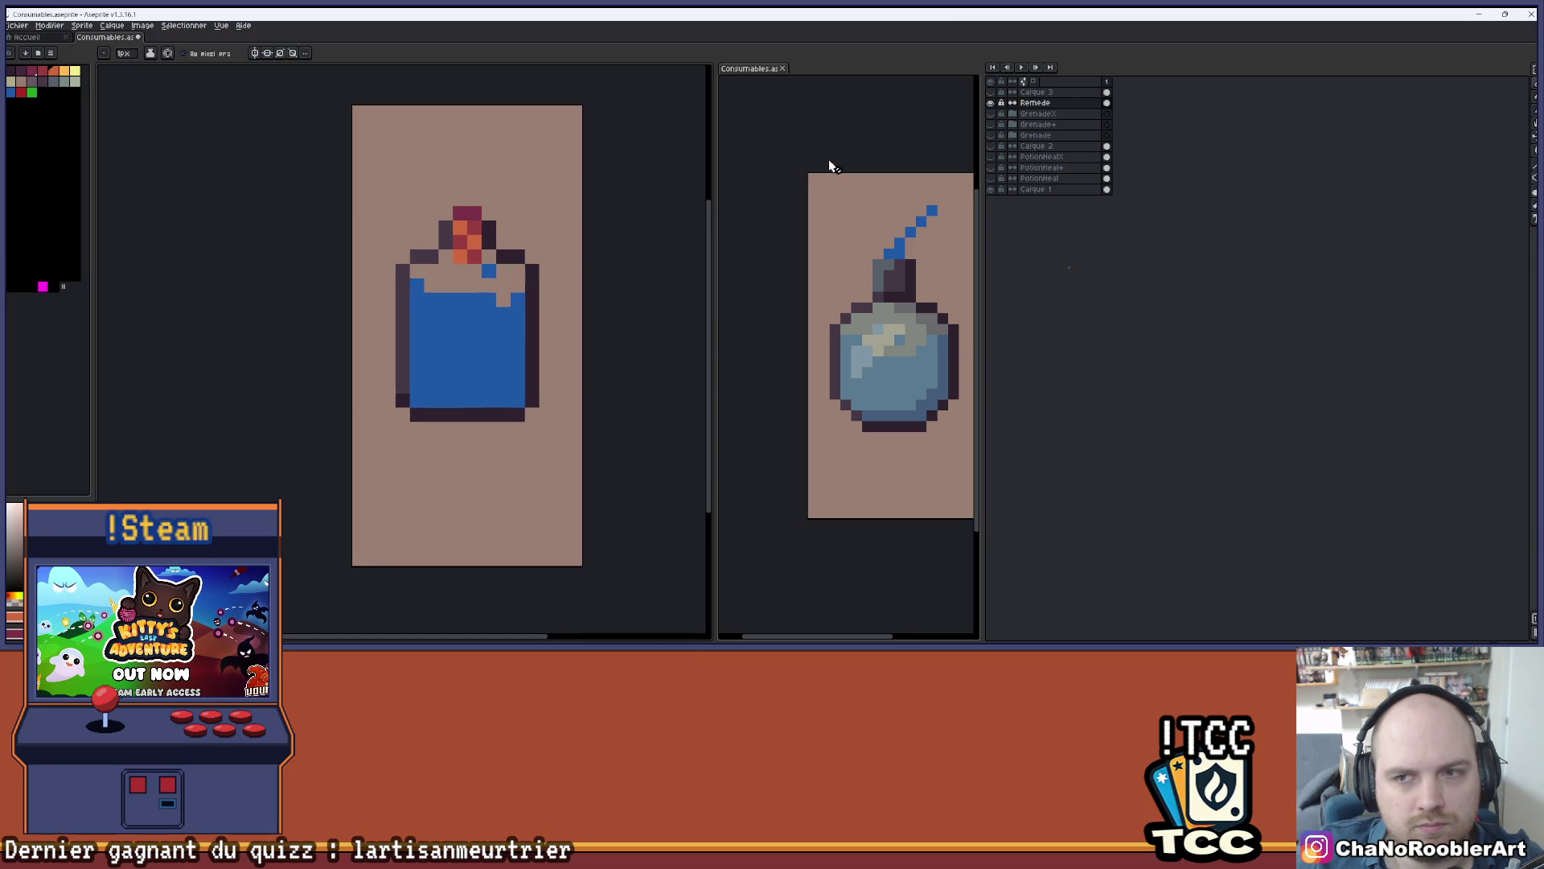
click(990, 113)
- Hide GrenadeX, compare the bottle with and without the glass overlay, and show Remede
click(991, 114)
click(991, 92)
click(991, 93)
click(992, 94)
click(991, 93)
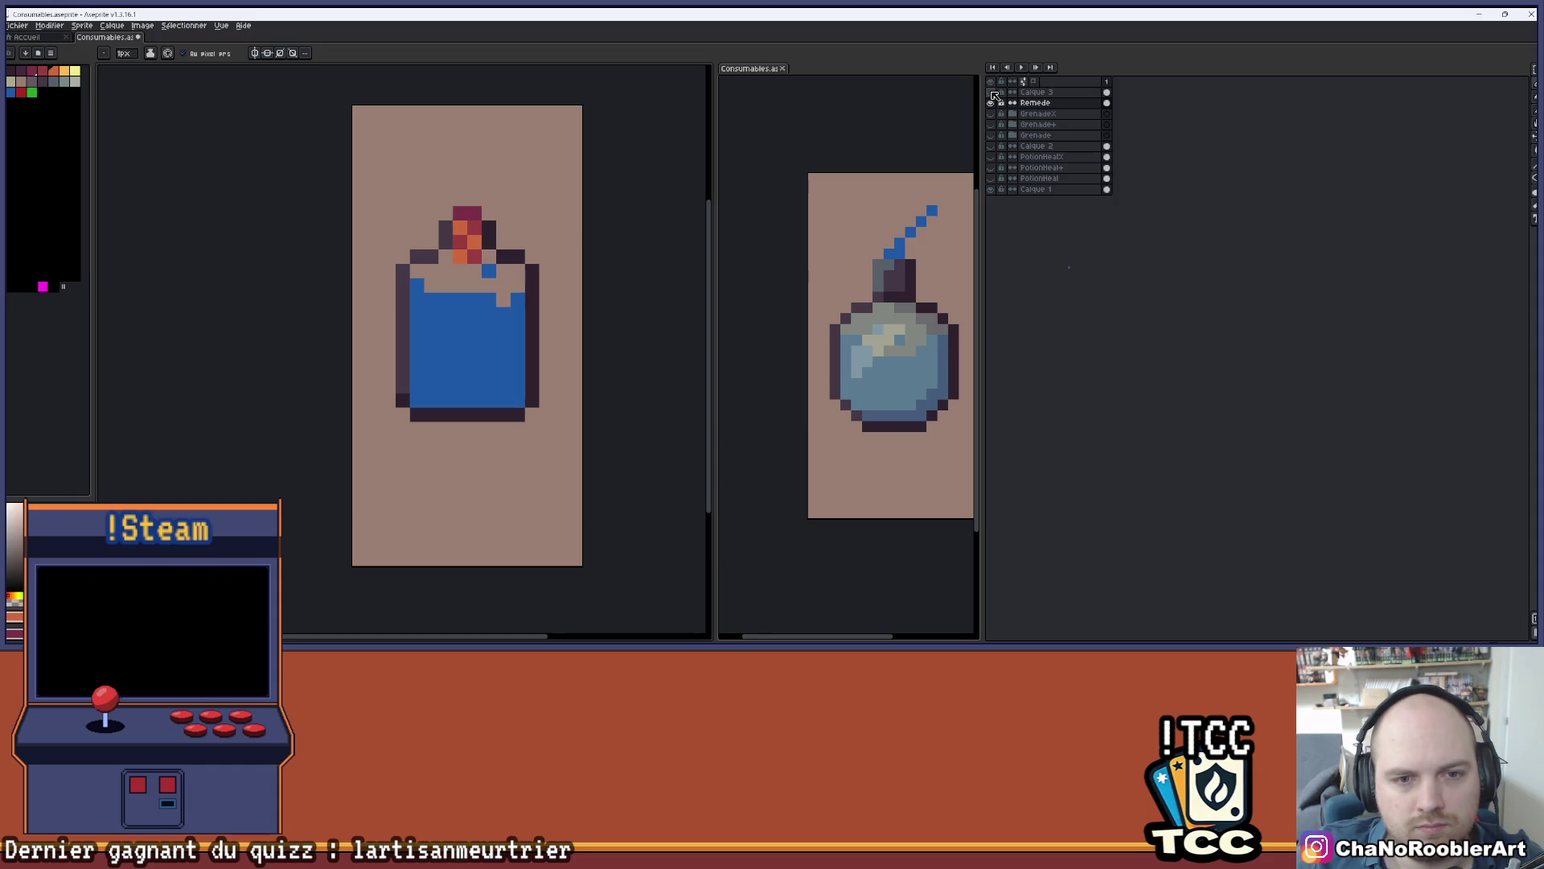
scroll(637, 199, down, 1)
mouse_move(638, 201)
mouse_down()
mouse_move(589, 209)
mouse_move(603, 206)
mouse_up()
scroll(617, 234, up, 1)
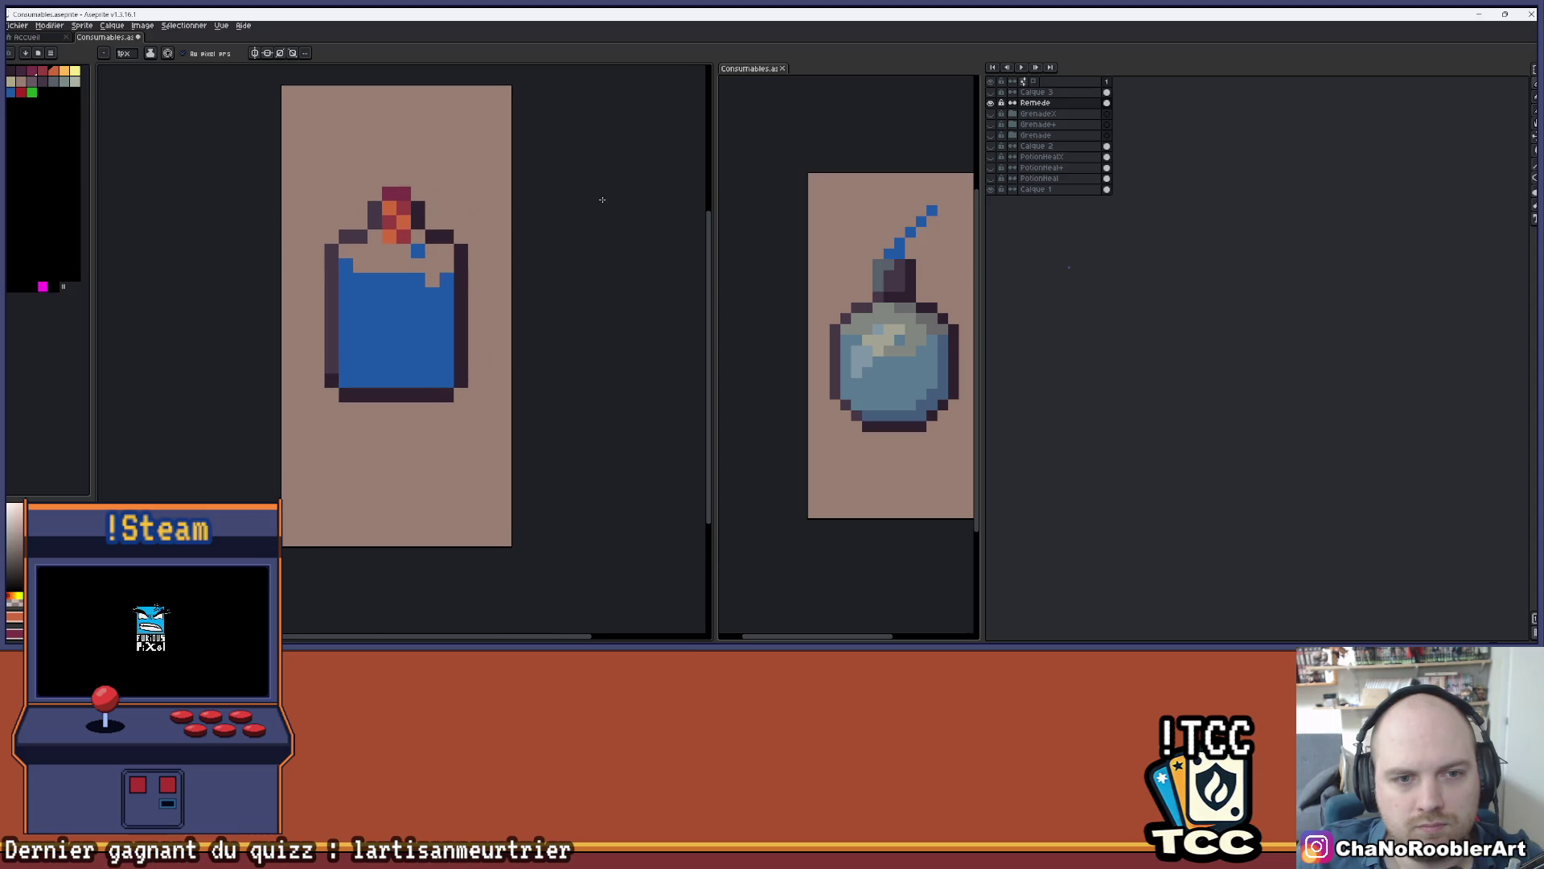
click(990, 102)
scroll(364, 215, up, 2)
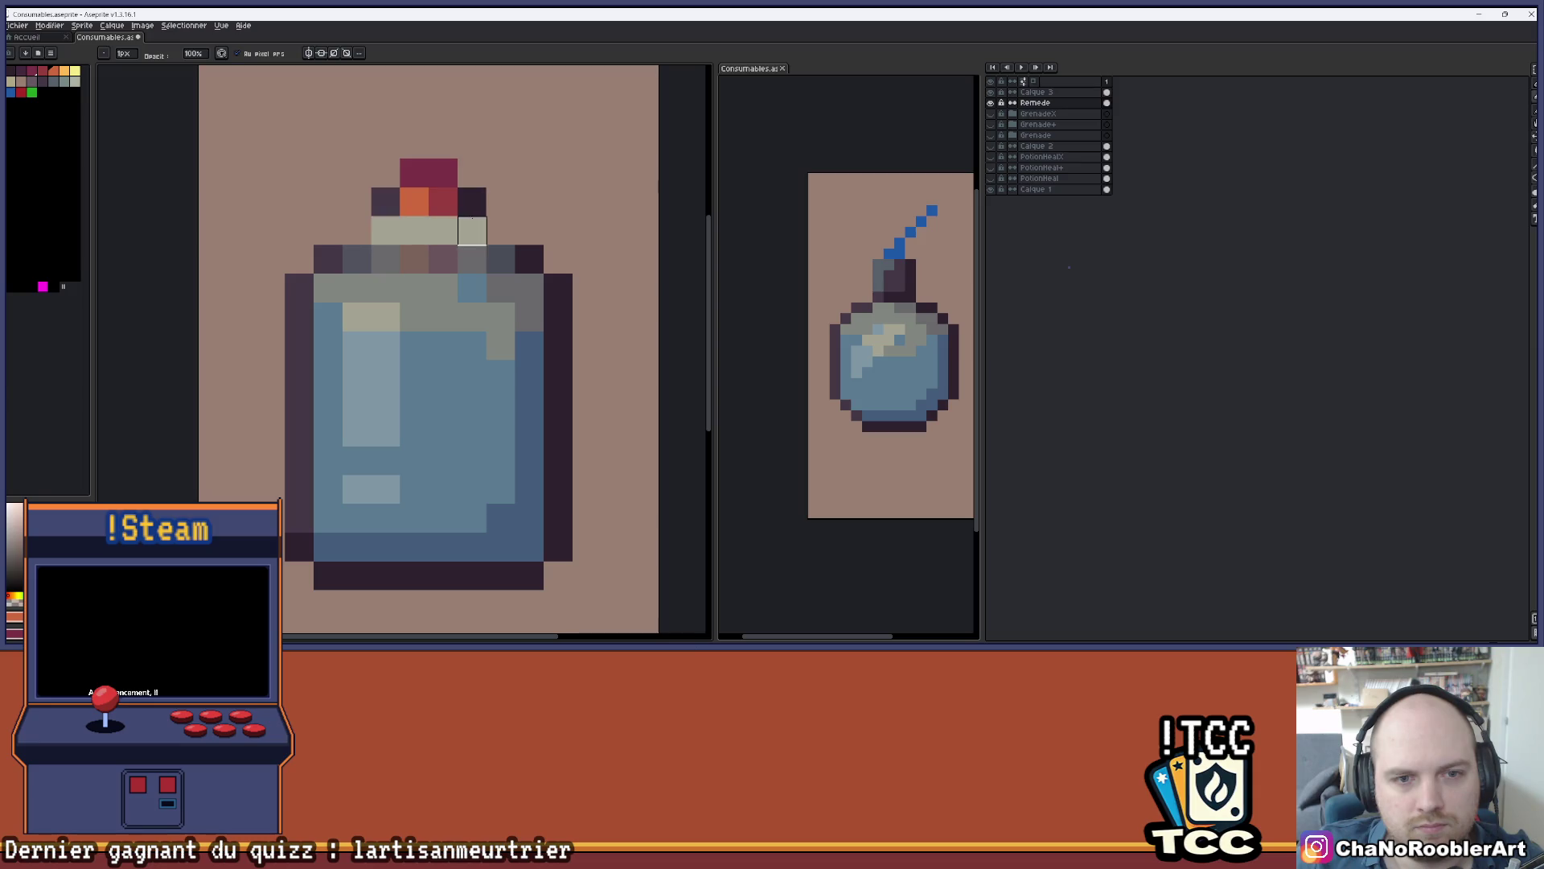
- On Calque 3, paint darker and orange pixels in the neck rows under the cap
click(1036, 91)
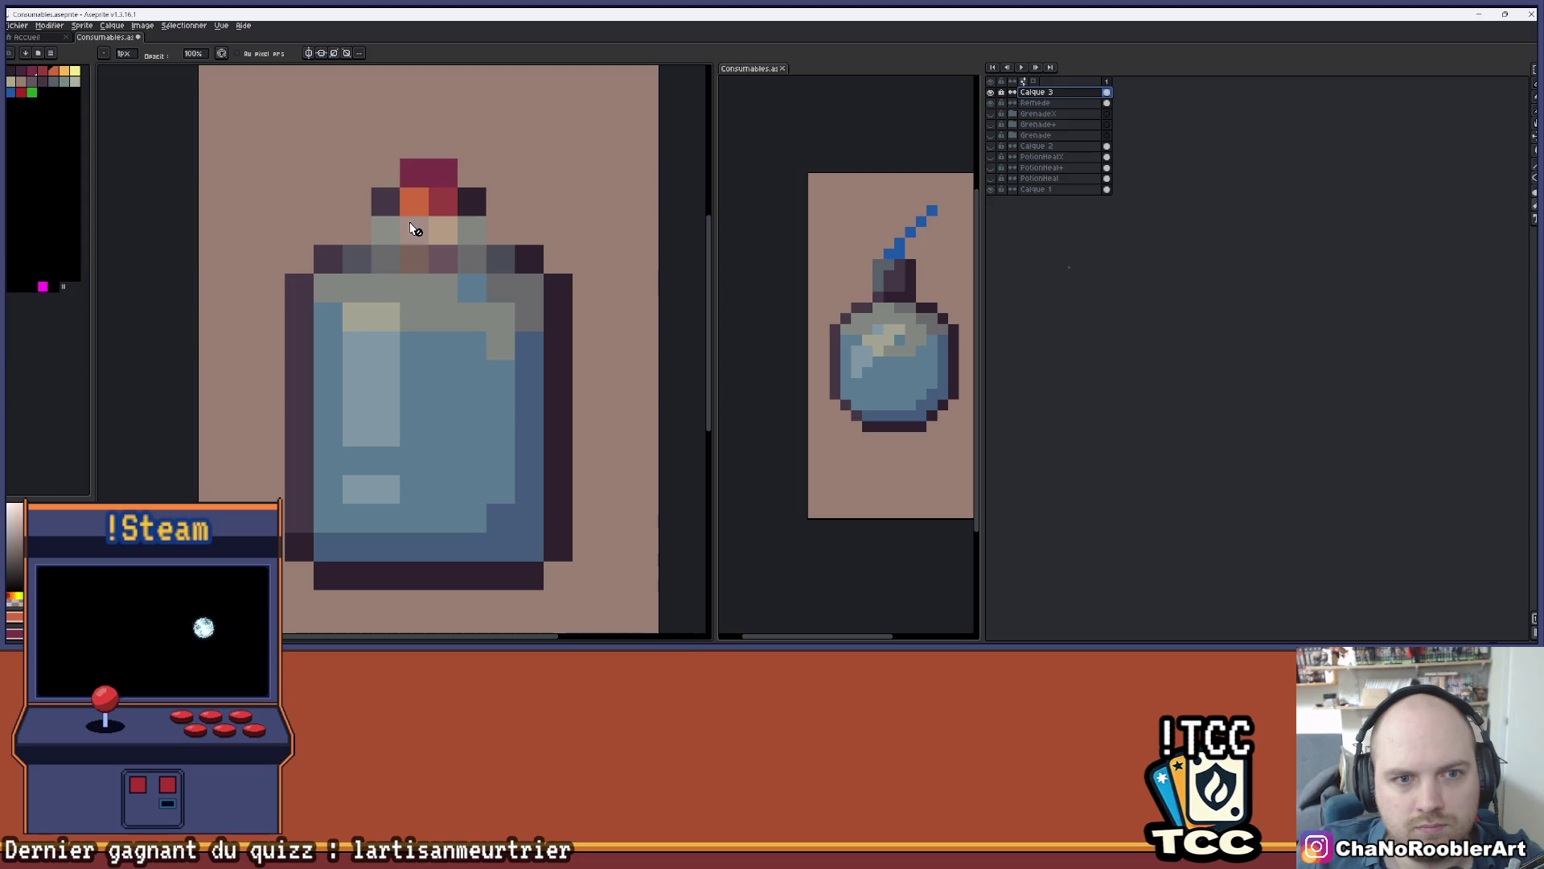
drag(386, 230, 472, 230)
click(444, 230)
click(357, 259)
click(500, 259)
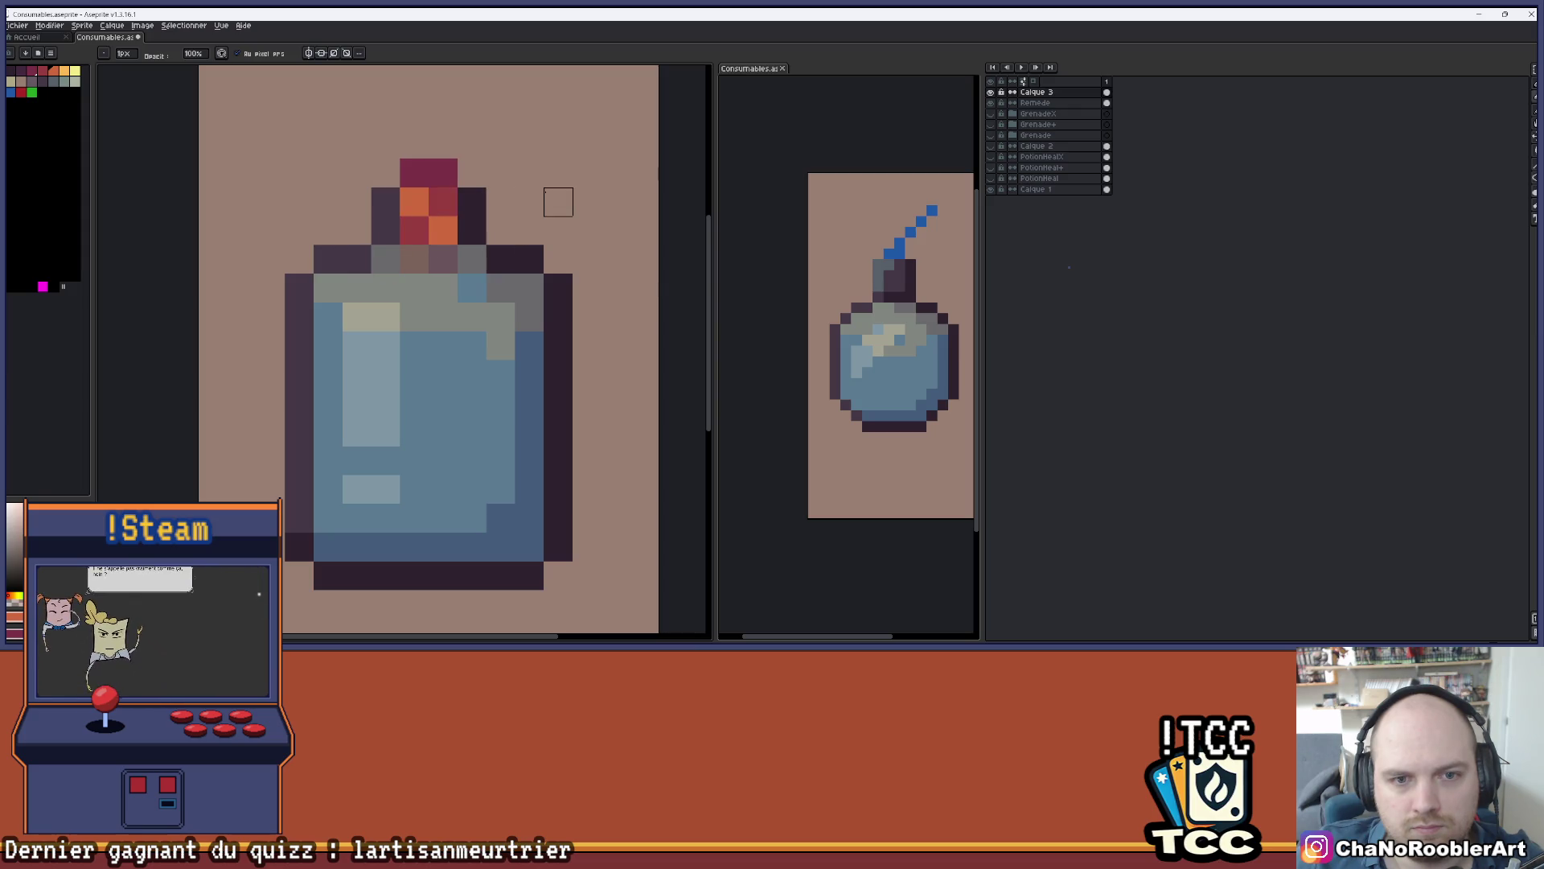
scroll(559, 202, down, 2)
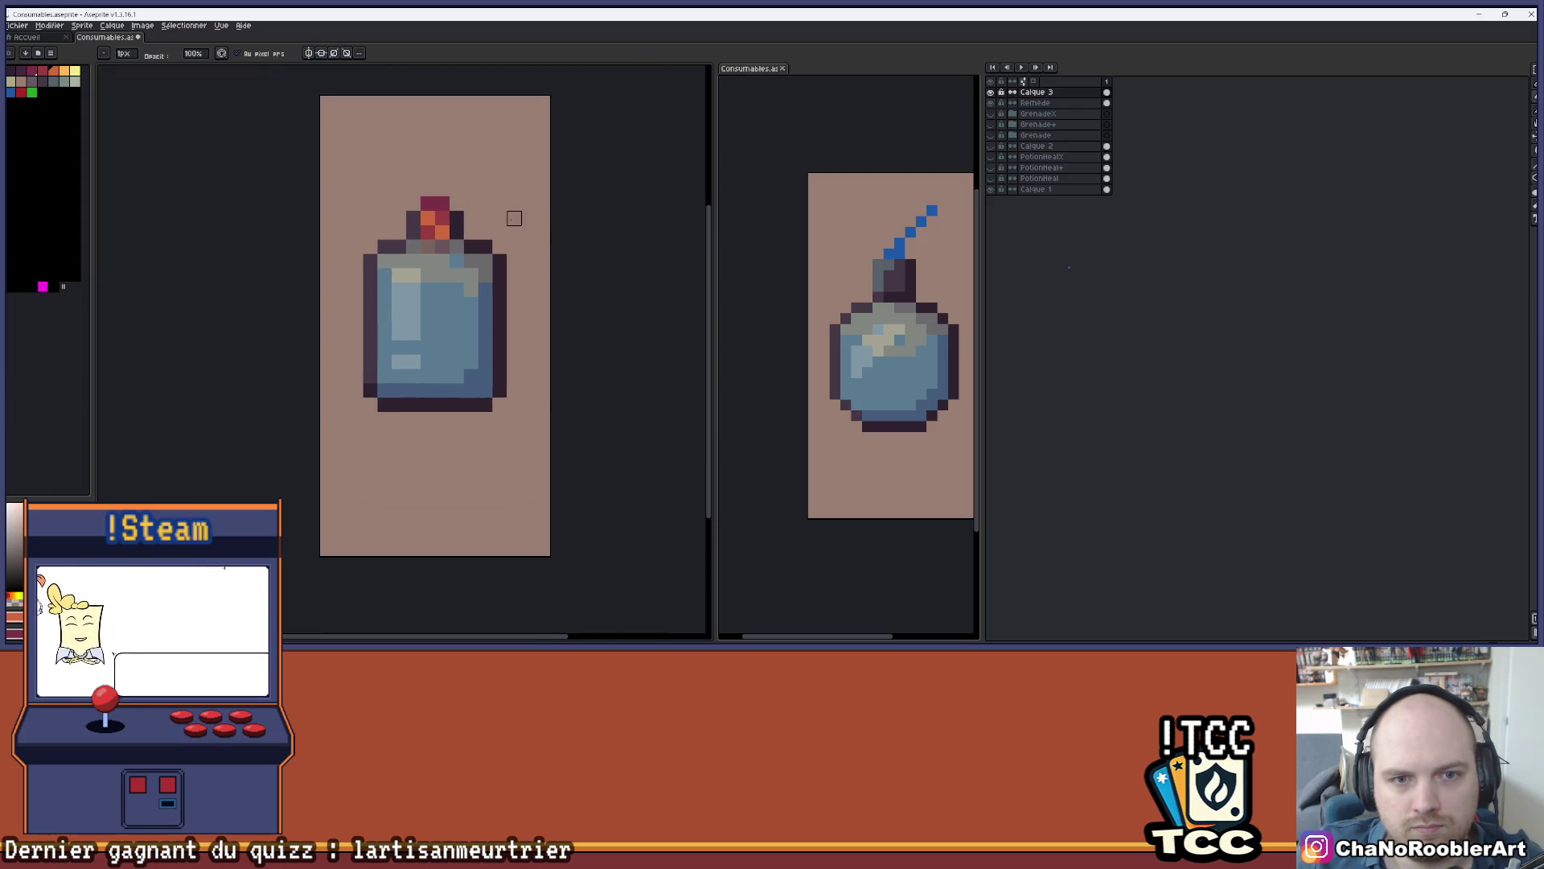
scroll(506, 220, down, 4)
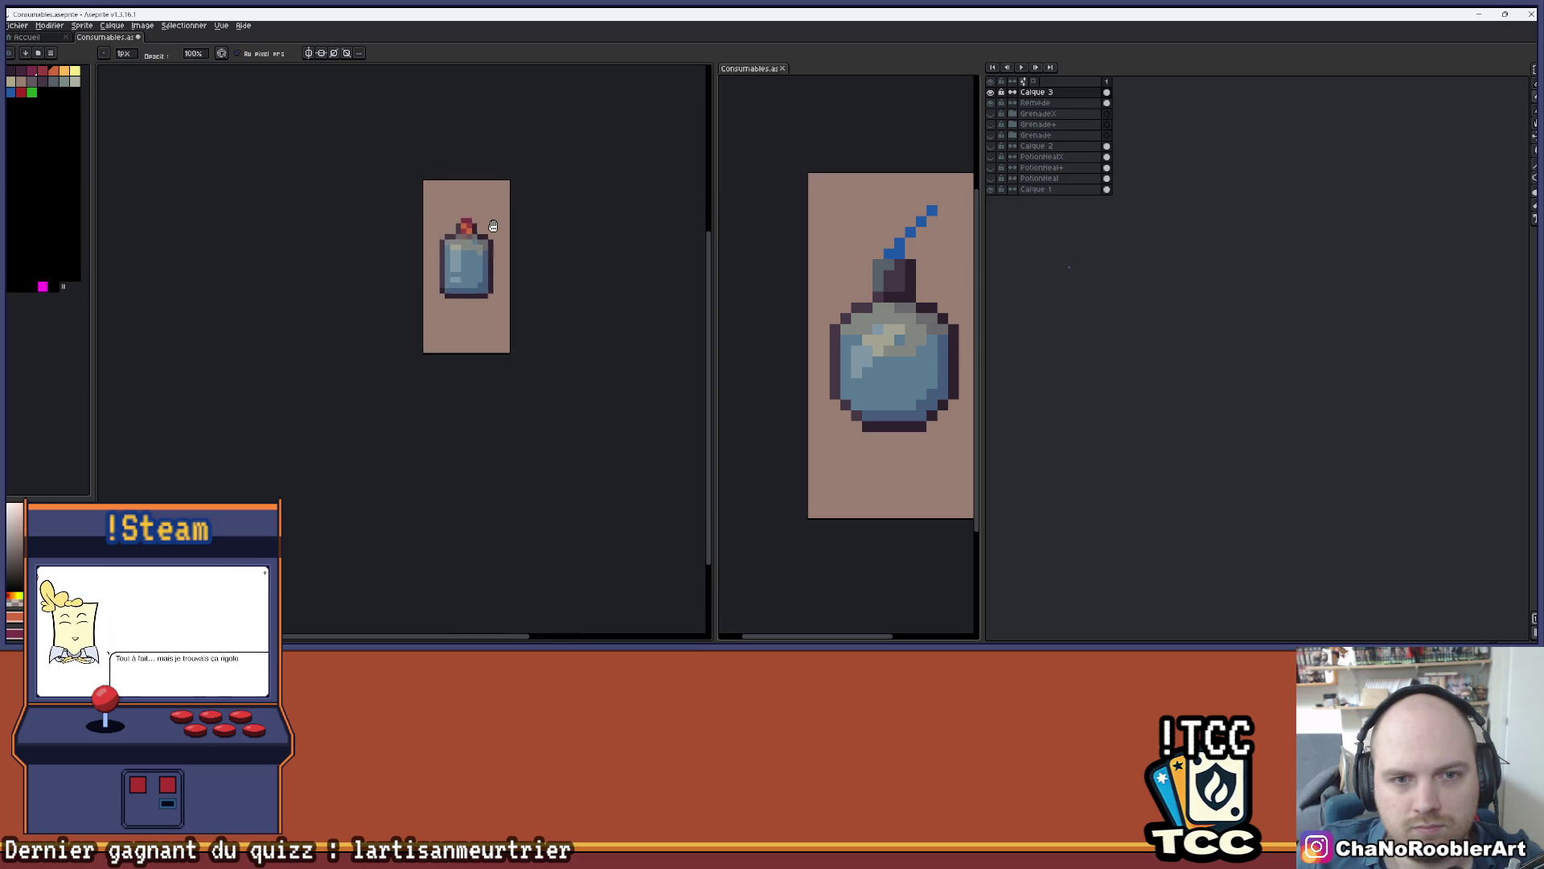
scroll(497, 223, up, 2)
mouse_move(475, 241)
mouse_down()
mouse_move(403, 263)
mouse_move(432, 277)
mouse_up()
scroll(406, 259, down, 2)
- Browse the GrenadeX group's layers, then make the Remede layer active again
click(1038, 113)
shift+click(1035, 103)
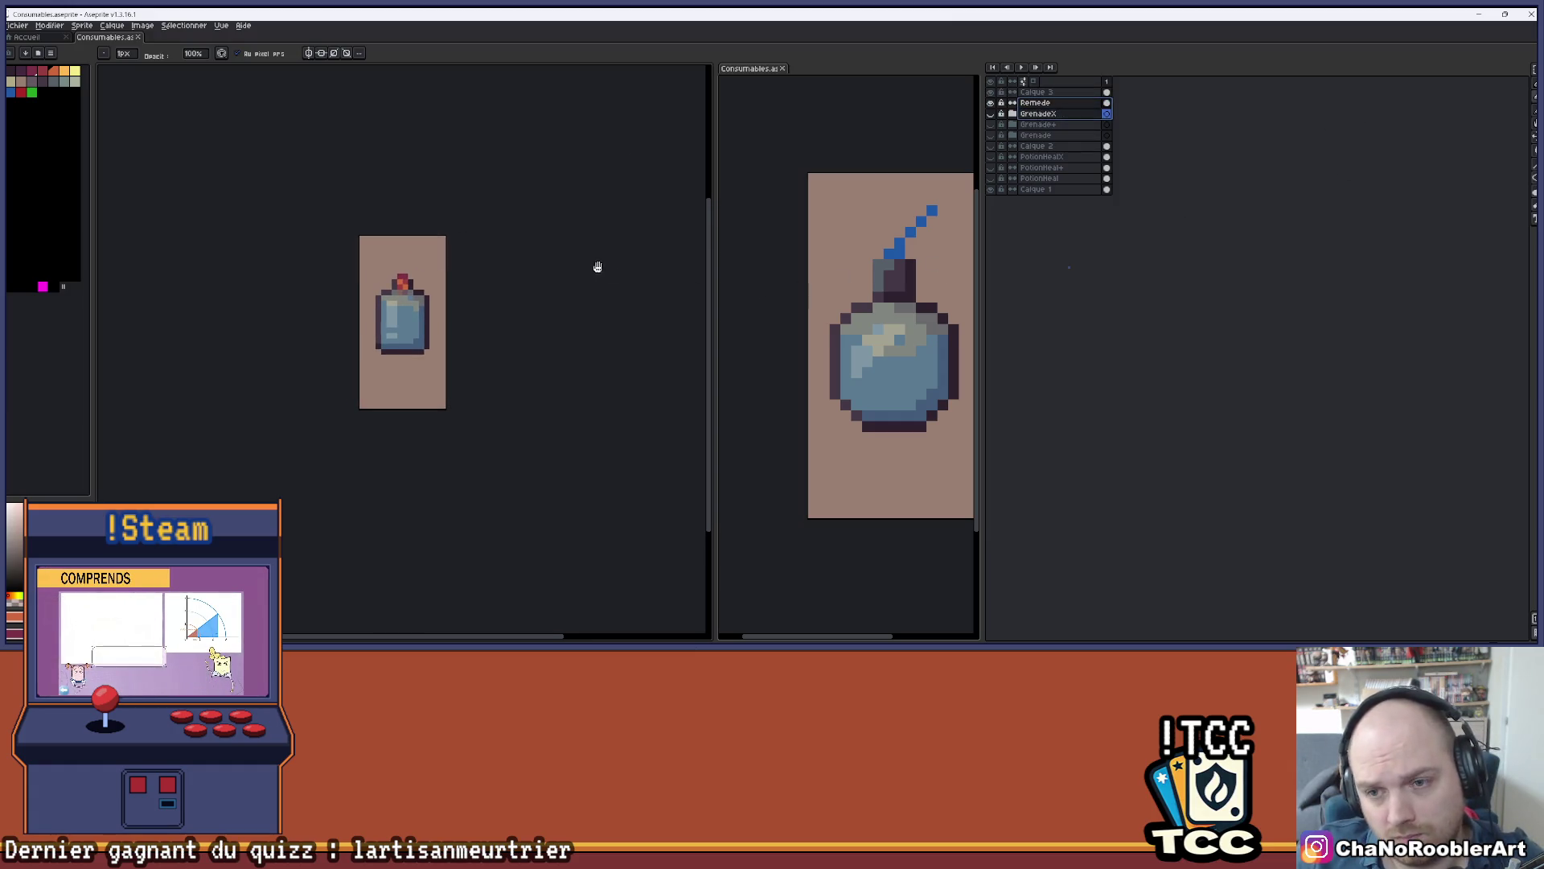
drag(609, 271, 594, 277)
scroll(776, 286, down, 1)
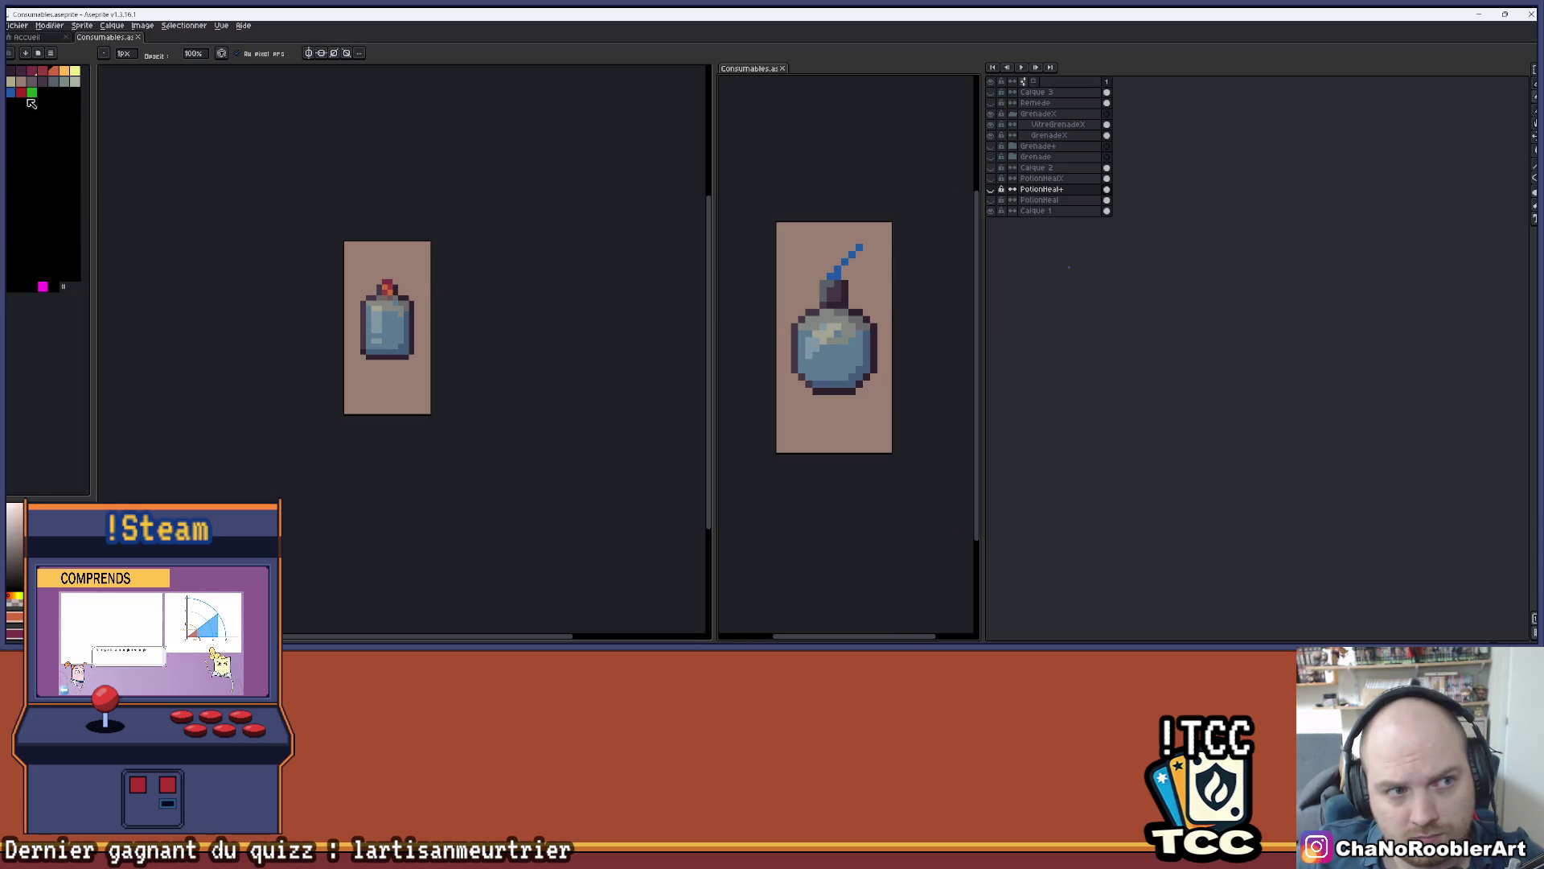
scroll(439, 251, up, 1)
key(g)
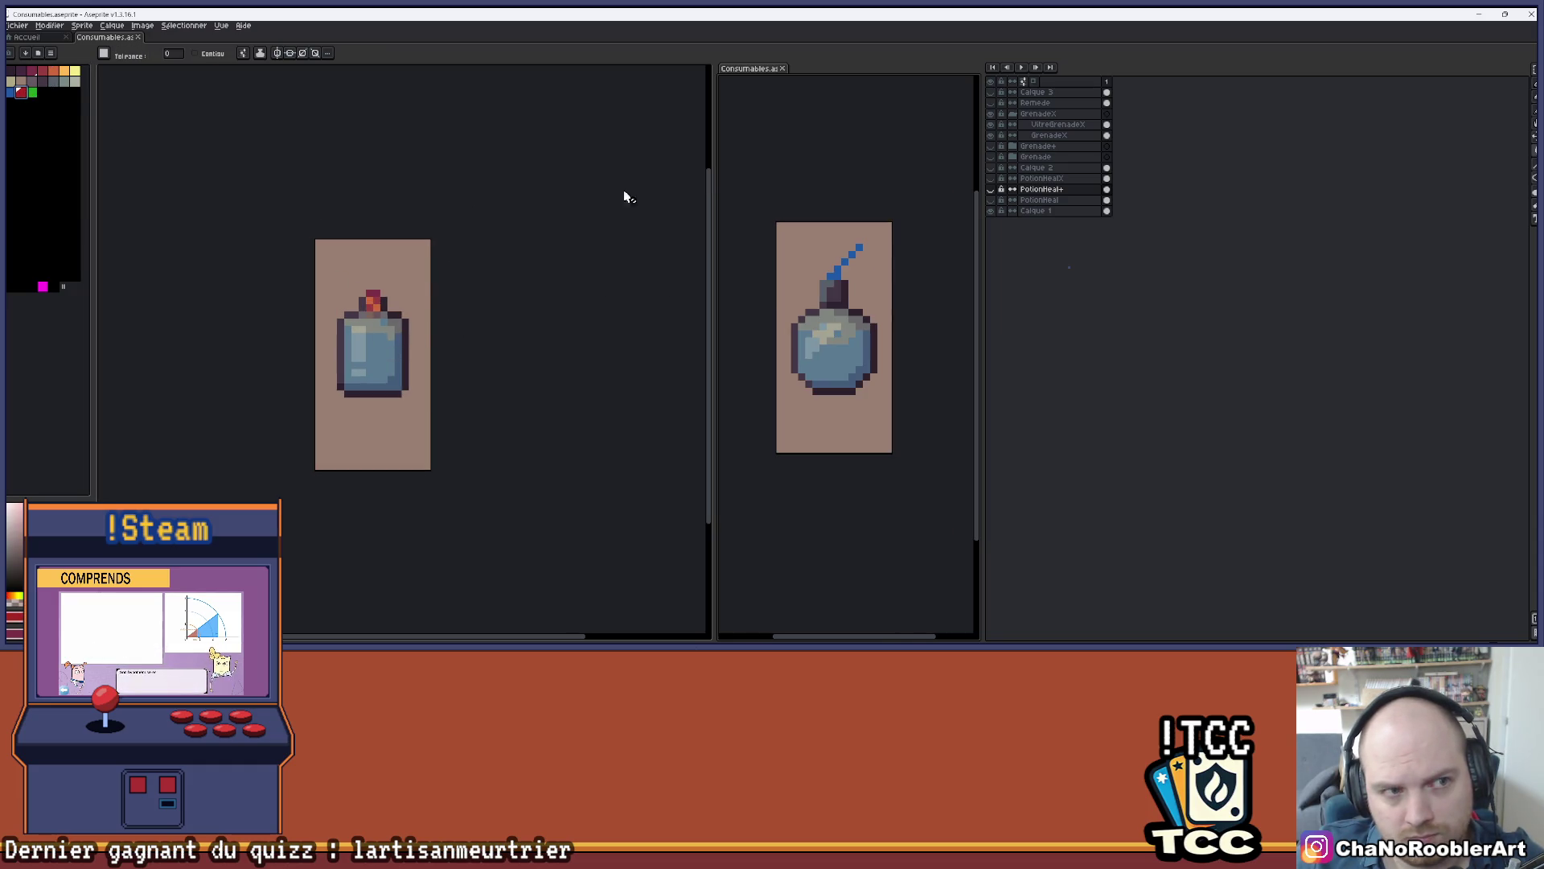
click(1041, 127)
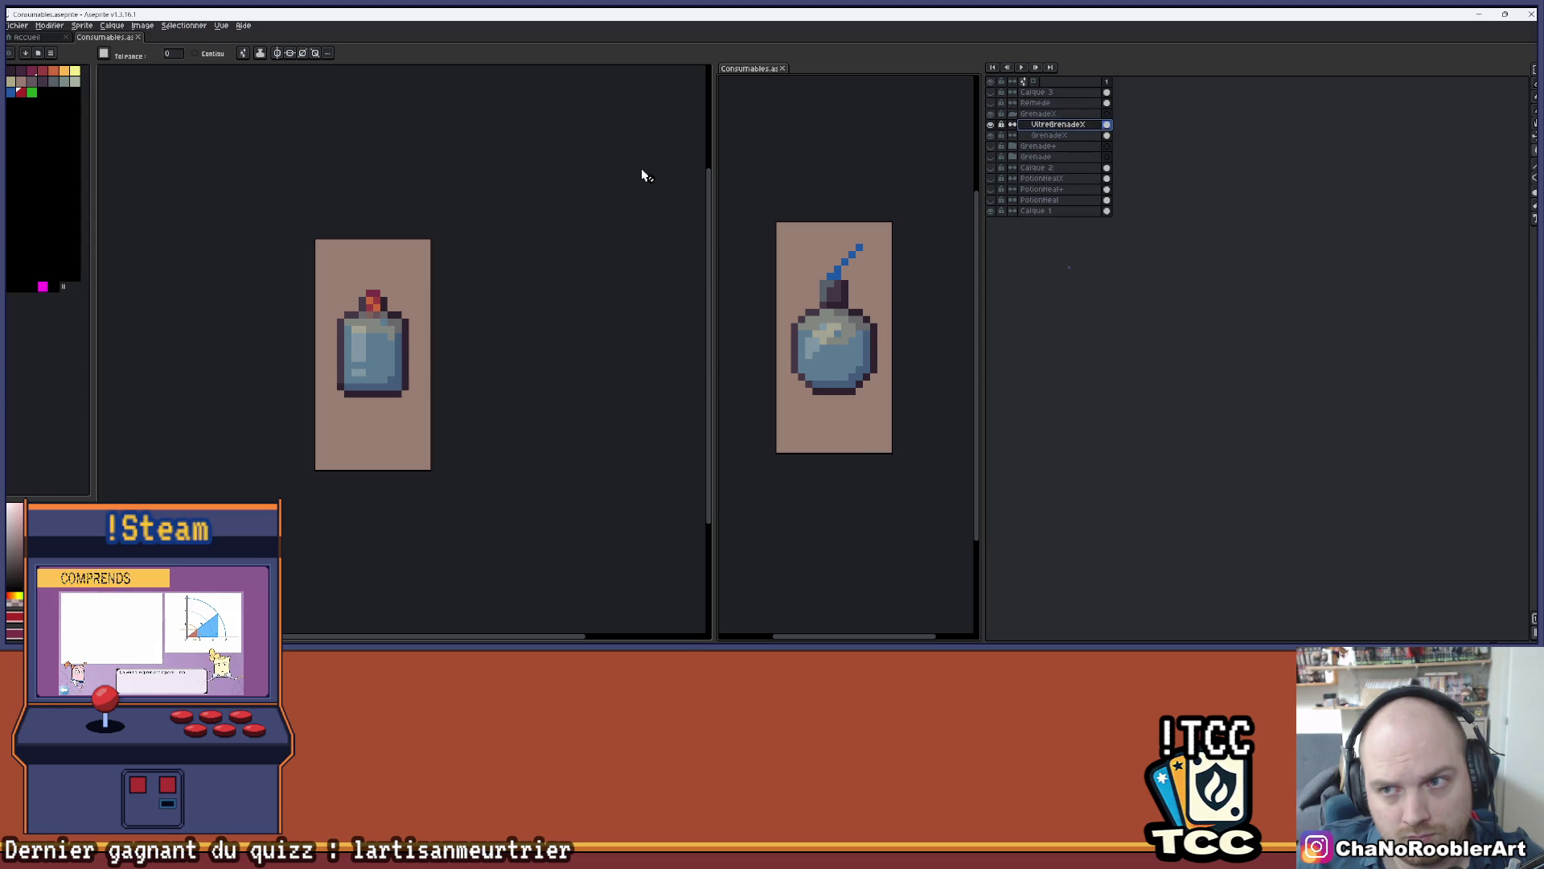
click(1054, 103)
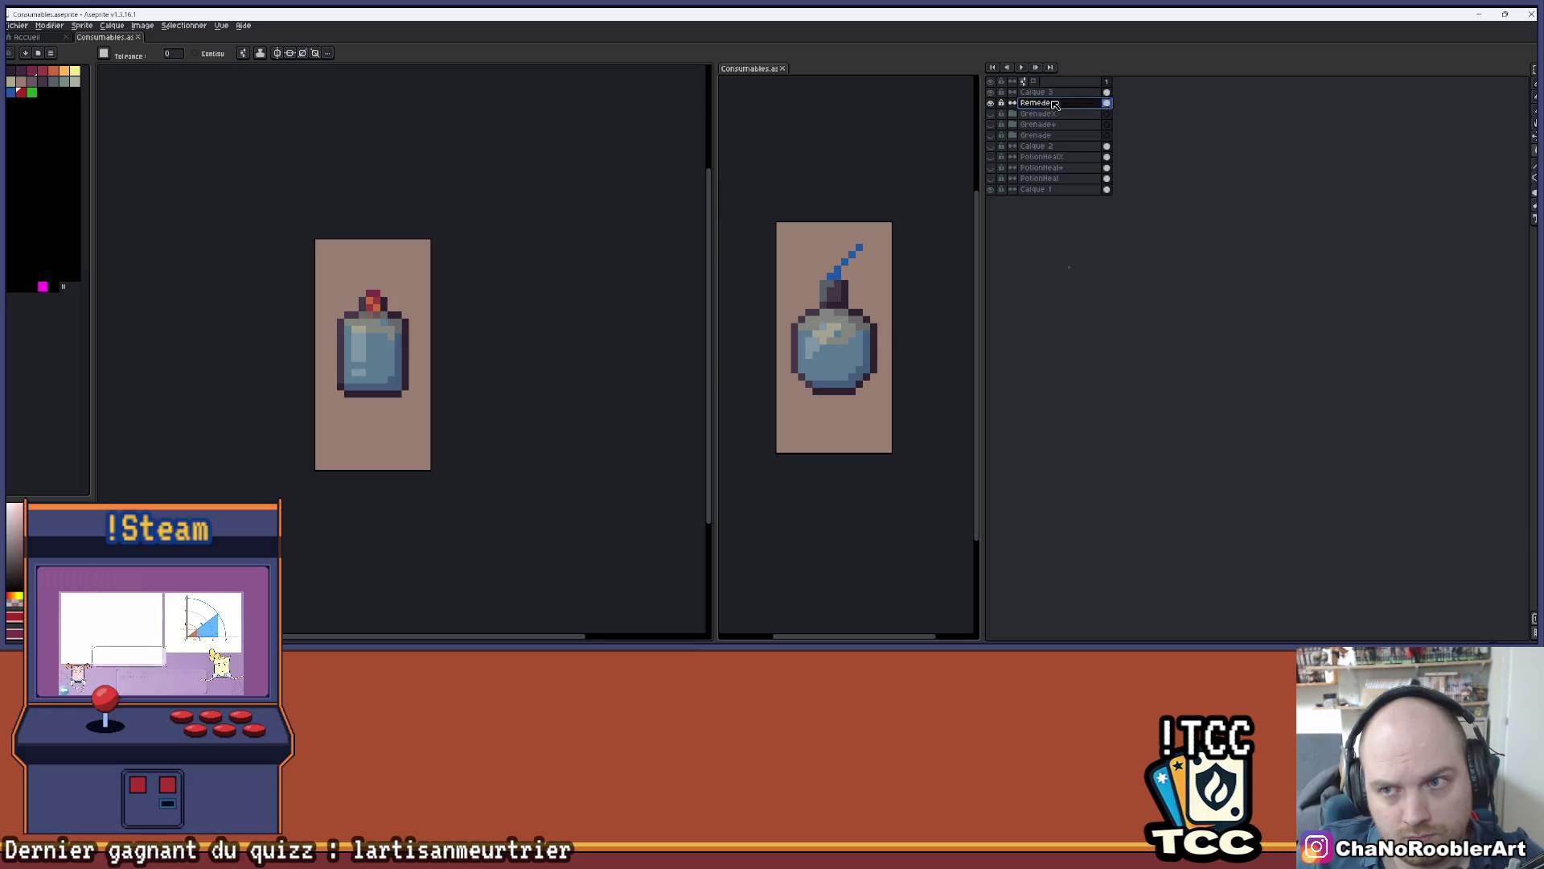
key(ctrl+z)
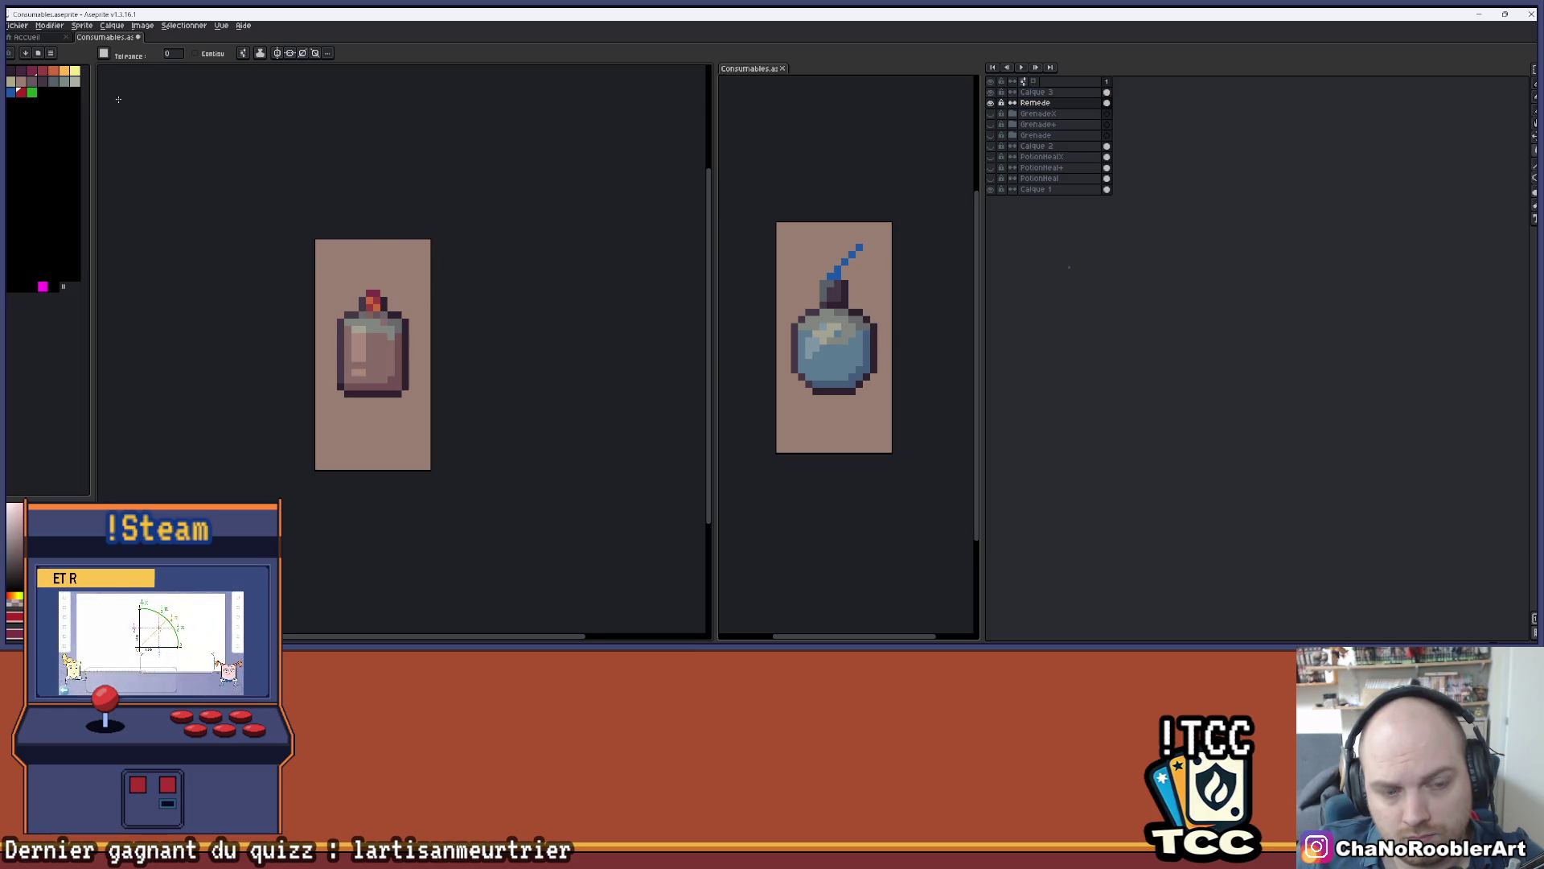
- Paint-bucket the potion's liquid green, then try blue instead
click(31, 92)
click(365, 359)
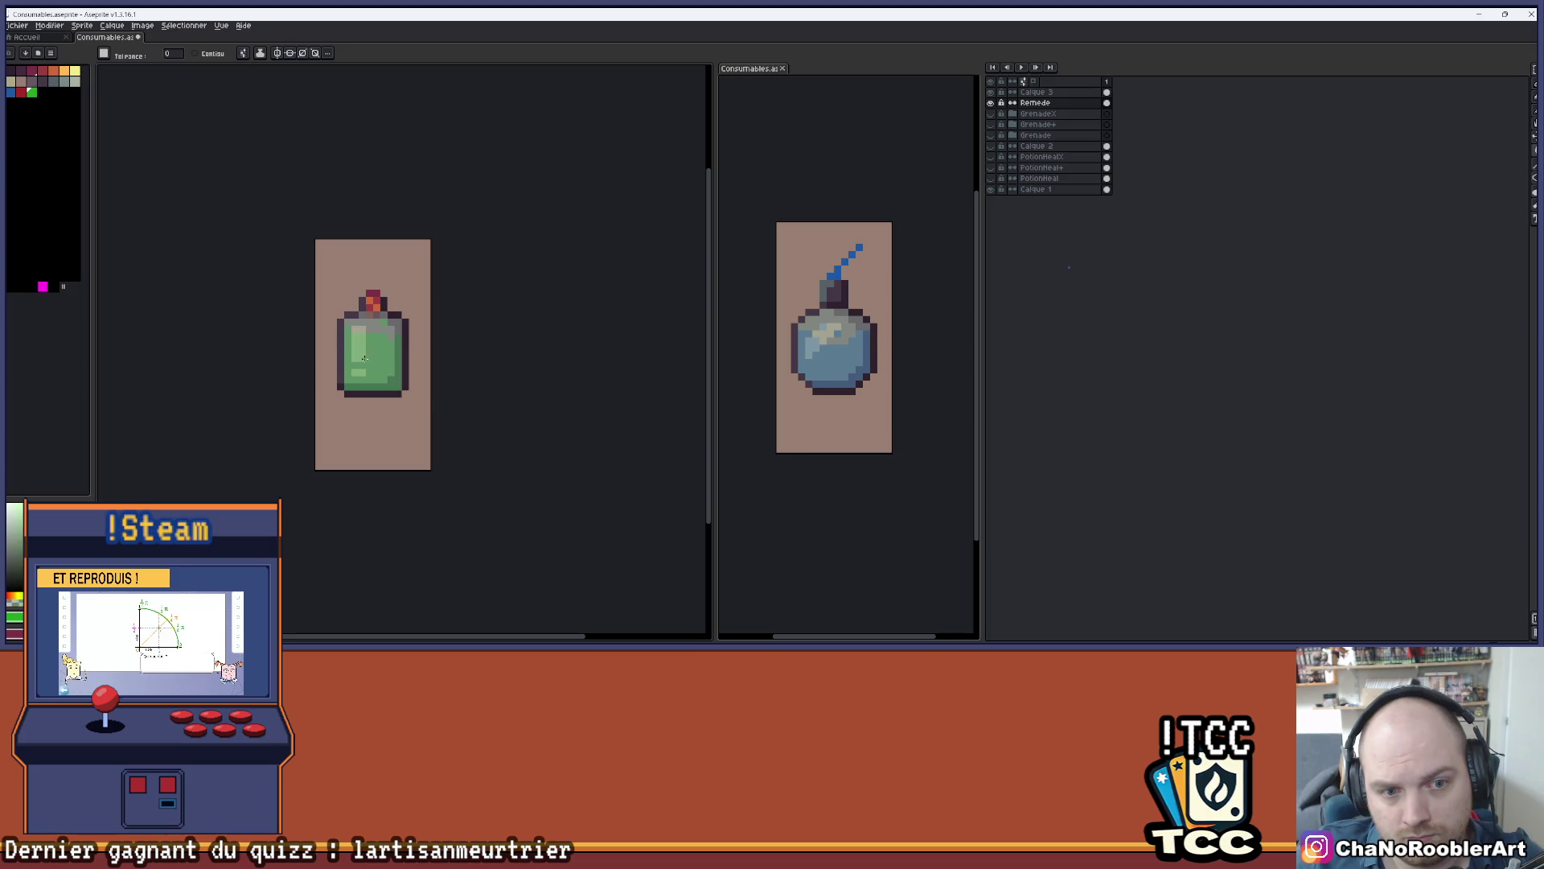
scroll(168, 220, down, 2)
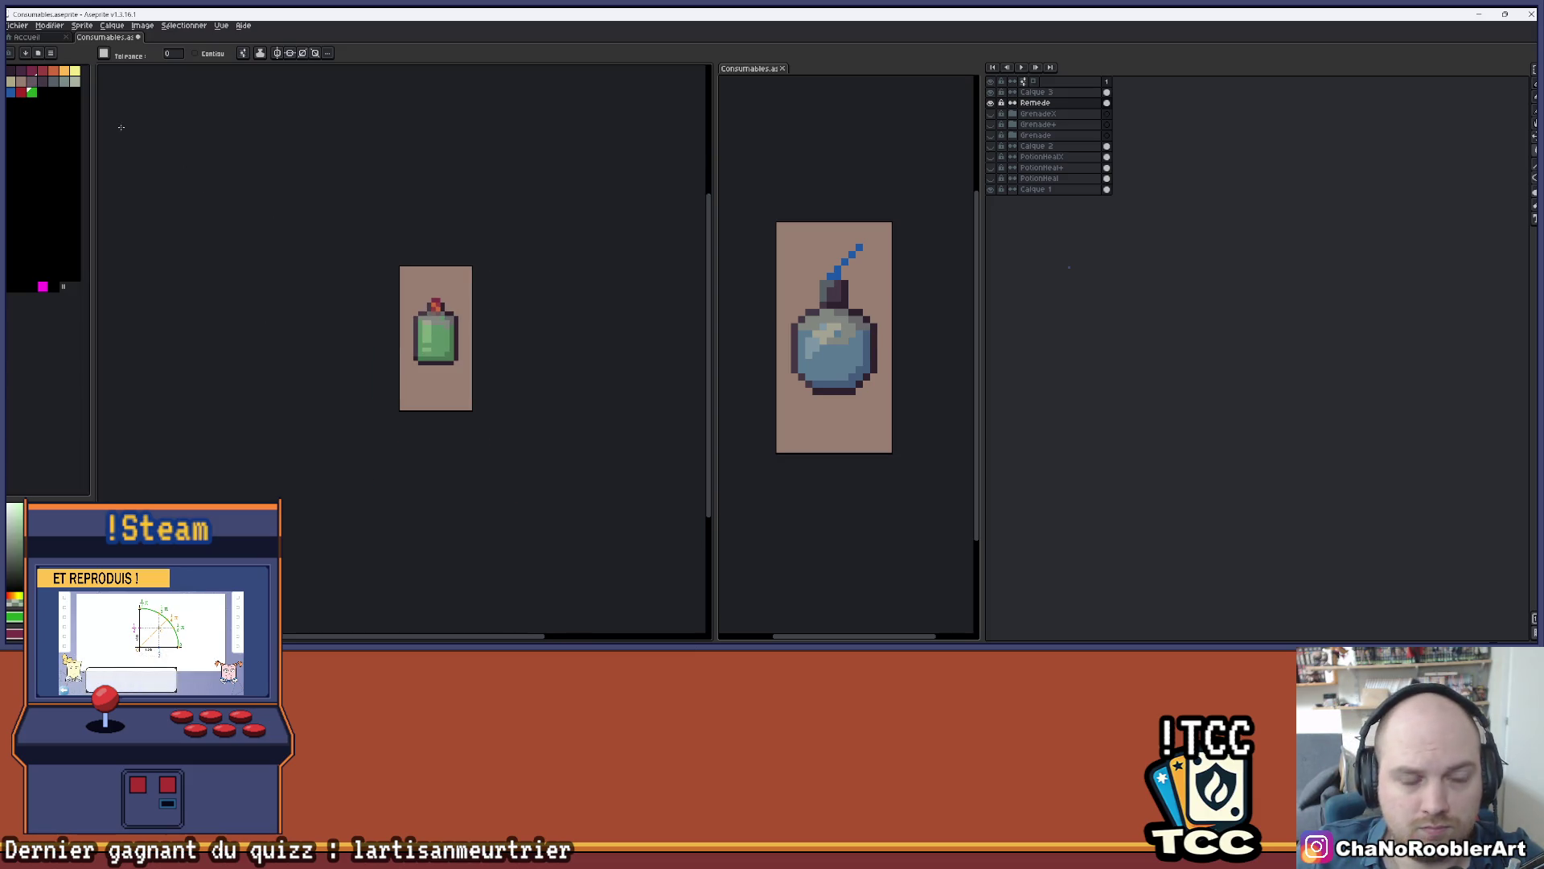
click(10, 91)
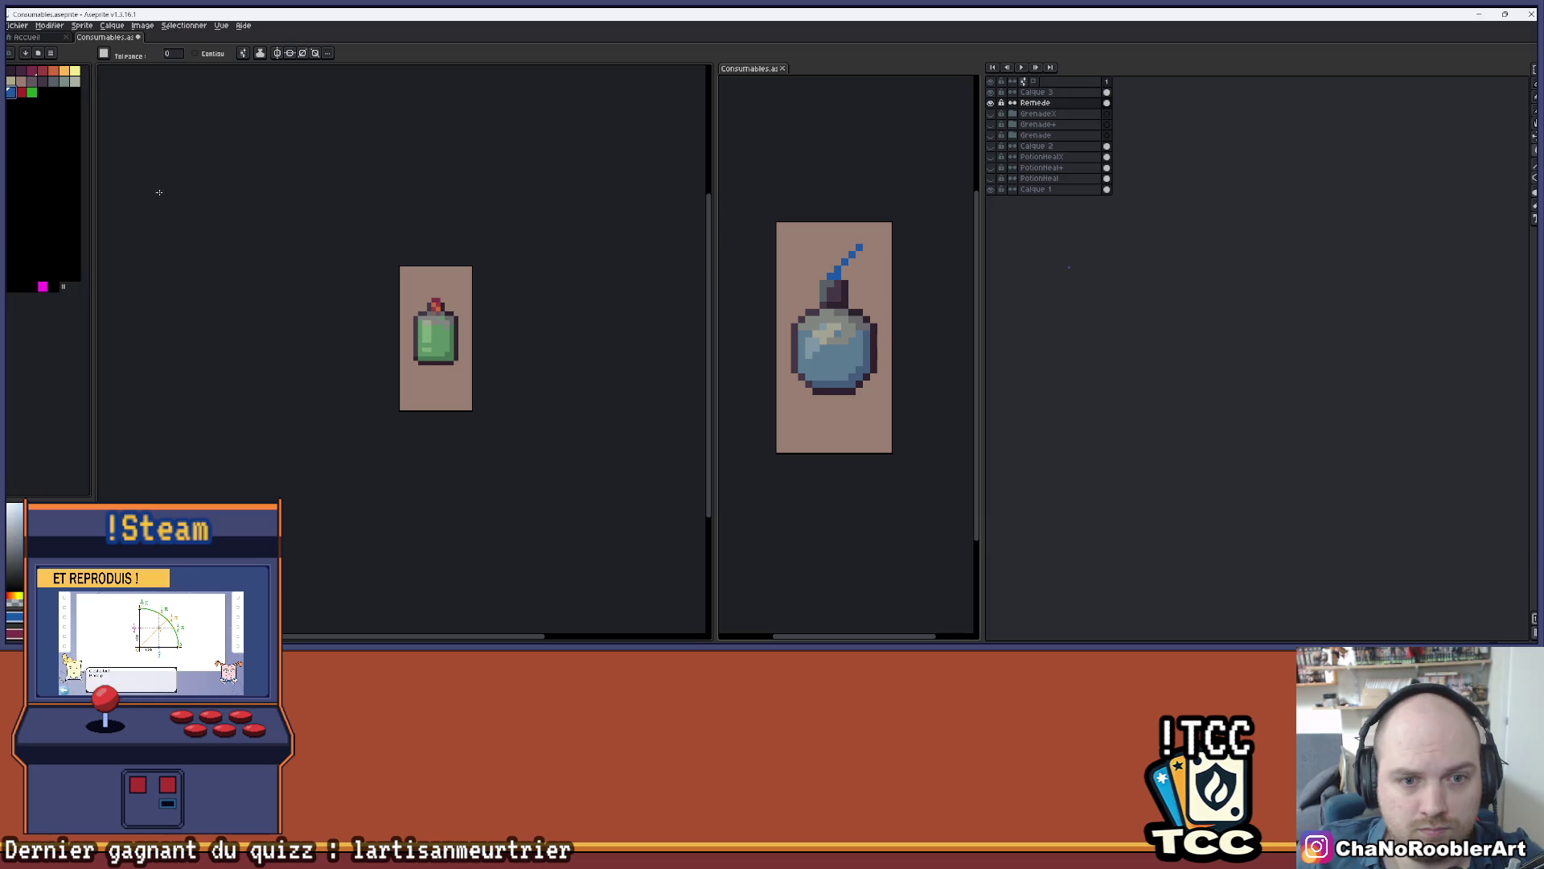
click(438, 341)
scroll(378, 275, up, 3)
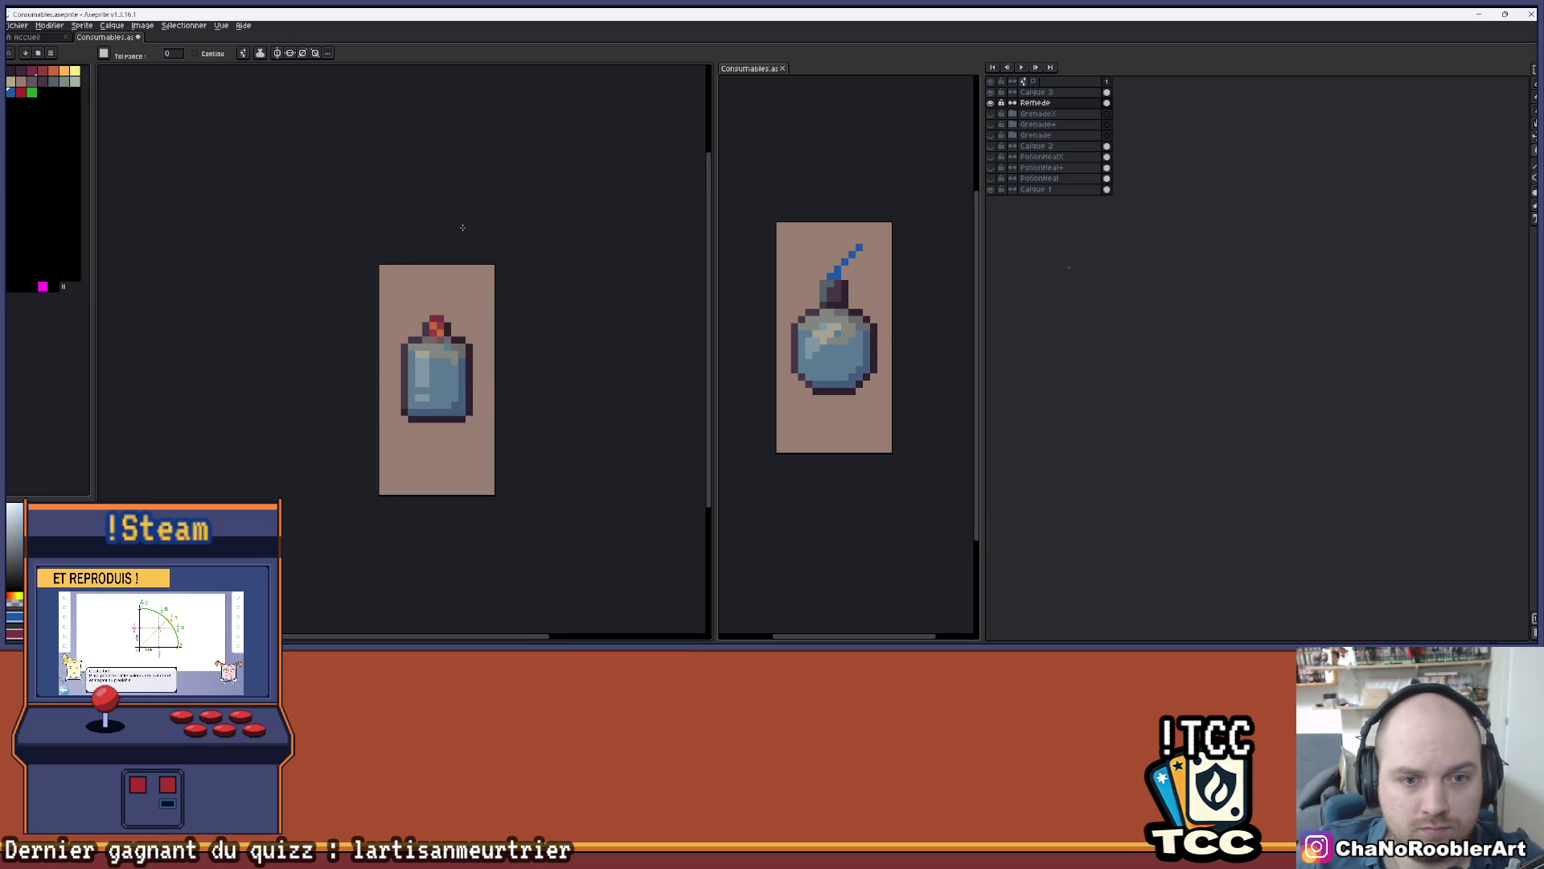
key(ctrl)
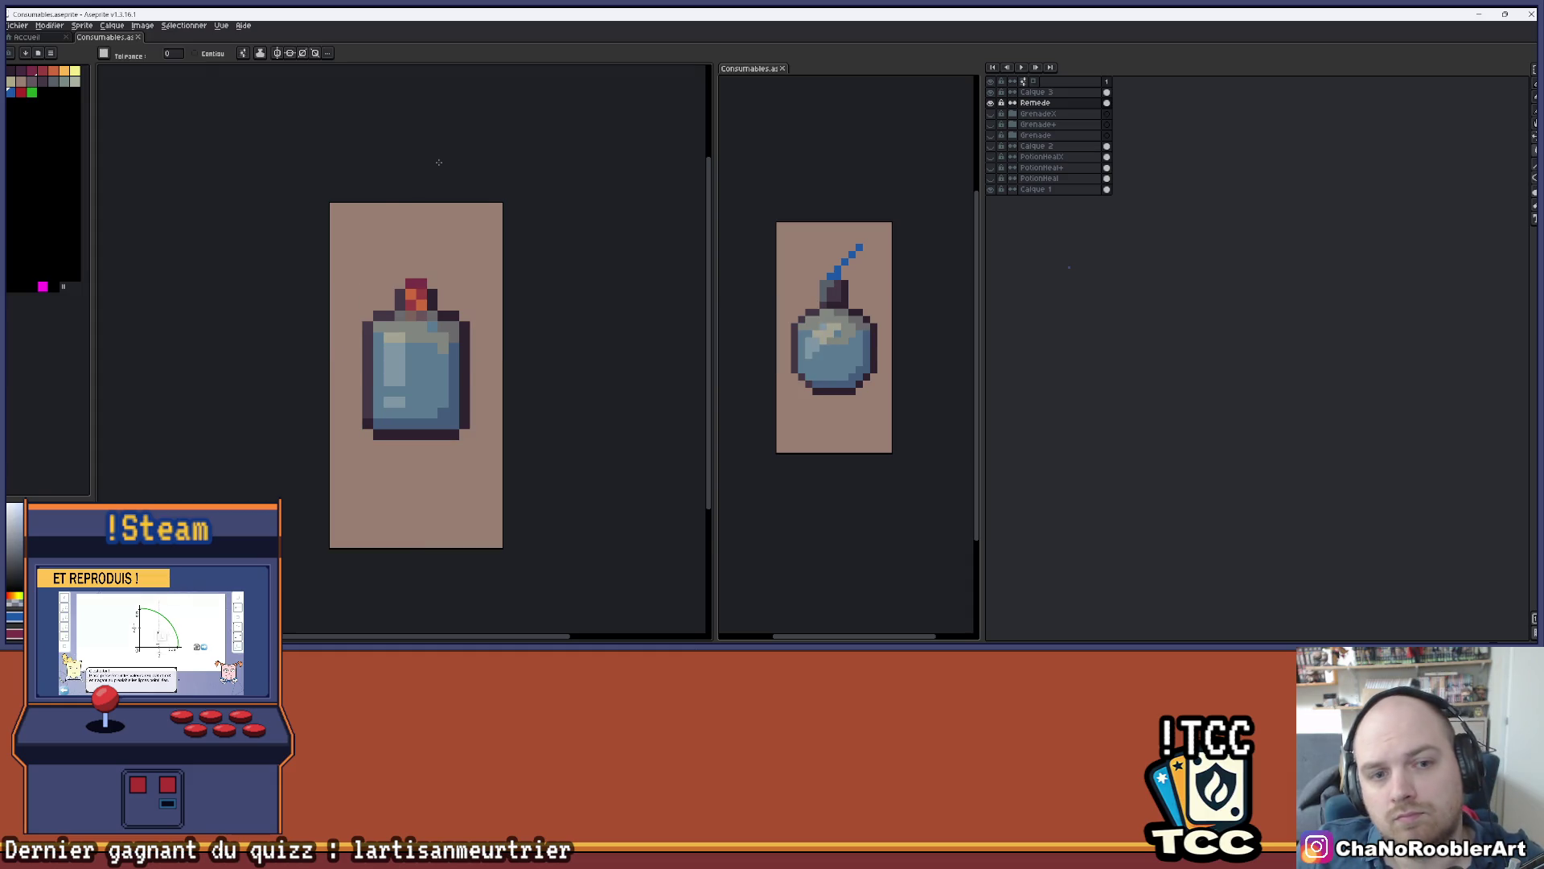
scroll(450, 168, down, 1)
scroll(466, 168, up, 1)
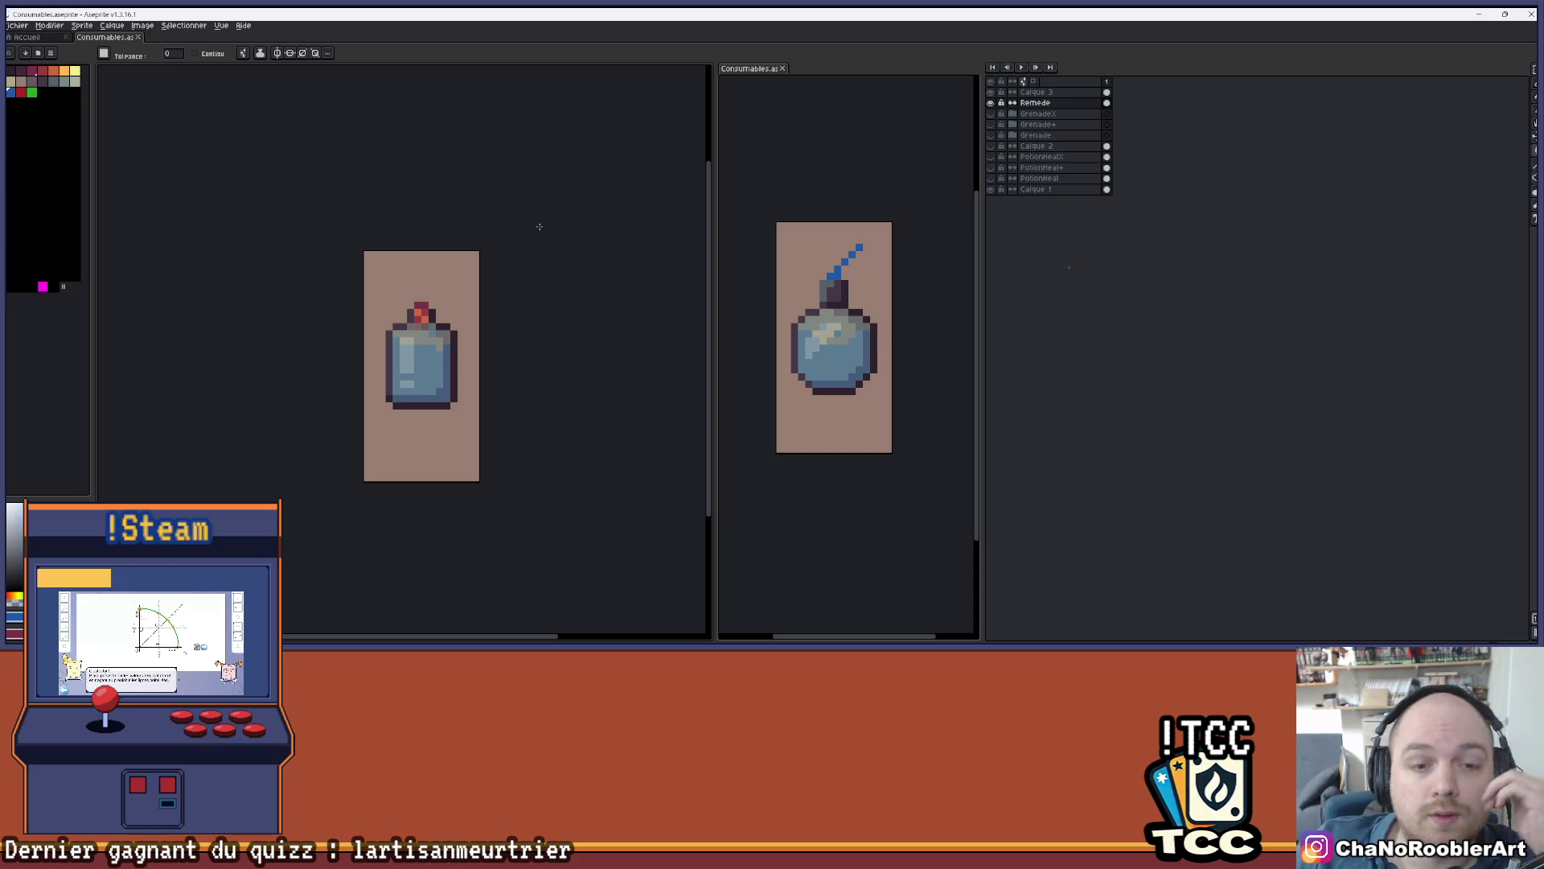
scroll(538, 231, up, 1)
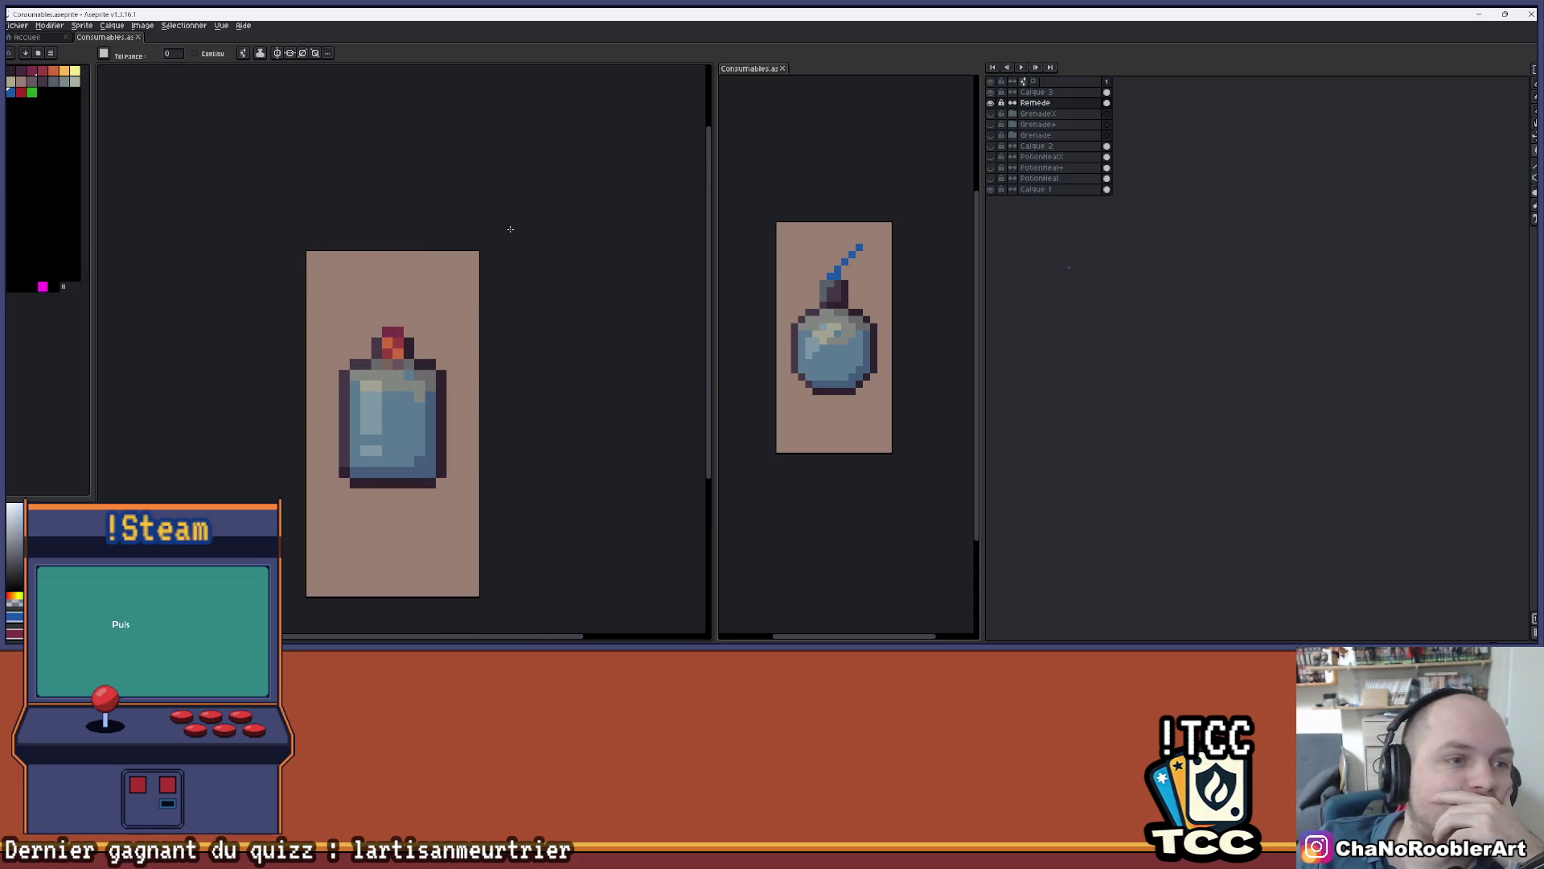
- Try a magenta liquid fill and undo it, then refill blue and finally green
click(43, 286)
click(386, 398)
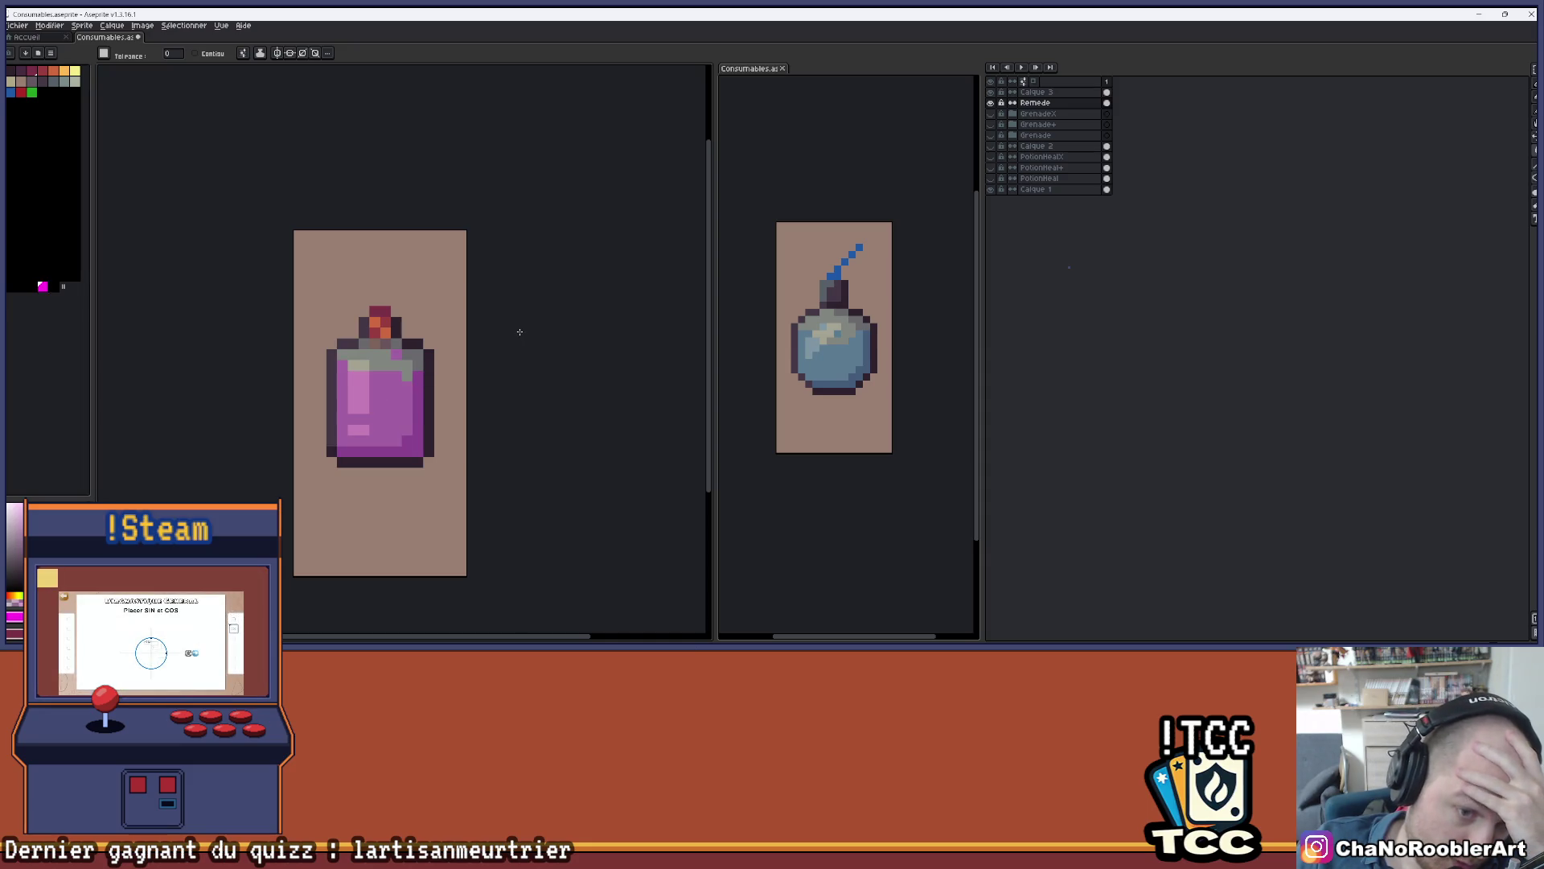
key(ctrl+z)
click(12, 92)
click(370, 394)
click(32, 92)
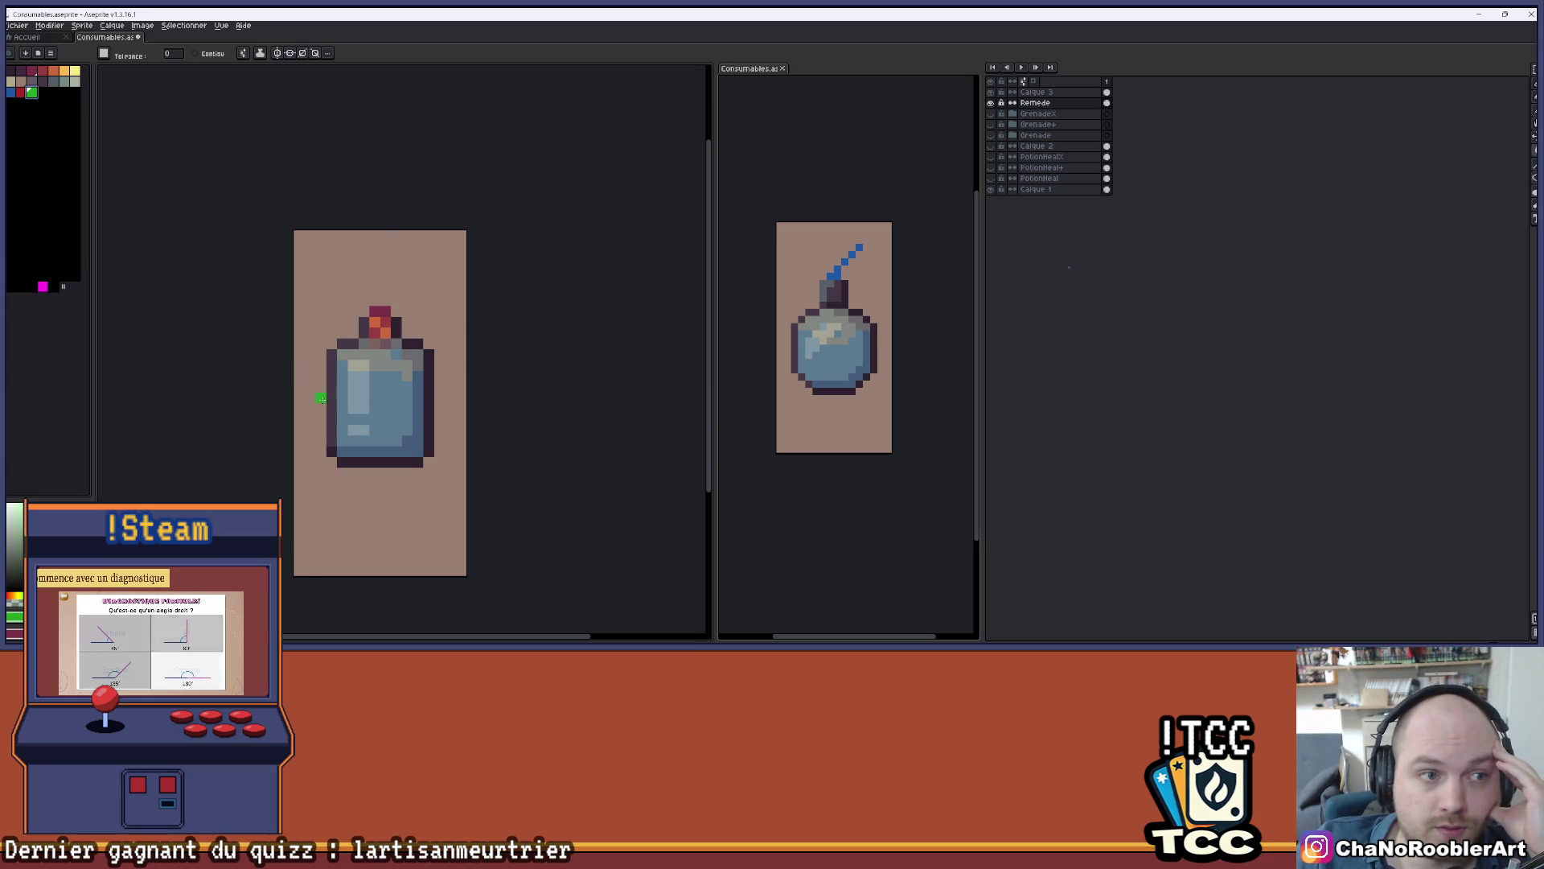
click(384, 417)
scroll(408, 392, down, 2)
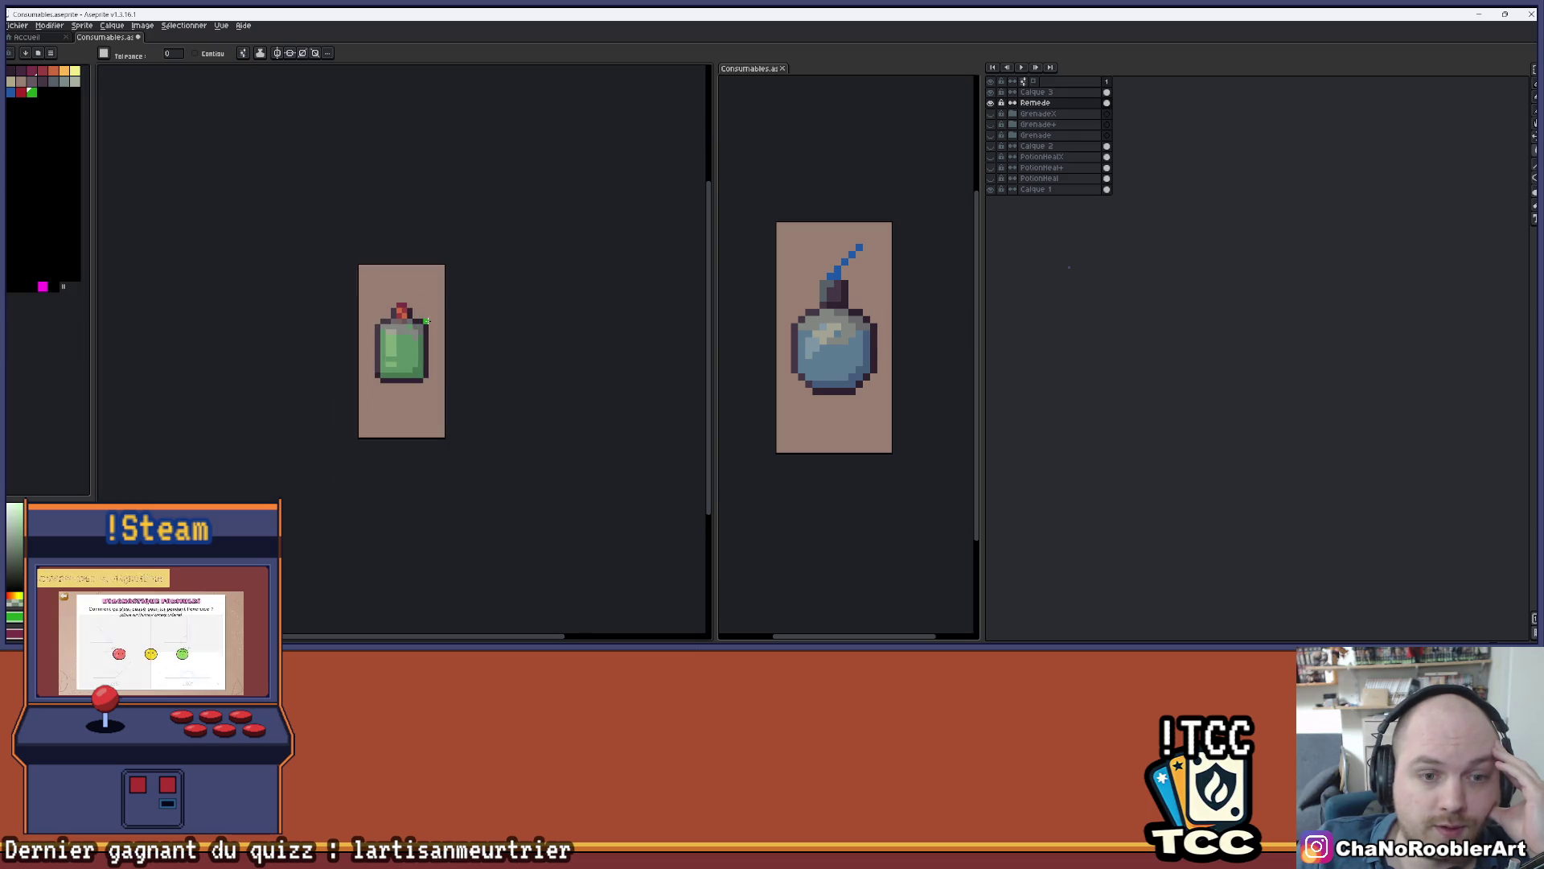
scroll(428, 366, up, 1)
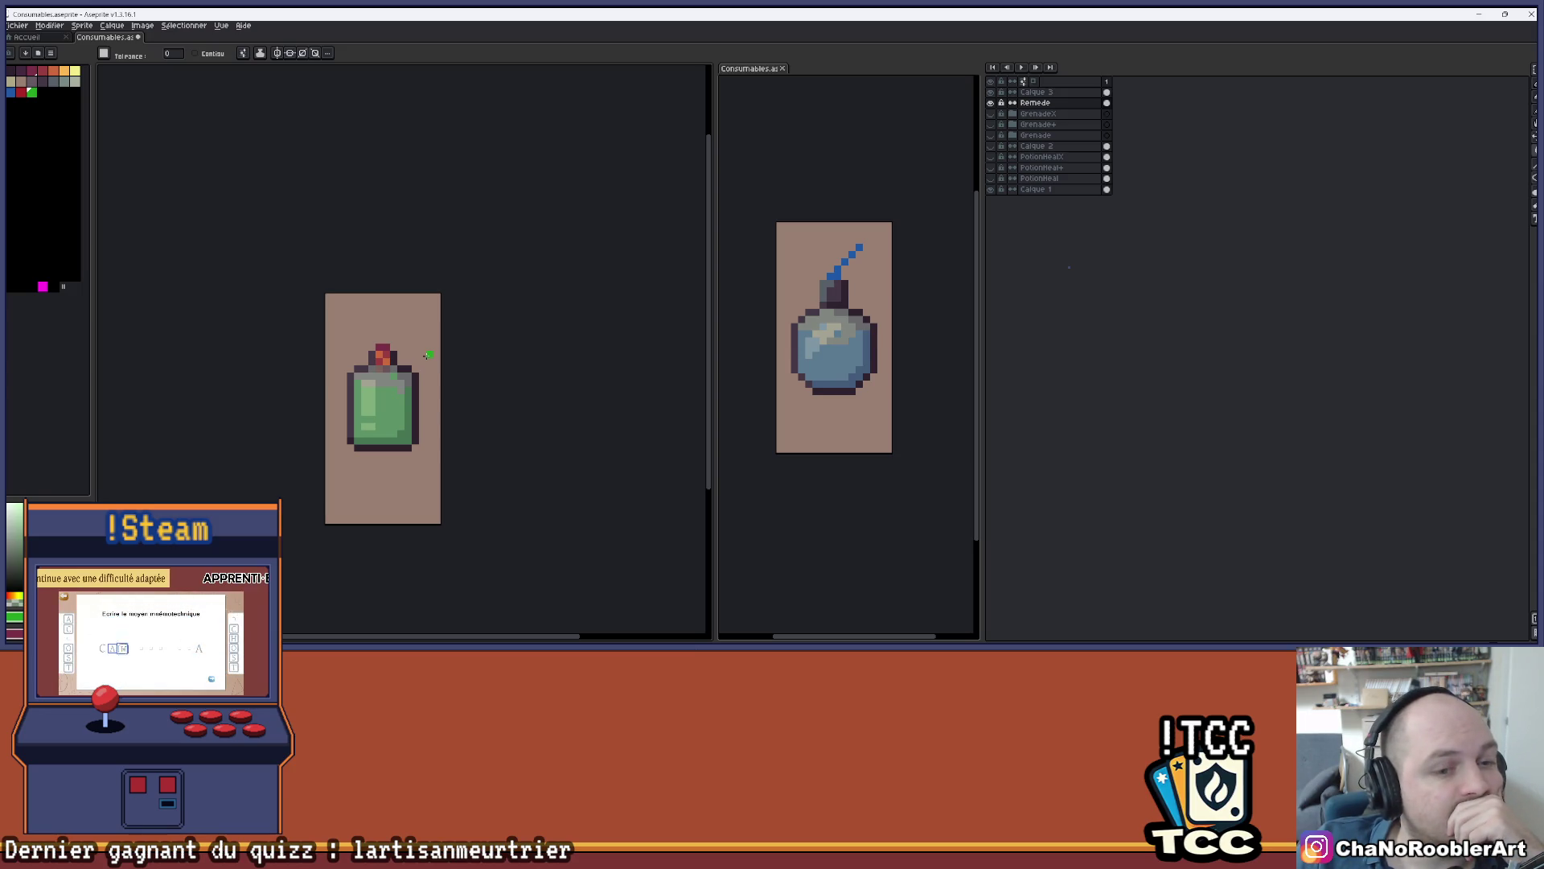
scroll(427, 355, down, 2)
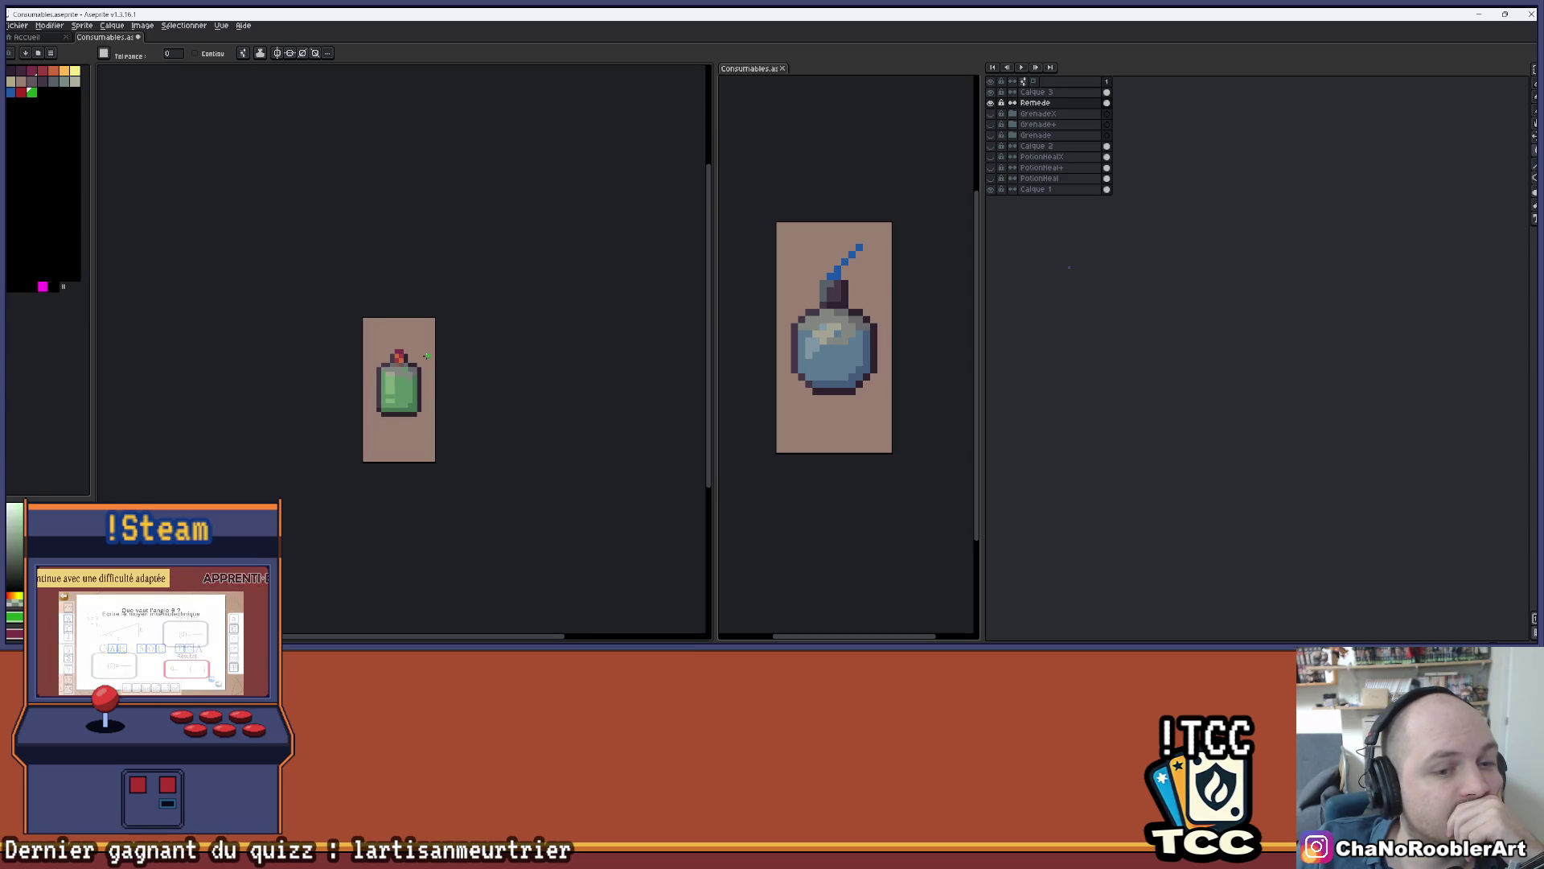
scroll(427, 354, up, 1)
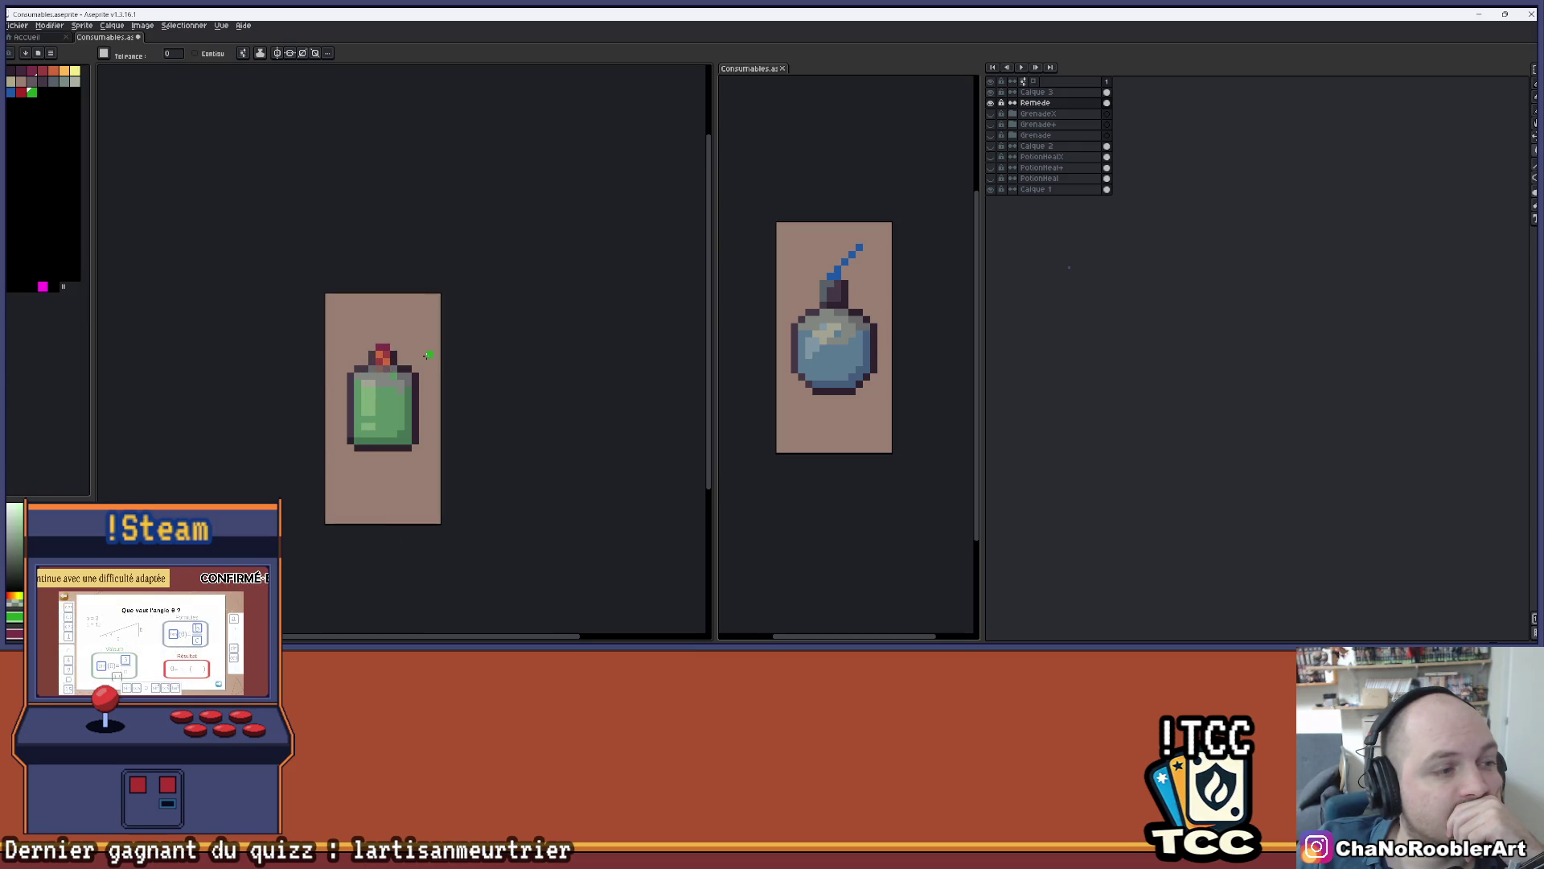
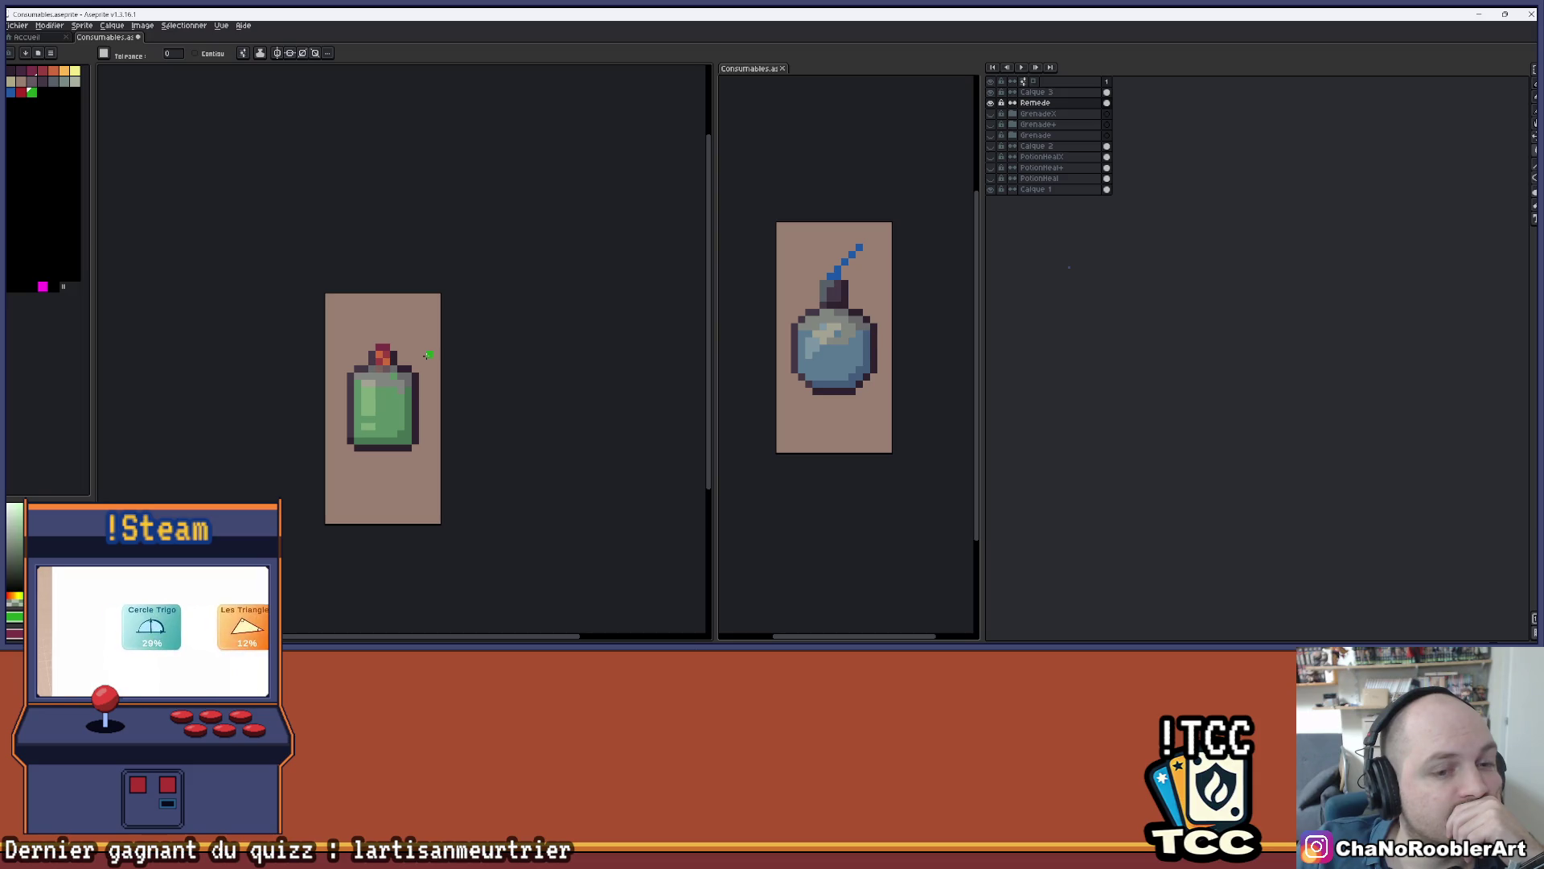
- Fill the potion's green liquid with magenta so it turns purple
scroll(427, 354, down, 1)
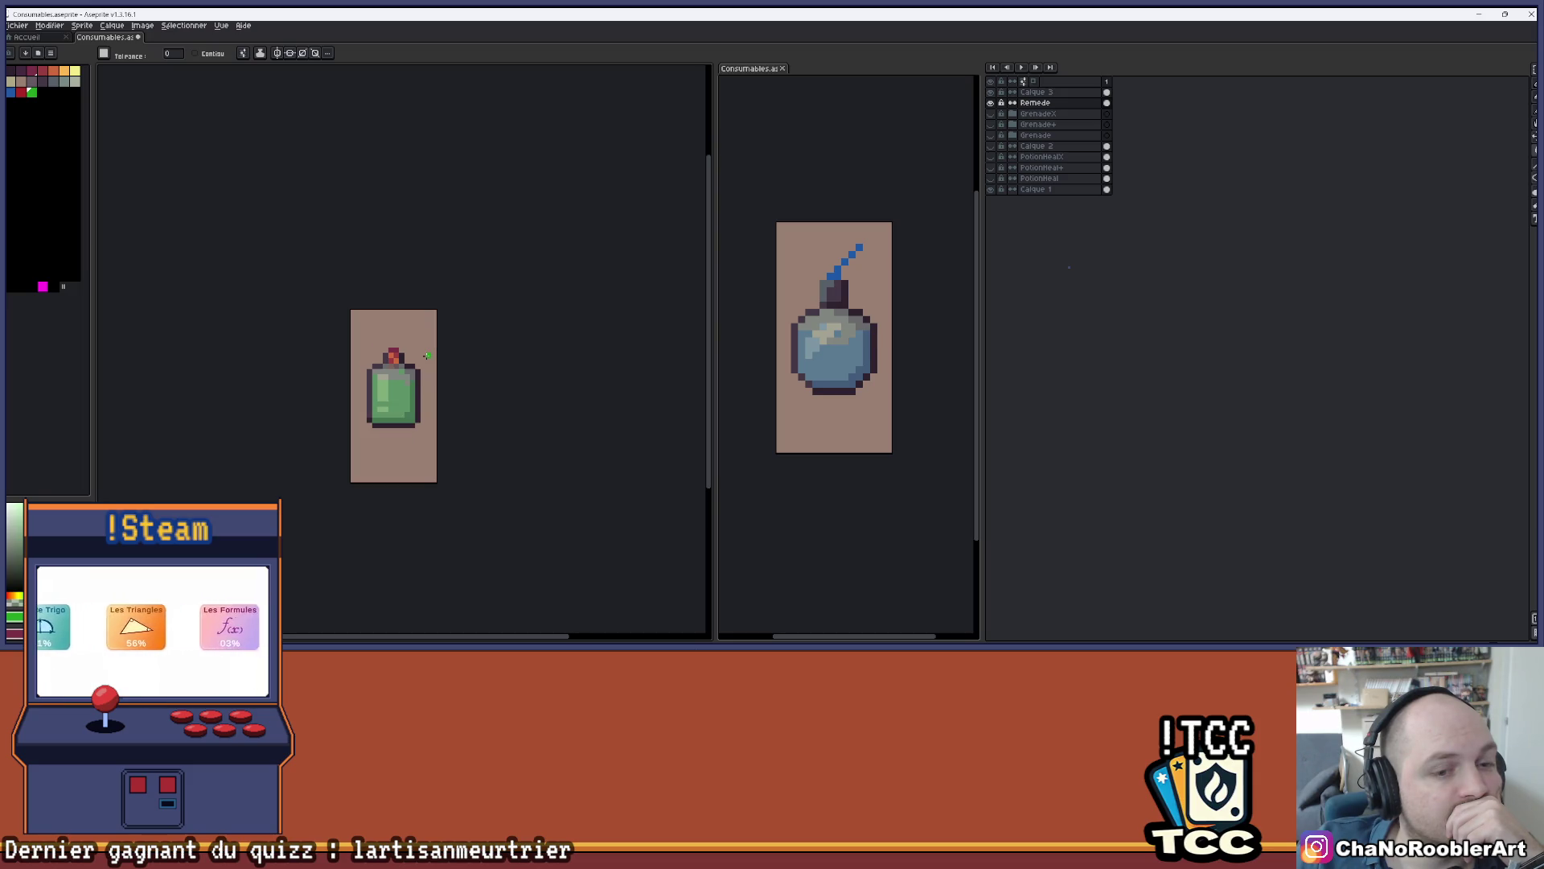
scroll(427, 355, up, 1)
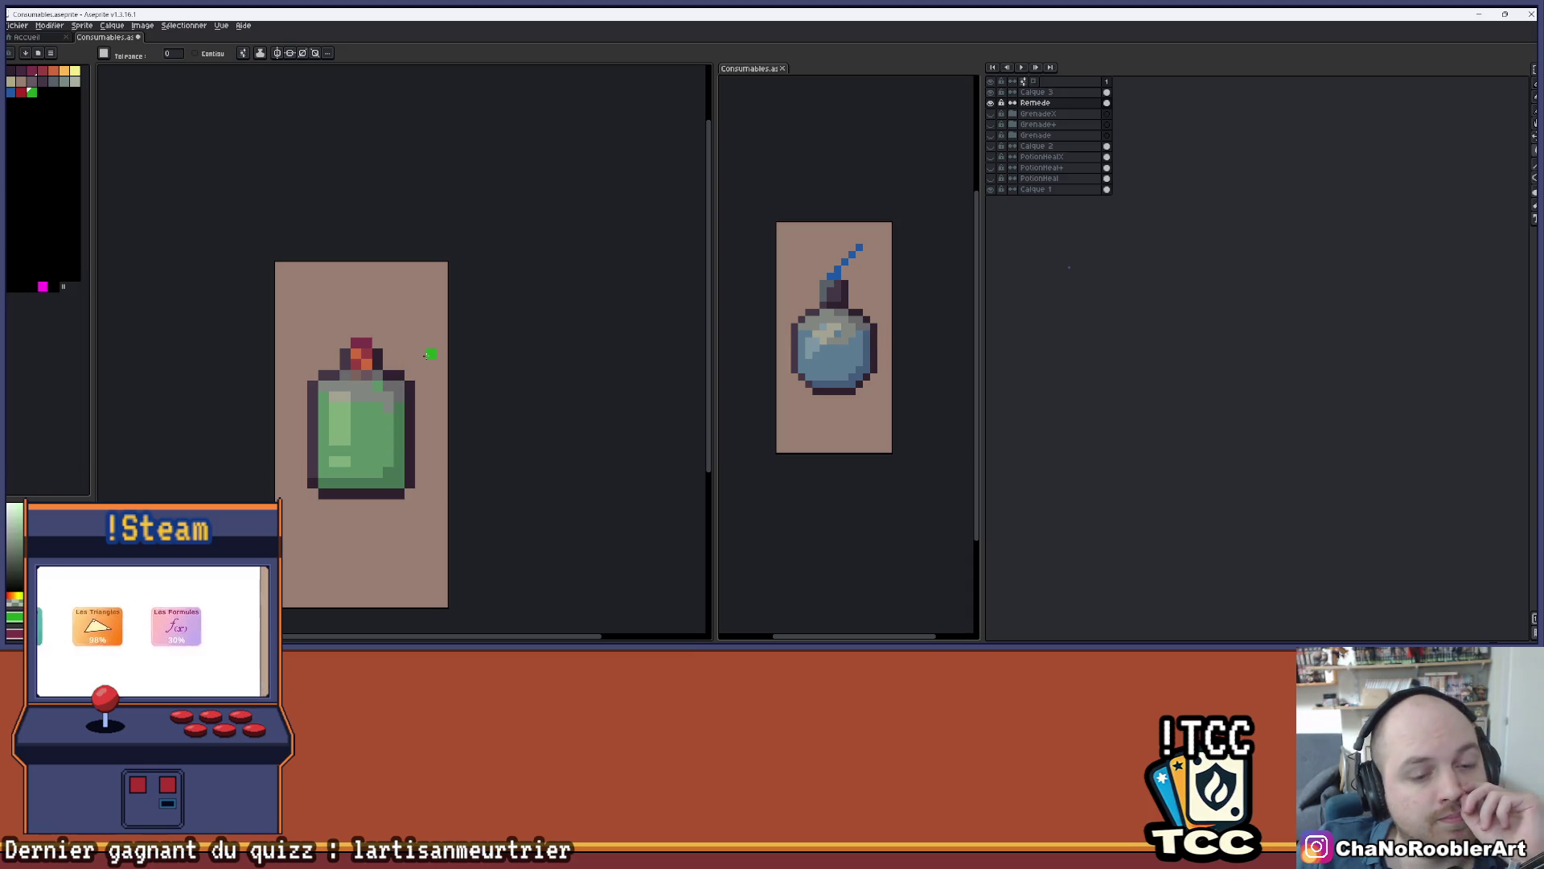
scroll(425, 355, down, 2)
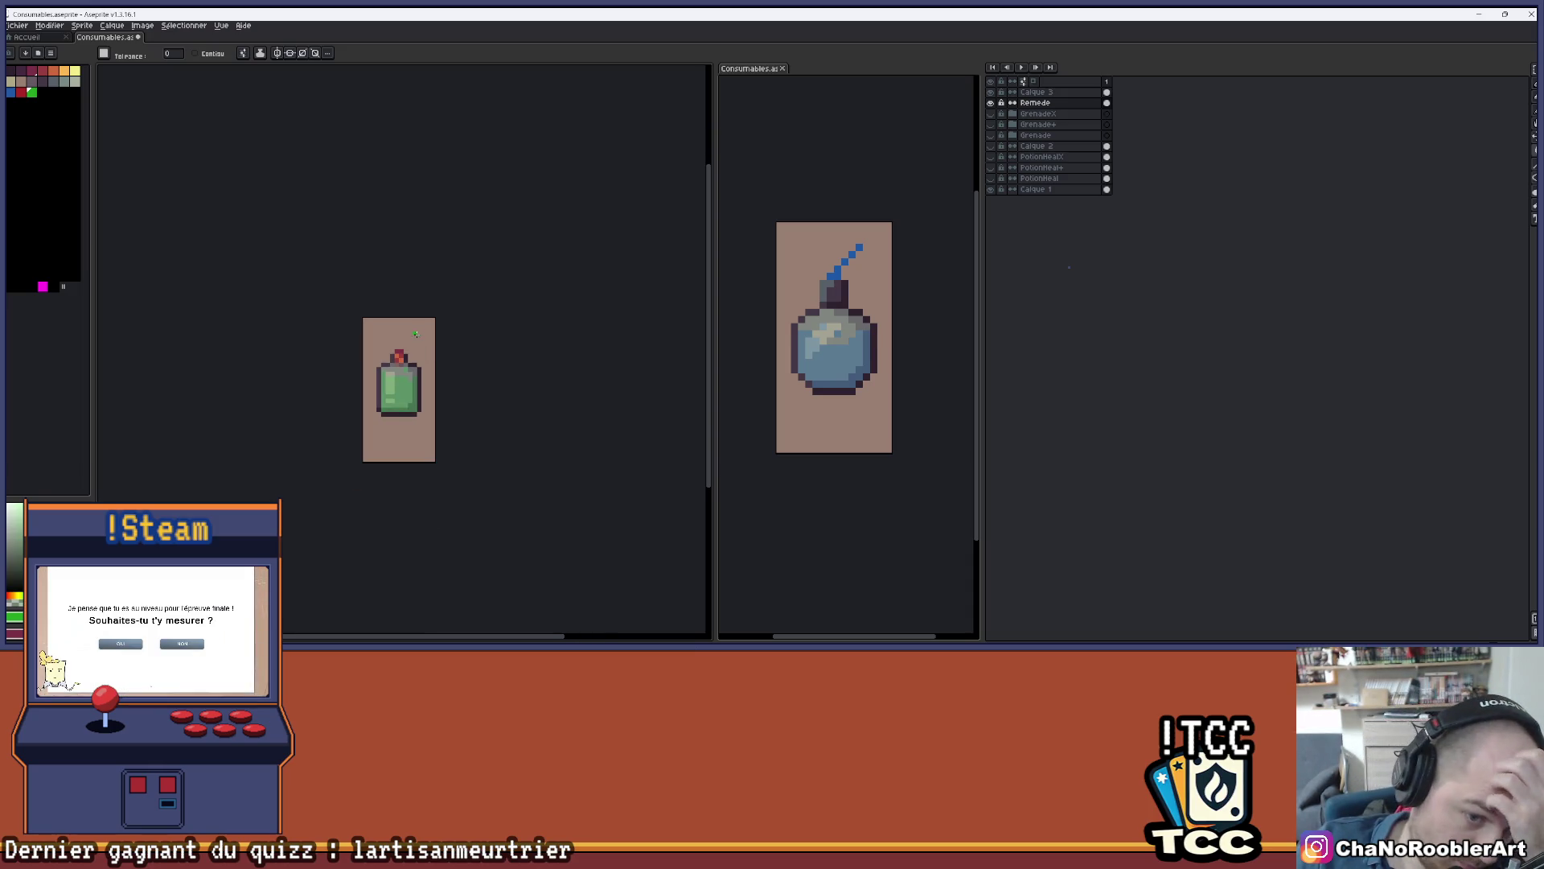
drag(479, 296, 435, 328)
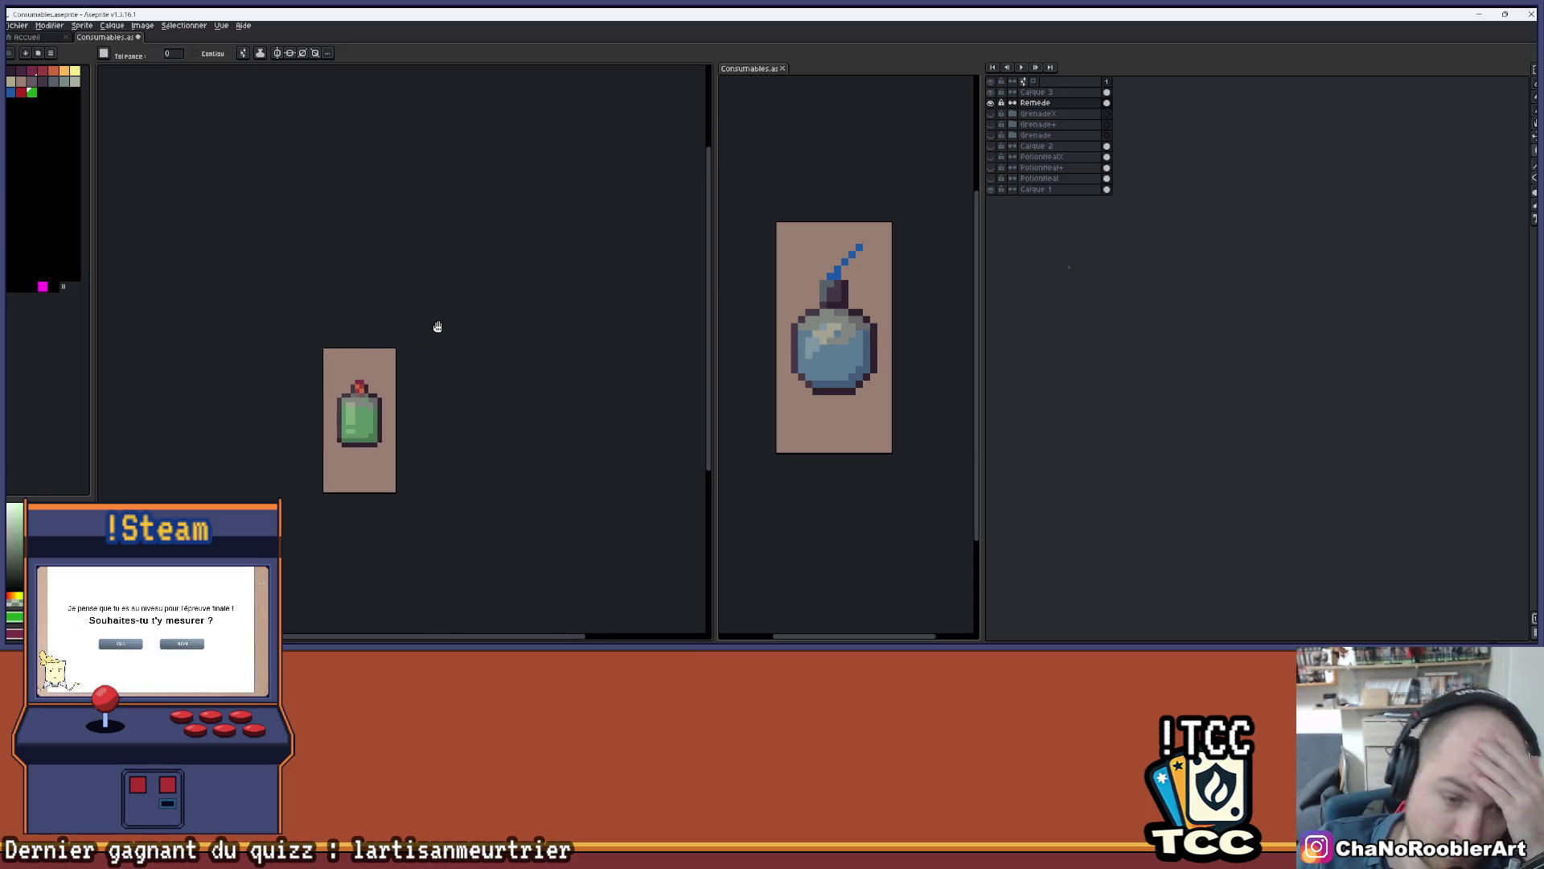
click(43, 287)
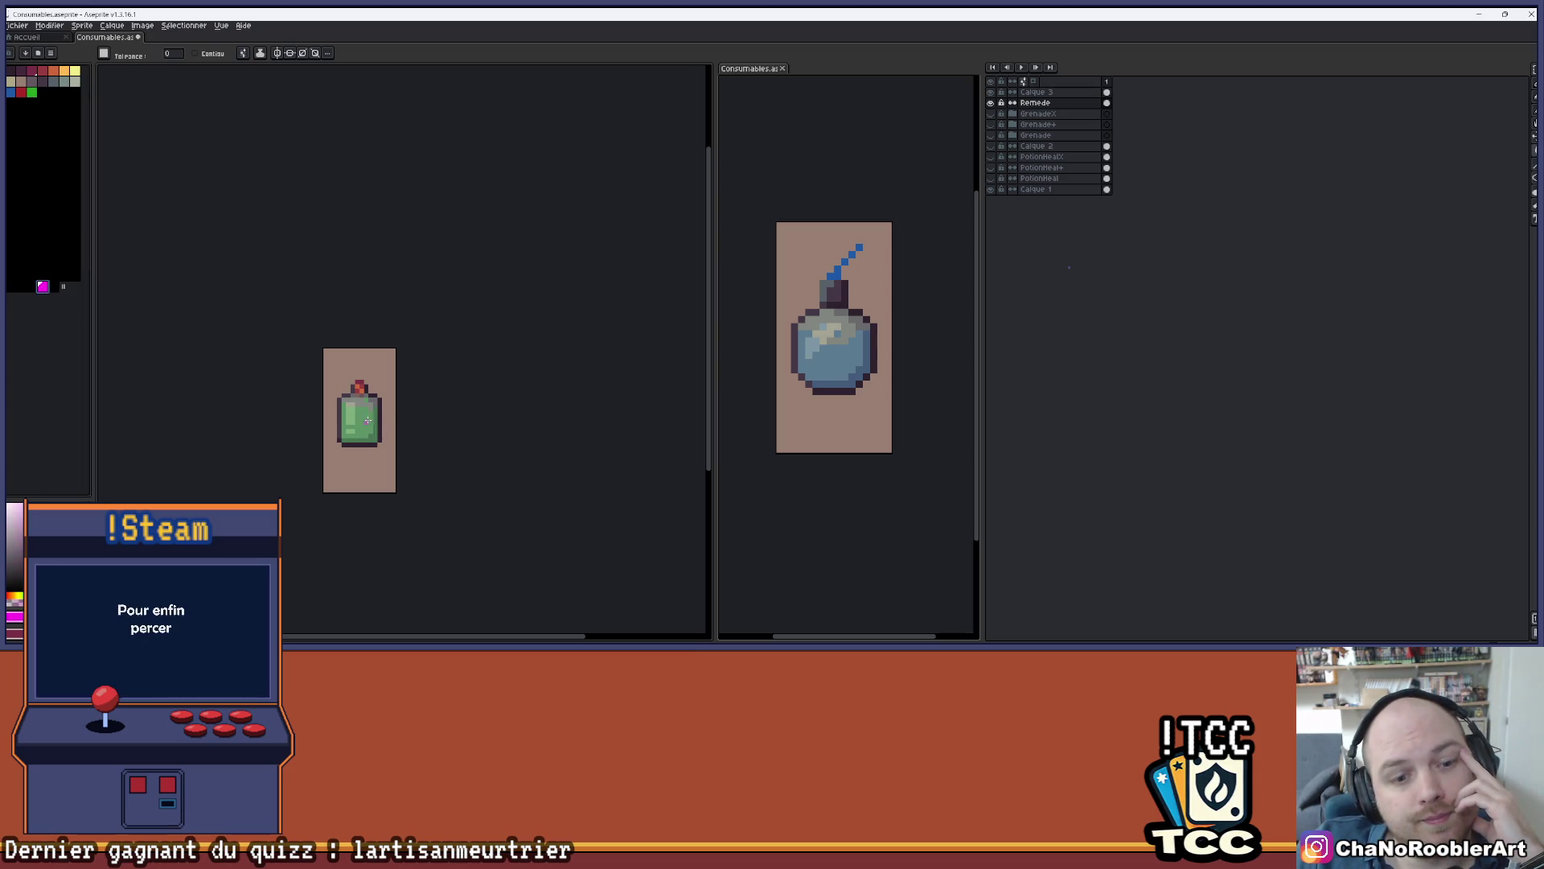
click(368, 420)
click(16, 24)
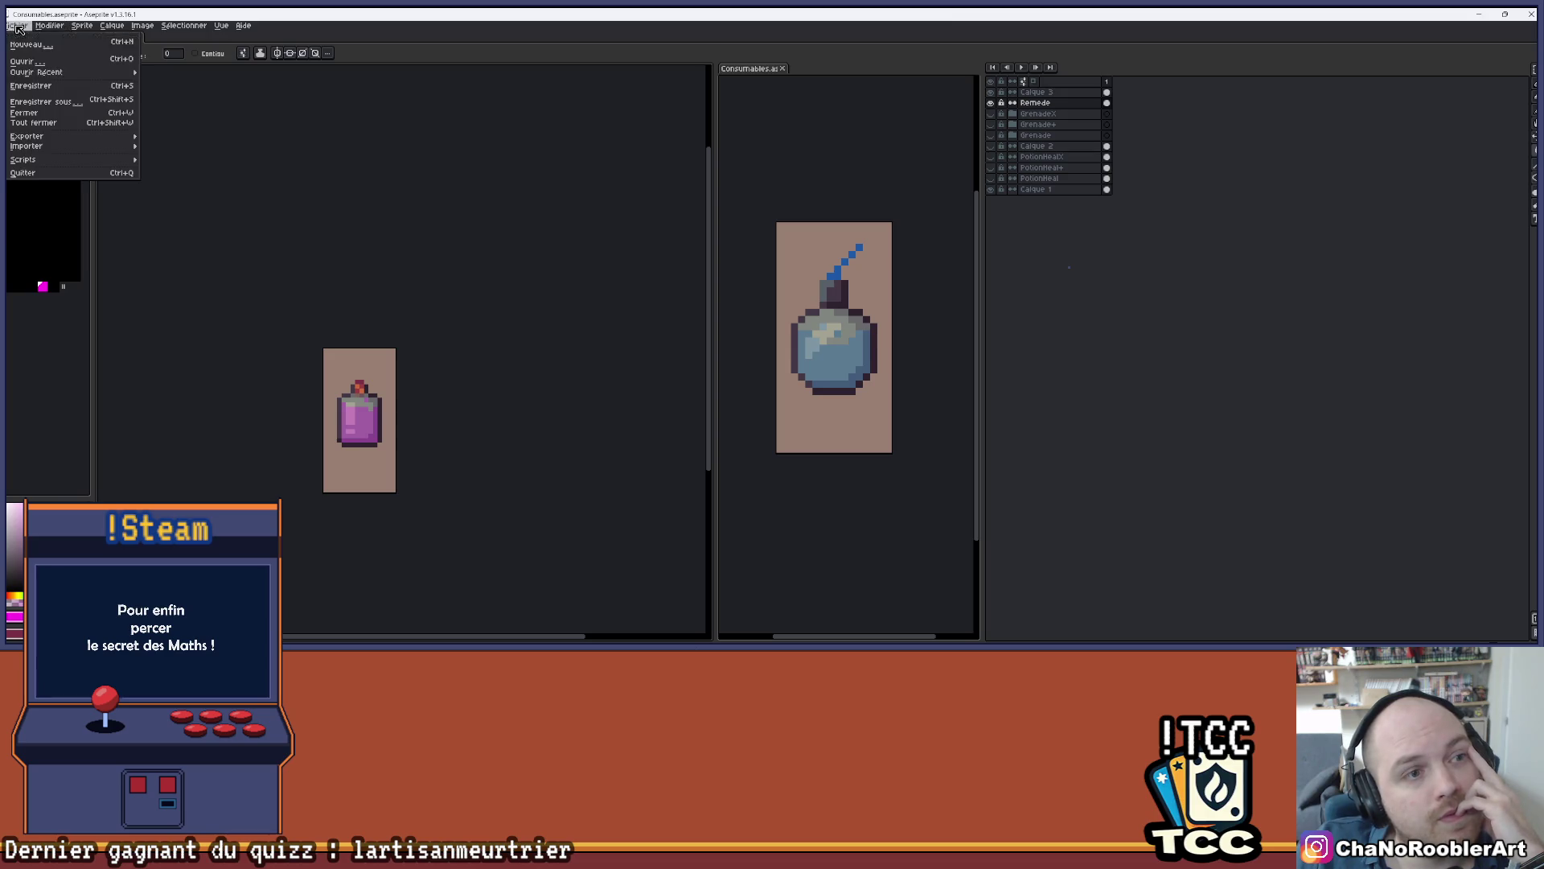
- Select Calque 3 and the Remede layer together and put them in a new layer group
click(946, 127)
click(1029, 103)
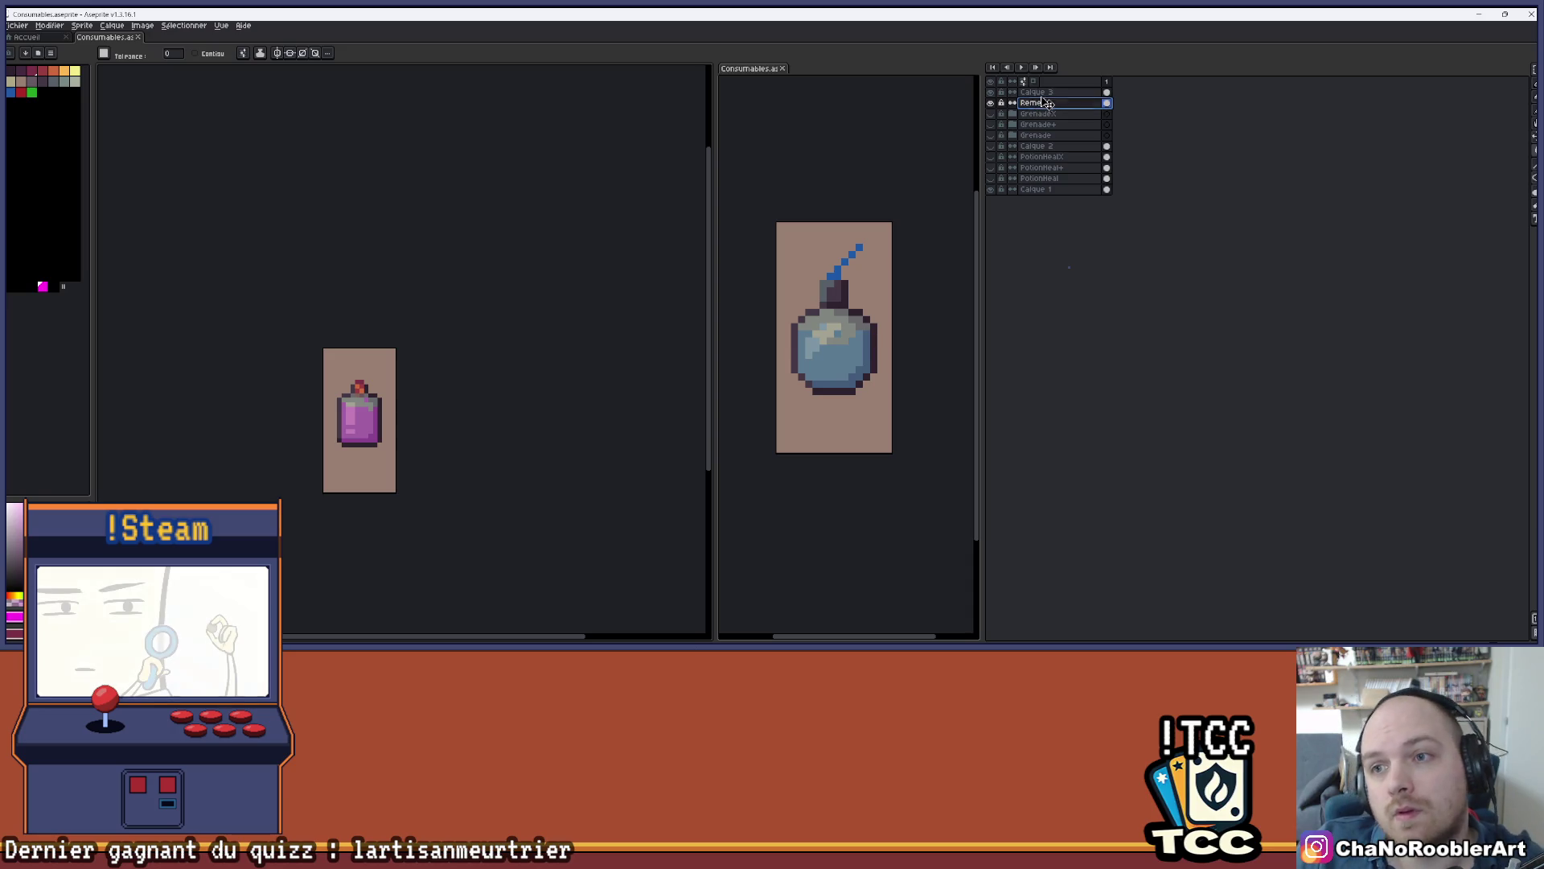
click(1035, 92)
shift+click(1048, 102)
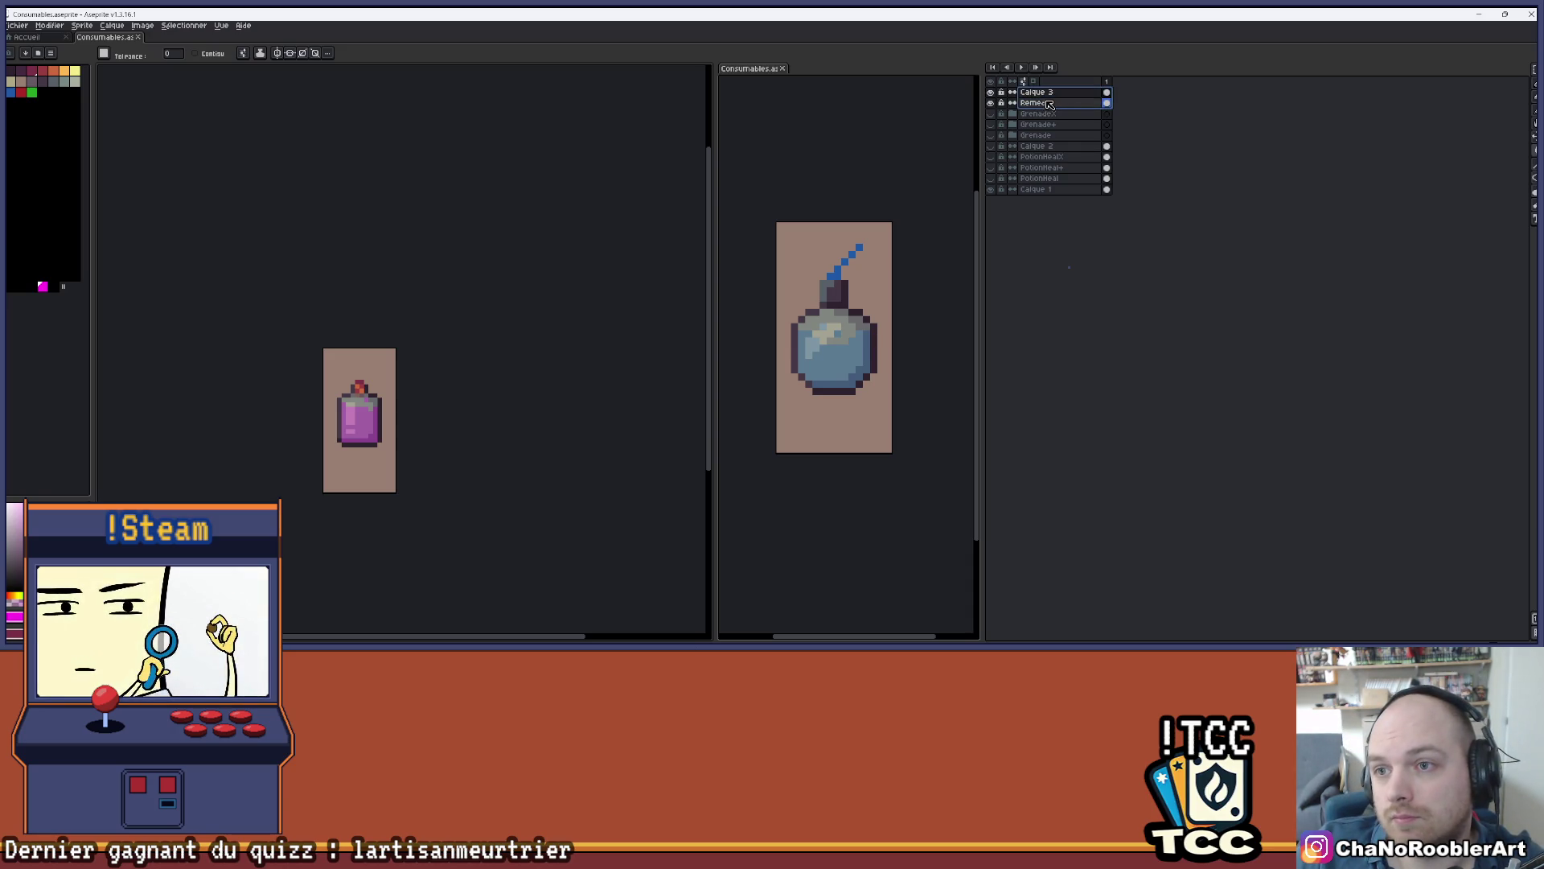
right_click(1047, 102)
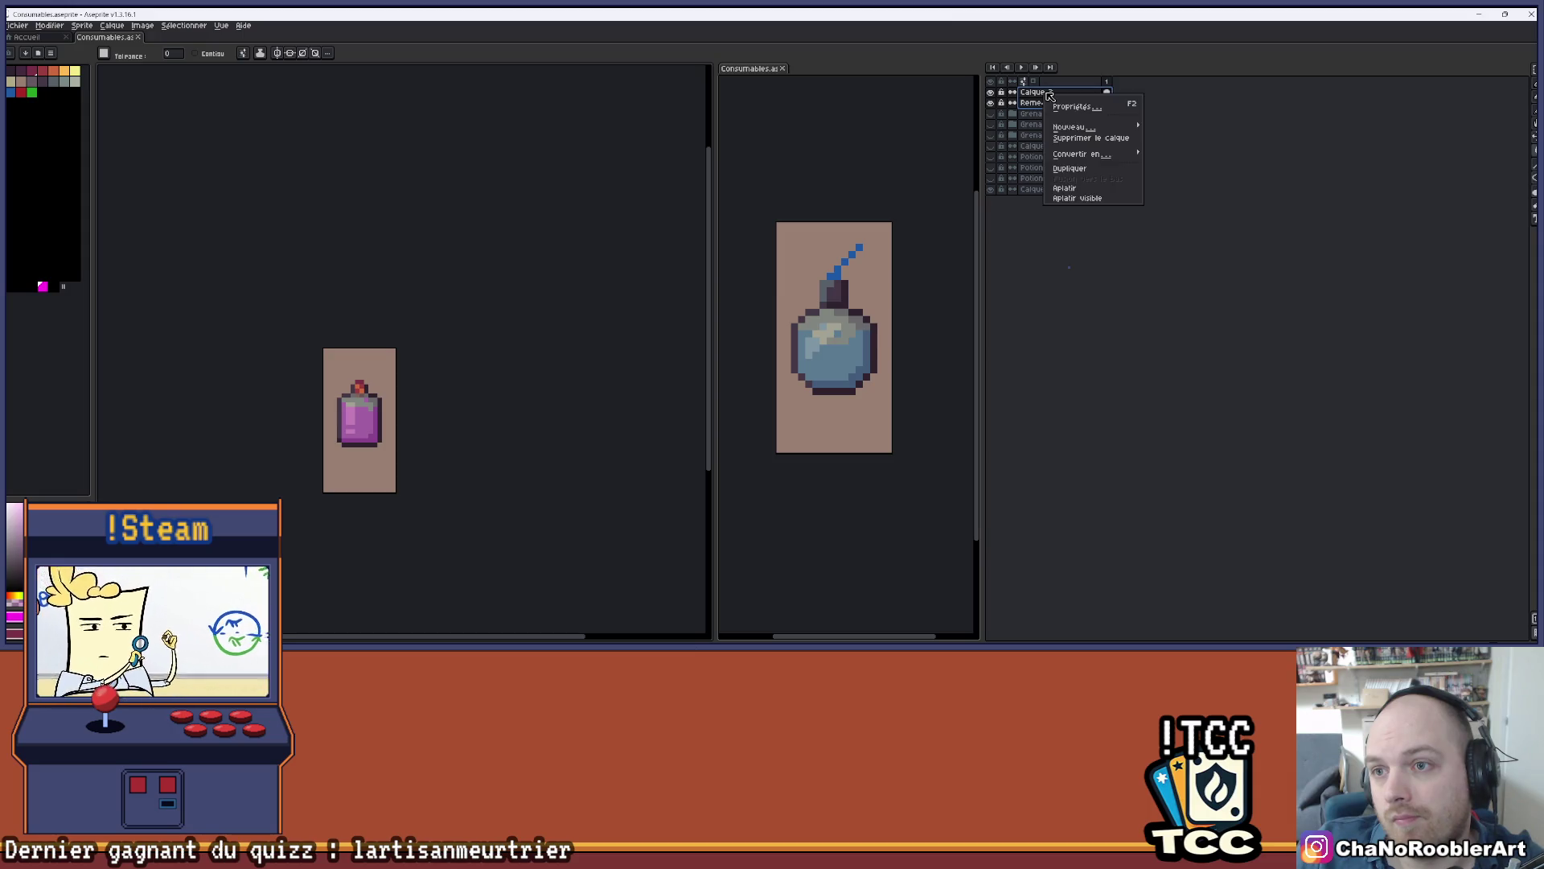
mouse_move(1081, 154)
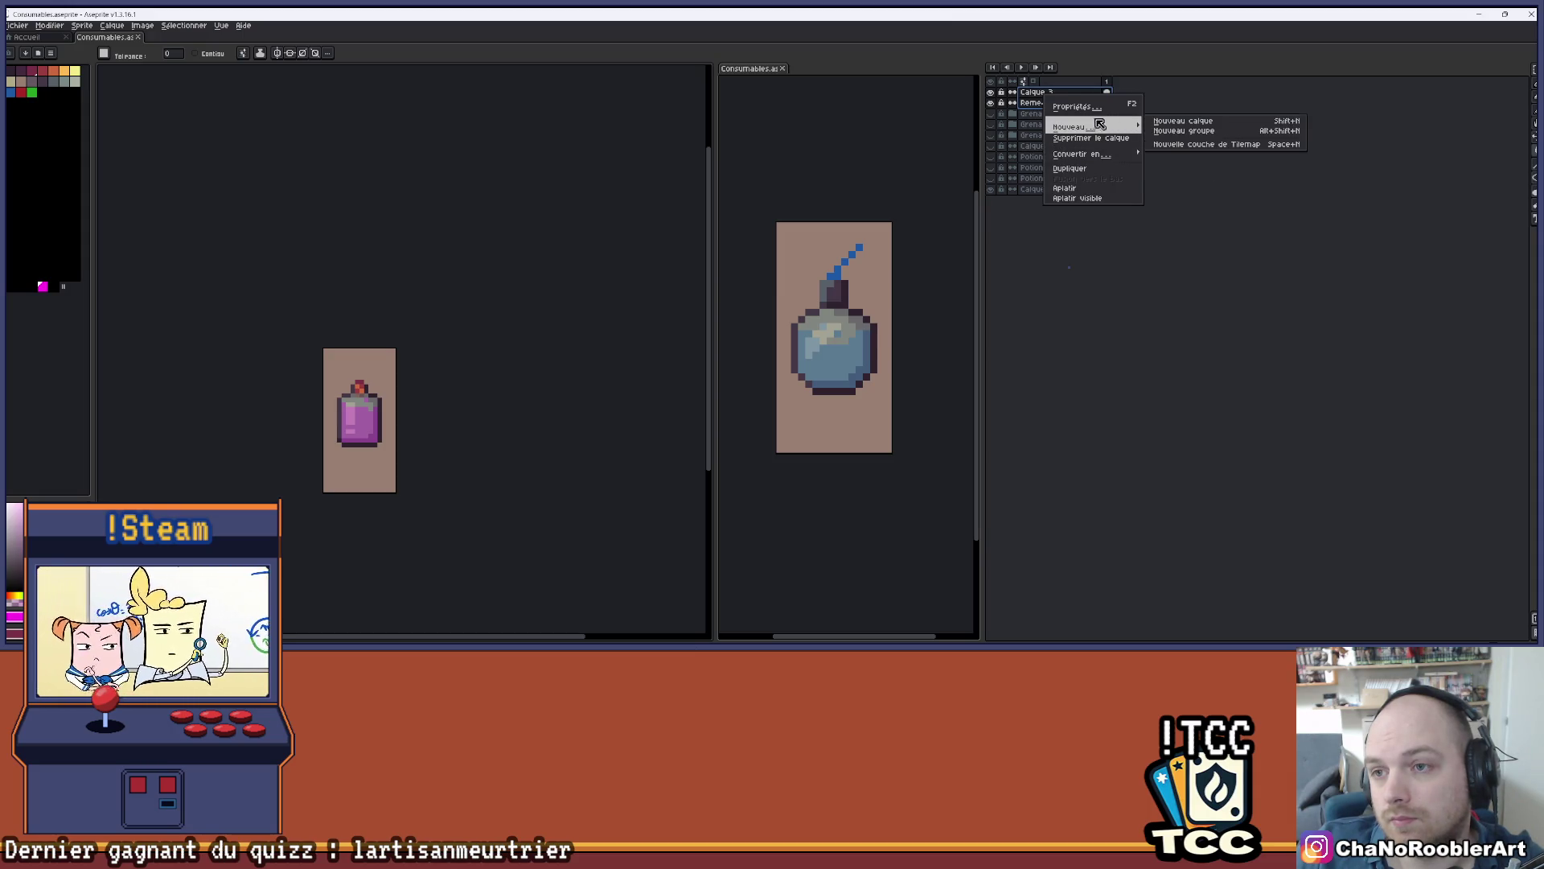
mouse_move(1074, 127)
click(1170, 138)
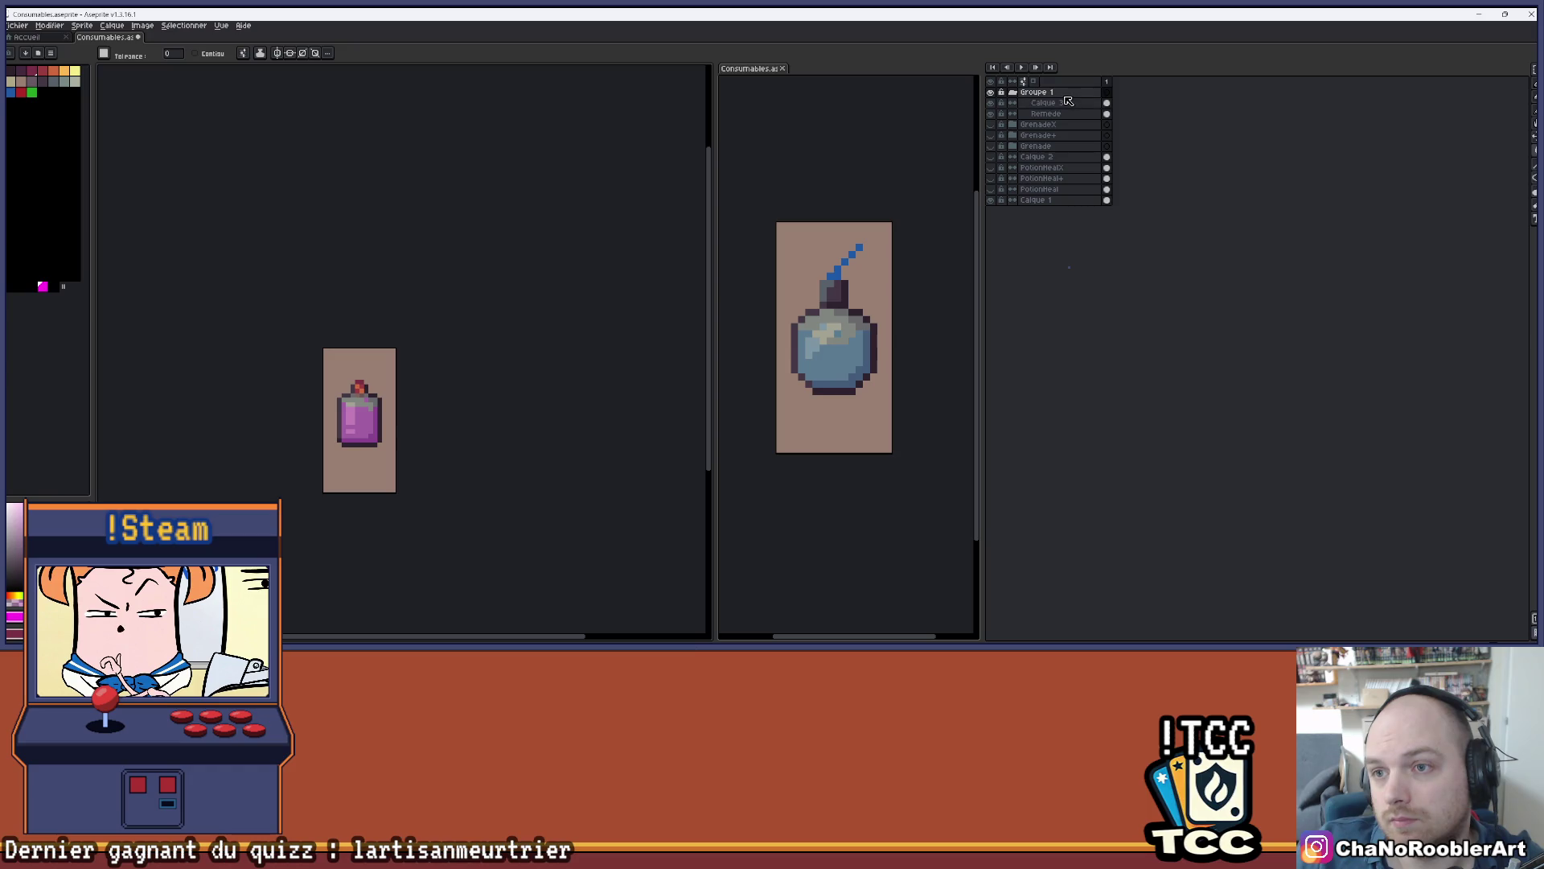
- Rename the new layer group to 'Remede'
double_click(1060, 93)
text(mede)
key(Return)
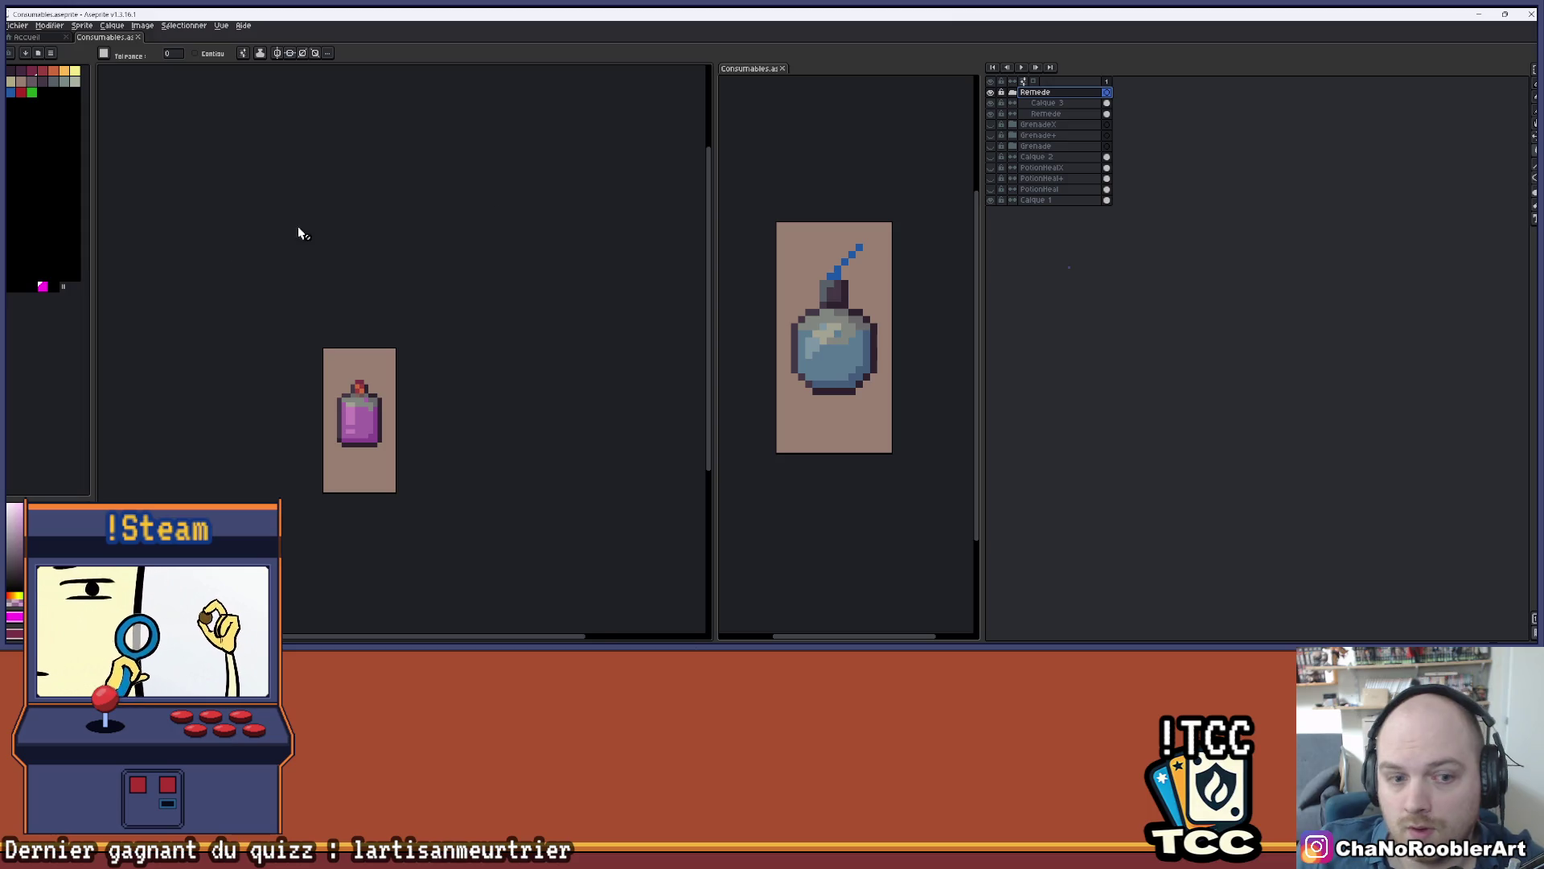
- Toggle the Remede and Calque 3 layers to inspect the colour mask, leaving Calque 3 hidden
scroll(396, 414, up, 5)
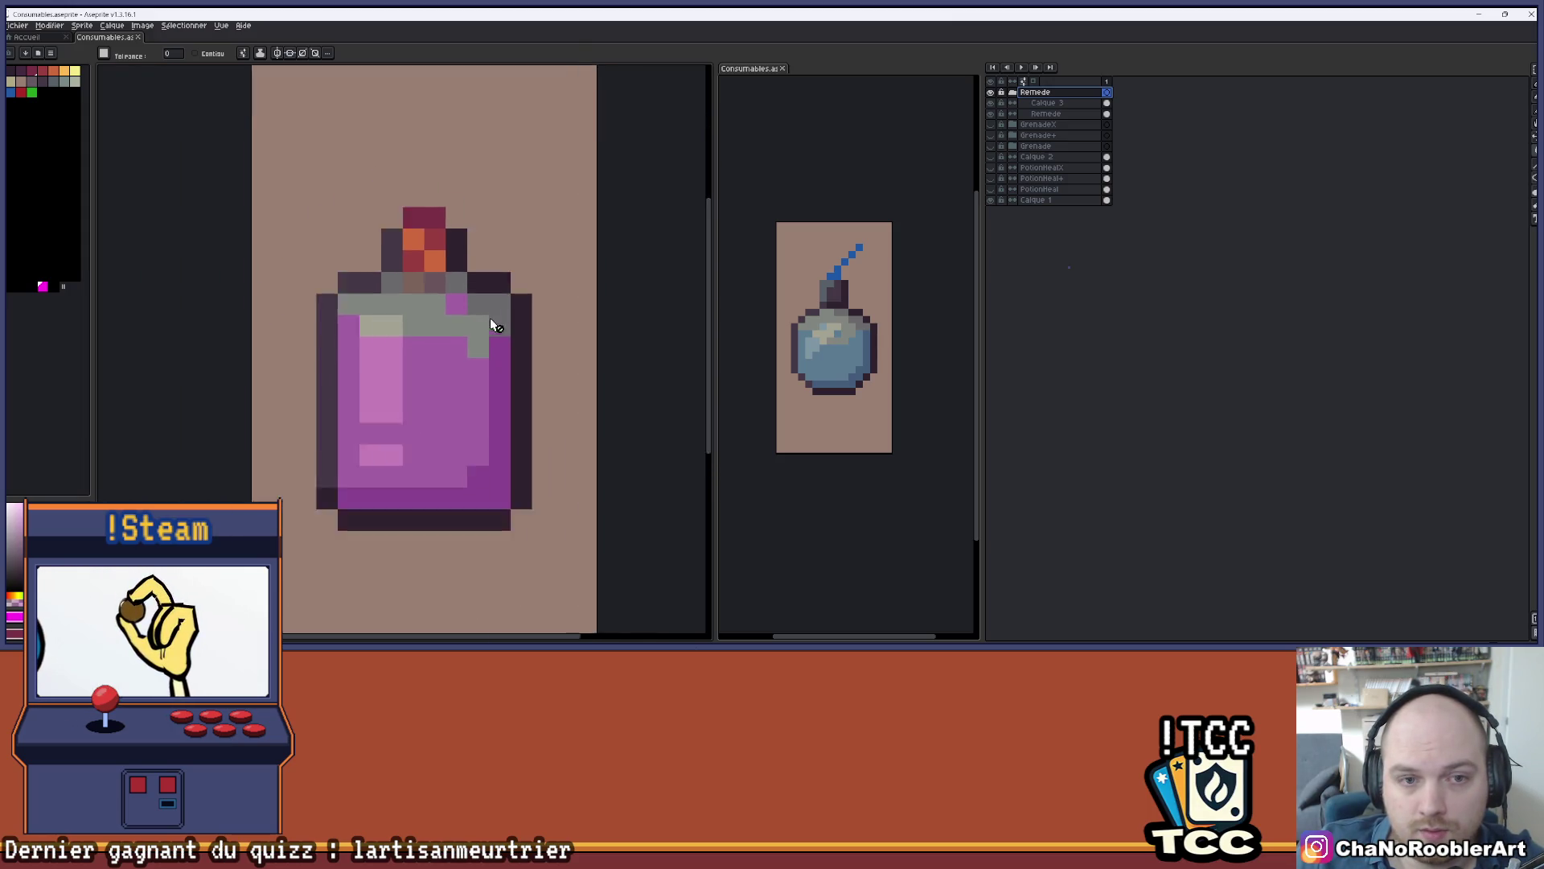
scroll(490, 322, down, 2)
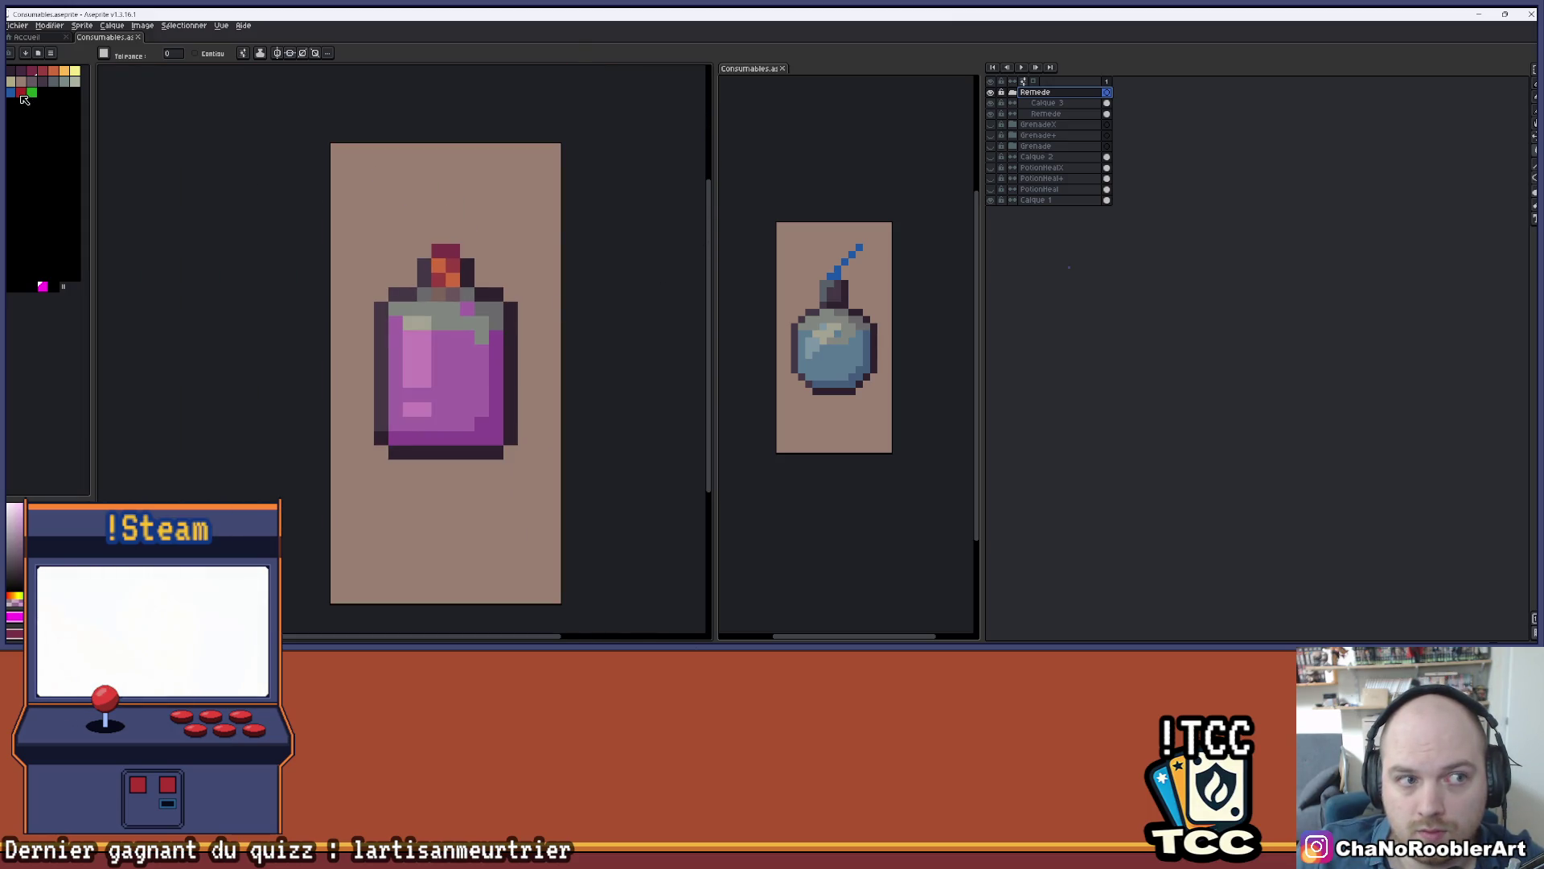
click(1046, 114)
click(991, 114)
click(991, 113)
click(991, 103)
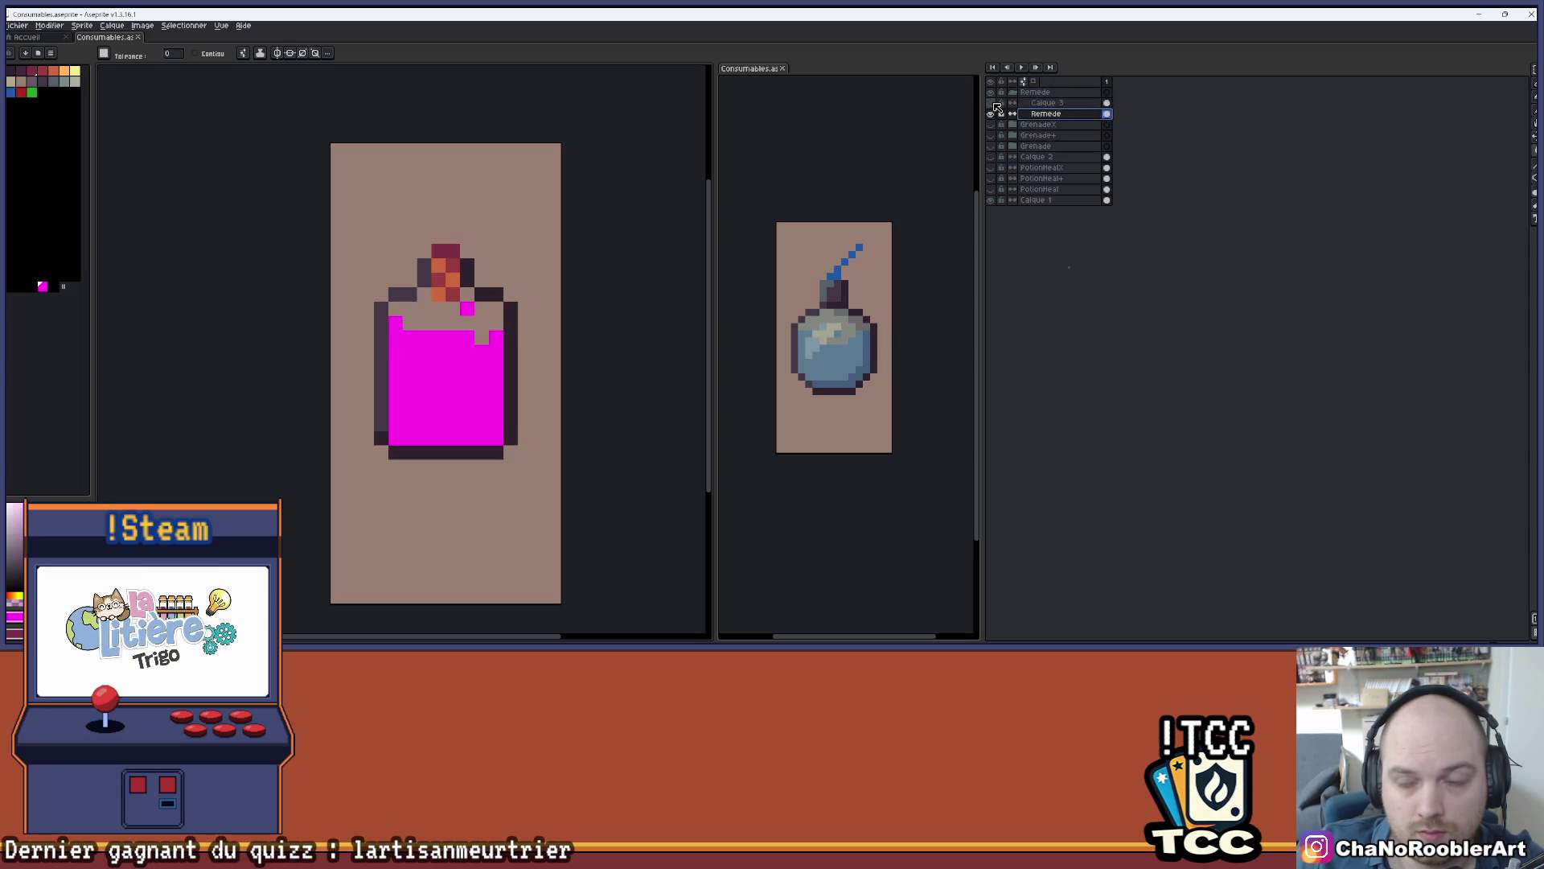
click(991, 103)
click(991, 103)
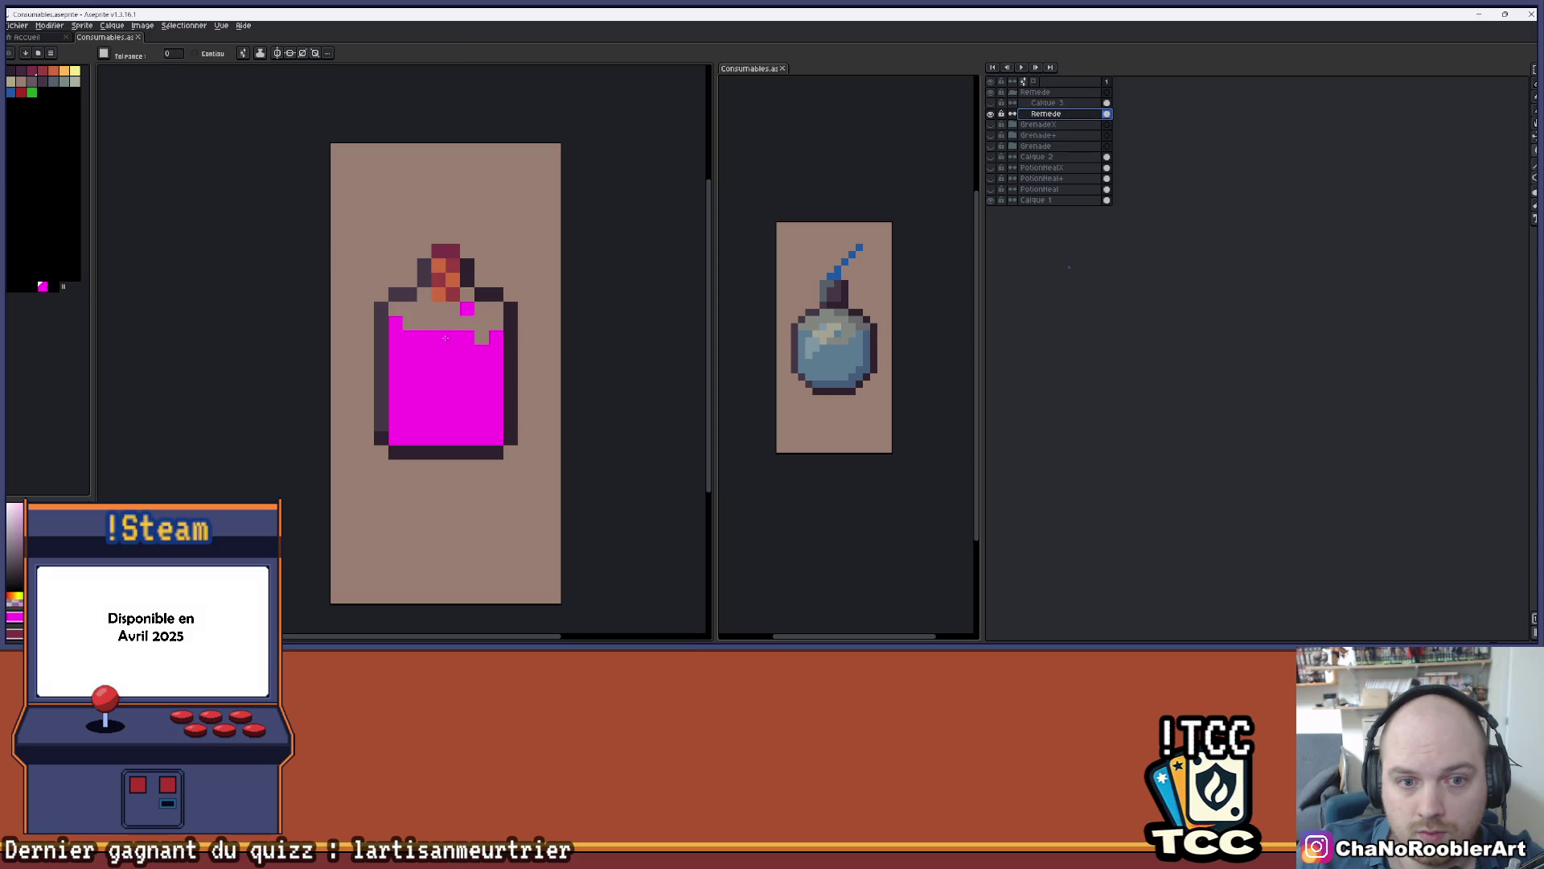
- Paint the stopper's top pixels magenta to extend the mask, then try and undo a red fill
drag(439, 251, 452, 251)
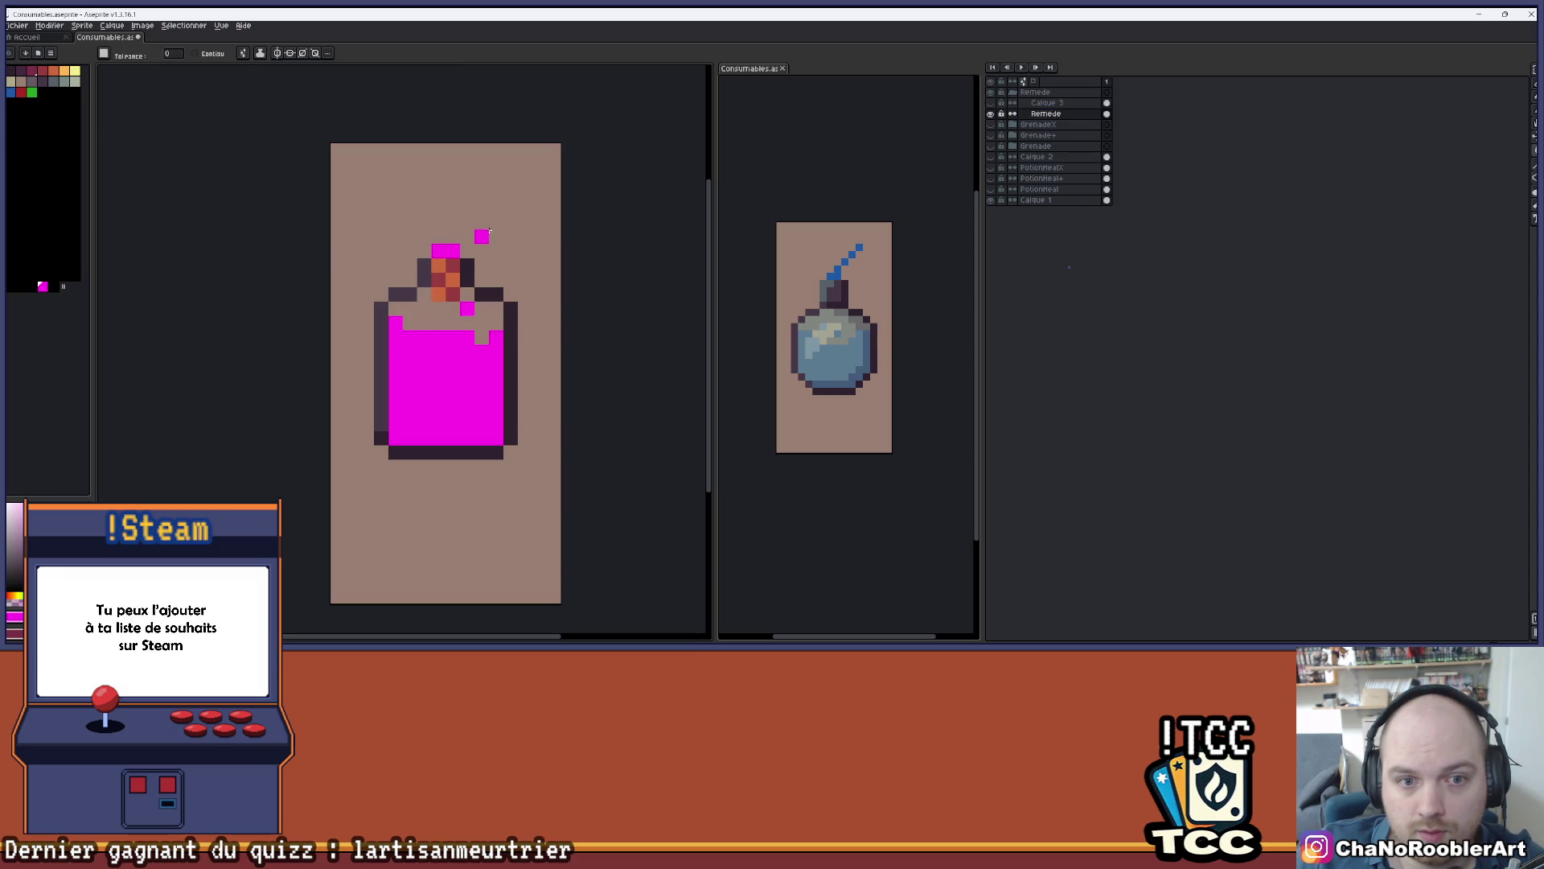
click(21, 91)
click(423, 423)
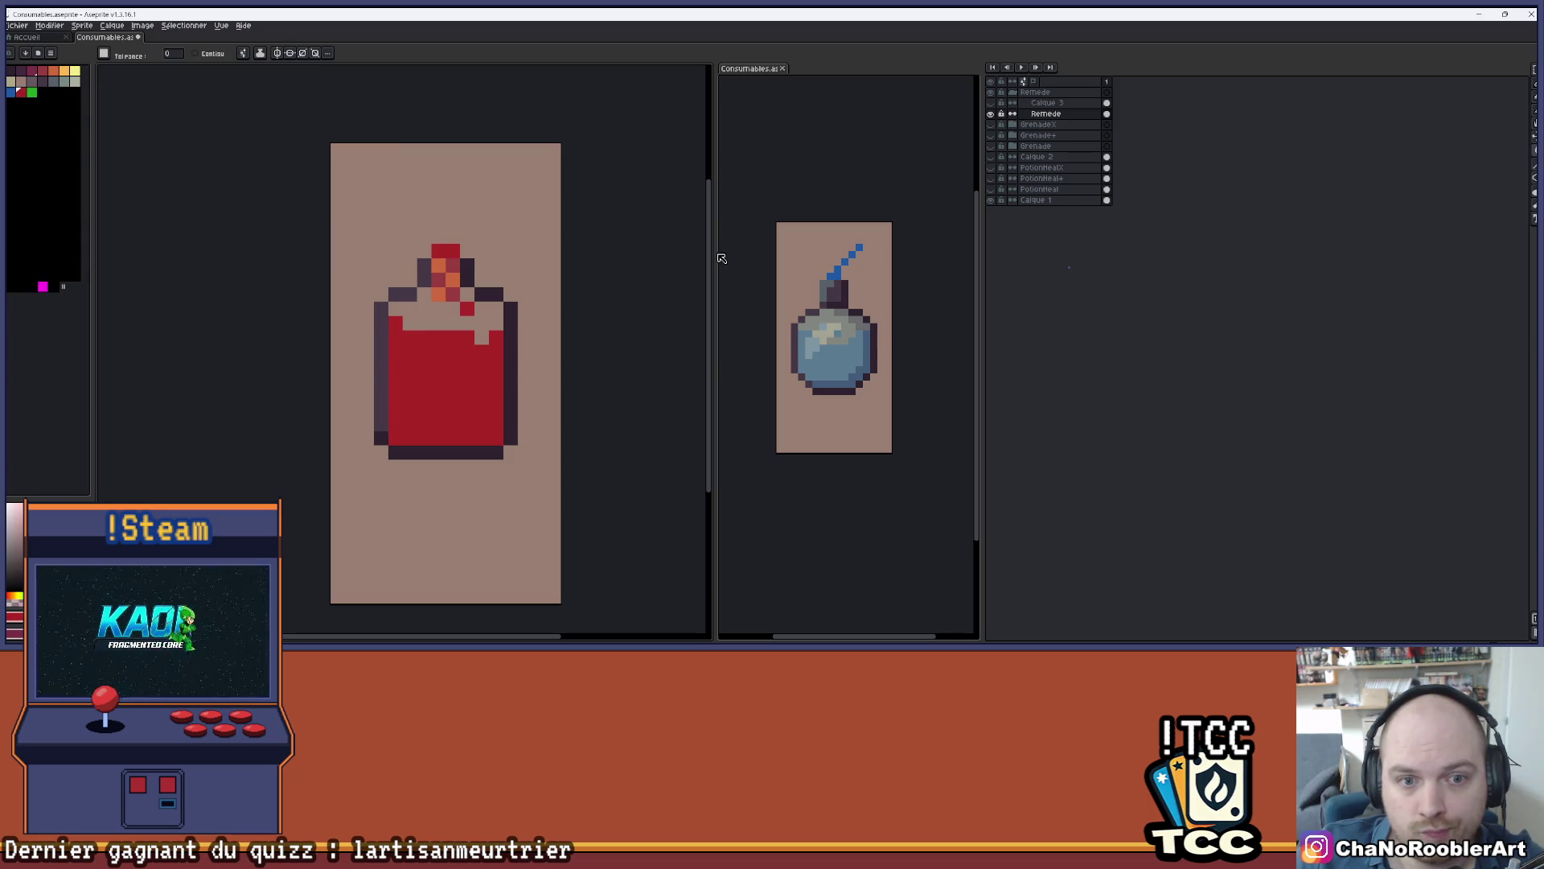
key(ctrl+z)
- Fill the stopper's pixels red in three spots
scroll(534, 193, down, 2)
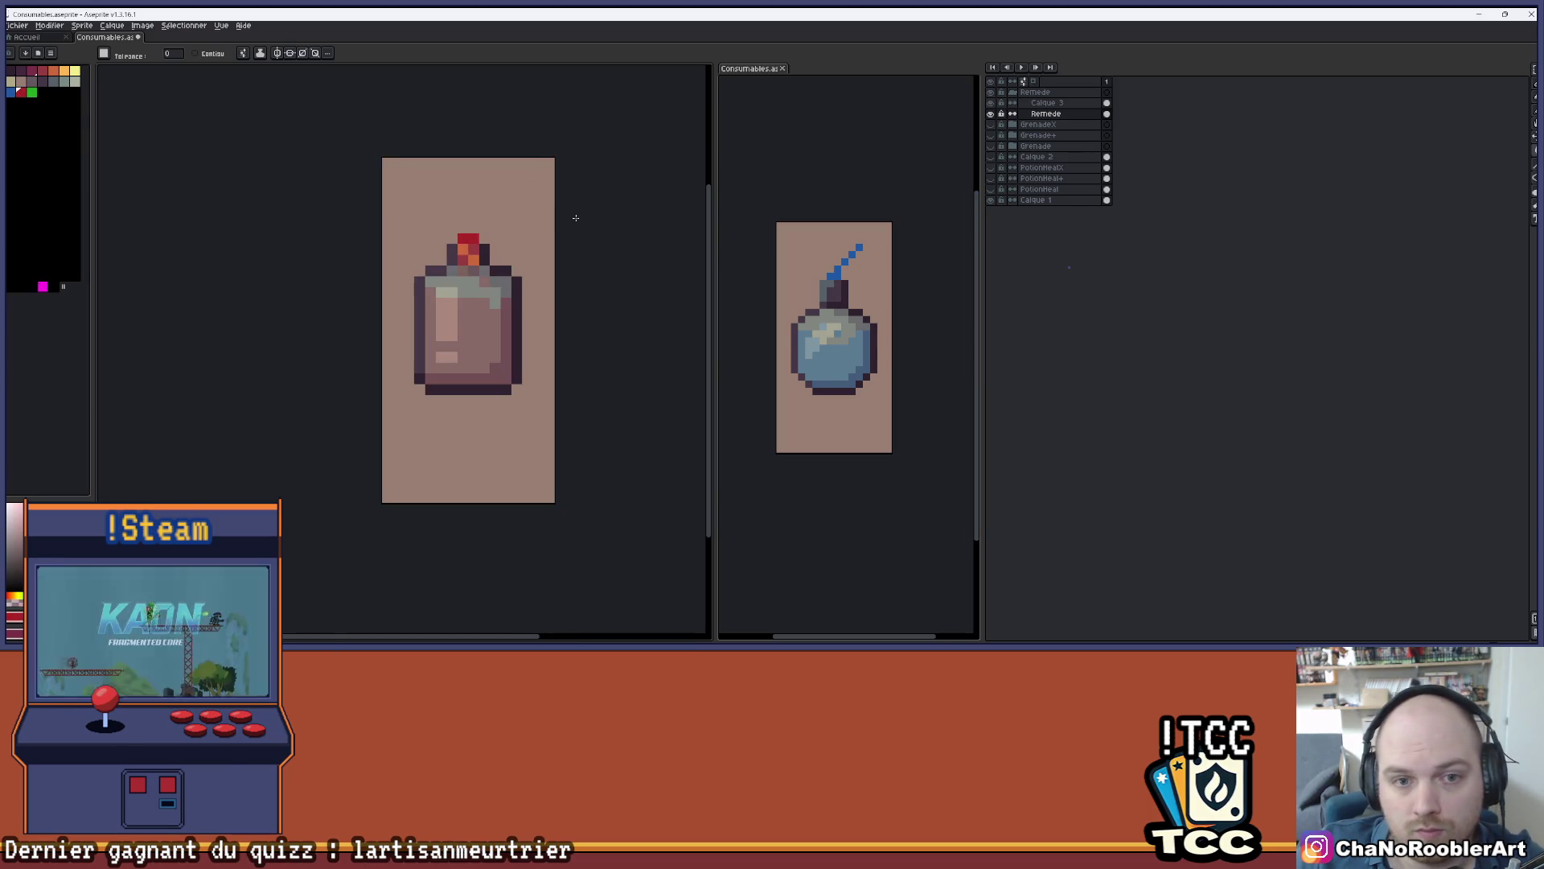
scroll(496, 284, up, 2)
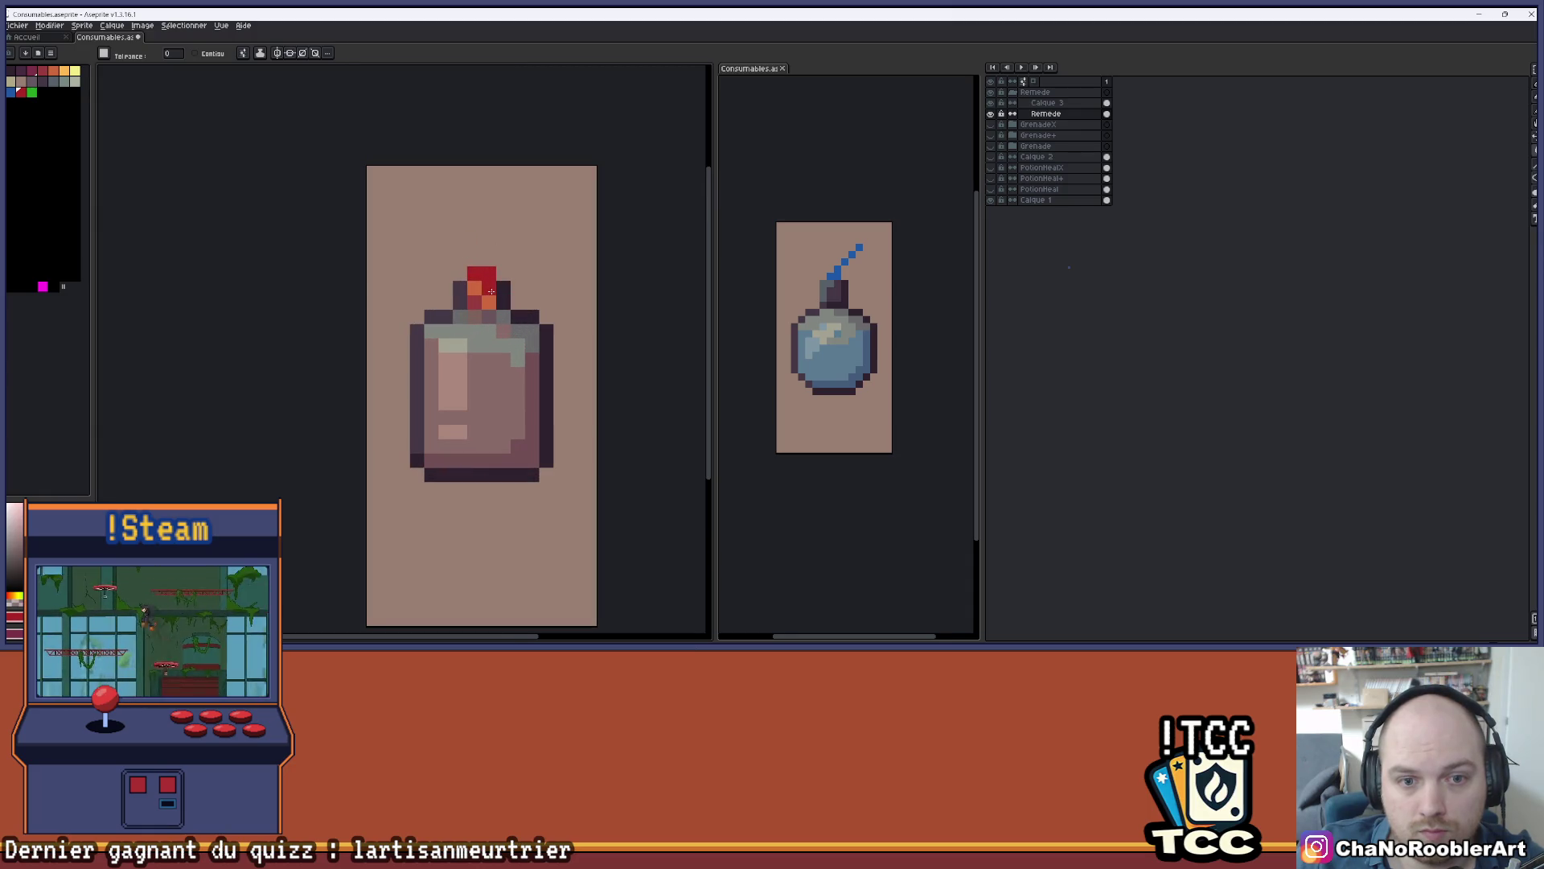
scroll(490, 286, up, 2)
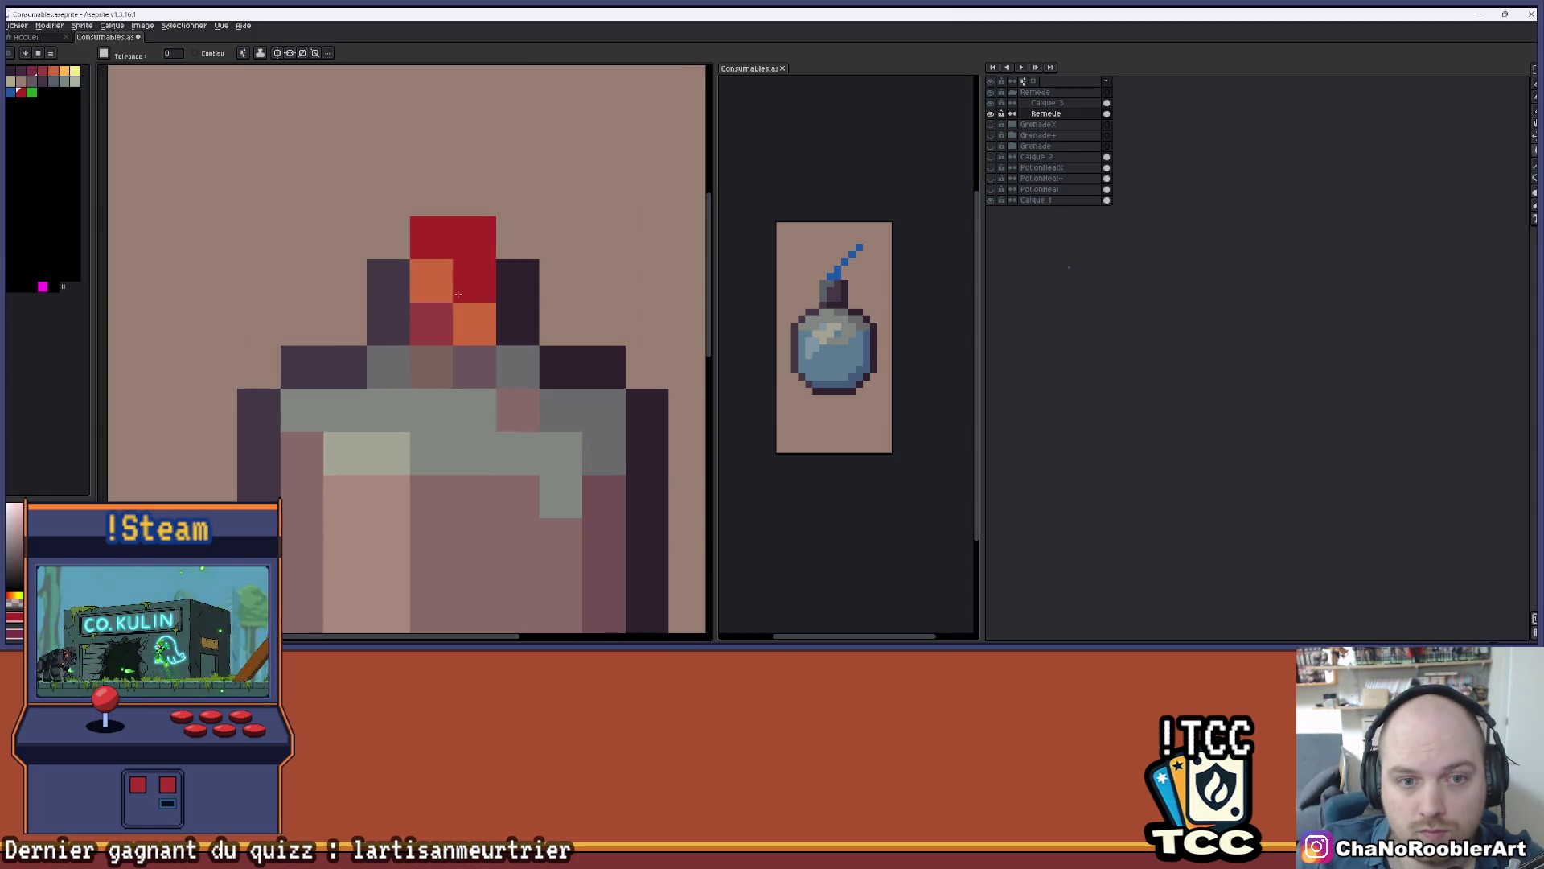
click(431, 280)
click(475, 323)
click(432, 323)
scroll(550, 268, down, 2)
scroll(550, 268, down, 1)
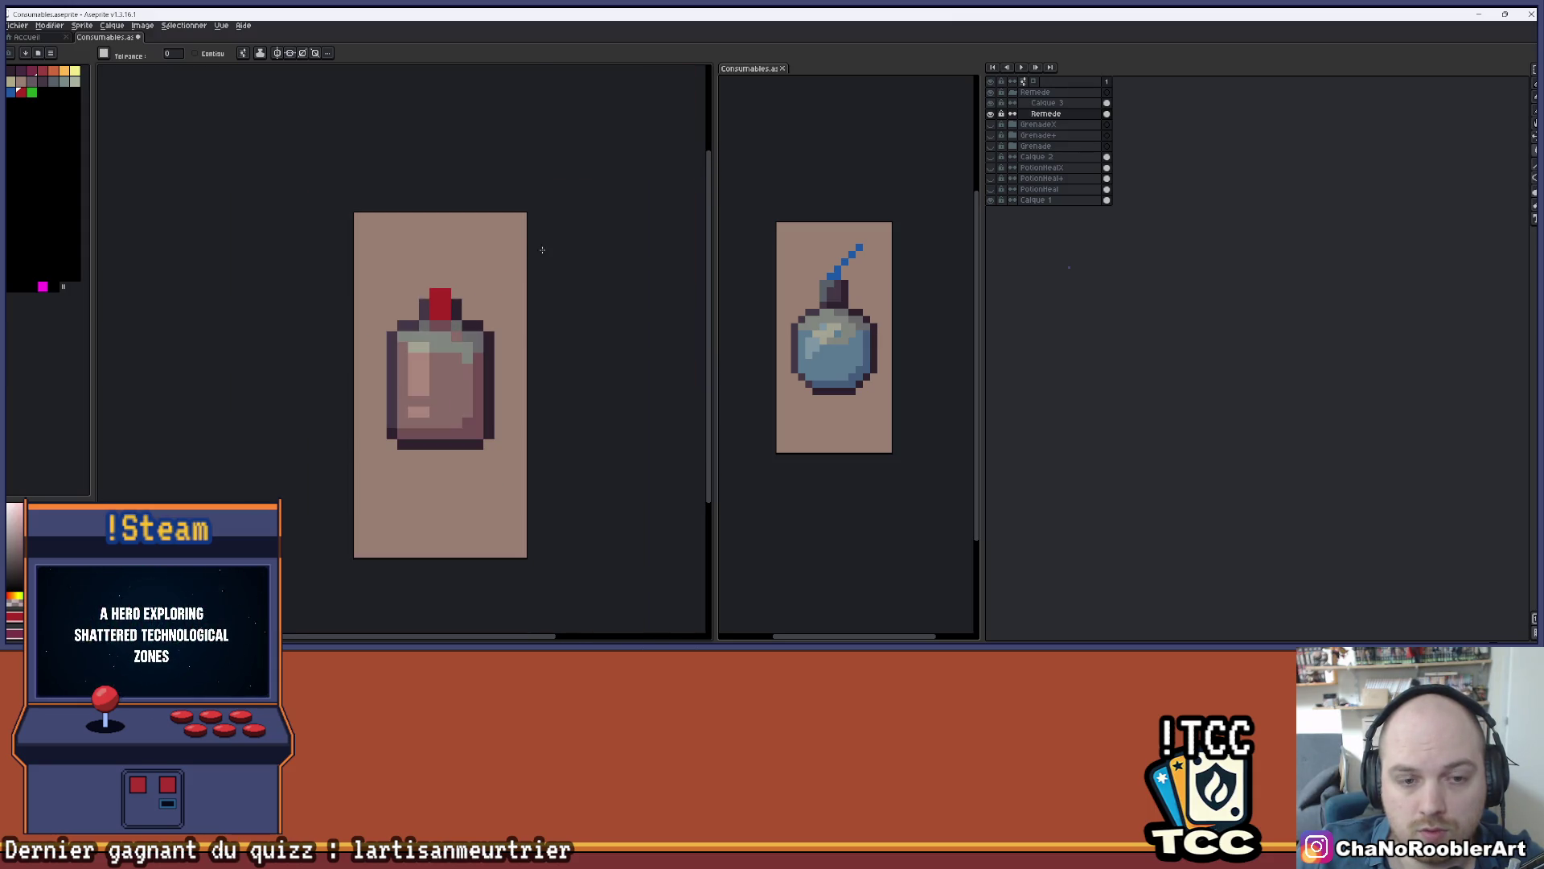
scroll(577, 245, down, 1)
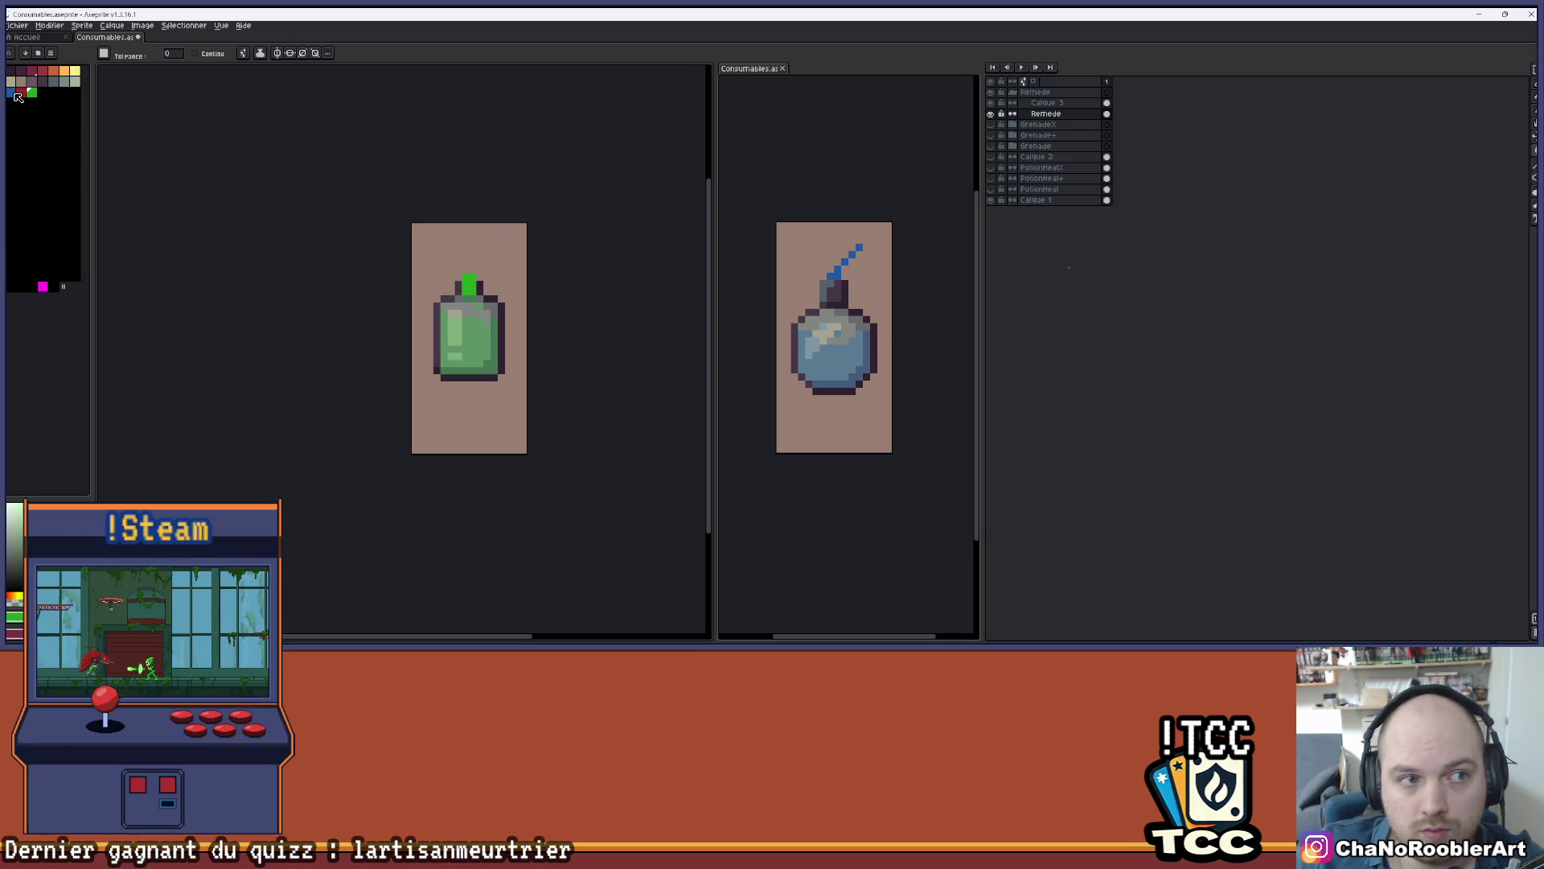
- Recolour the potion blue and darken the stopper's top-left and top-right pixels
click(472, 277)
scroll(546, 267, down, 1)
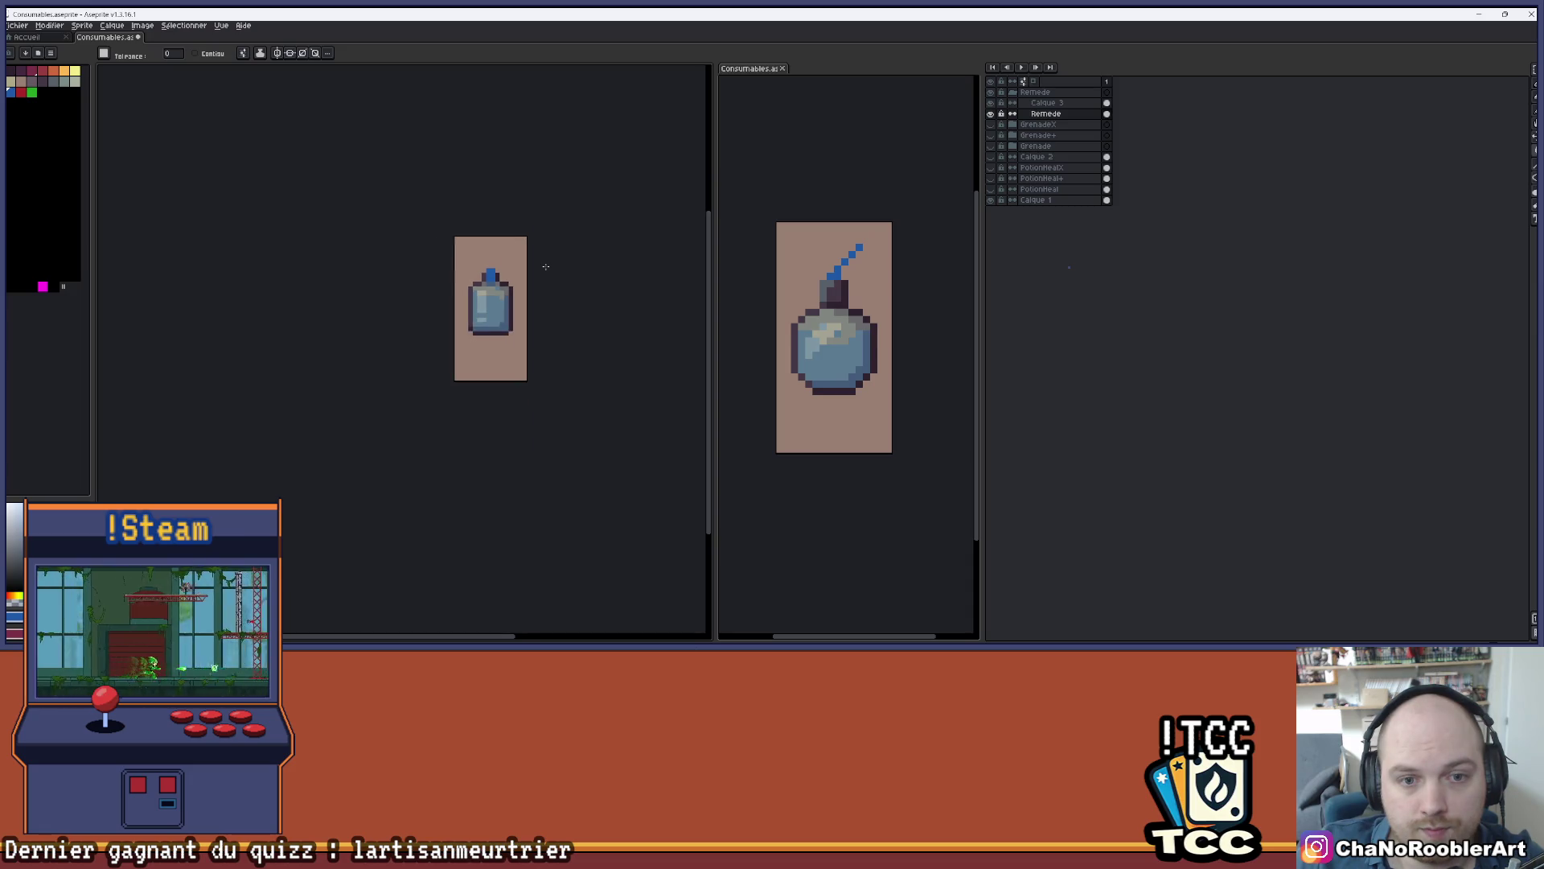
scroll(518, 269, up, 4)
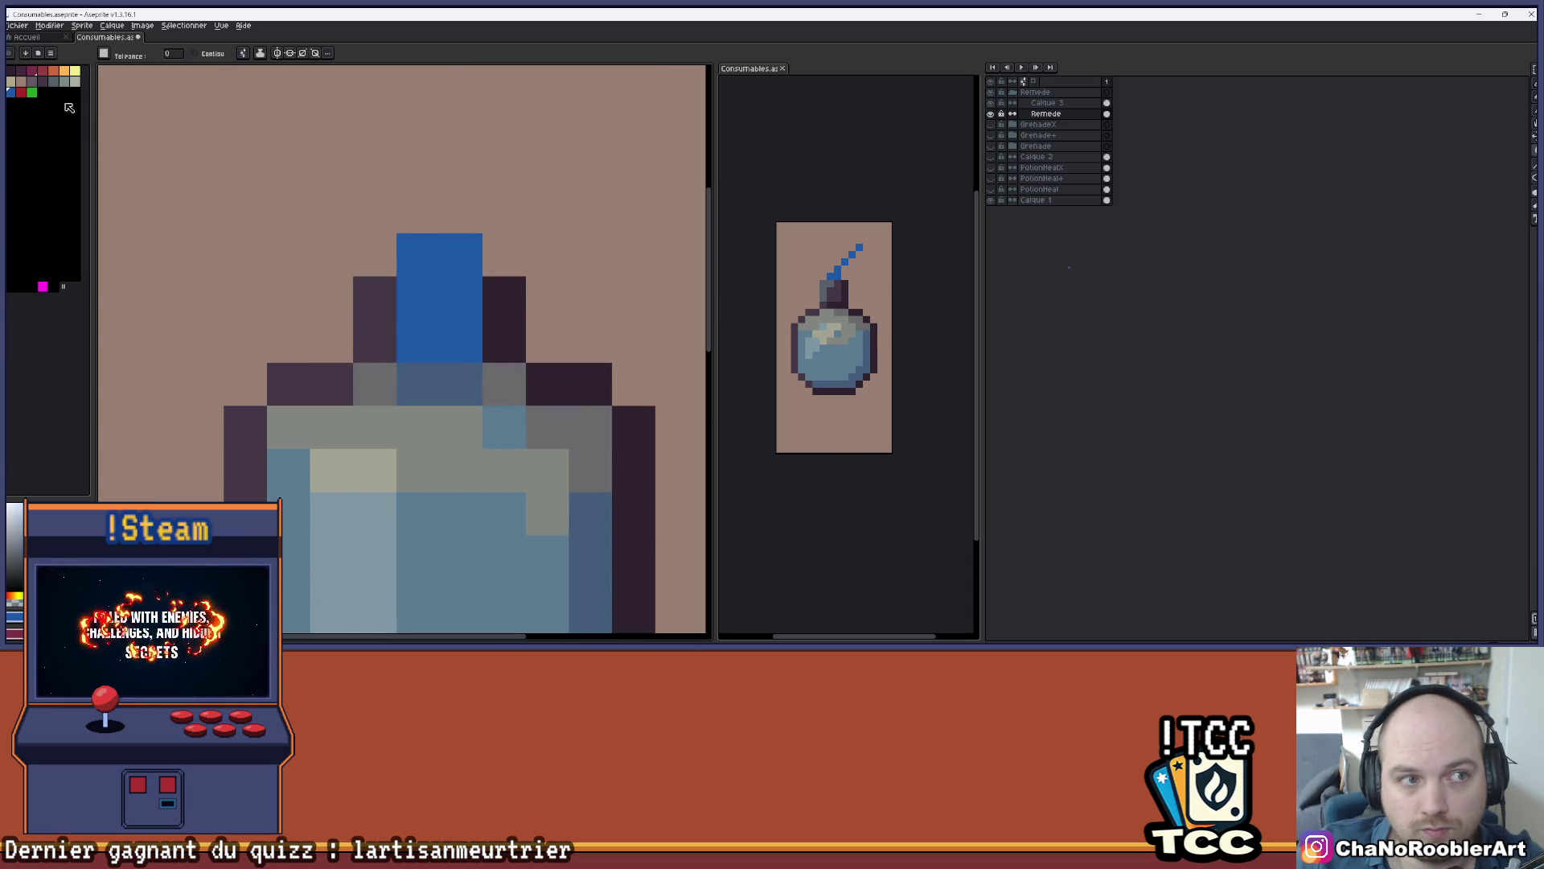
click(10, 74)
click(416, 252)
key(ctrl+z)
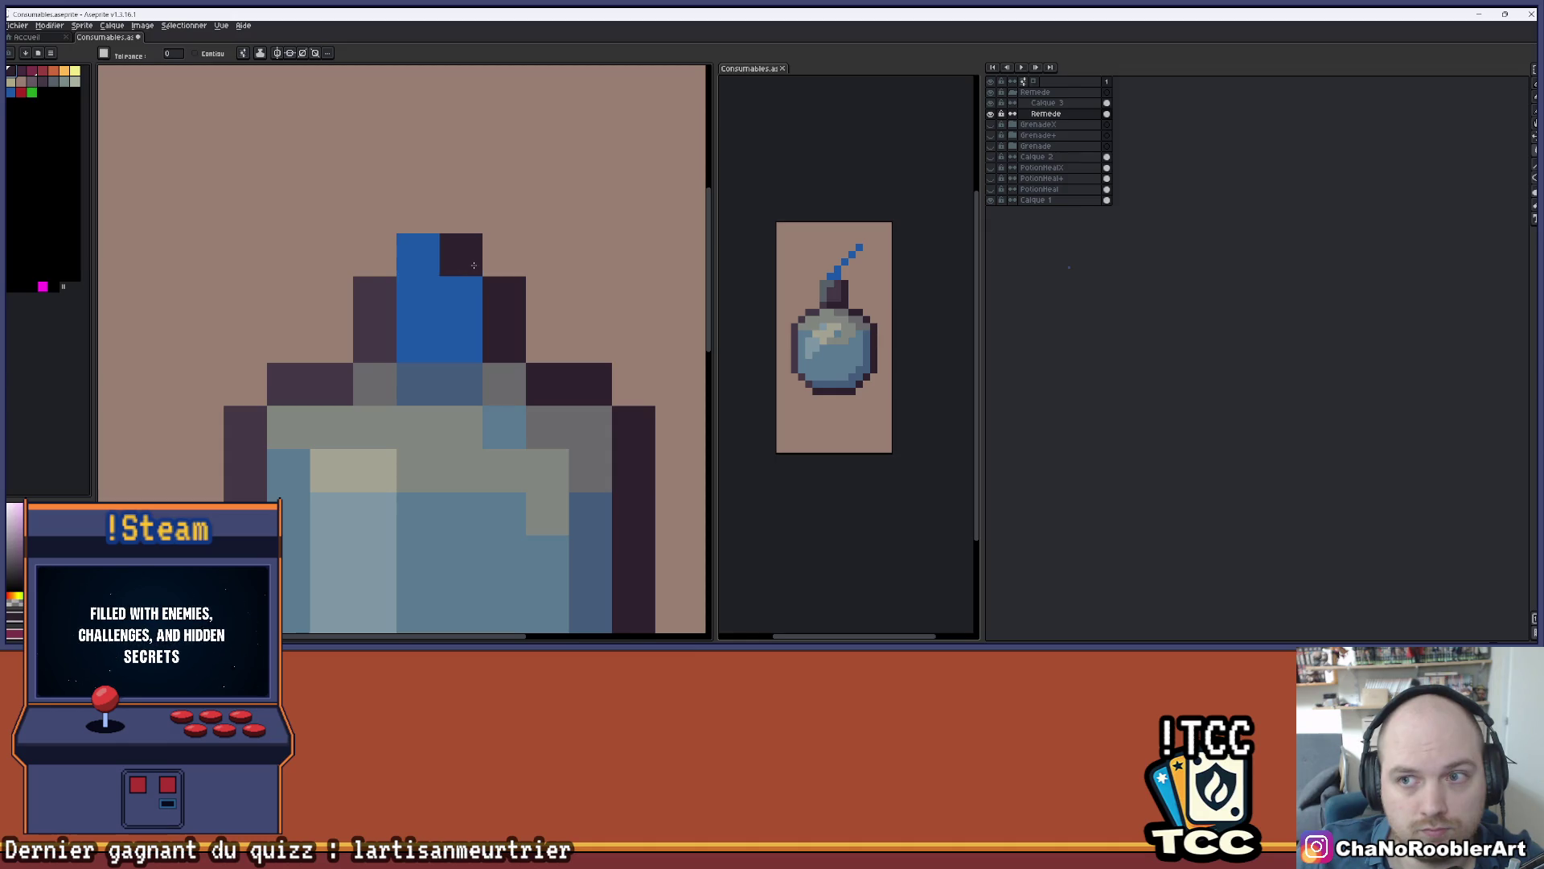
click(506, 213)
key(ctrl+z)
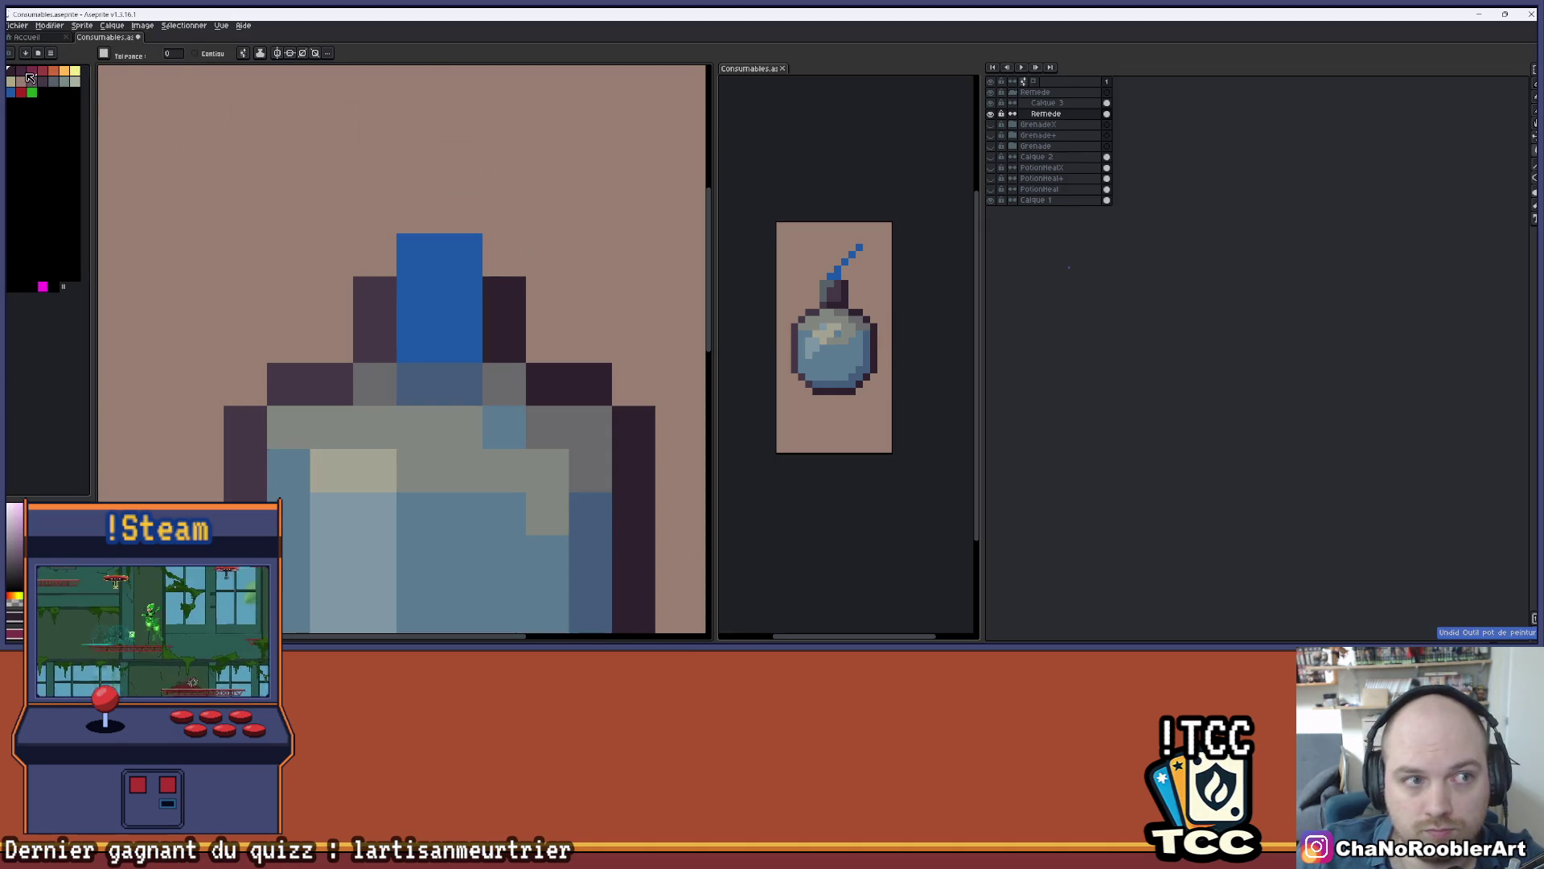
click(406, 250)
key(b)
click(461, 254)
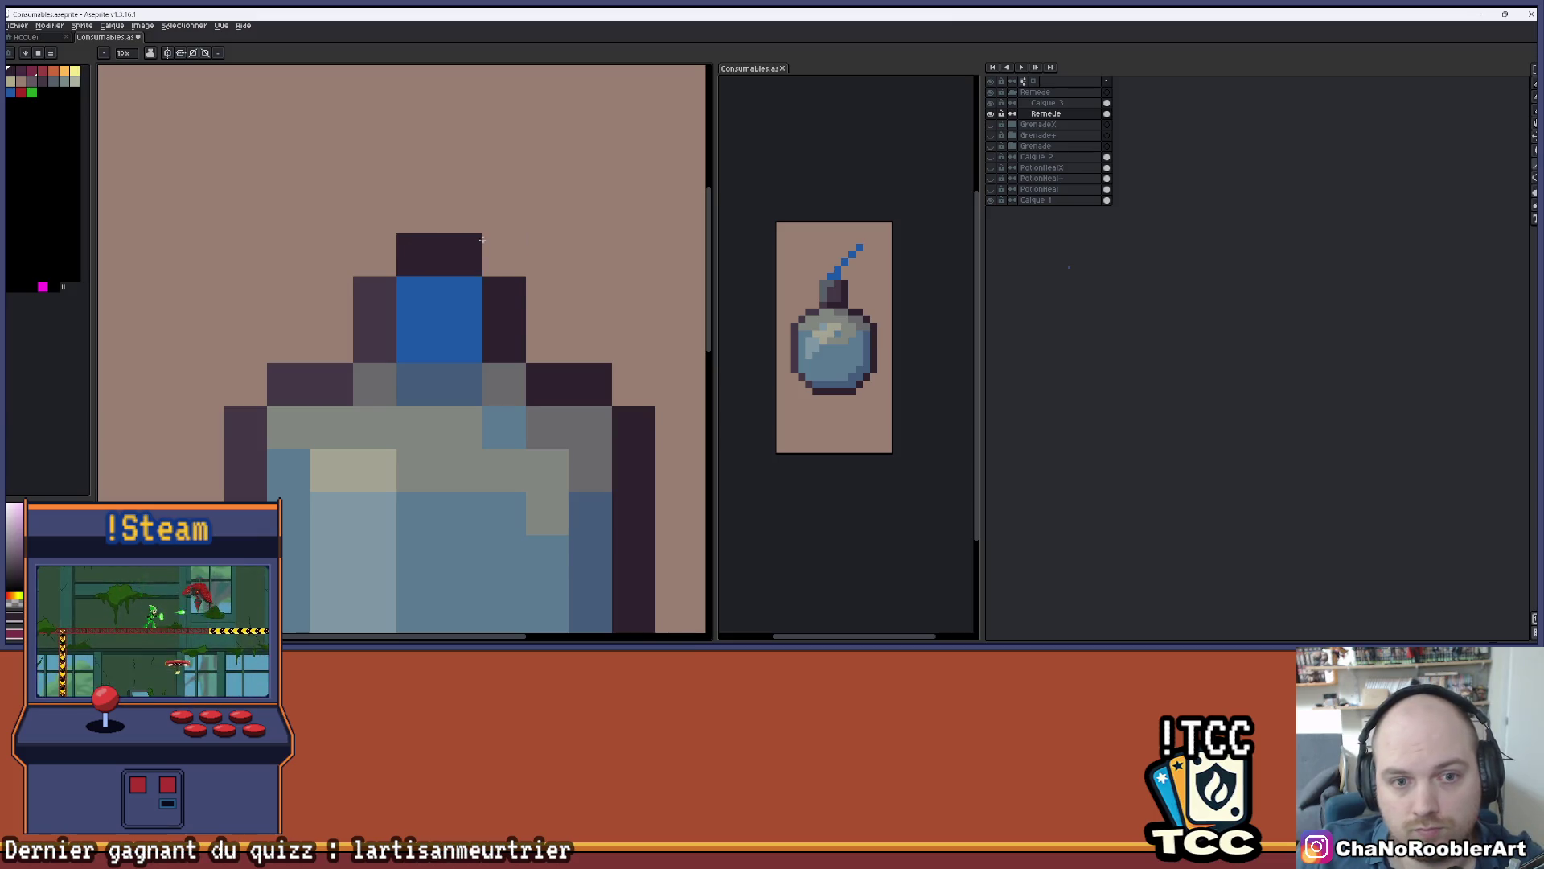
- Paint the stopper's top-left corner dark purple with the Pencil
scroll(483, 249, down, 3)
key(v)
key(b)
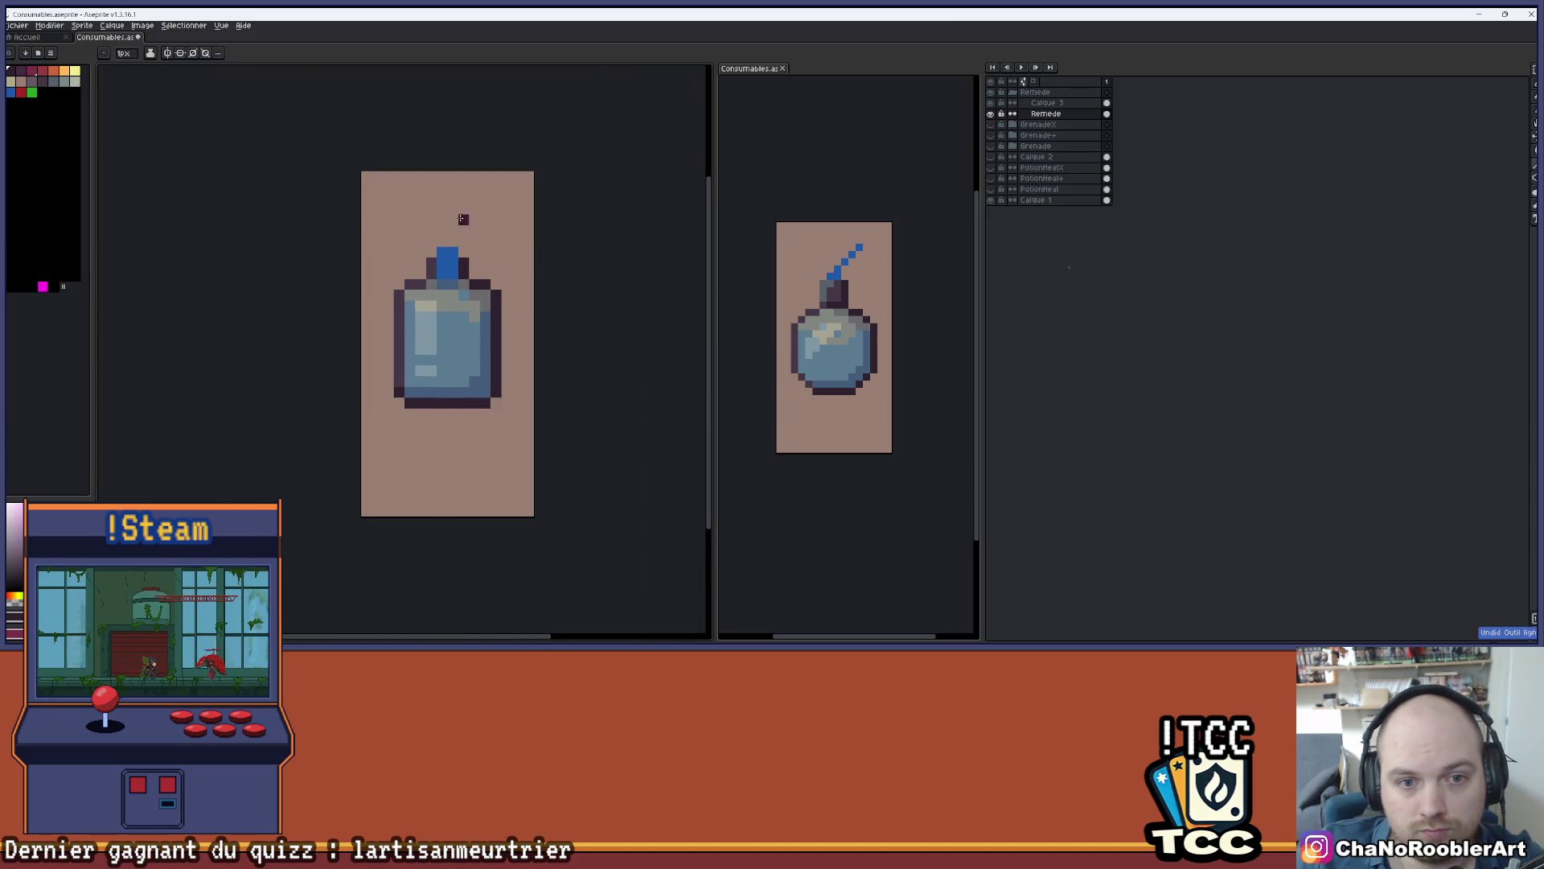
scroll(483, 241, up, 2)
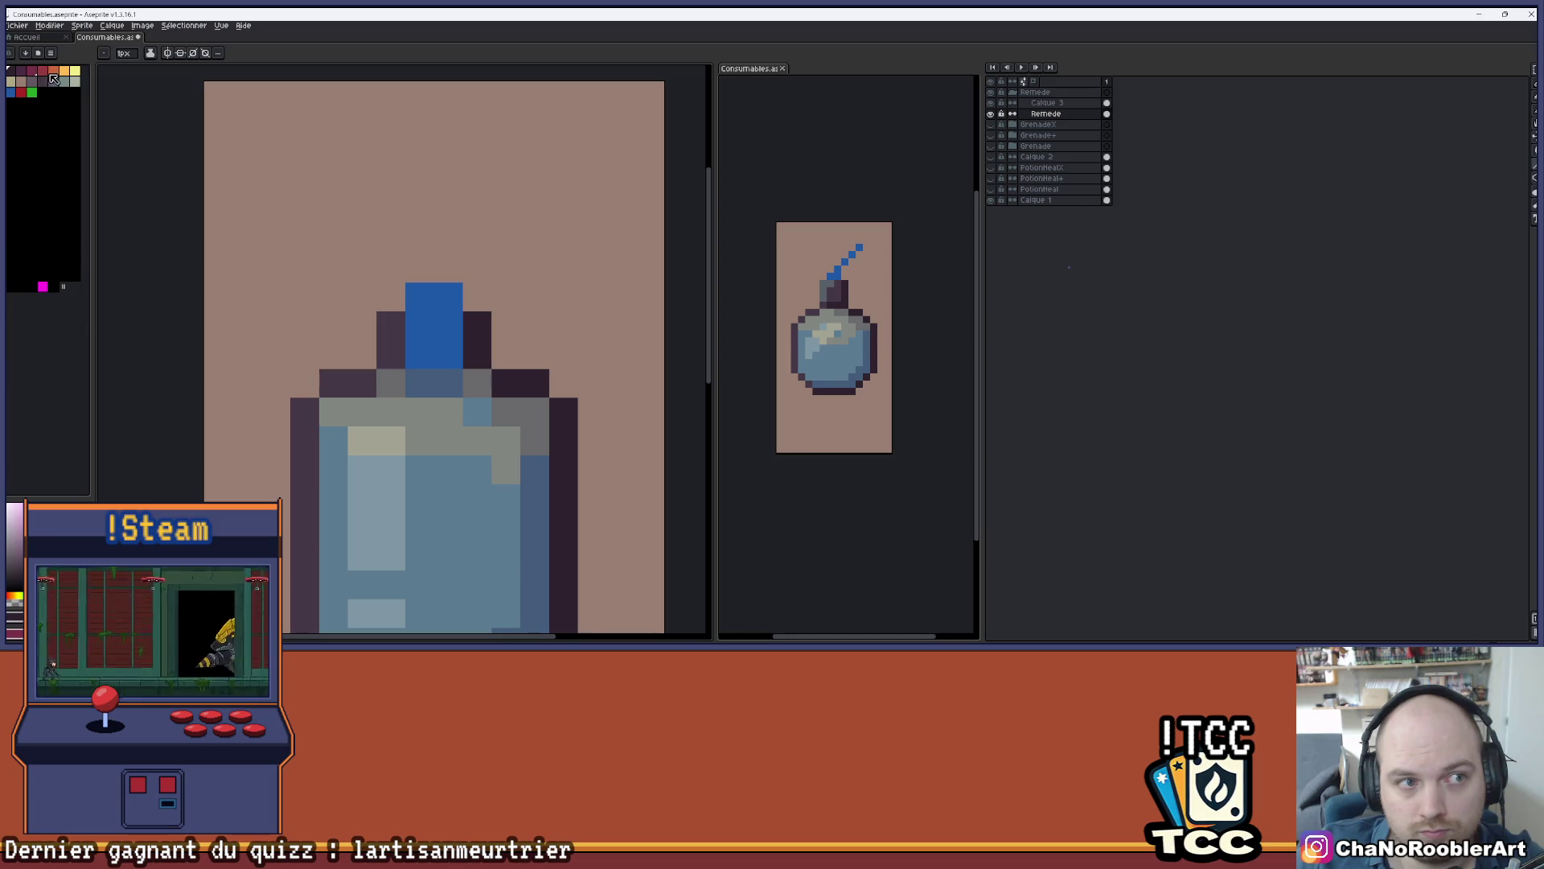
click(22, 72)
click(423, 299)
scroll(442, 300, down, 4)
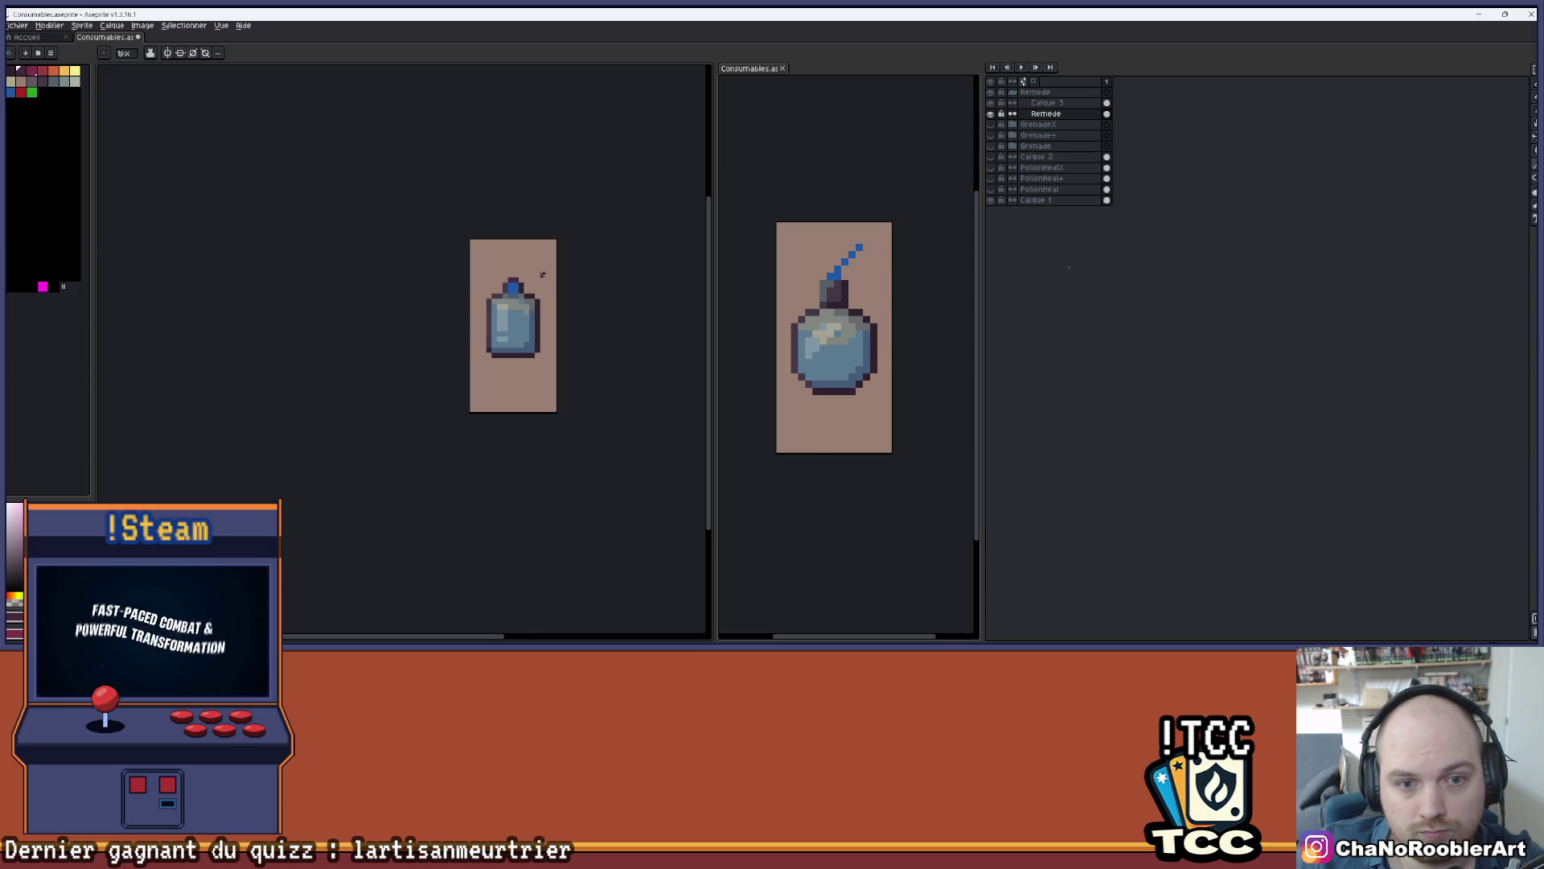
scroll(447, 275, up, 1)
- Test red and green fills on the bottle, then return it to blue
click(21, 93)
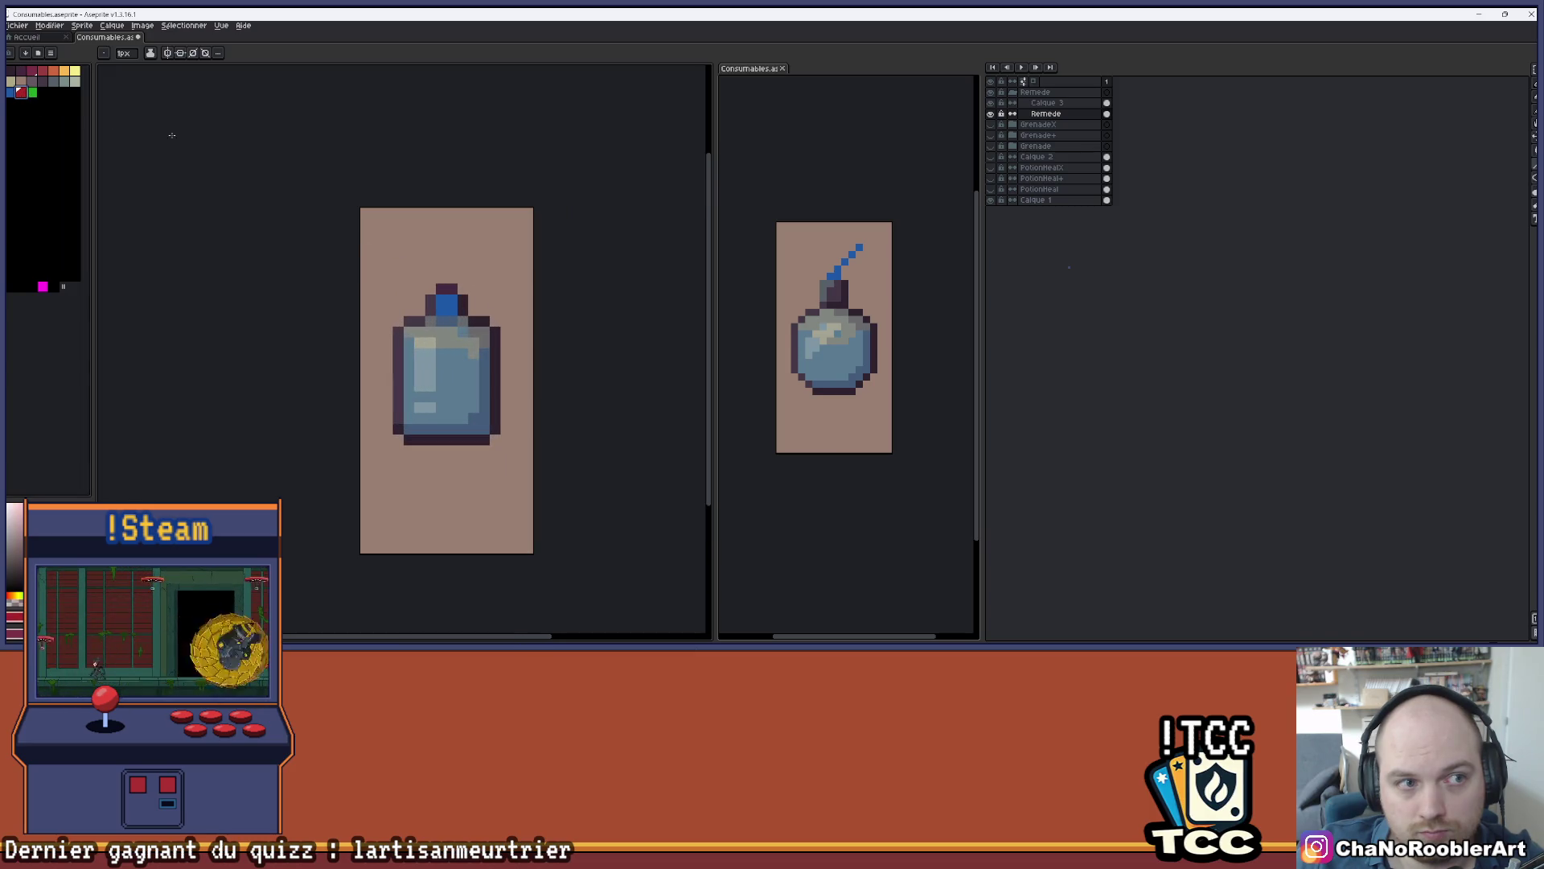
key(g)
click(446, 304)
click(32, 92)
click(440, 311)
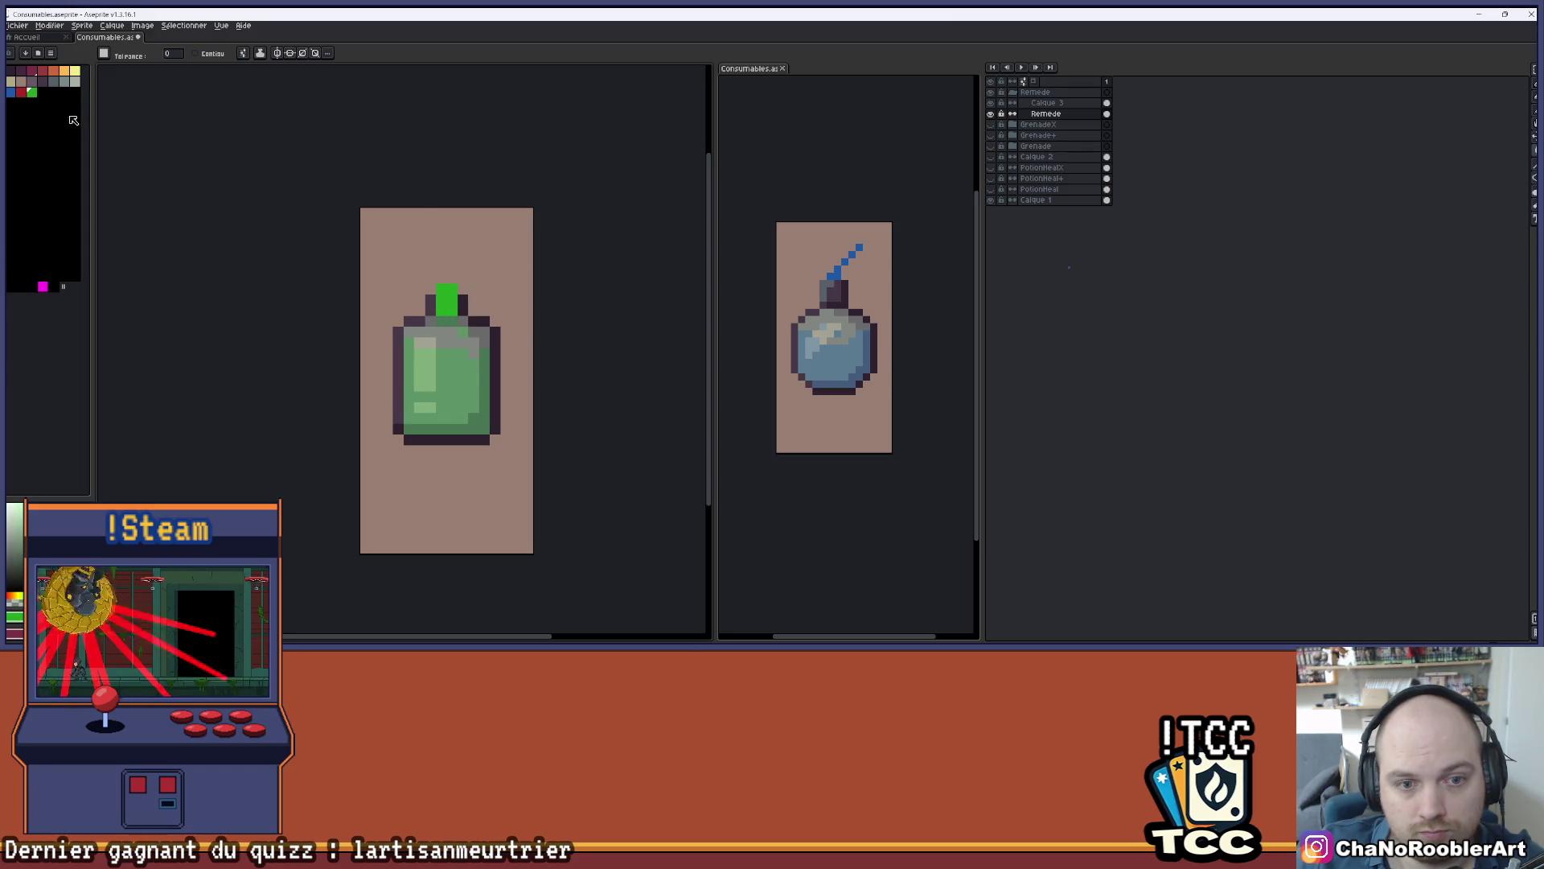
click(12, 93)
click(453, 289)
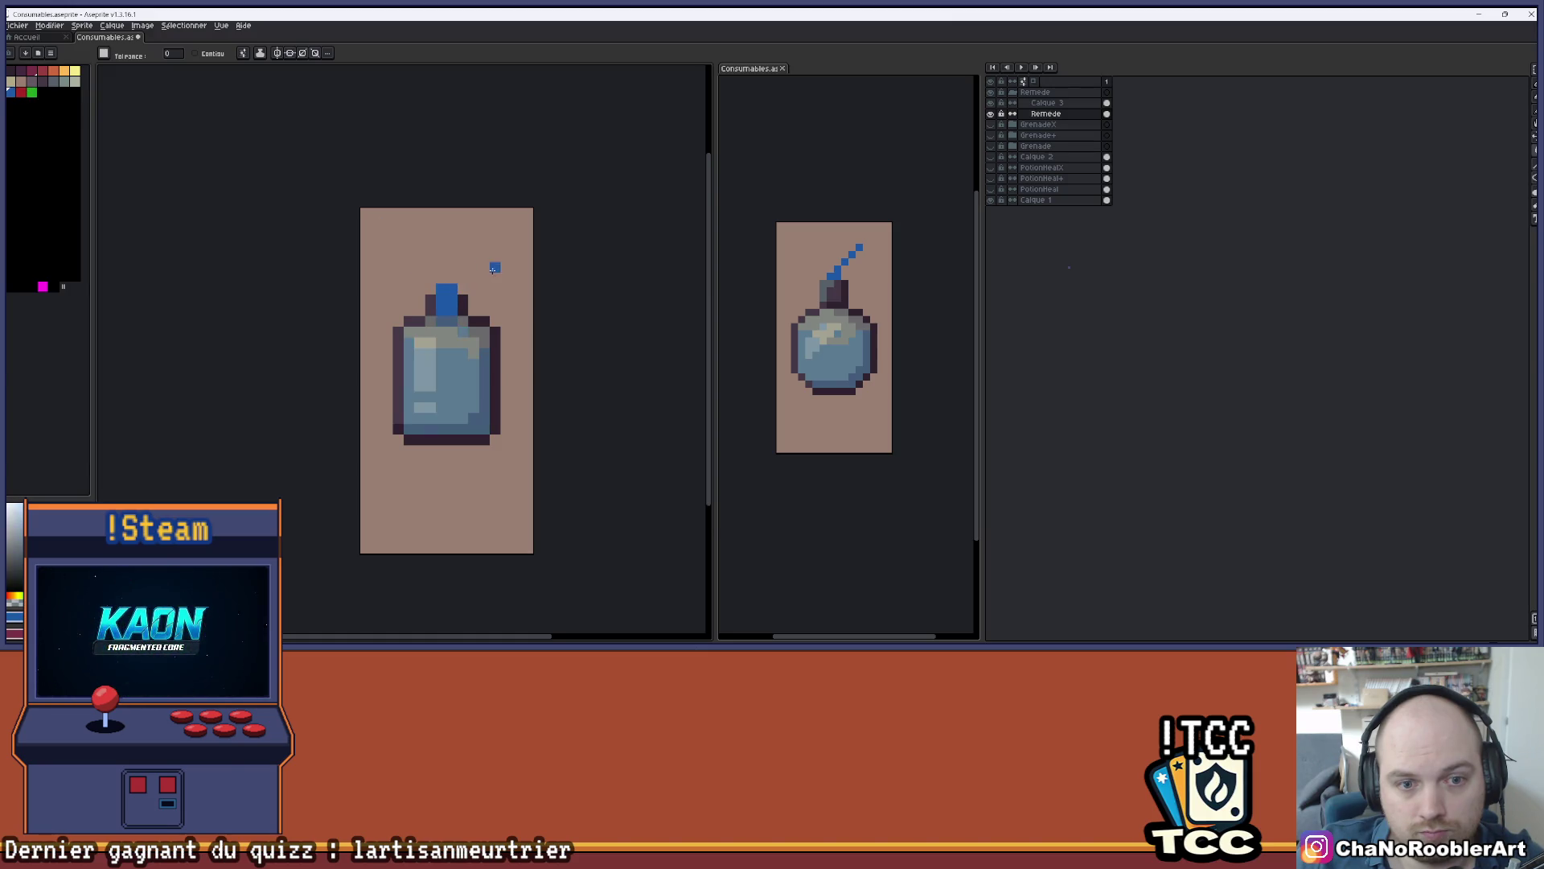
- Try a green fill on the bottle's cap and liquid, then undo it
scroll(493, 266, down, 2)
drag(494, 273, 473, 292)
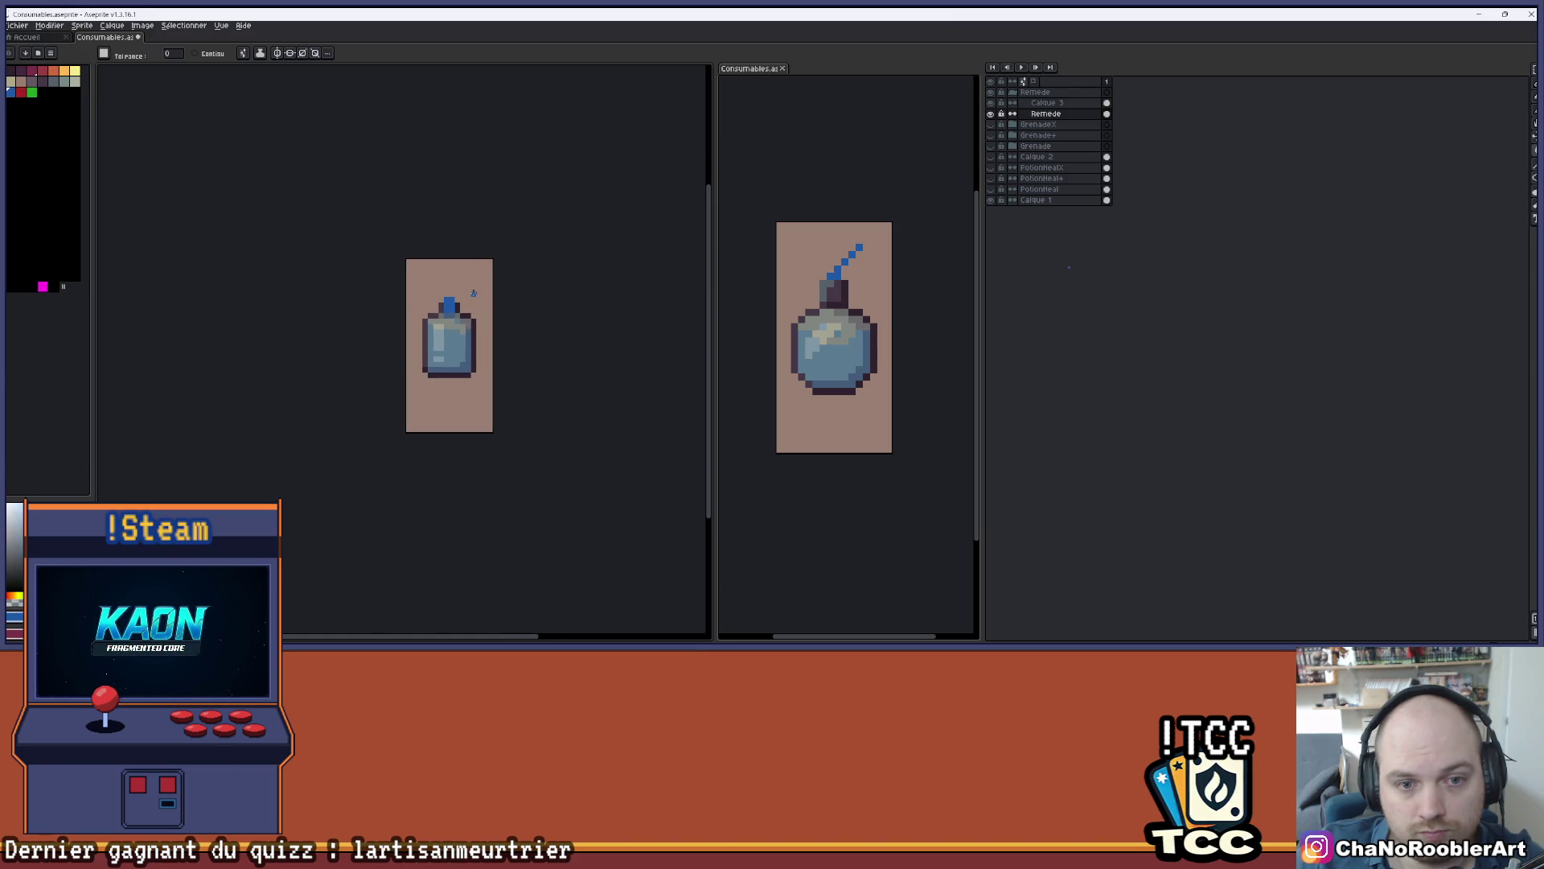
scroll(473, 295, up, 1)
click(32, 93)
click(452, 314)
scroll(462, 281, up, 2)
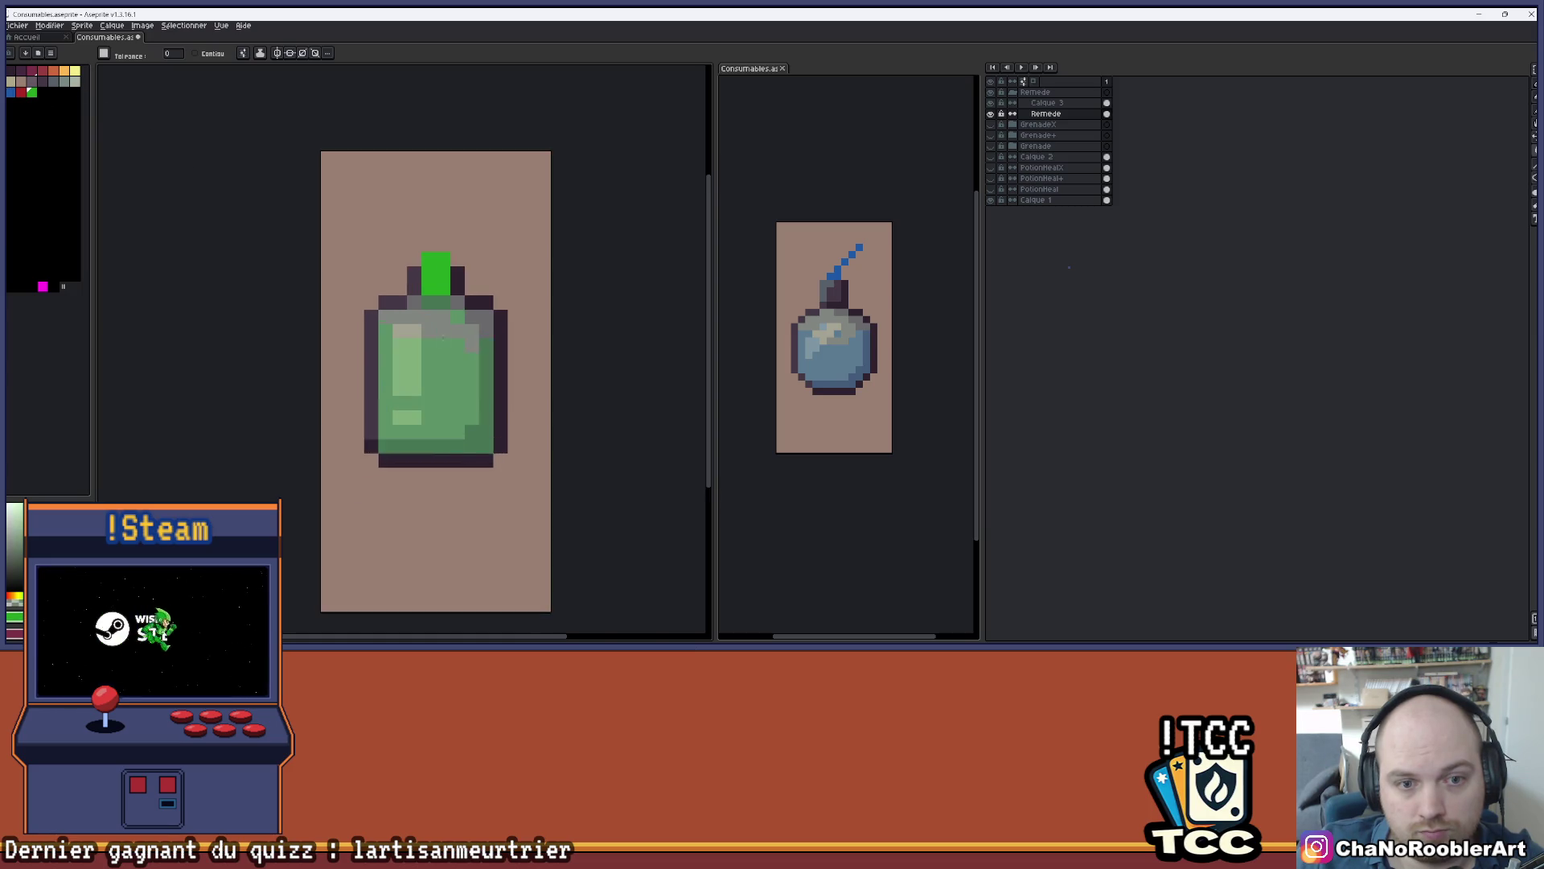
scroll(478, 253, down, 1)
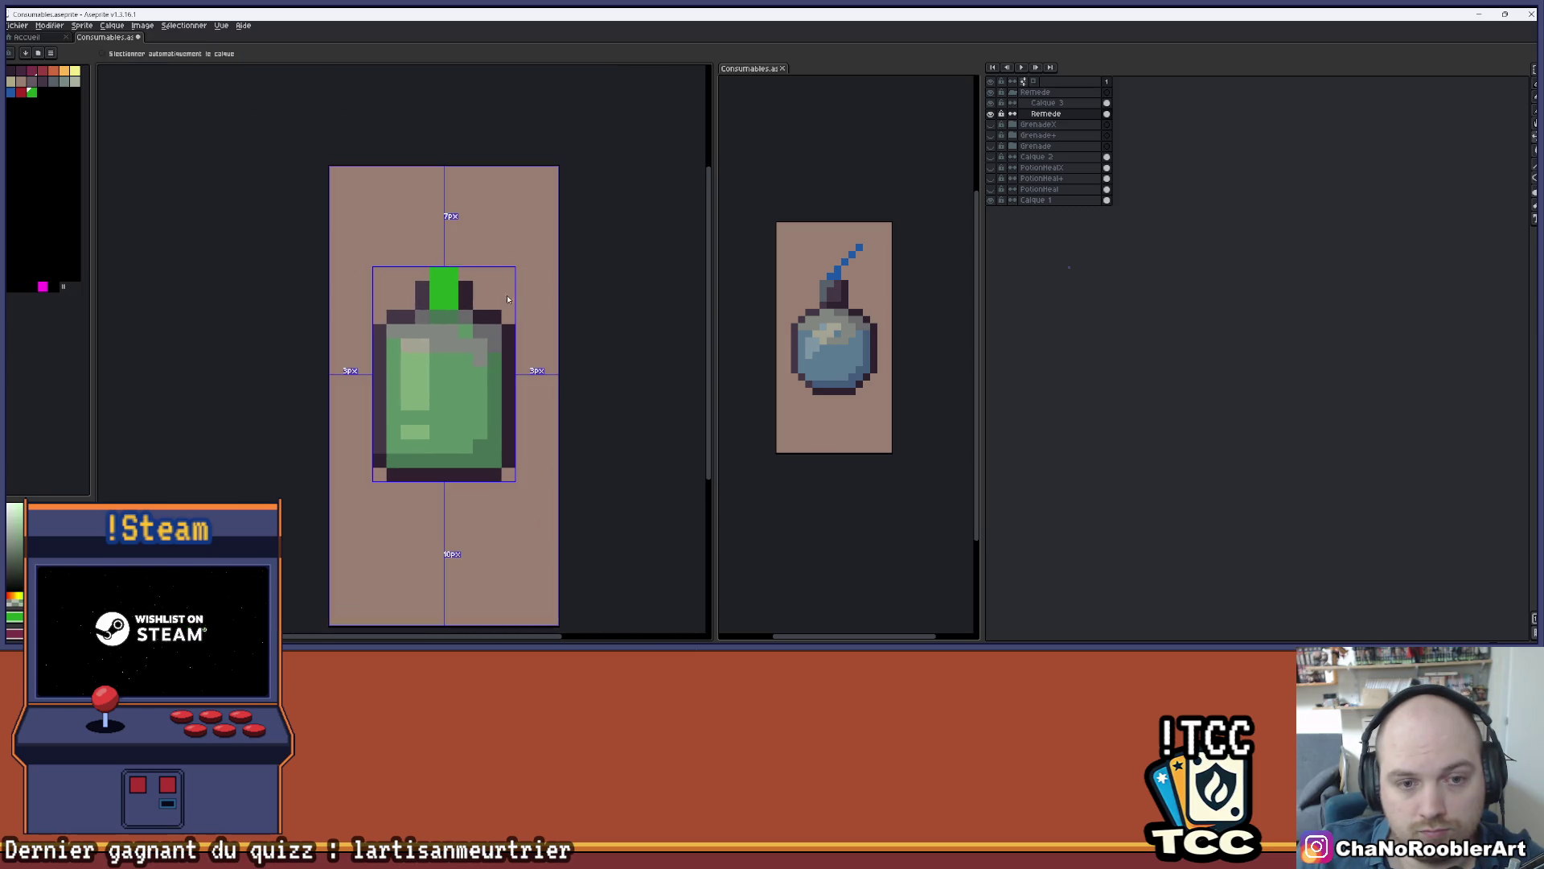
key(ctrl+z)
- Try an orange cap fill, then paint orange and dark red pixels atop the cap
scroll(461, 316, up, 1)
click(53, 70)
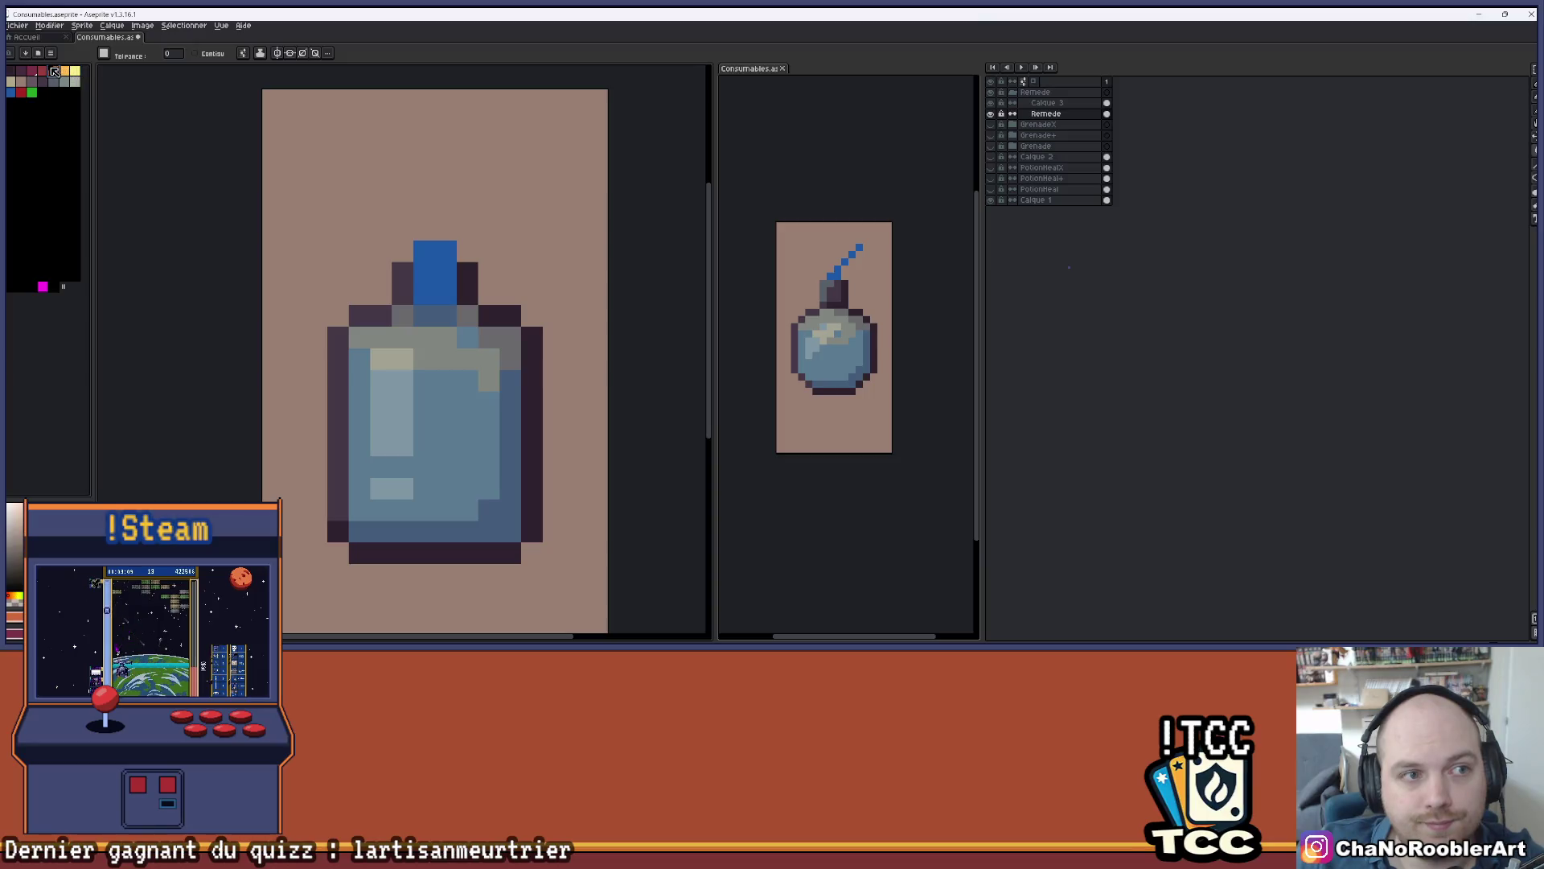
click(438, 256)
key(b)
key(ctrl+z)
click(427, 251)
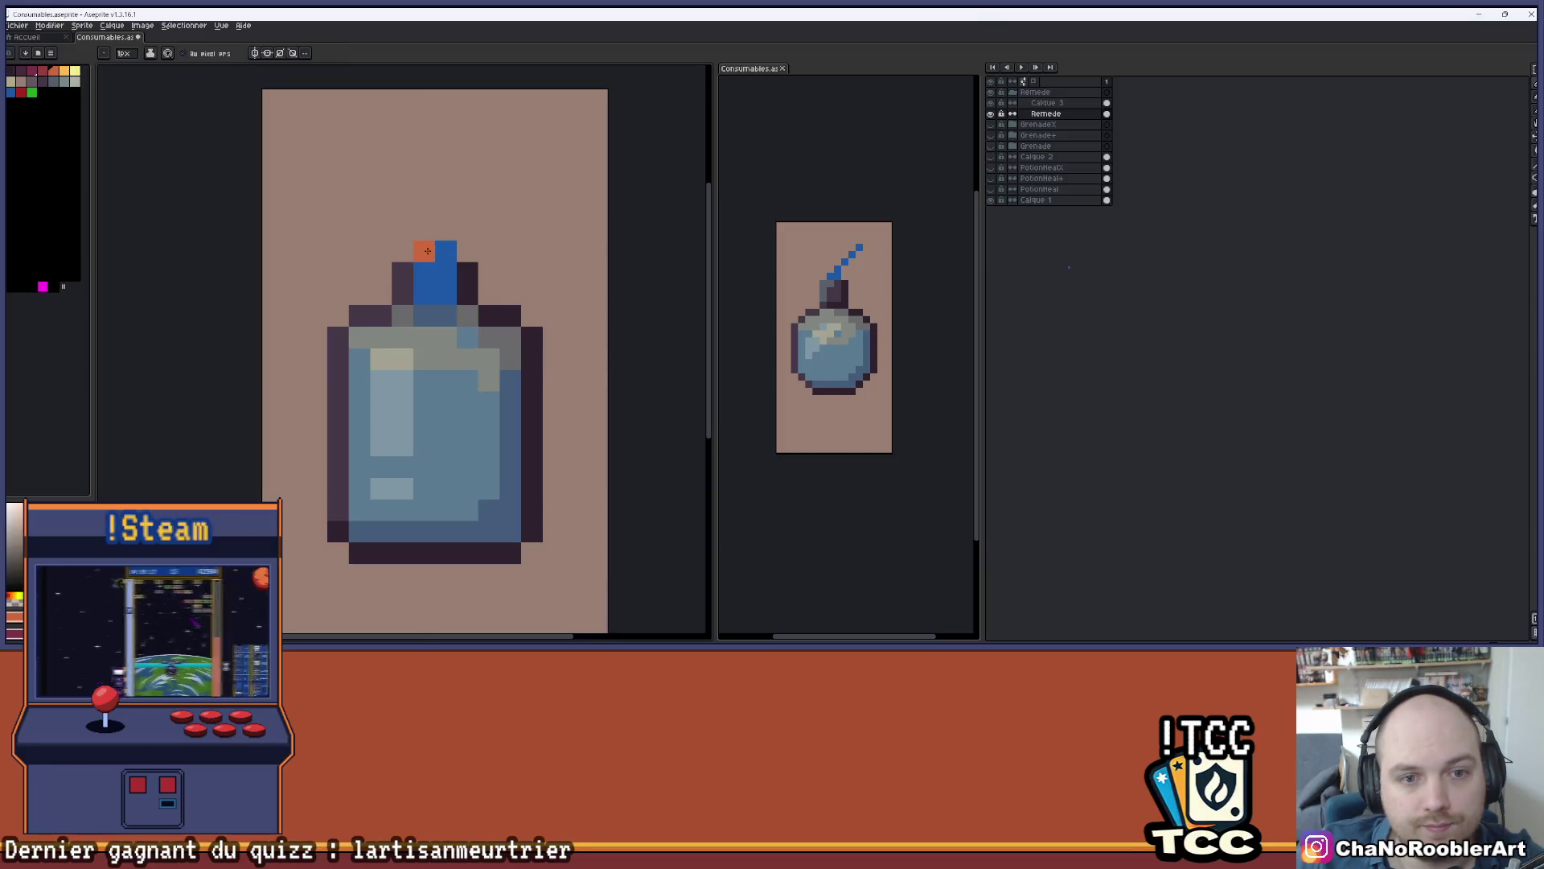
scroll(466, 229, down, 2)
scroll(475, 241, up, 1)
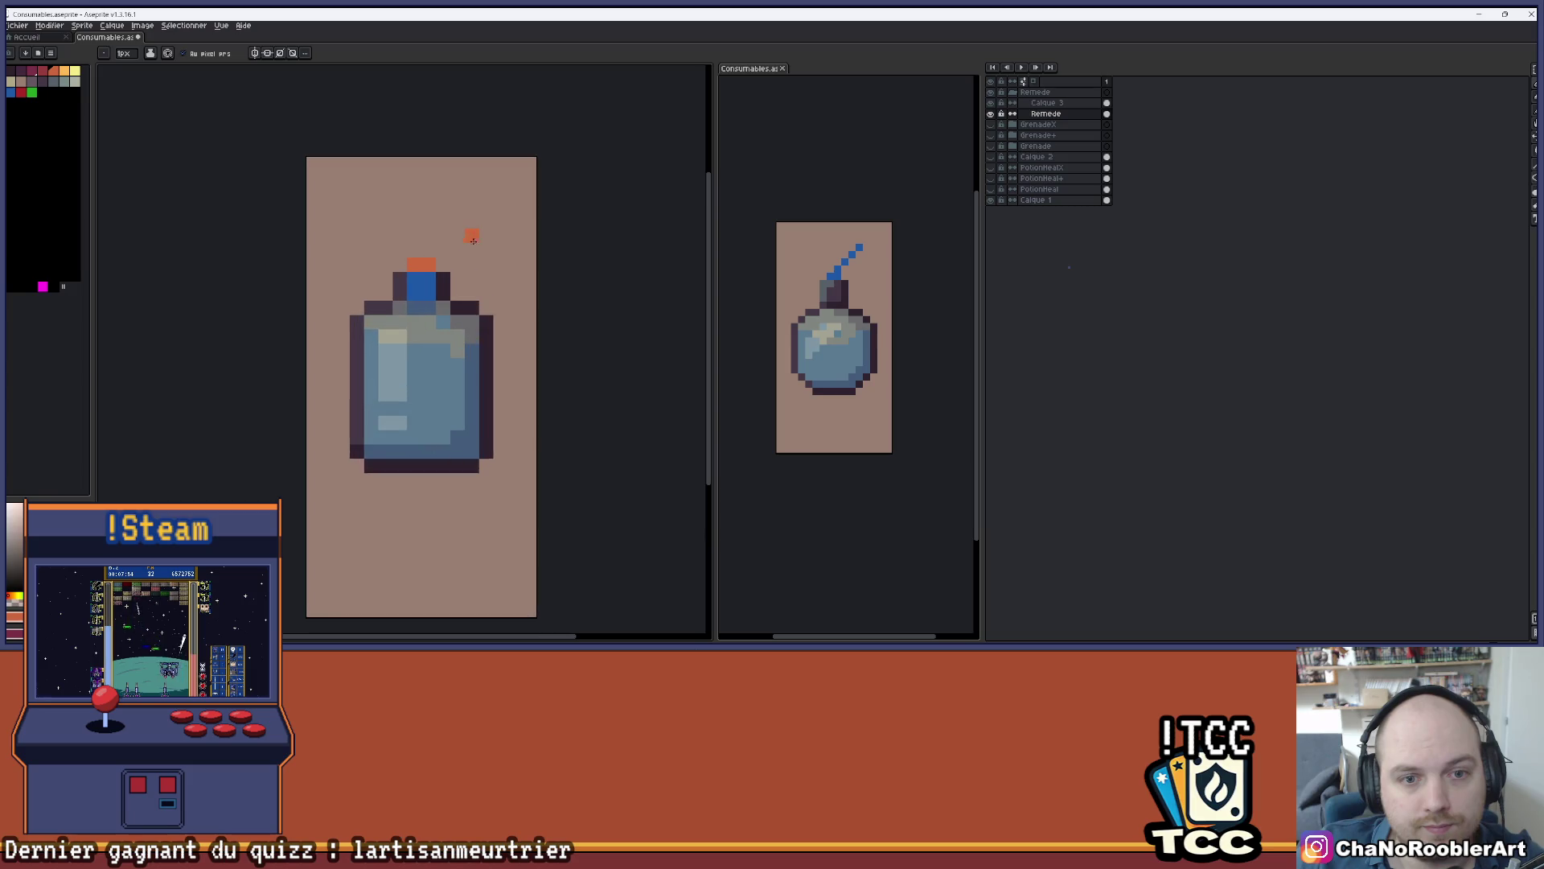
click(44, 71)
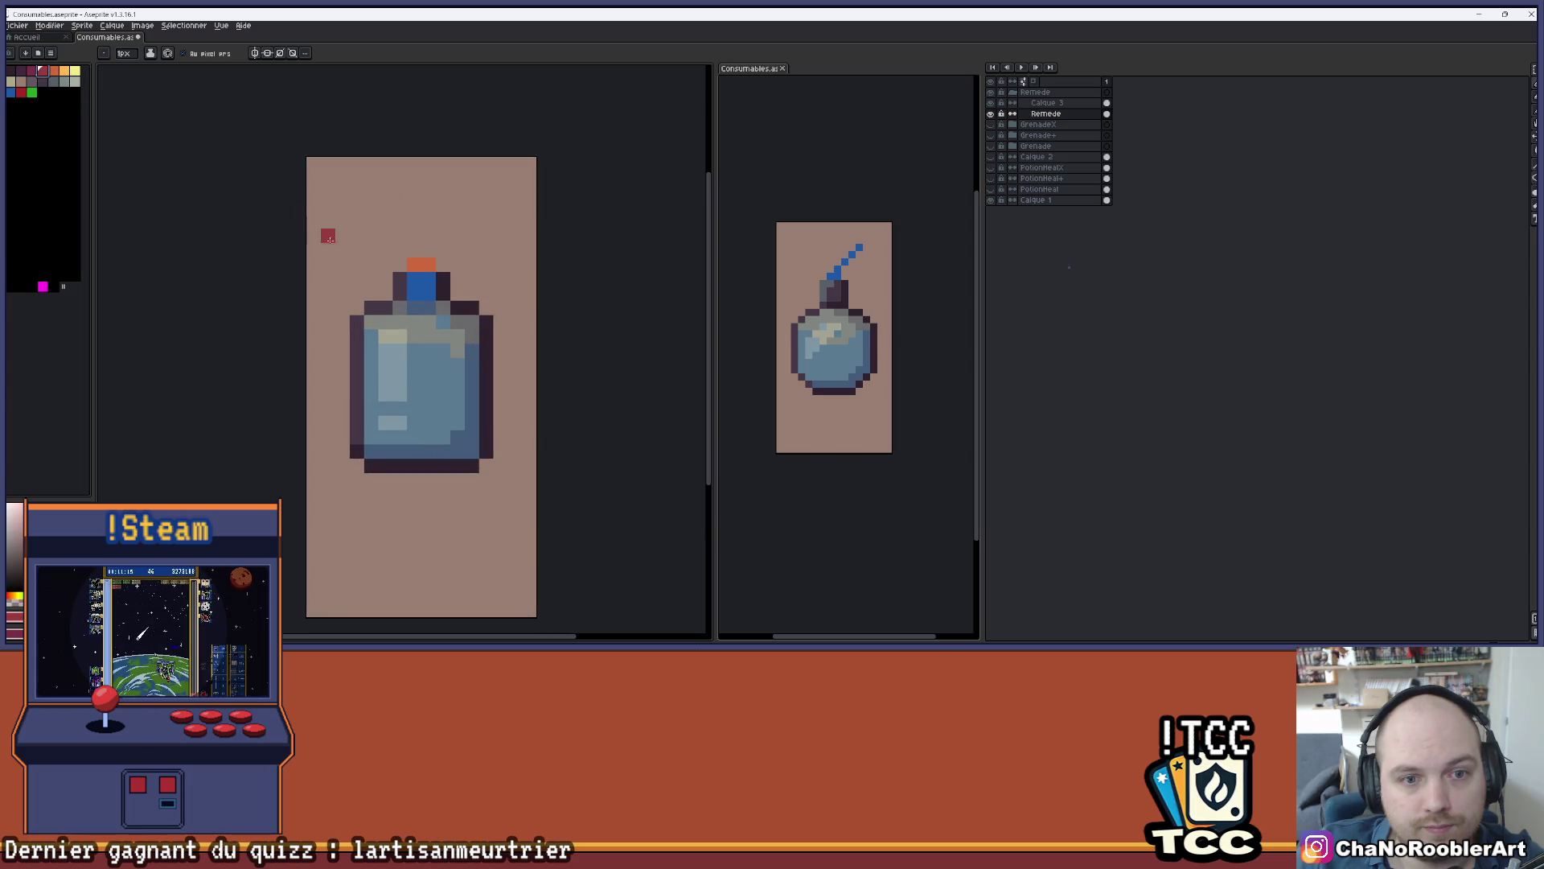
click(428, 264)
- Test a red fill on the cap and body, undo it, and add an orange cap pixel
scroll(481, 235, down, 2)
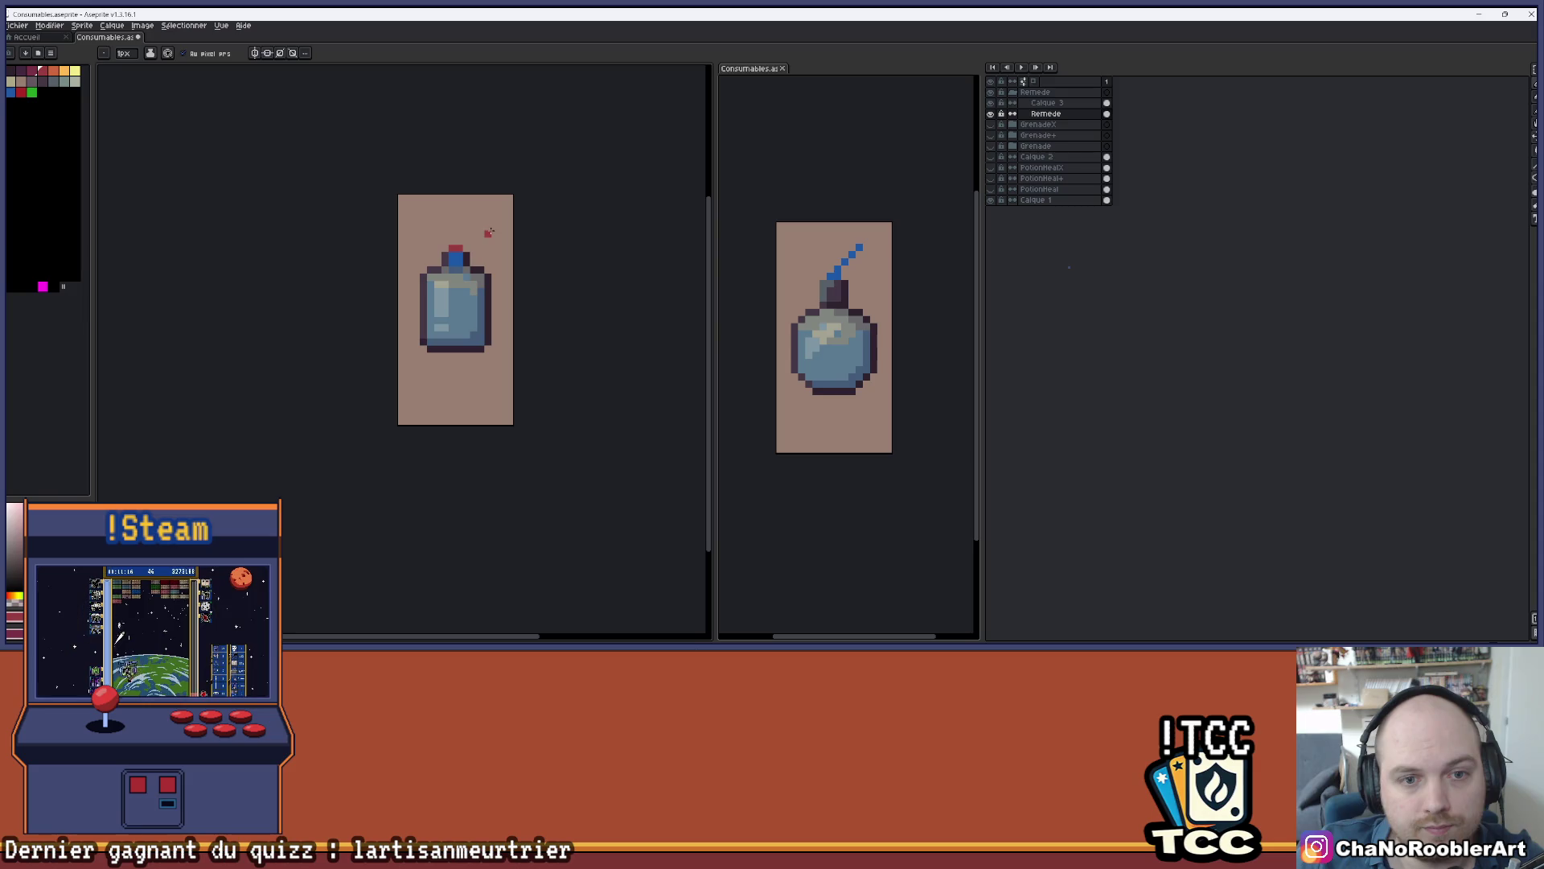
scroll(463, 226, up, 2)
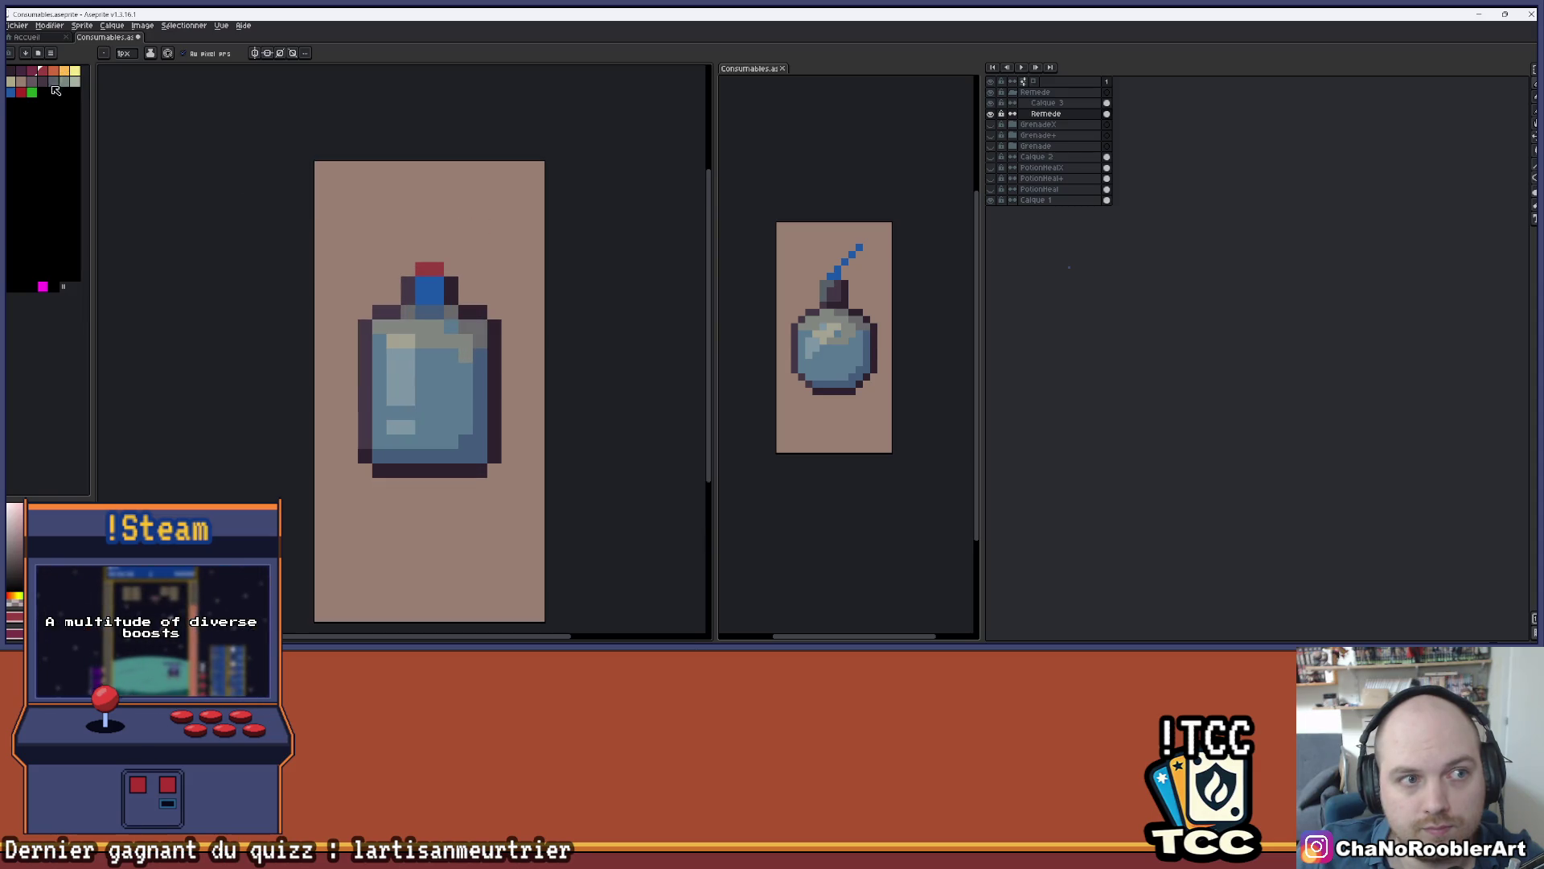
key(g)
click(430, 291)
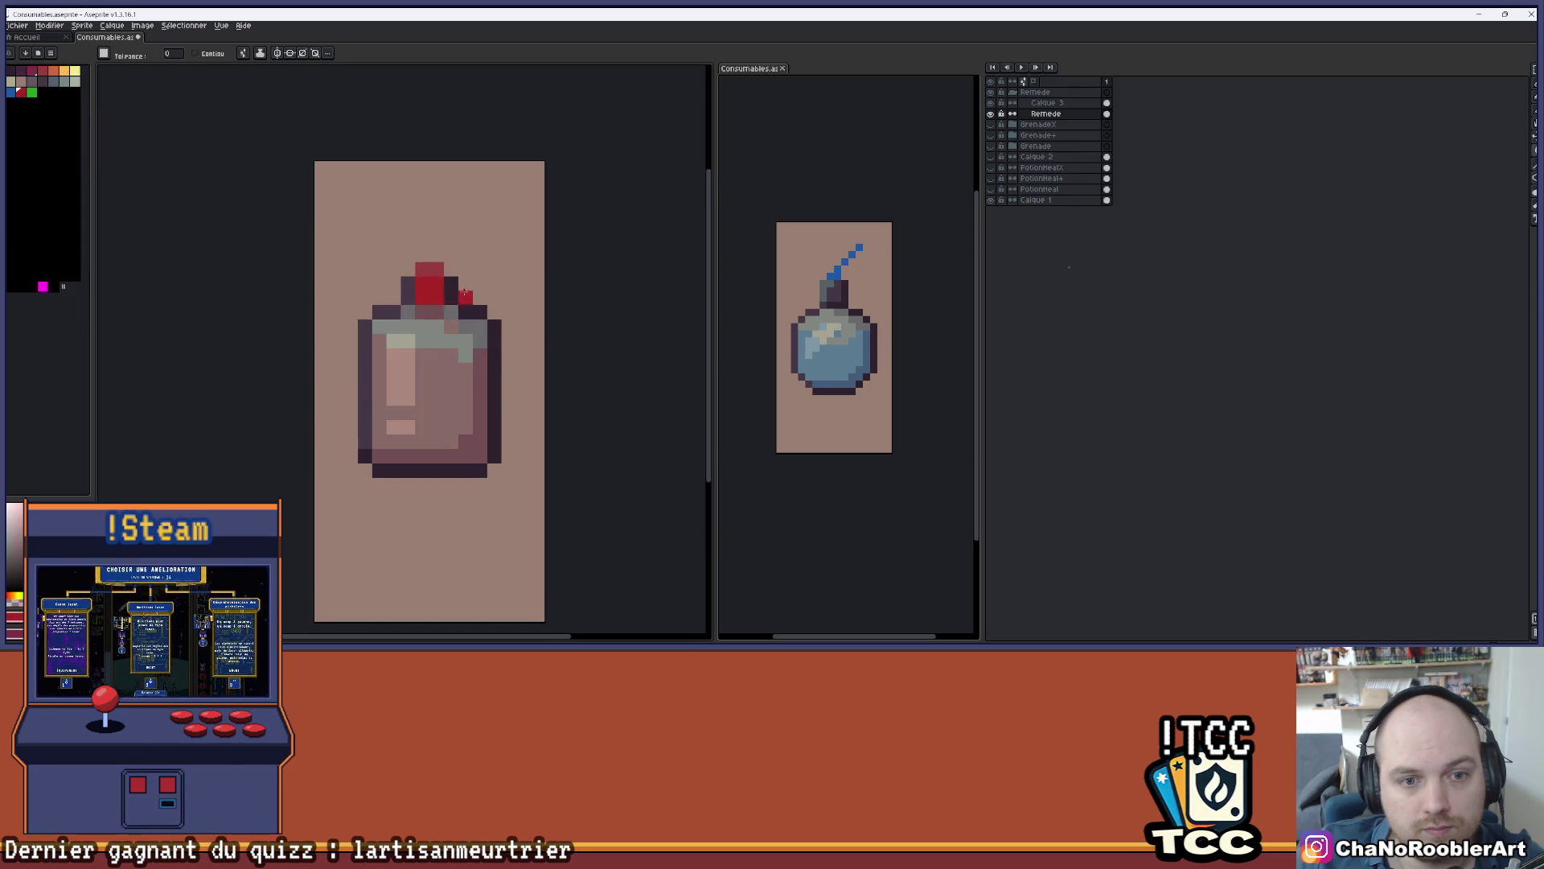
scroll(501, 300, down, 1)
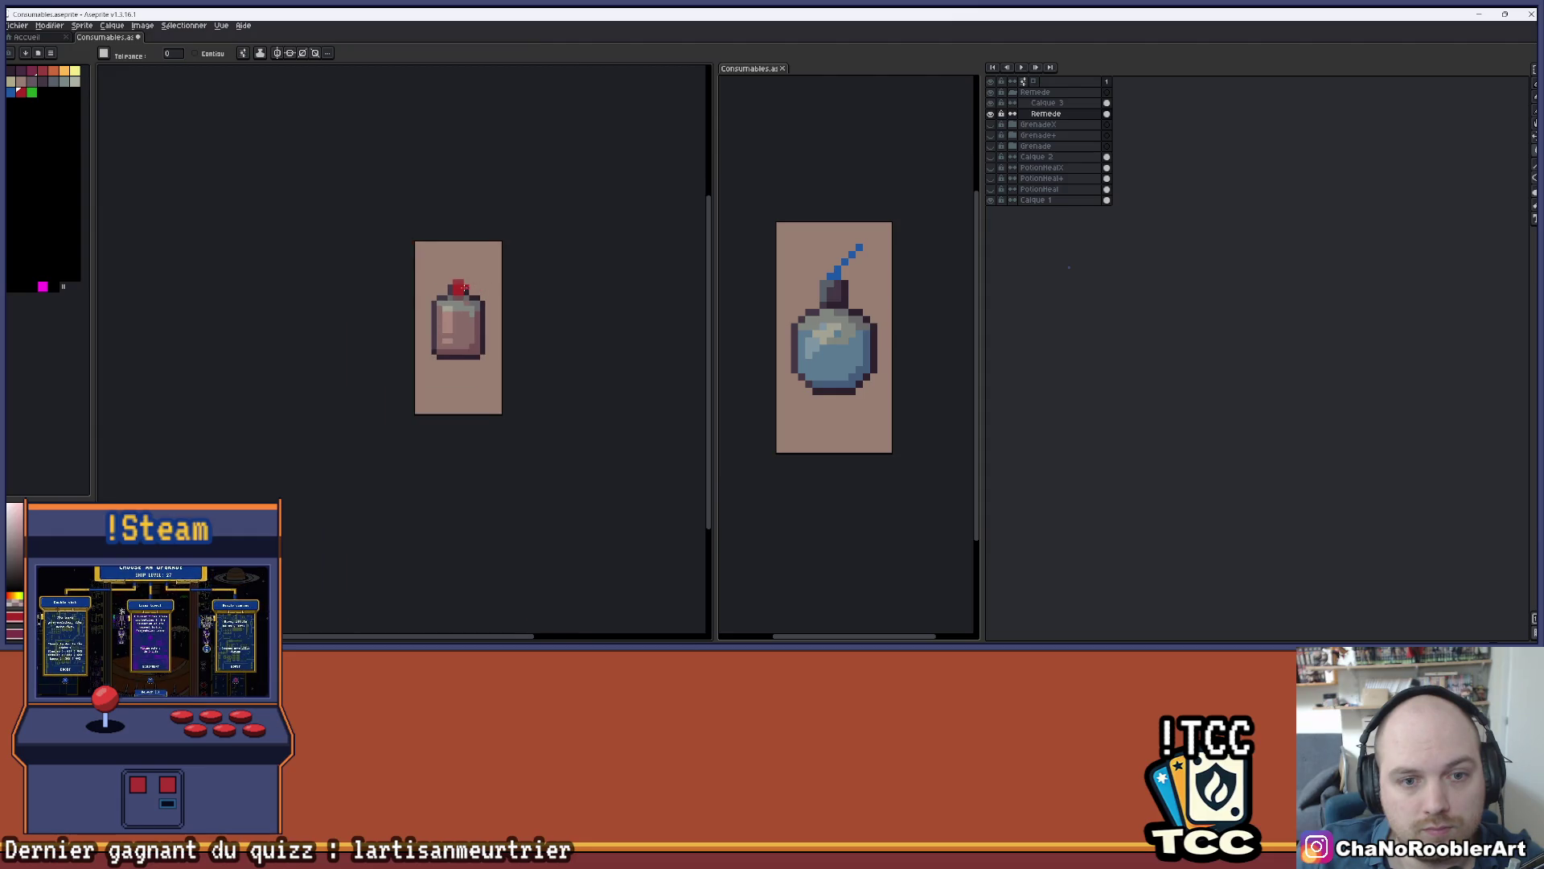
scroll(455, 283, up, 1)
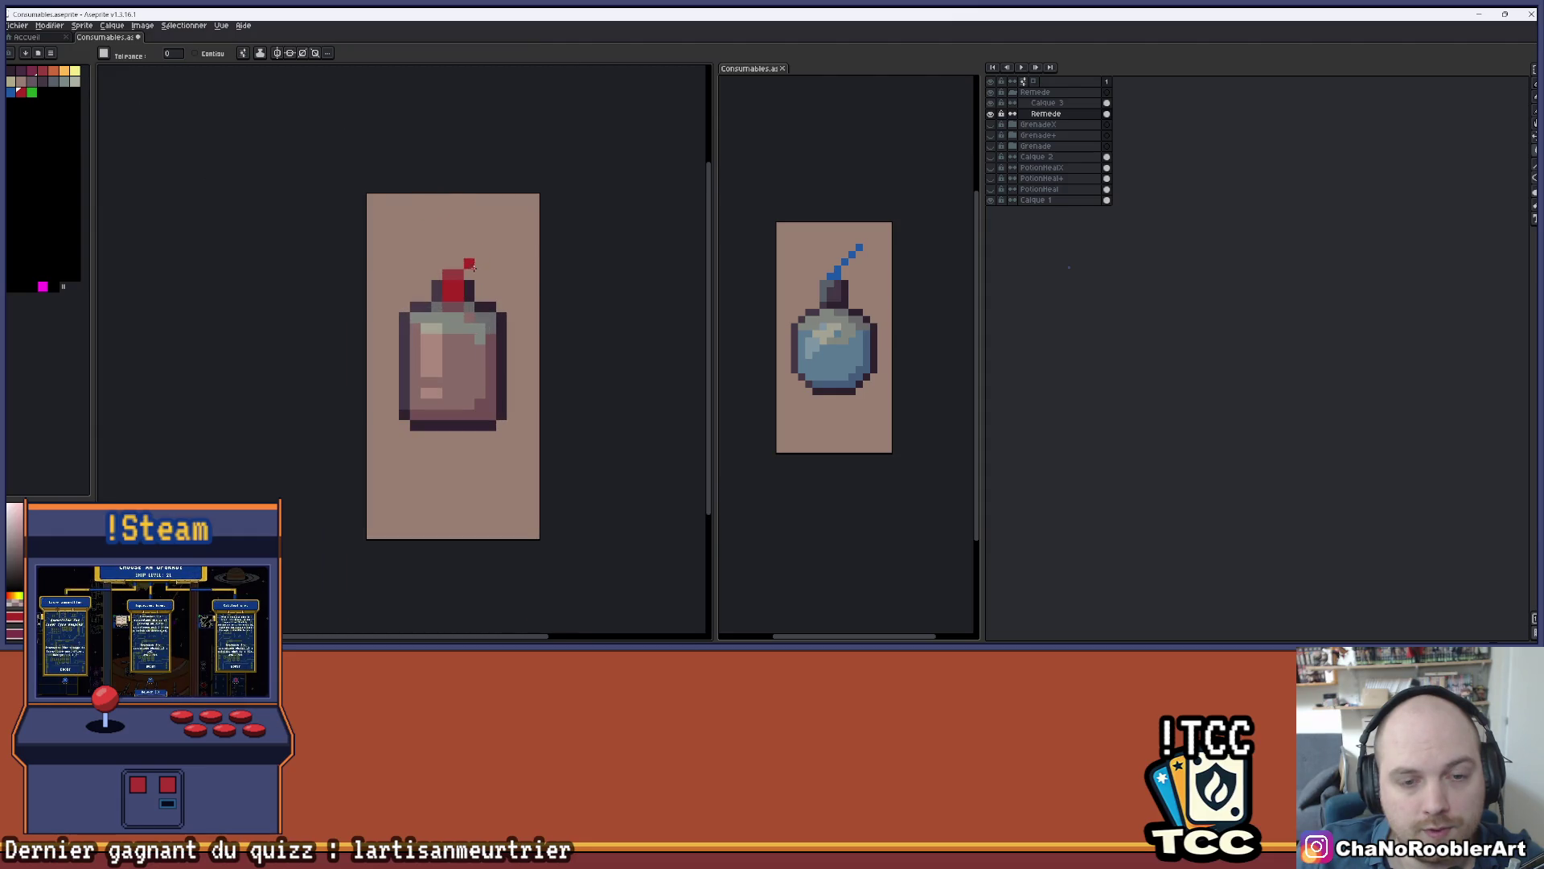
key(ctrl+z)
scroll(470, 273, up, 1)
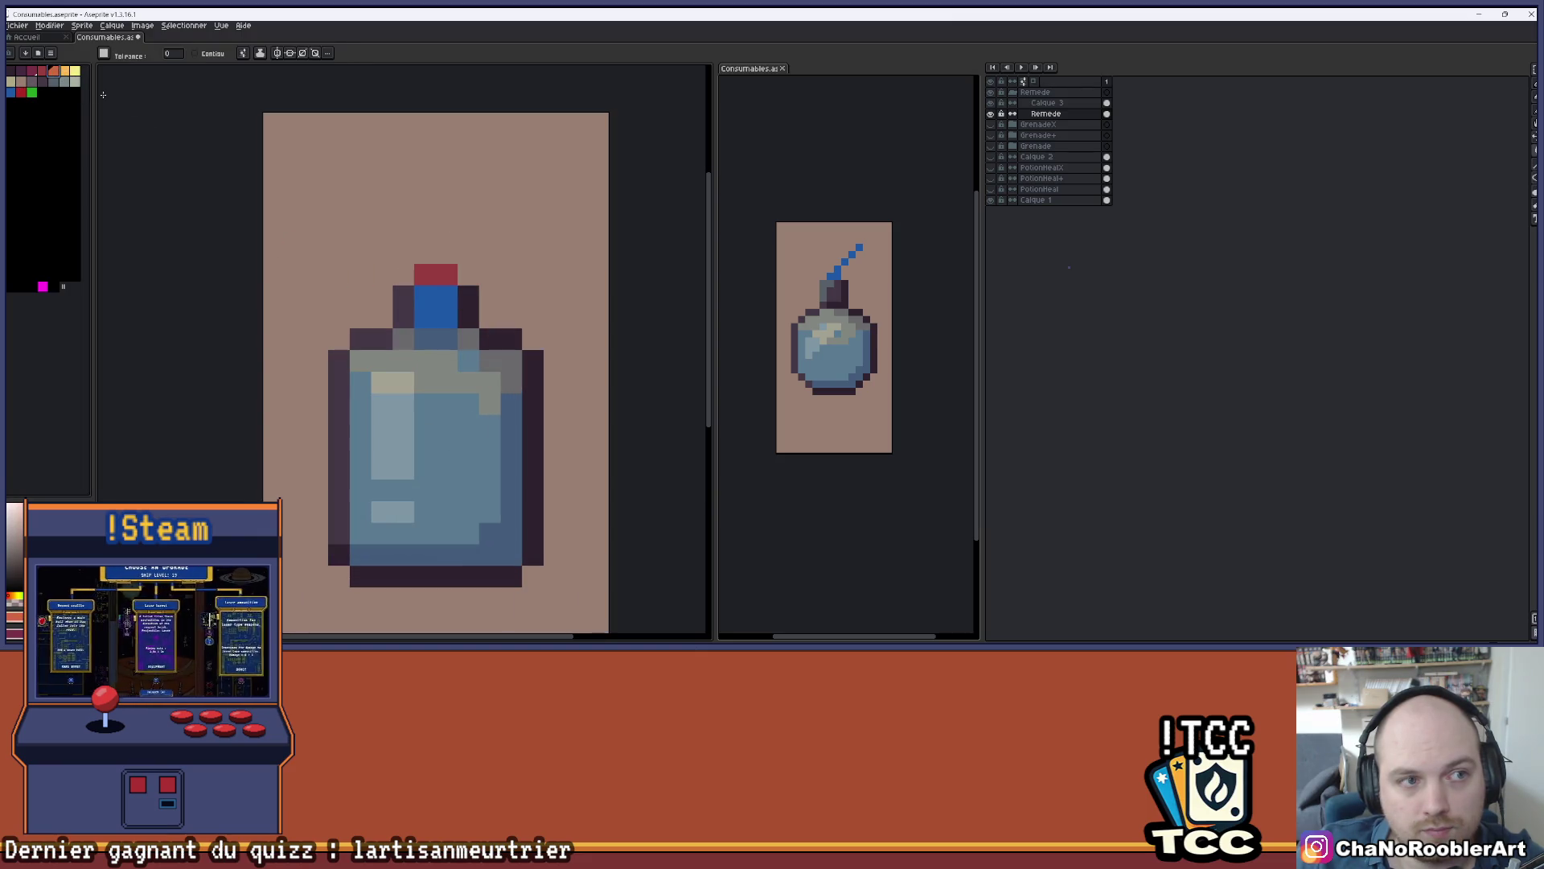
click(435, 274)
scroll(494, 252, down, 1)
- Fill the bottle back to its blue tones and recentre it in view
click(17, 93)
scroll(446, 248, down, 1)
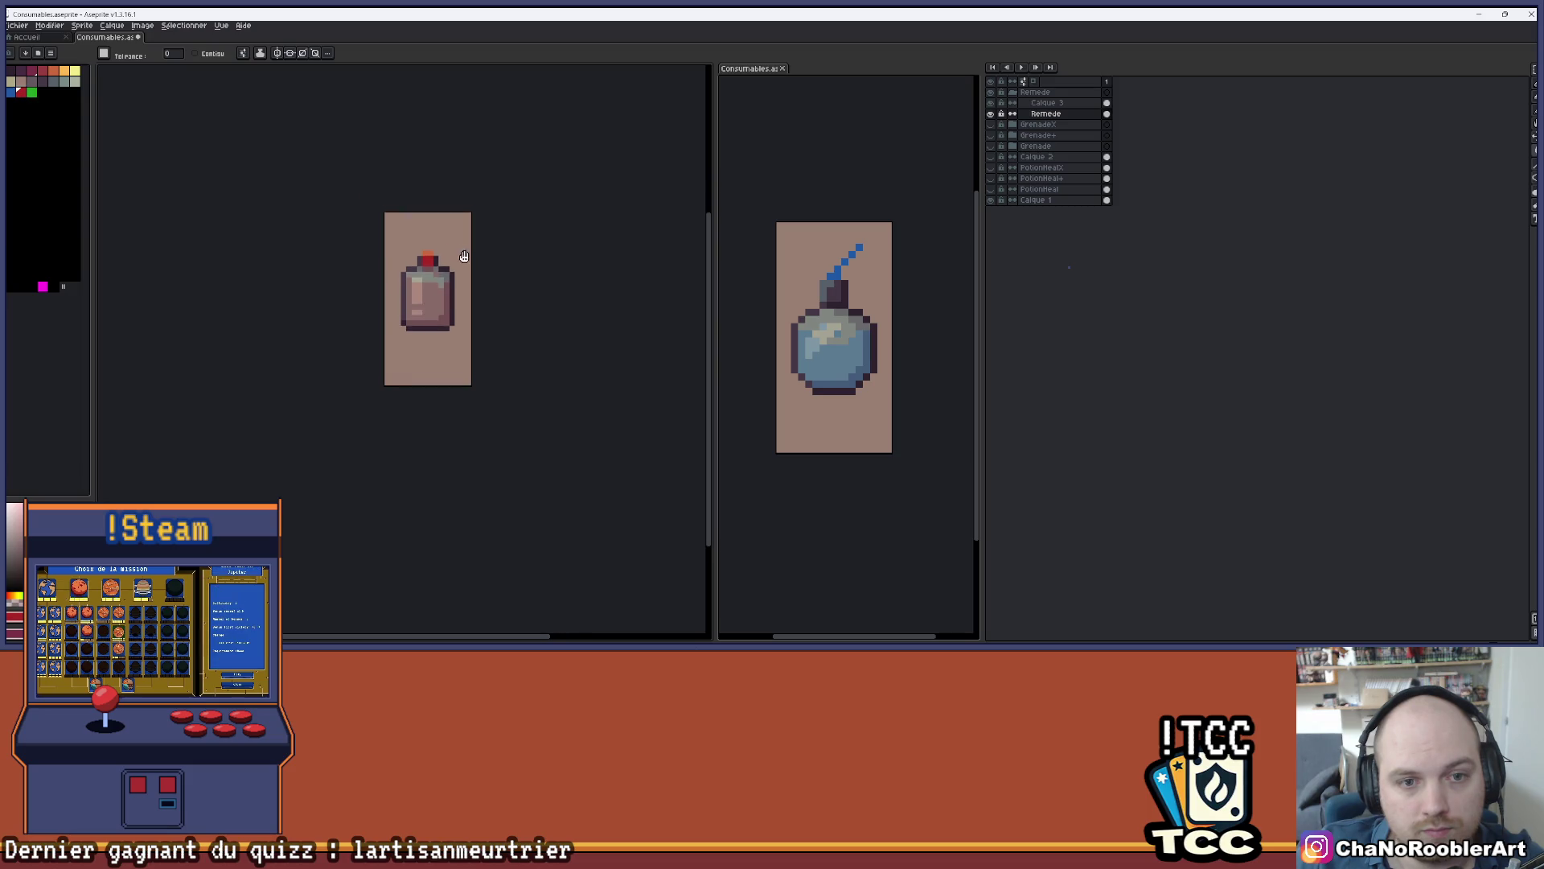
scroll(374, 239, up, 1)
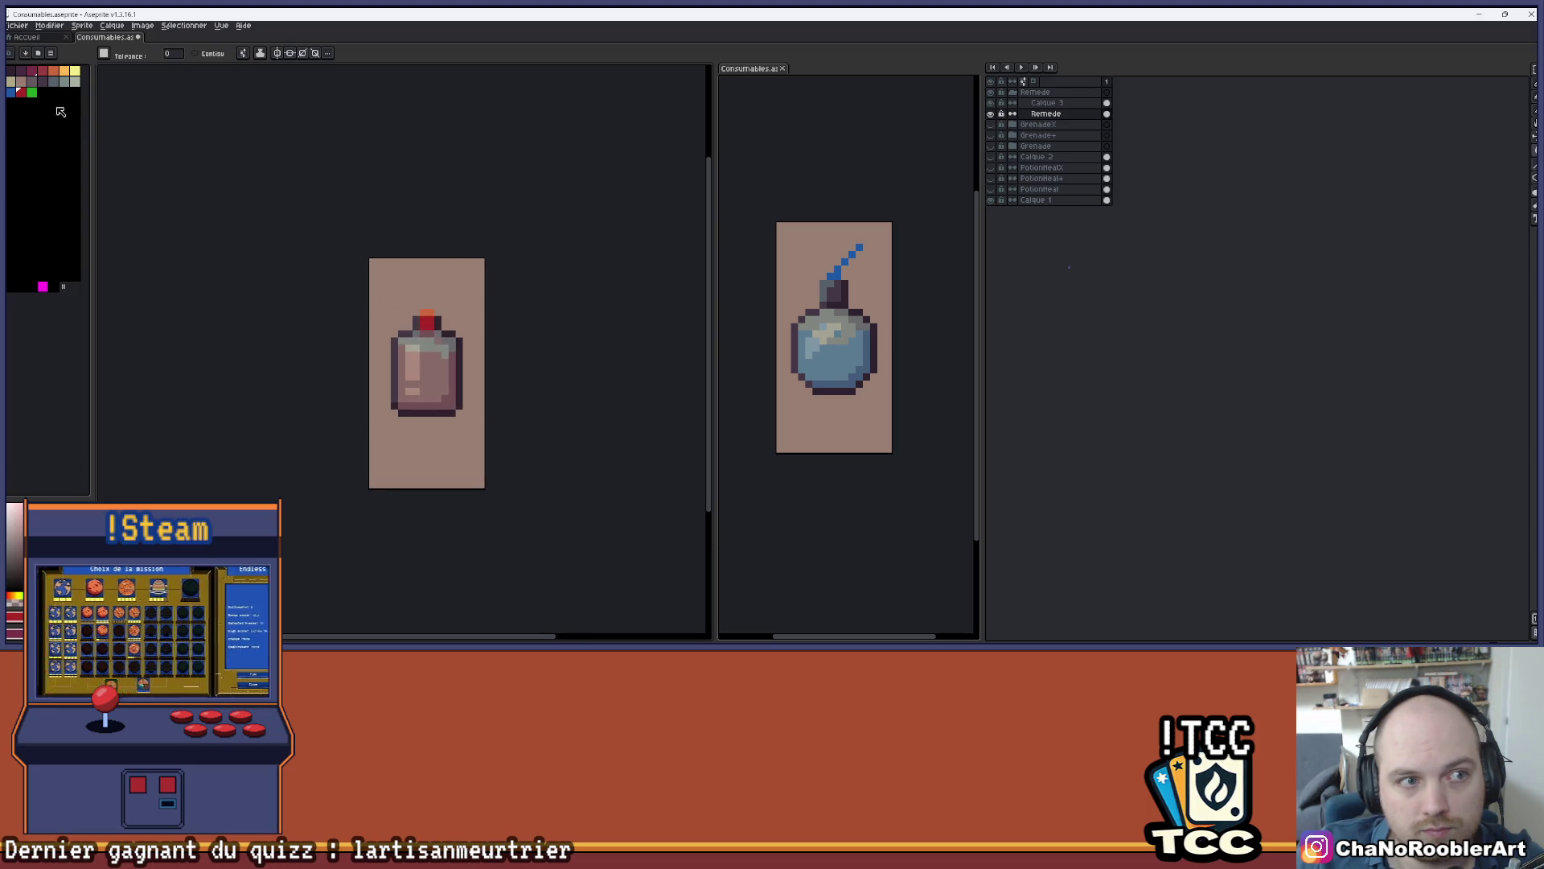
click(429, 324)
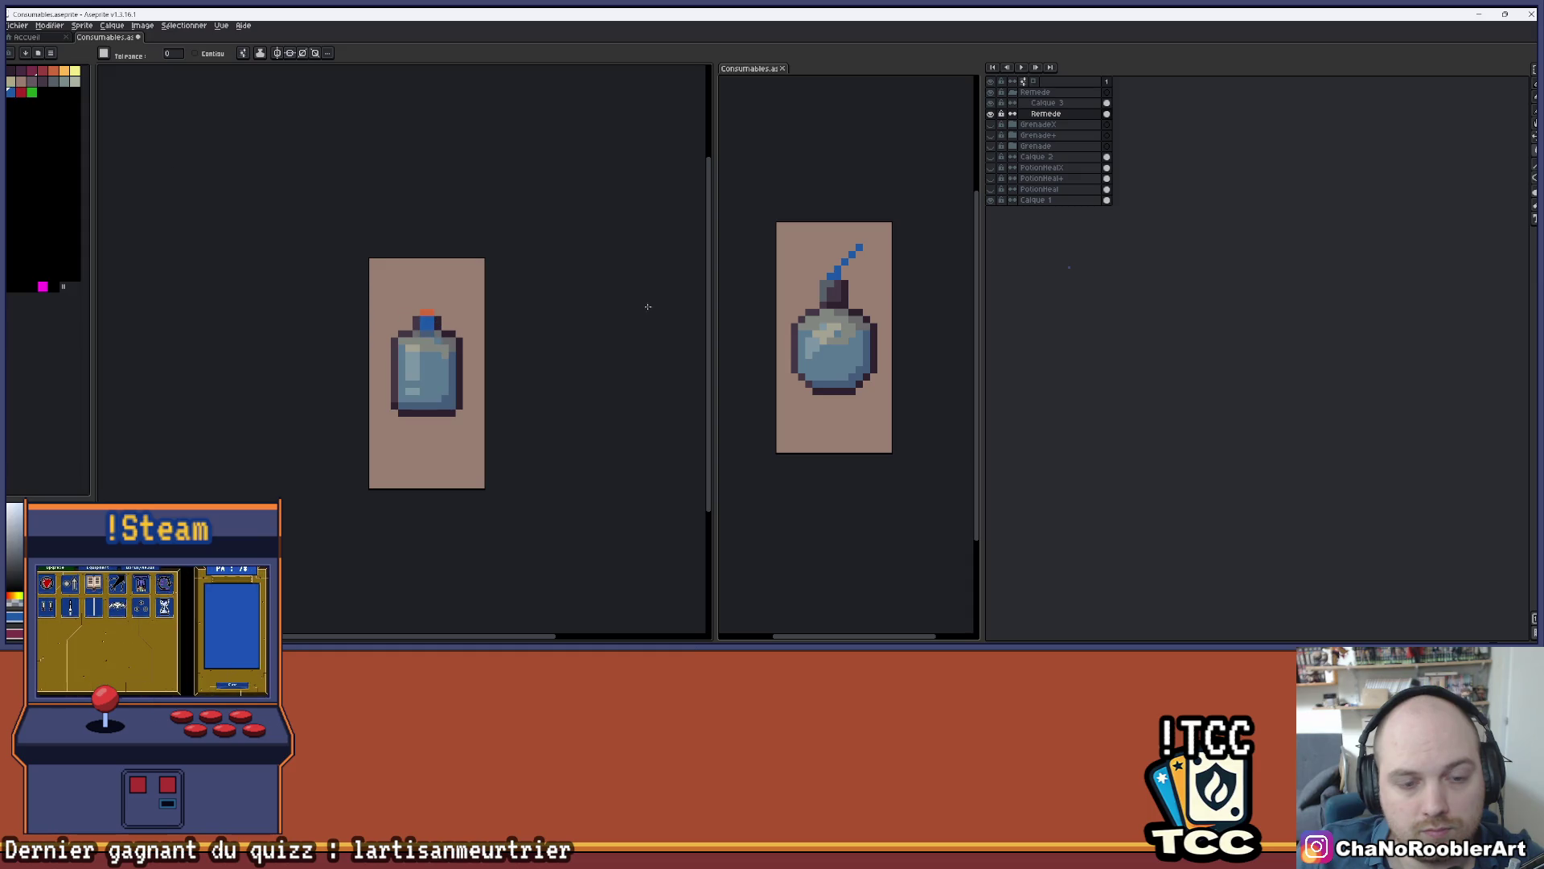
scroll(566, 302, down, 1)
drag(561, 305, 517, 320)
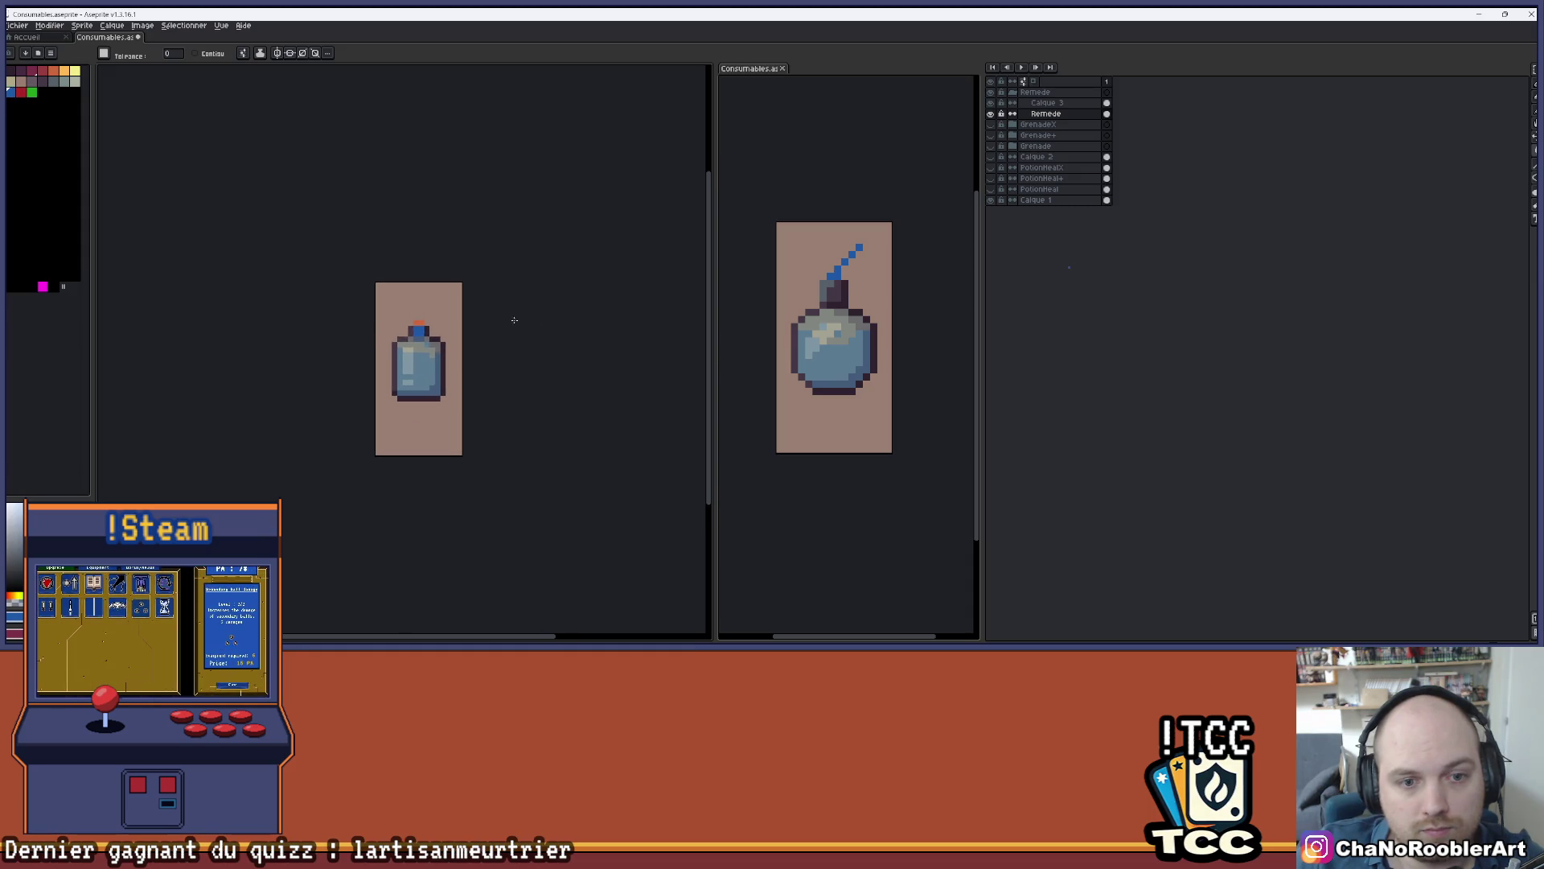
- Paint the cap's top pixels grey
scroll(502, 320, up, 1)
scroll(479, 335, down, 2)
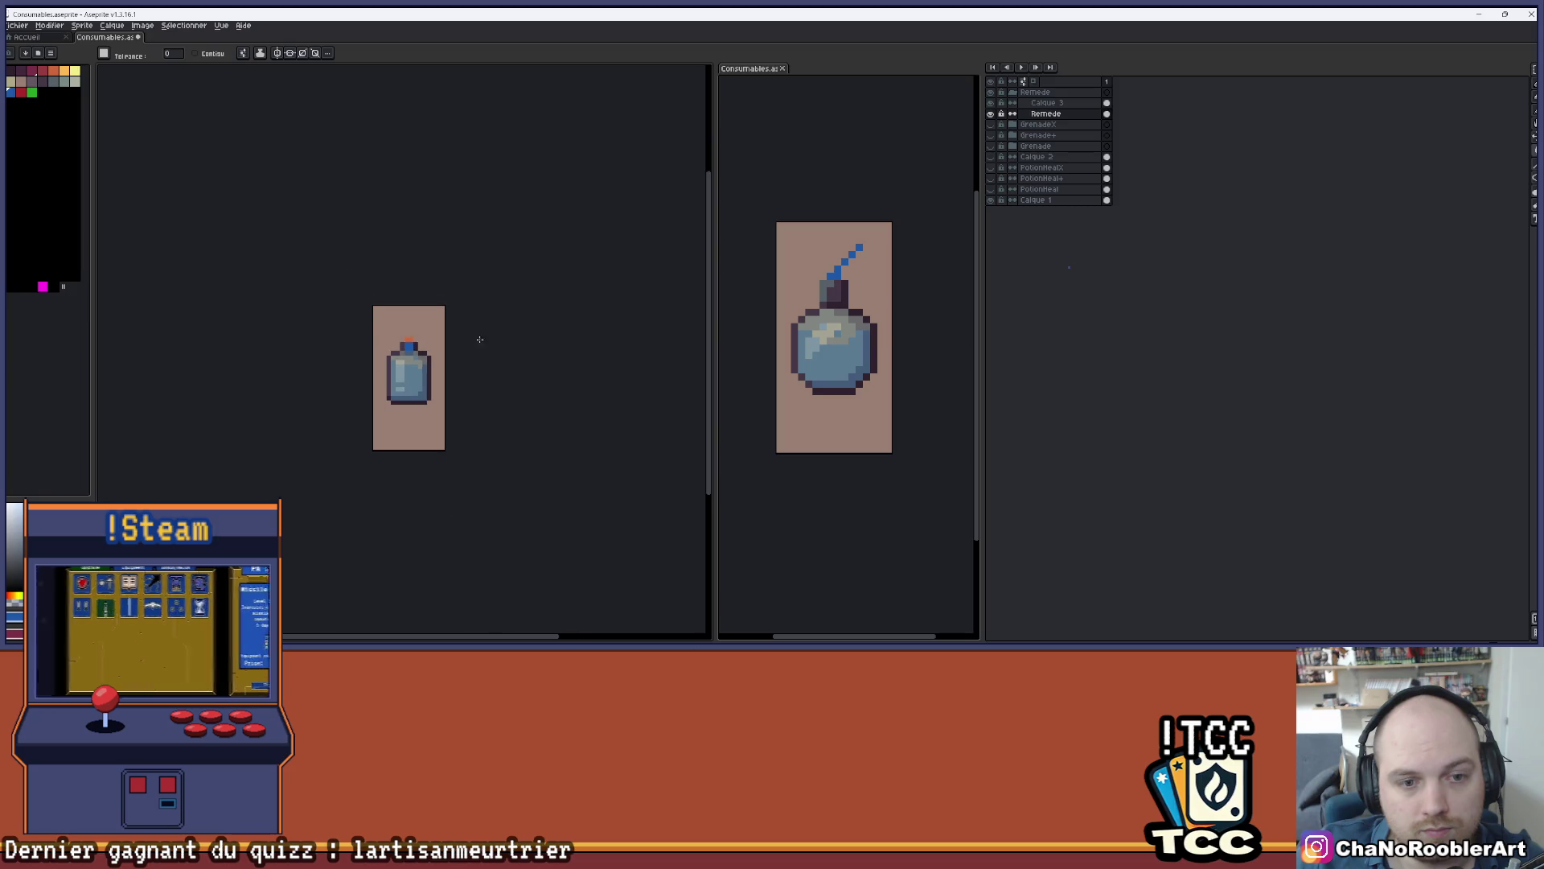
scroll(413, 348, up, 4)
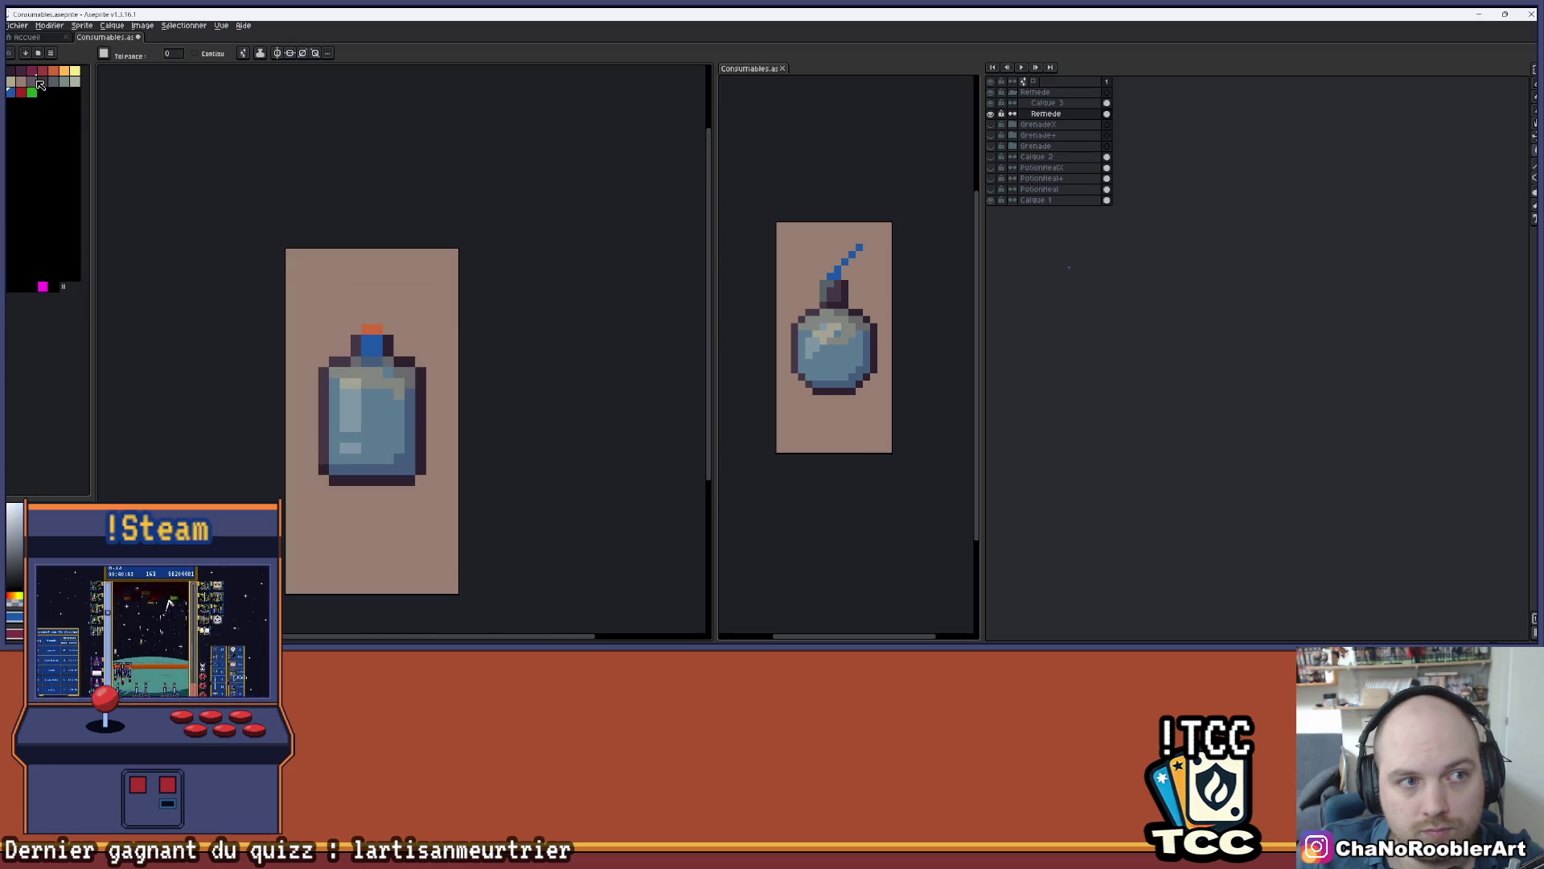
scroll(415, 375, up, 1)
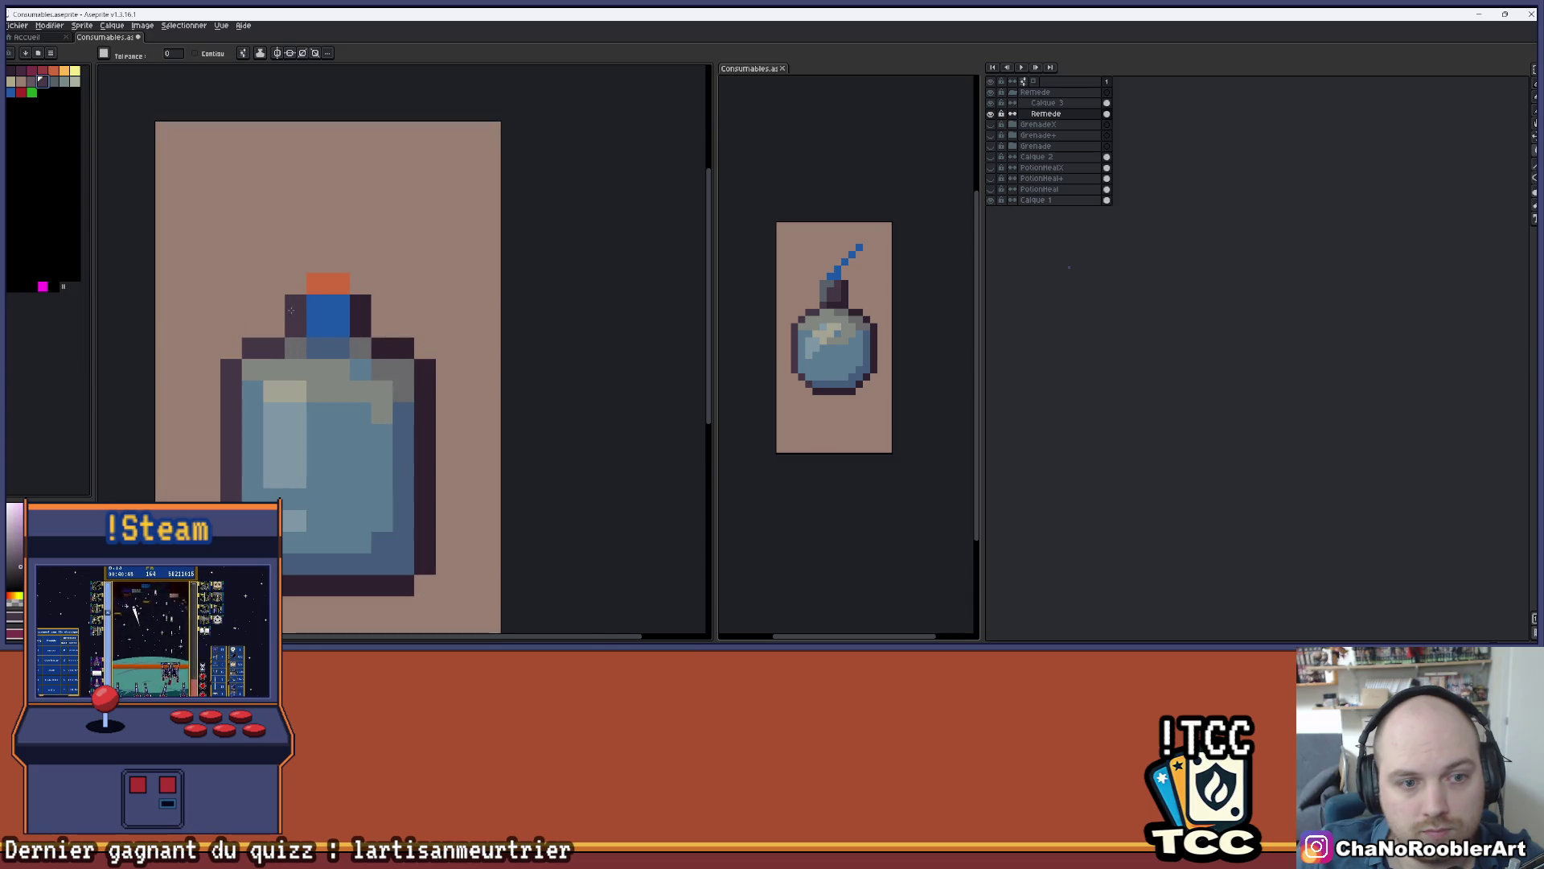
drag(259, 271, 326, 247)
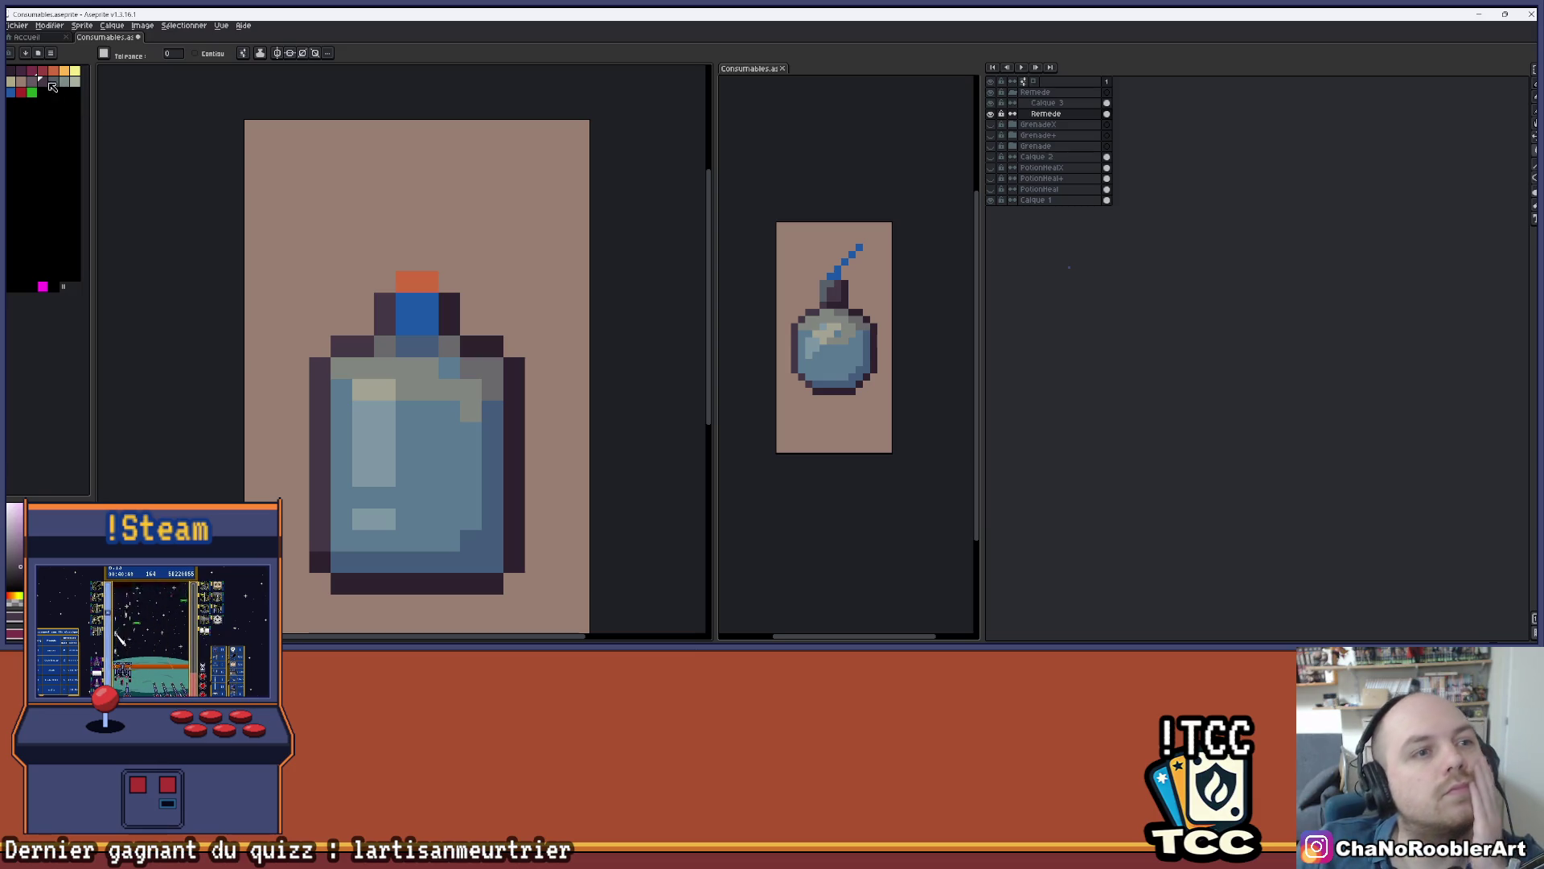
drag(406, 282, 428, 282)
scroll(543, 251, down, 1)
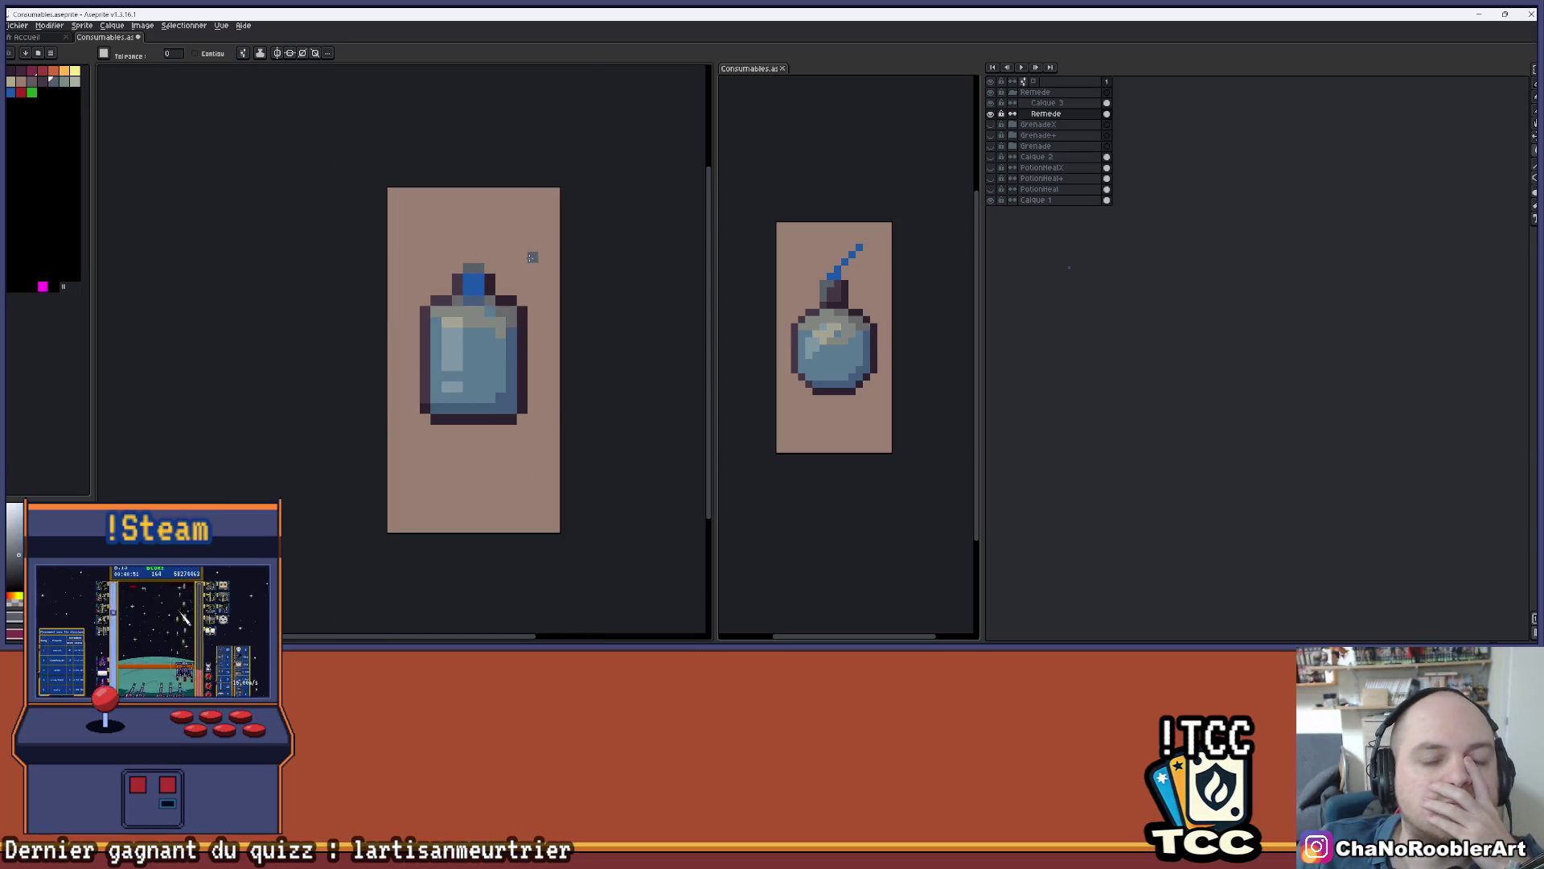
- Paint the cap's top pixels orange
click(65, 77)
drag(453, 277, 466, 272)
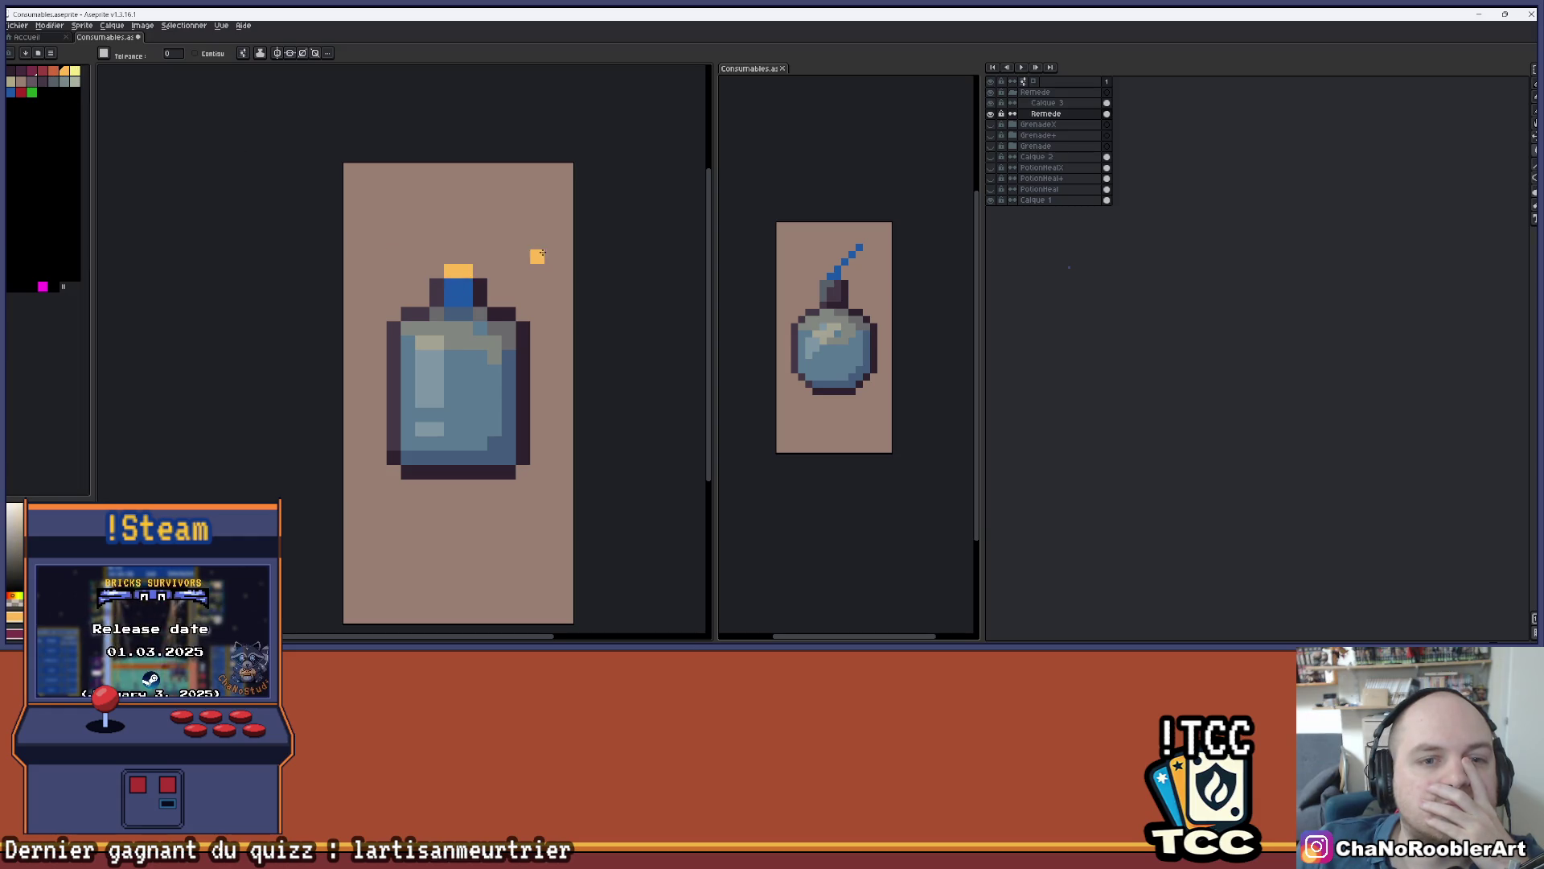
scroll(531, 253, down, 2)
scroll(462, 284, up, 1)
scroll(463, 284, up, 1)
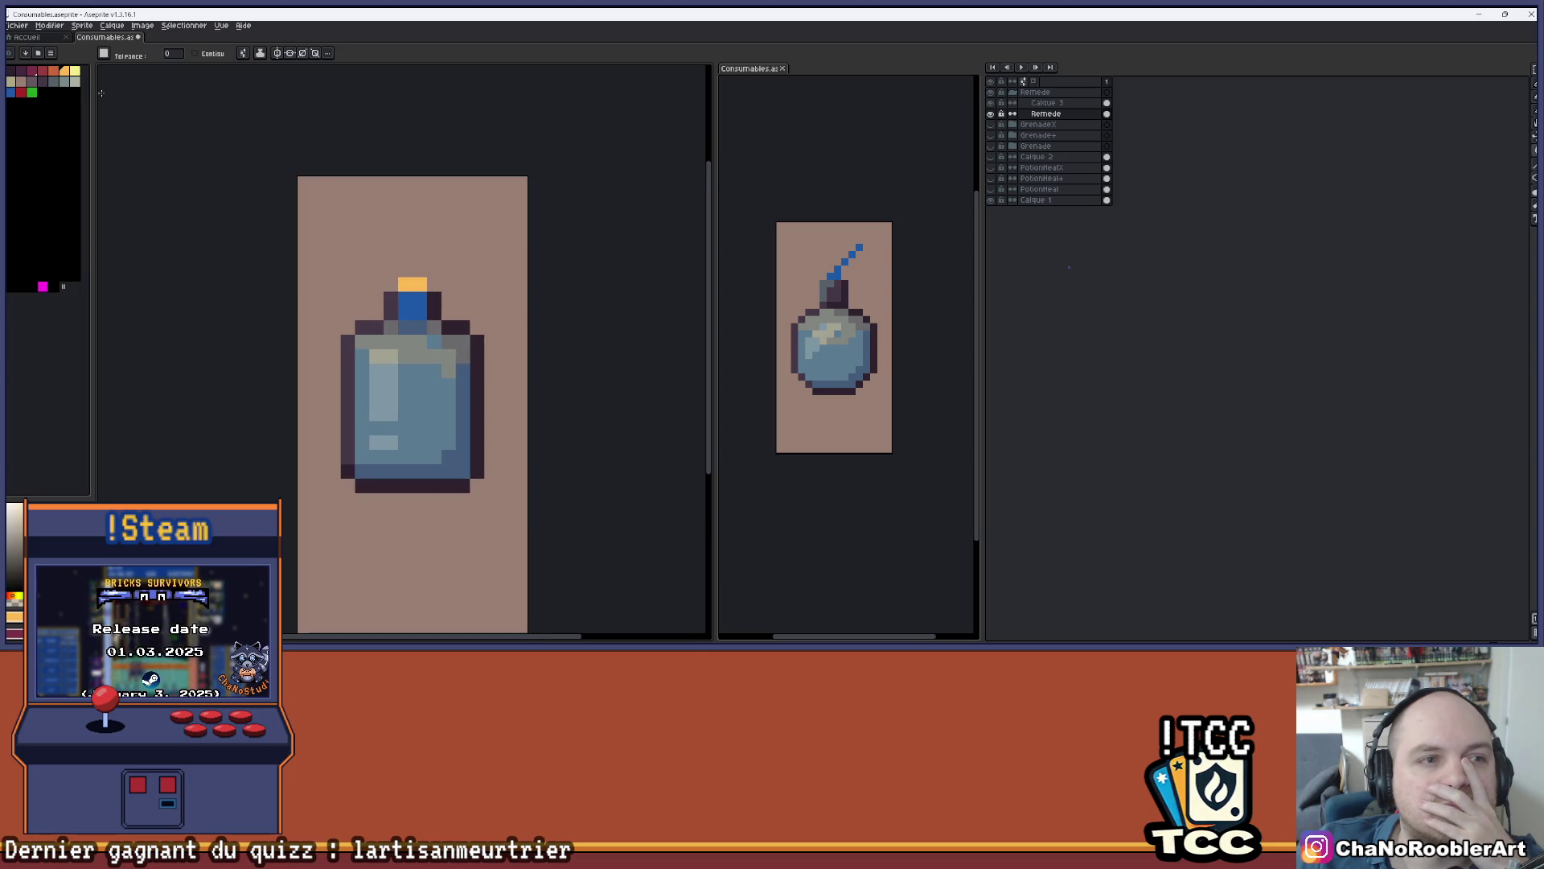
- Fill the bottle's cap and body red
click(22, 92)
click(408, 315)
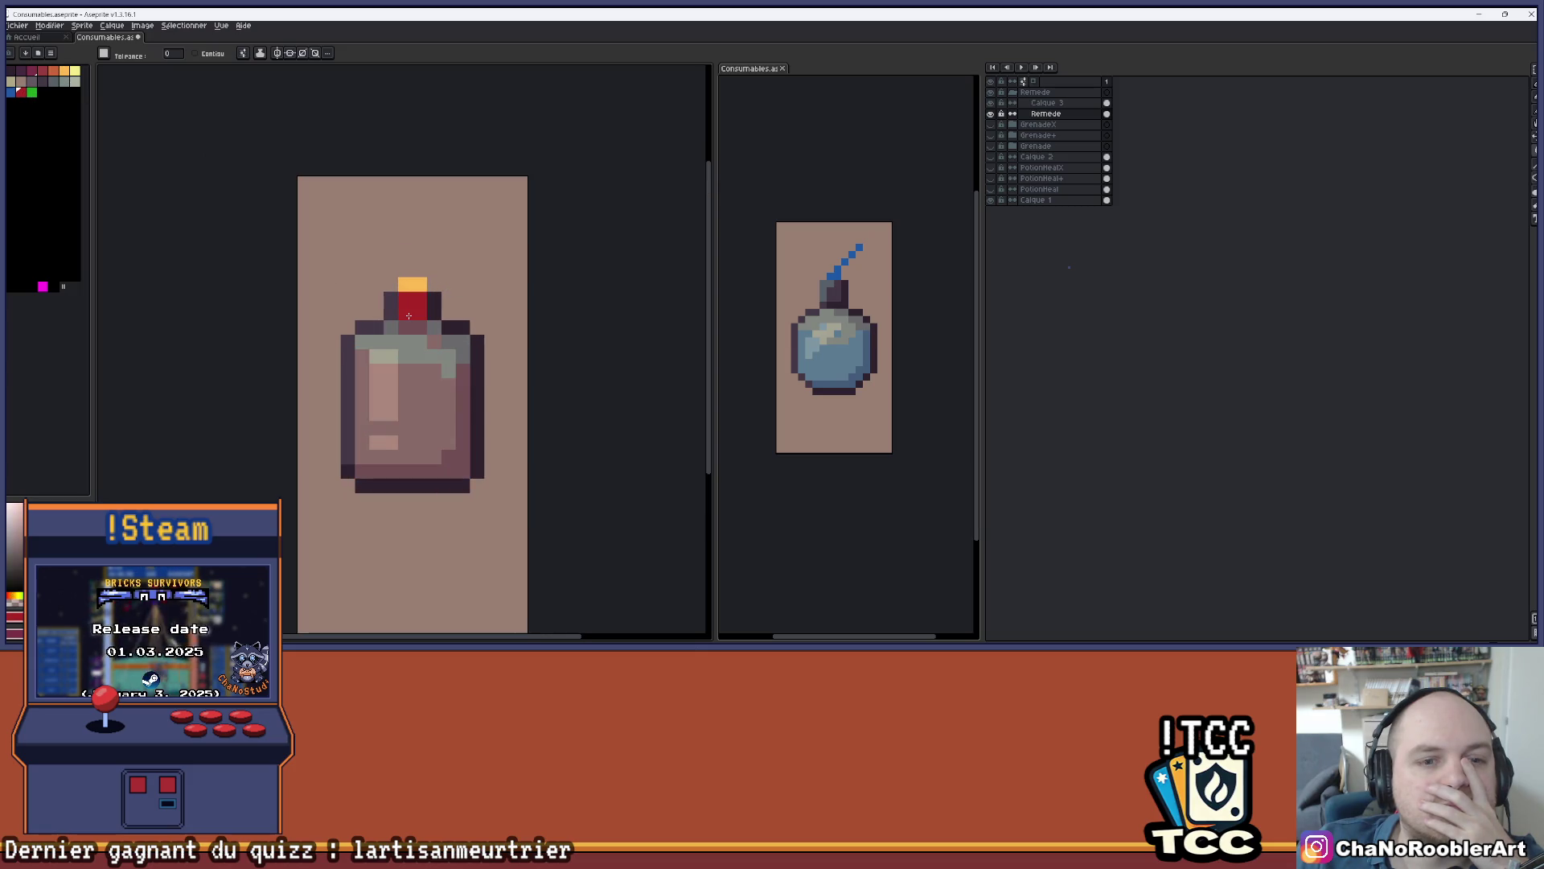
scroll(477, 284, down, 1)
drag(461, 295, 430, 313)
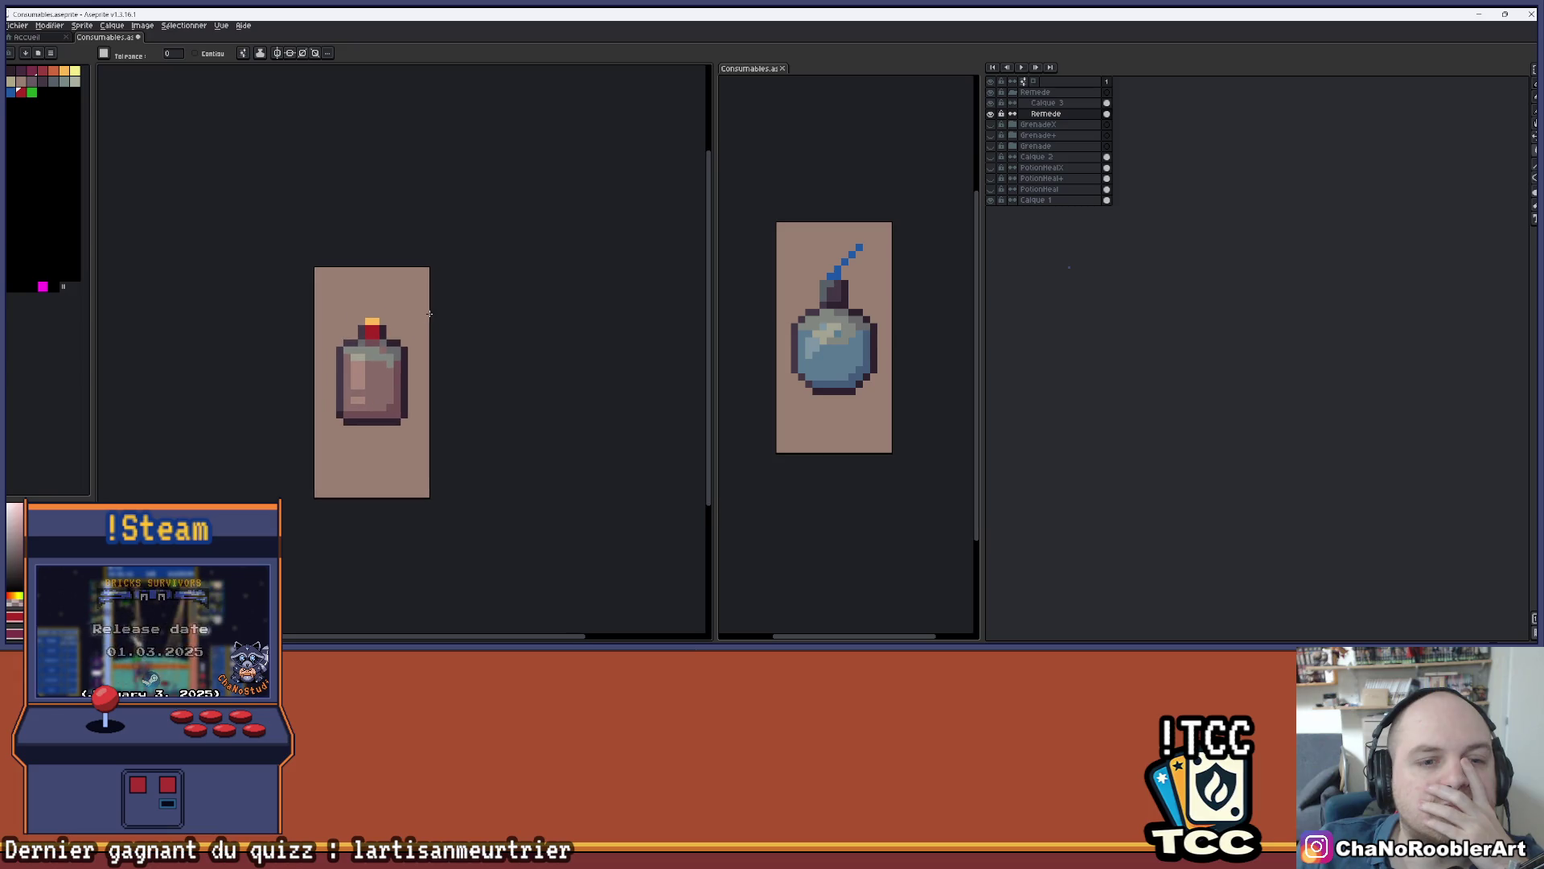
scroll(397, 320, up, 2)
scroll(405, 307, up, 1)
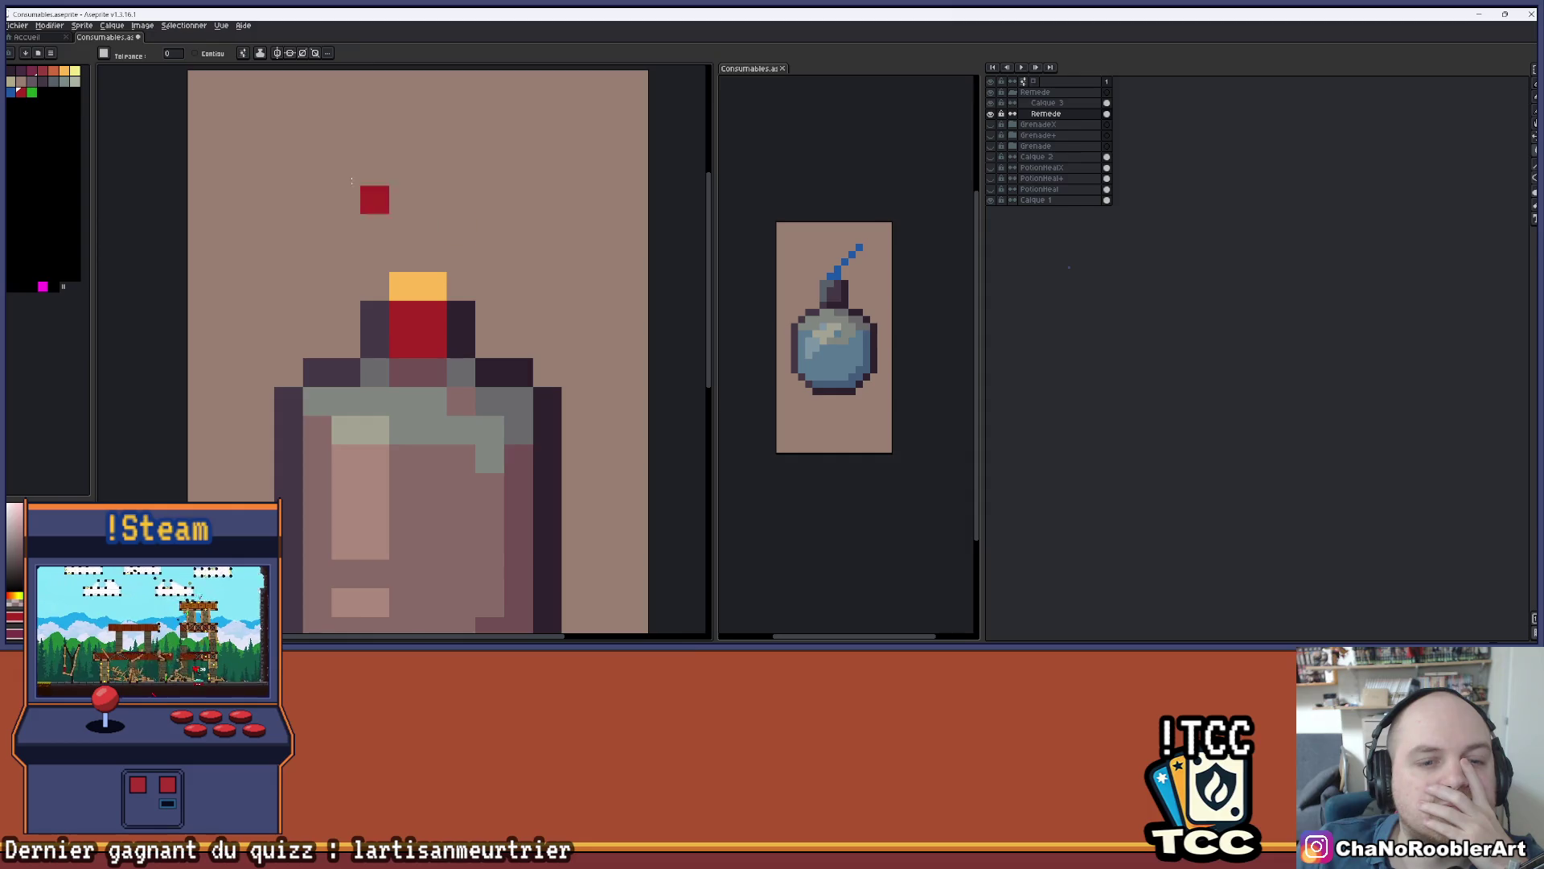
- Add light yellow checker pixels to the red cap, then undo the last stroke
click(75, 76)
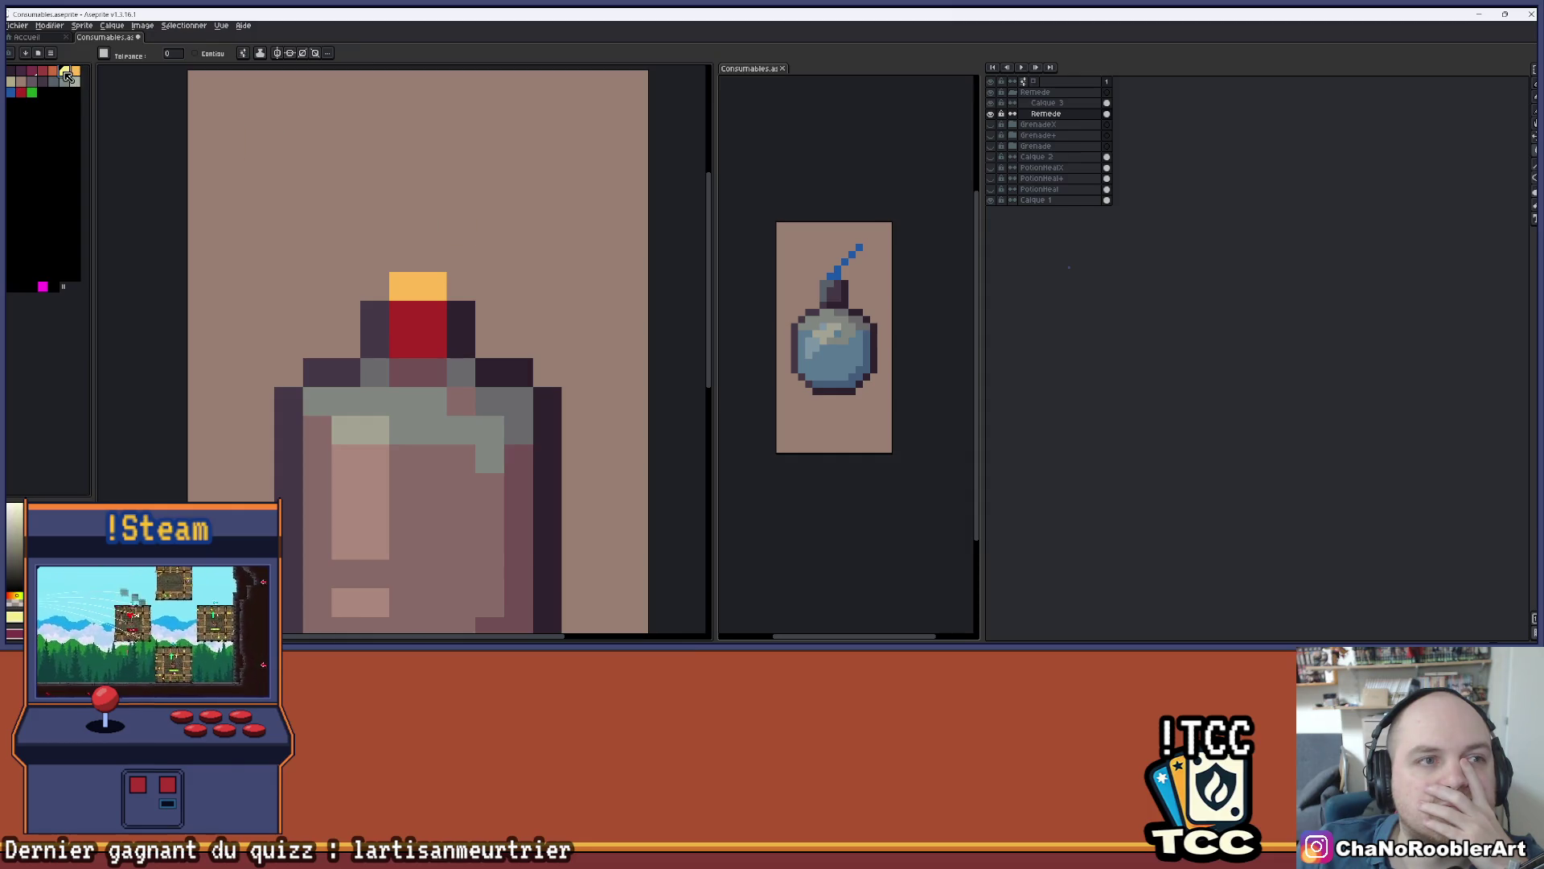
key(ctrl+z)
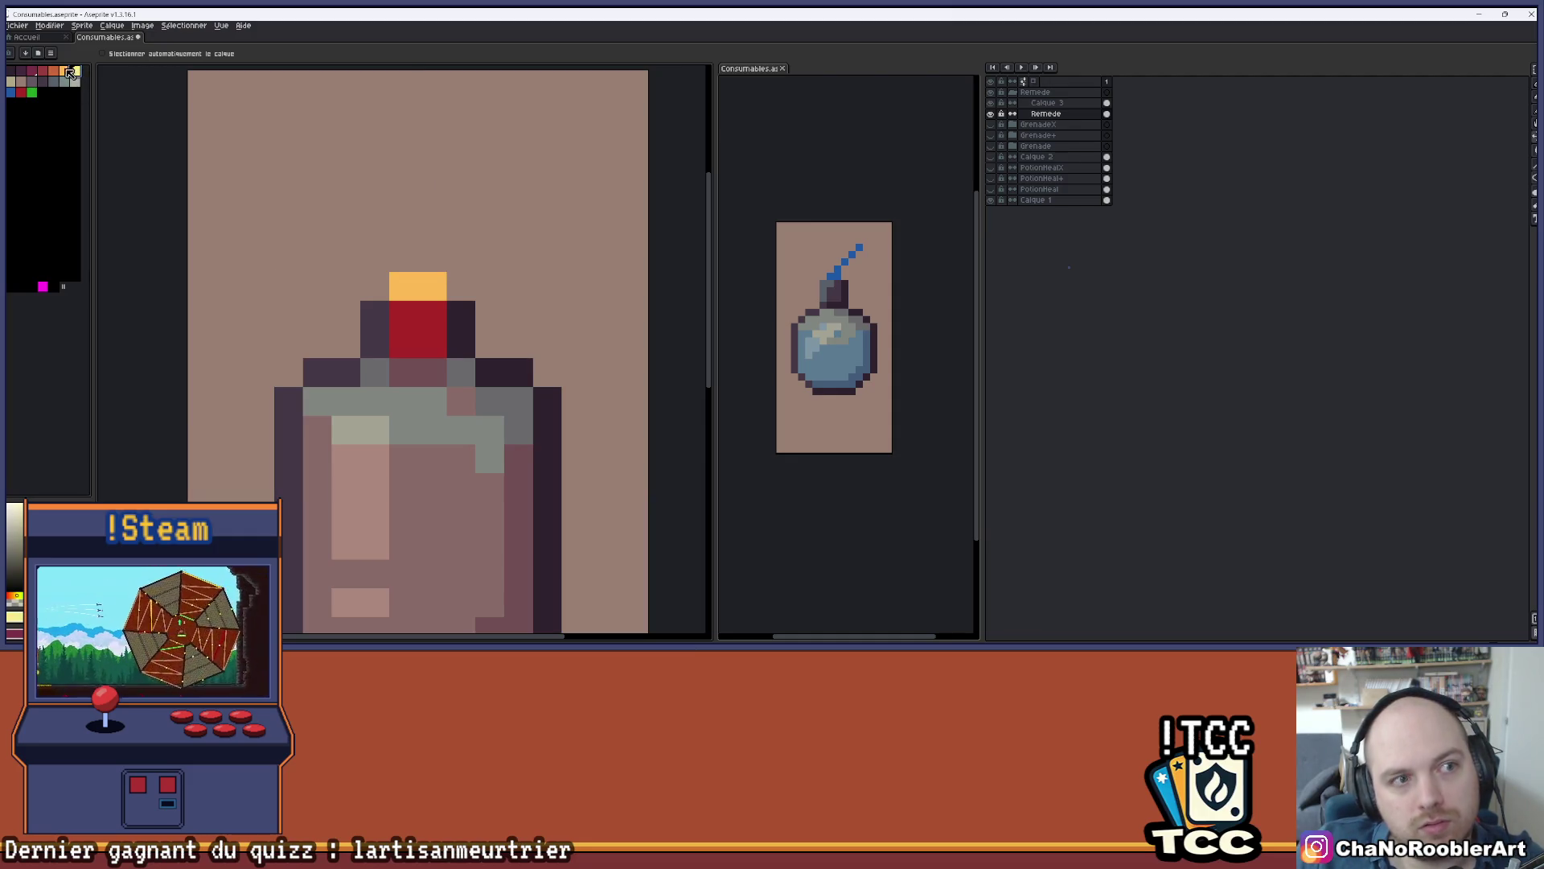
key(b)
click(408, 332)
click(429, 315)
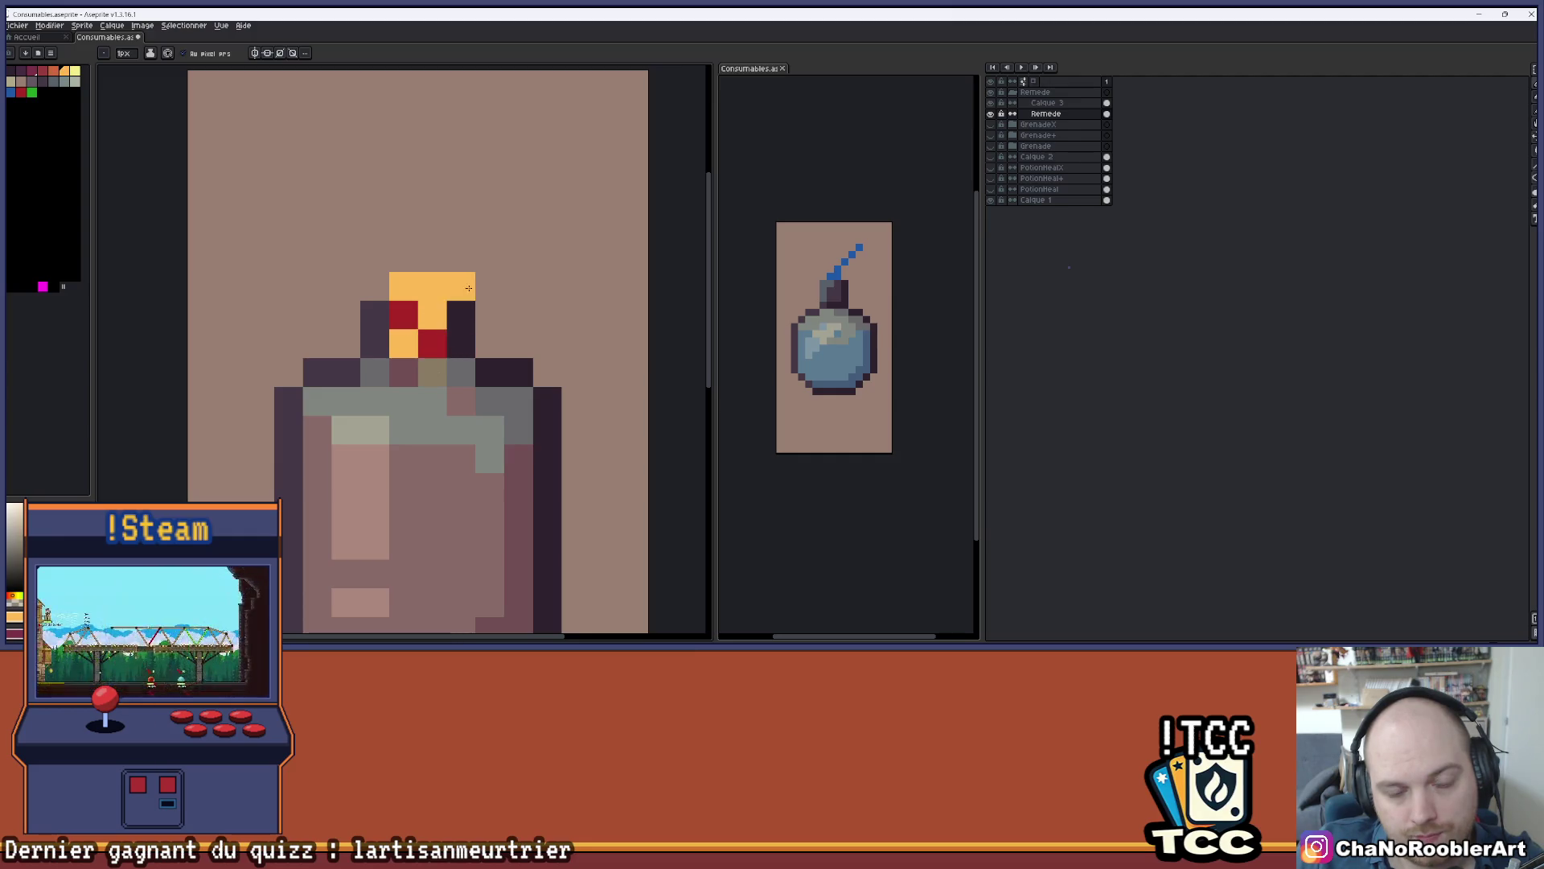
scroll(507, 277, down, 2)
scroll(509, 266, up, 2)
key(ctrl+z)
key(ctrl+z)
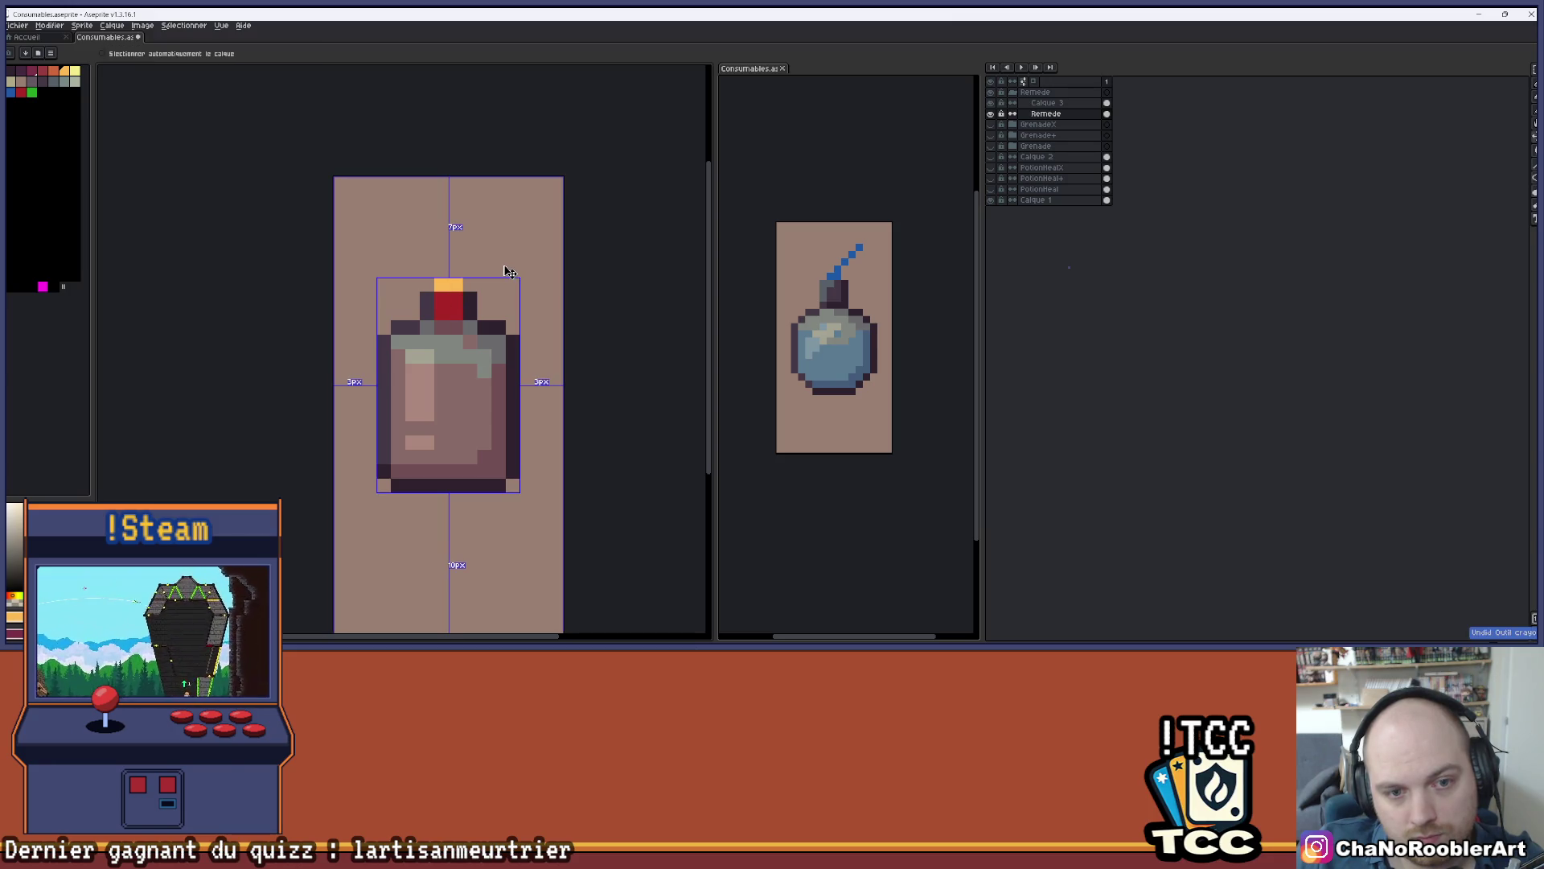
- Bucket-fill the remedy bottle's liquid with the blue palette swatch
scroll(509, 271, down, 1)
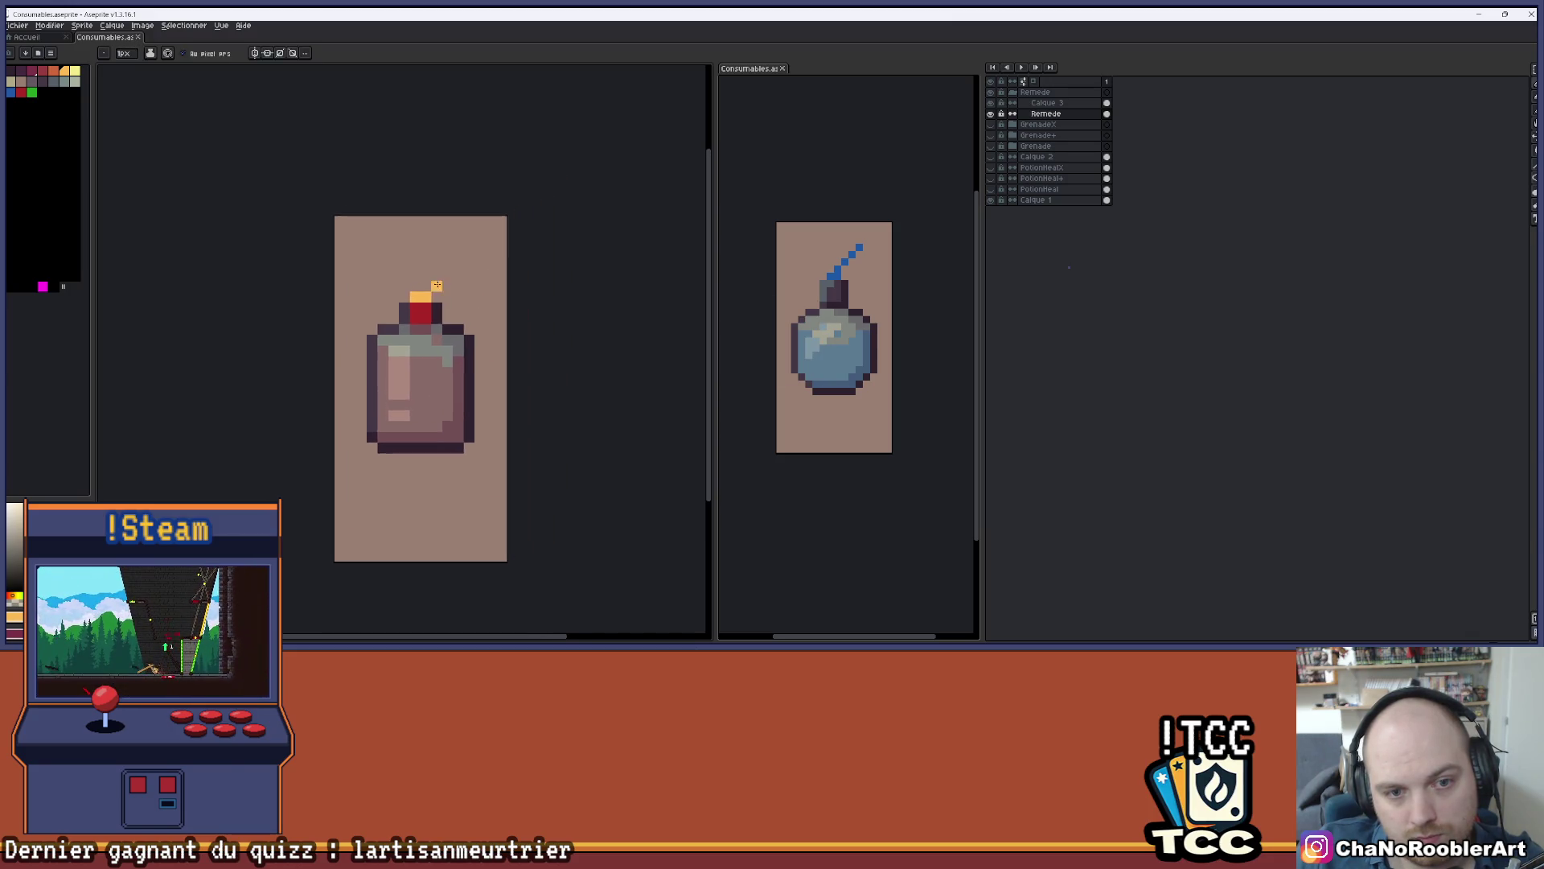
scroll(456, 306, down, 1)
scroll(466, 310, up, 1)
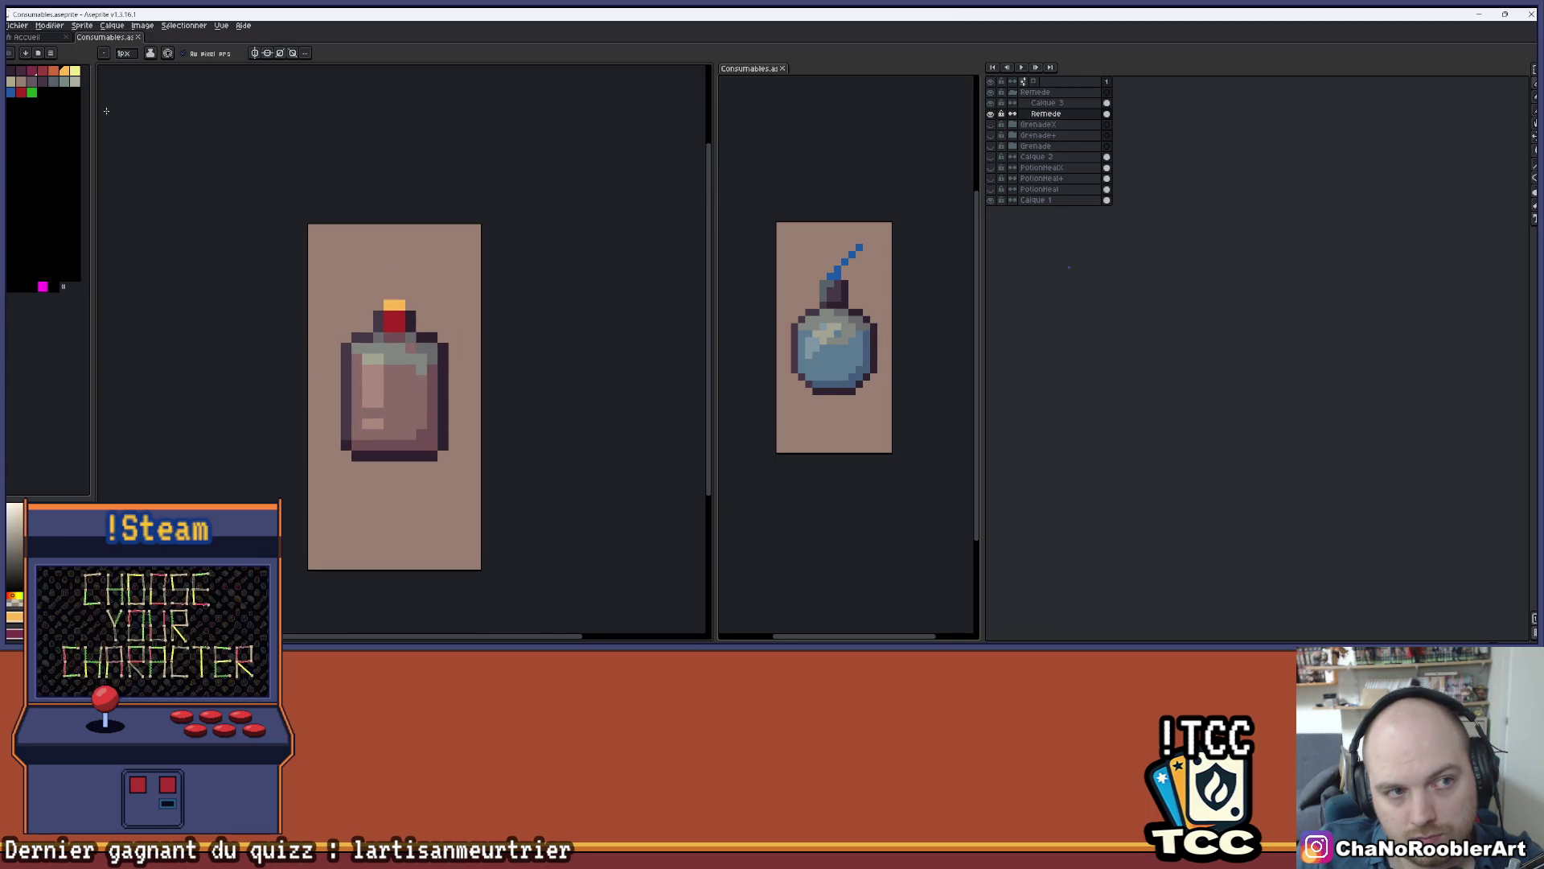
click(12, 93)
key(g)
click(392, 320)
- Bring the flask close in view and repaint the yellow cap tip blue
mouse_move(475, 293)
mouse_down()
mouse_move(489, 303)
mouse_move(482, 379)
mouse_move(510, 413)
mouse_up()
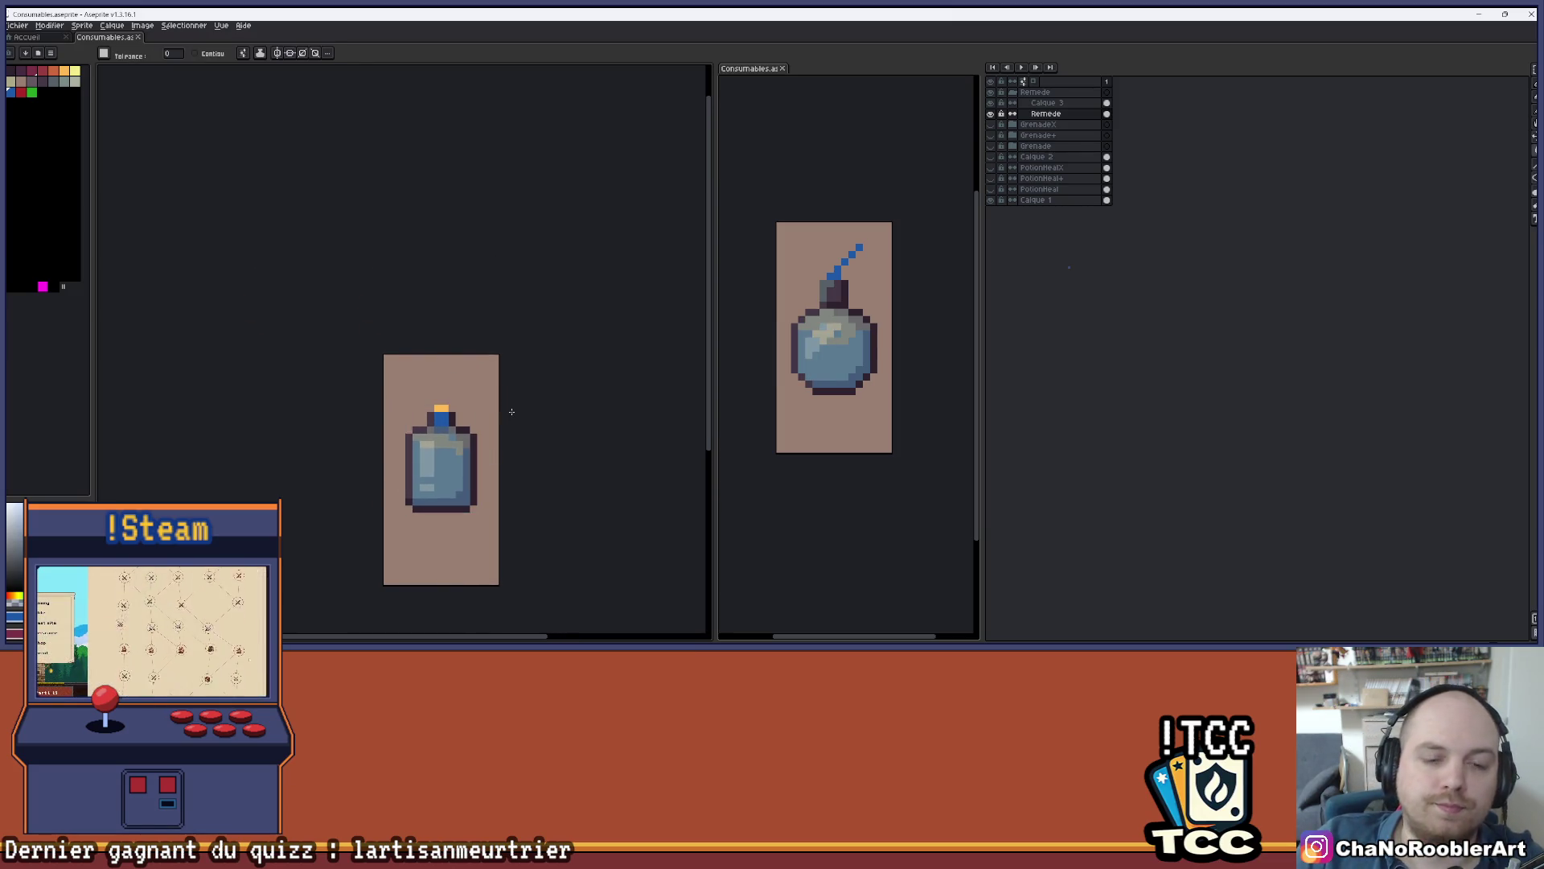
drag(422, 168, 390, 137)
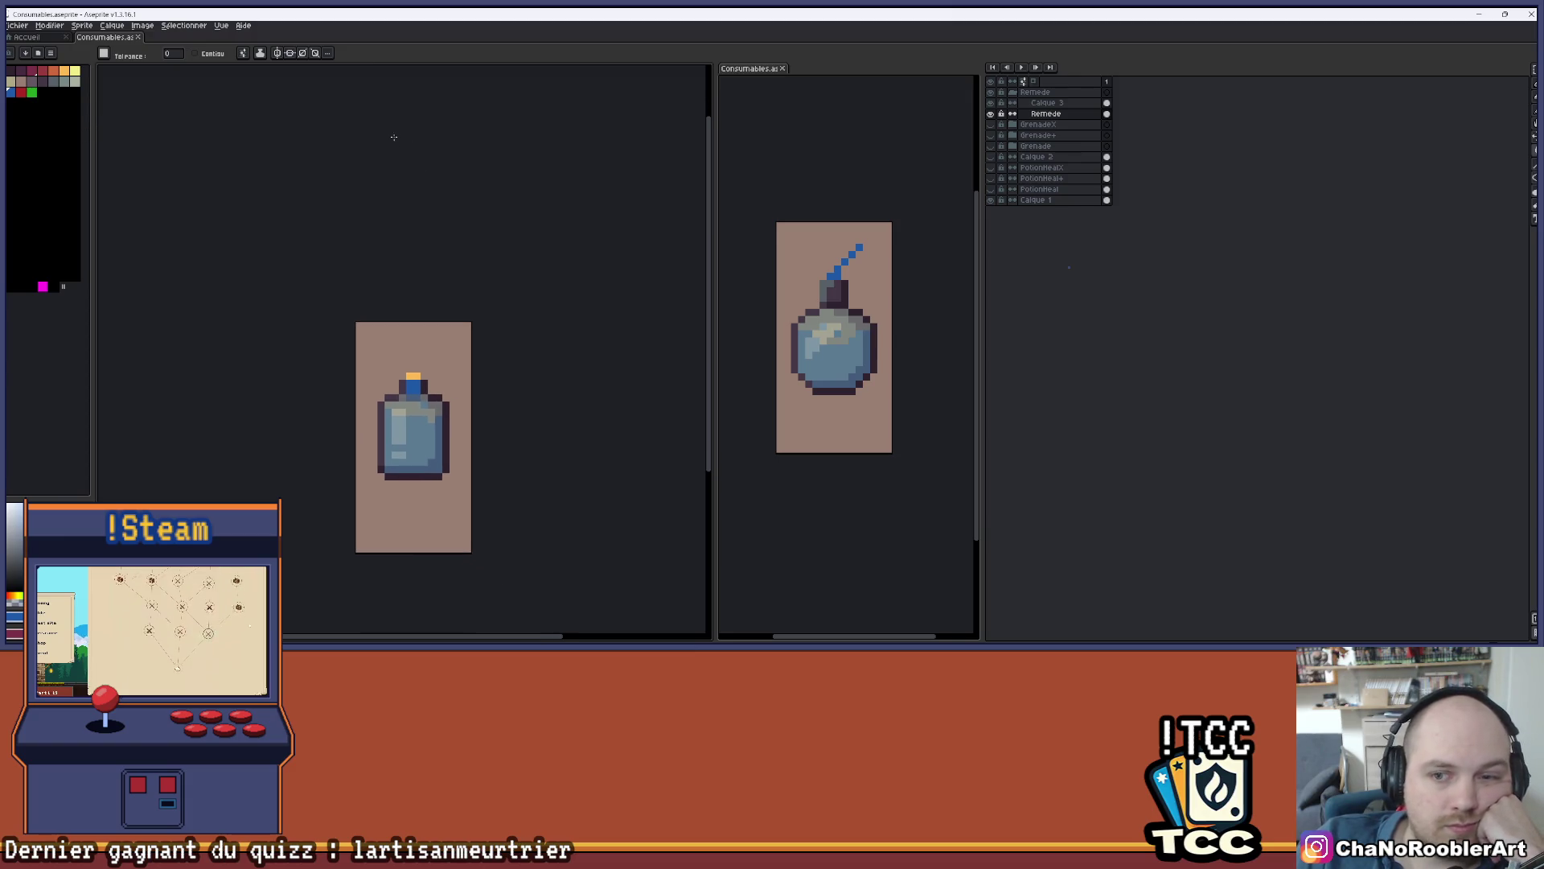
scroll(885, 355, down, 2)
scroll(628, 374, up, 1)
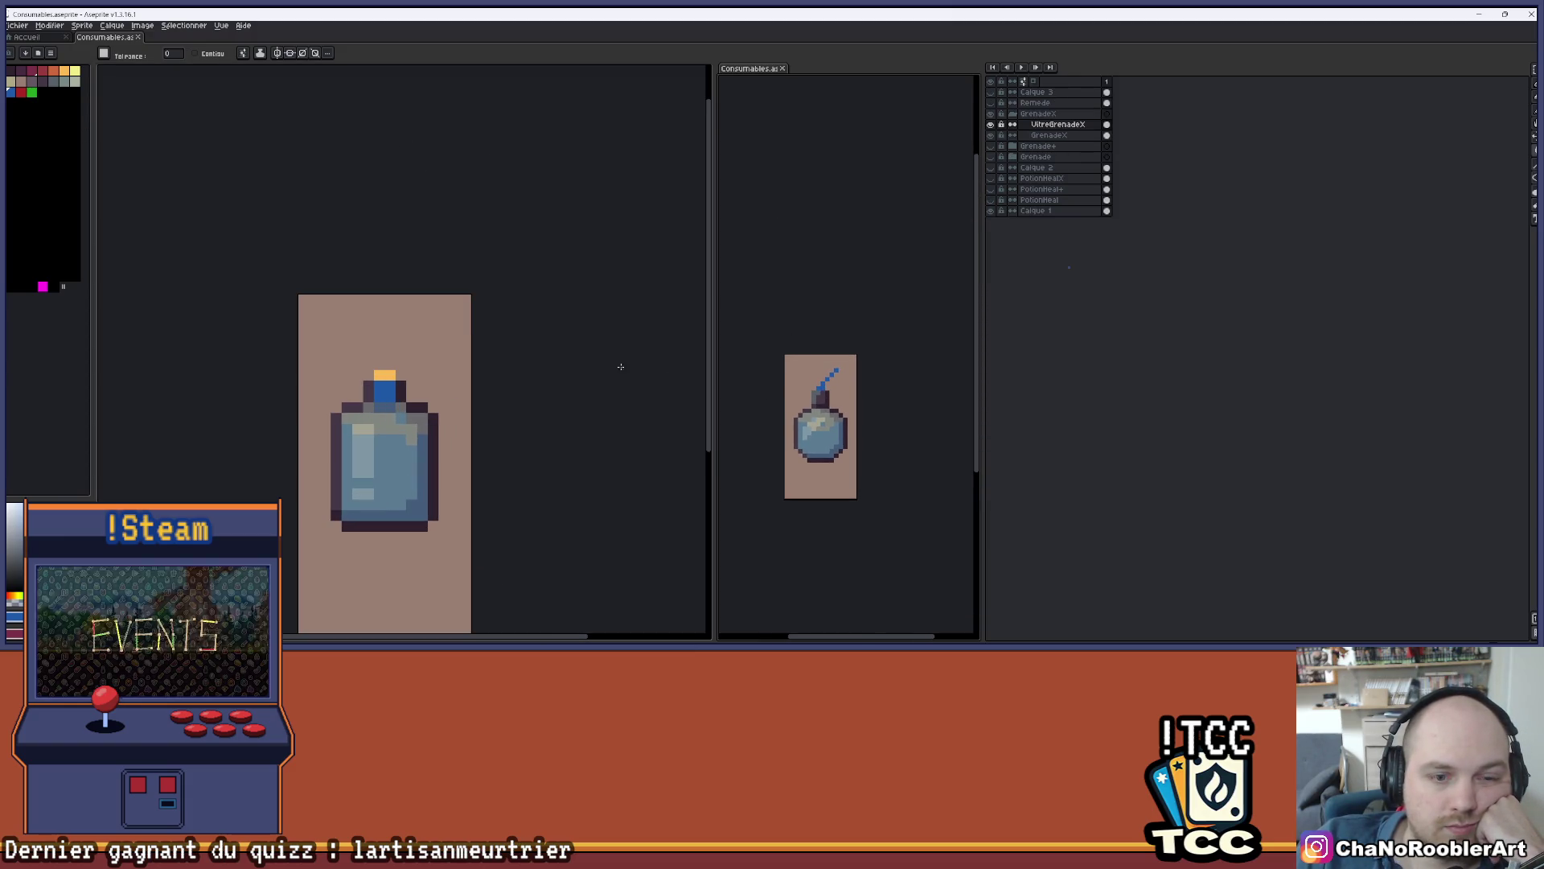
drag(620, 370, 614, 269)
scroll(406, 267, up, 2)
click(425, 262)
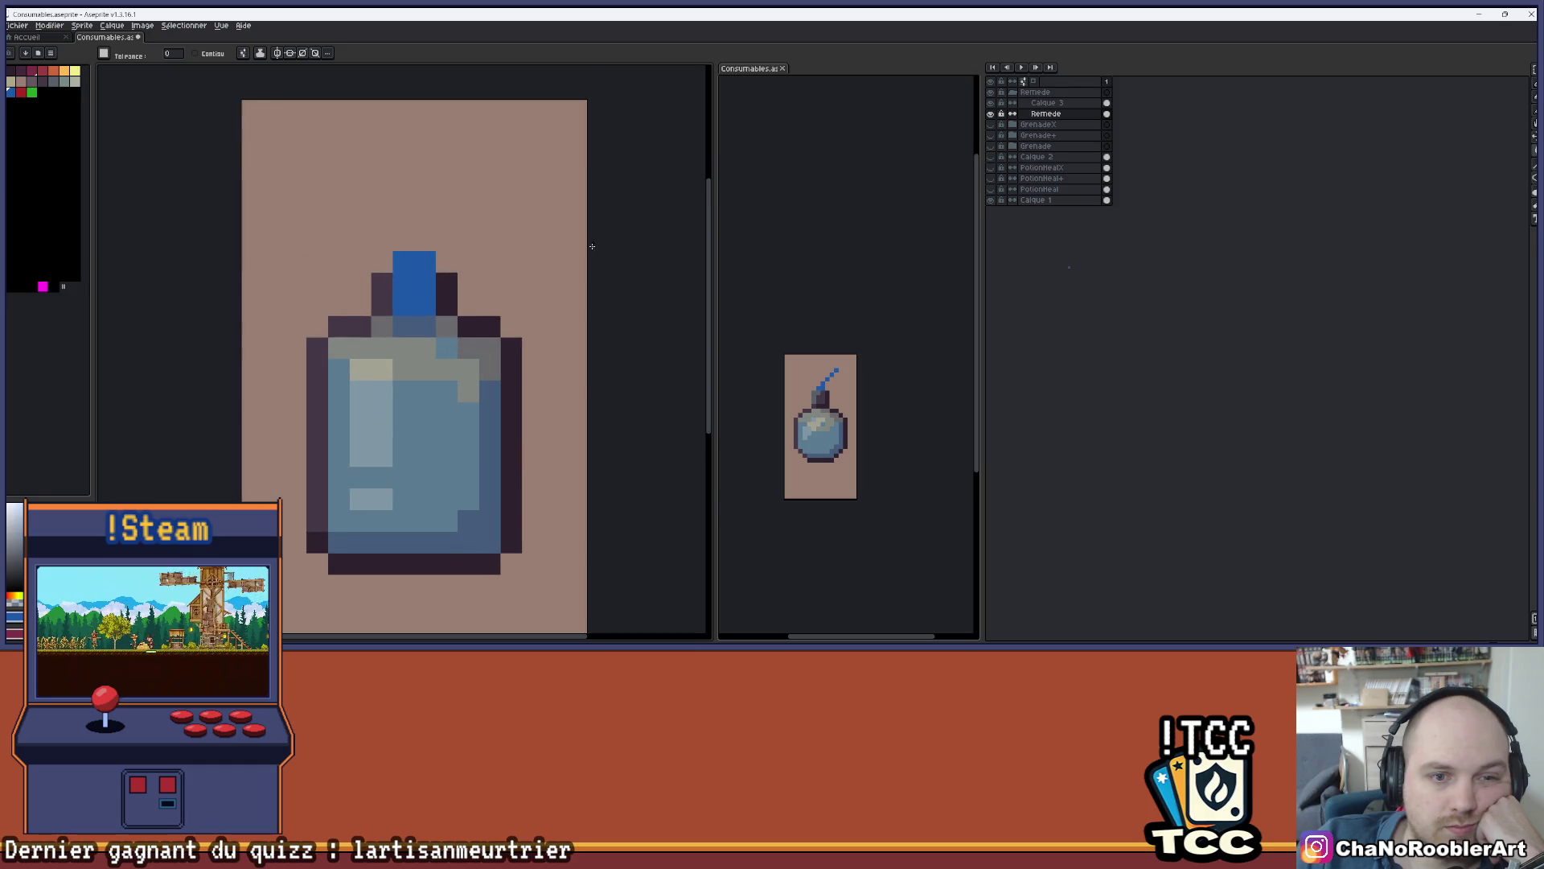
- Select a pinkish palette colour and switch back to the Pencil
scroll(595, 257, down, 3)
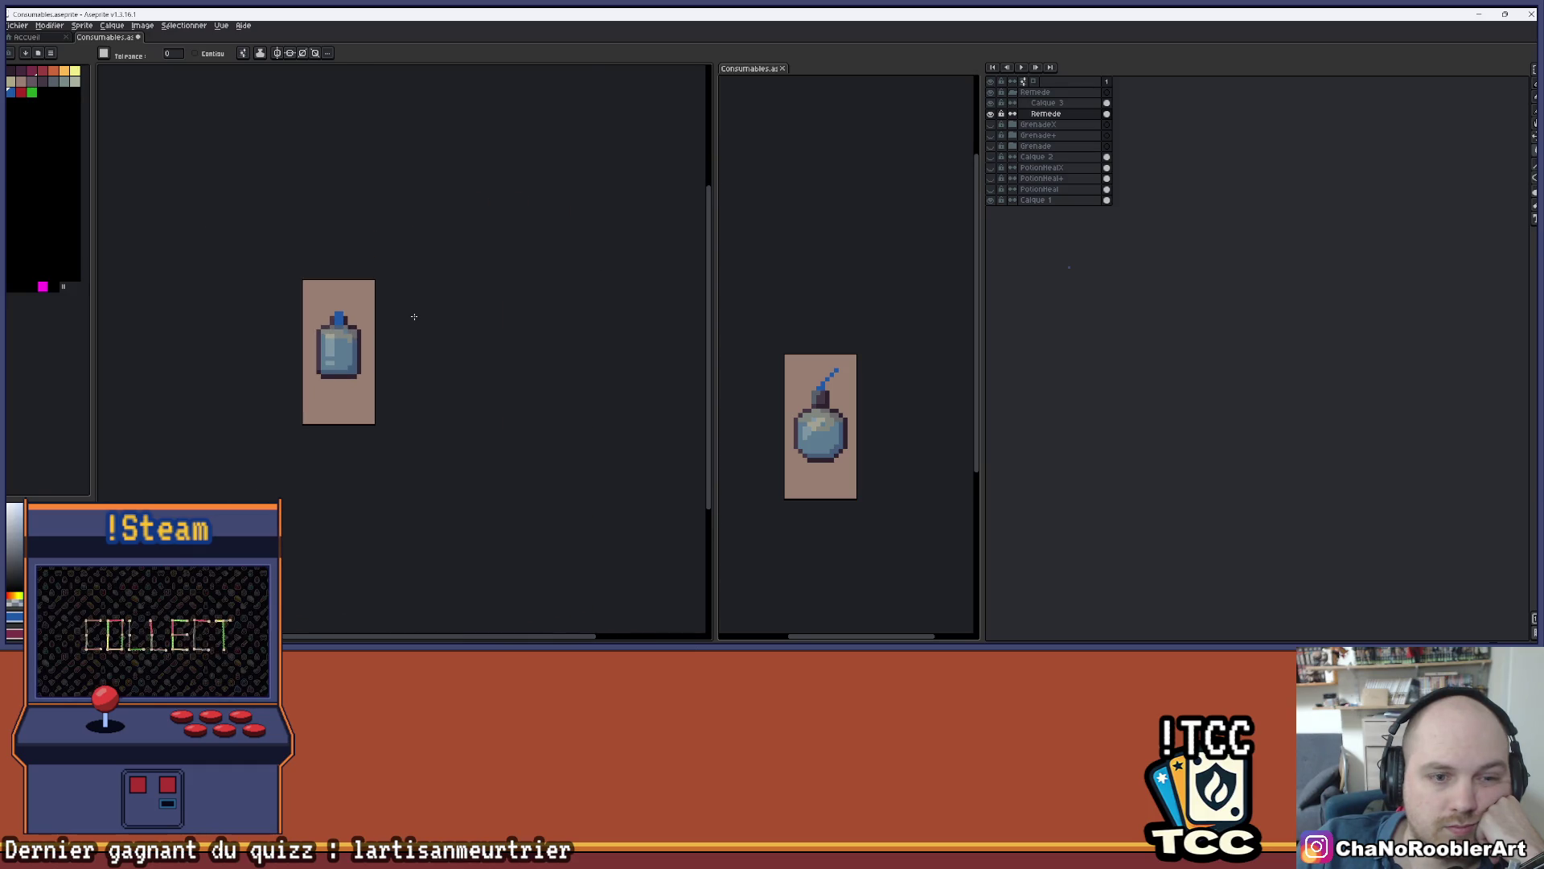
drag(414, 316, 454, 334)
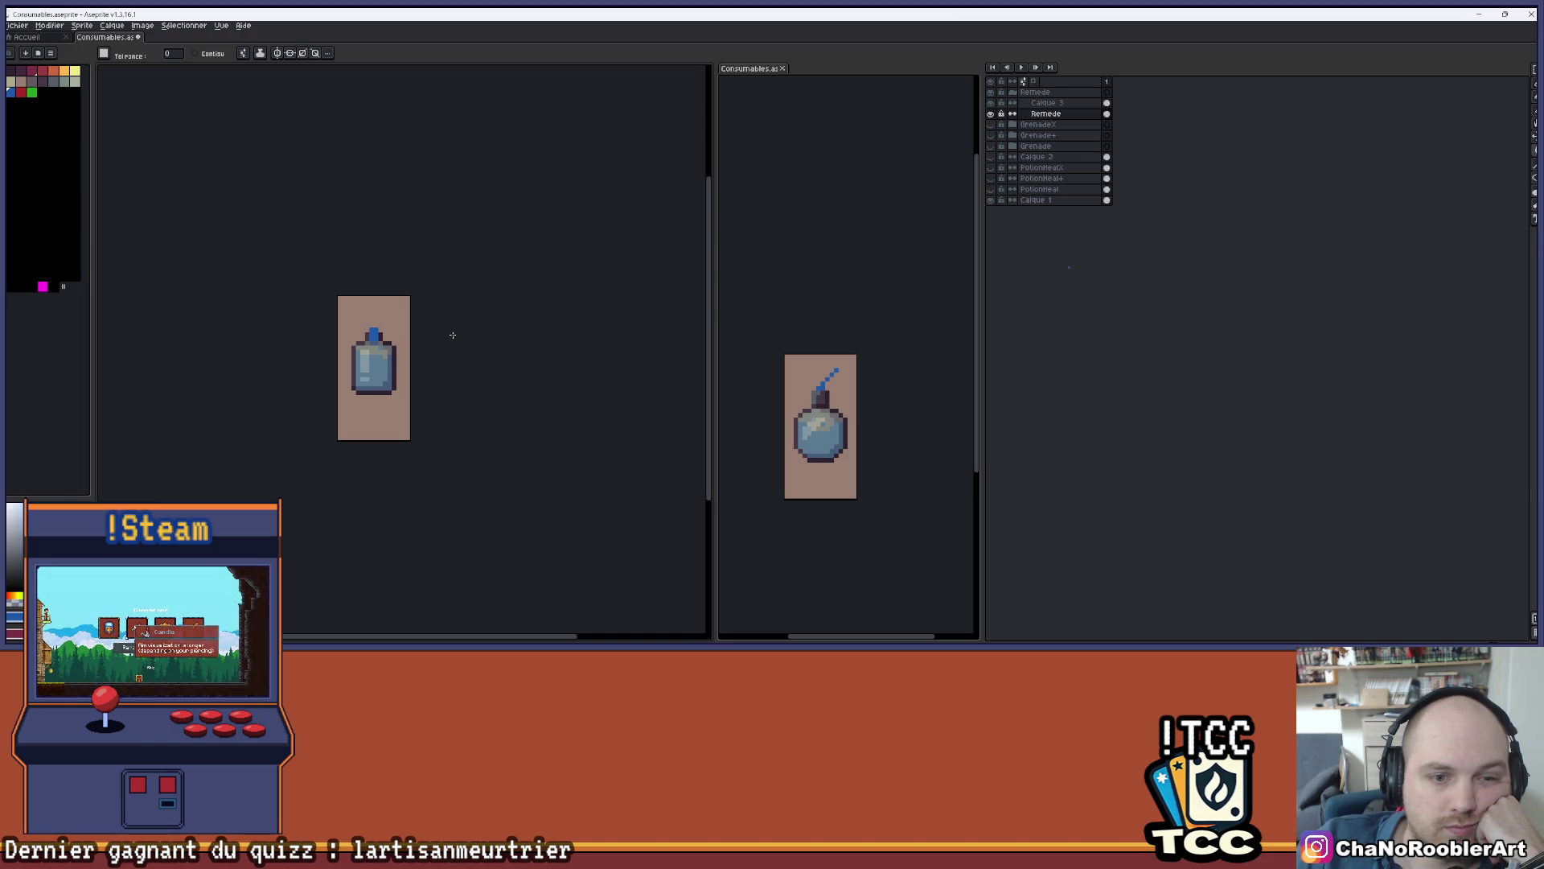
scroll(448, 334, up, 3)
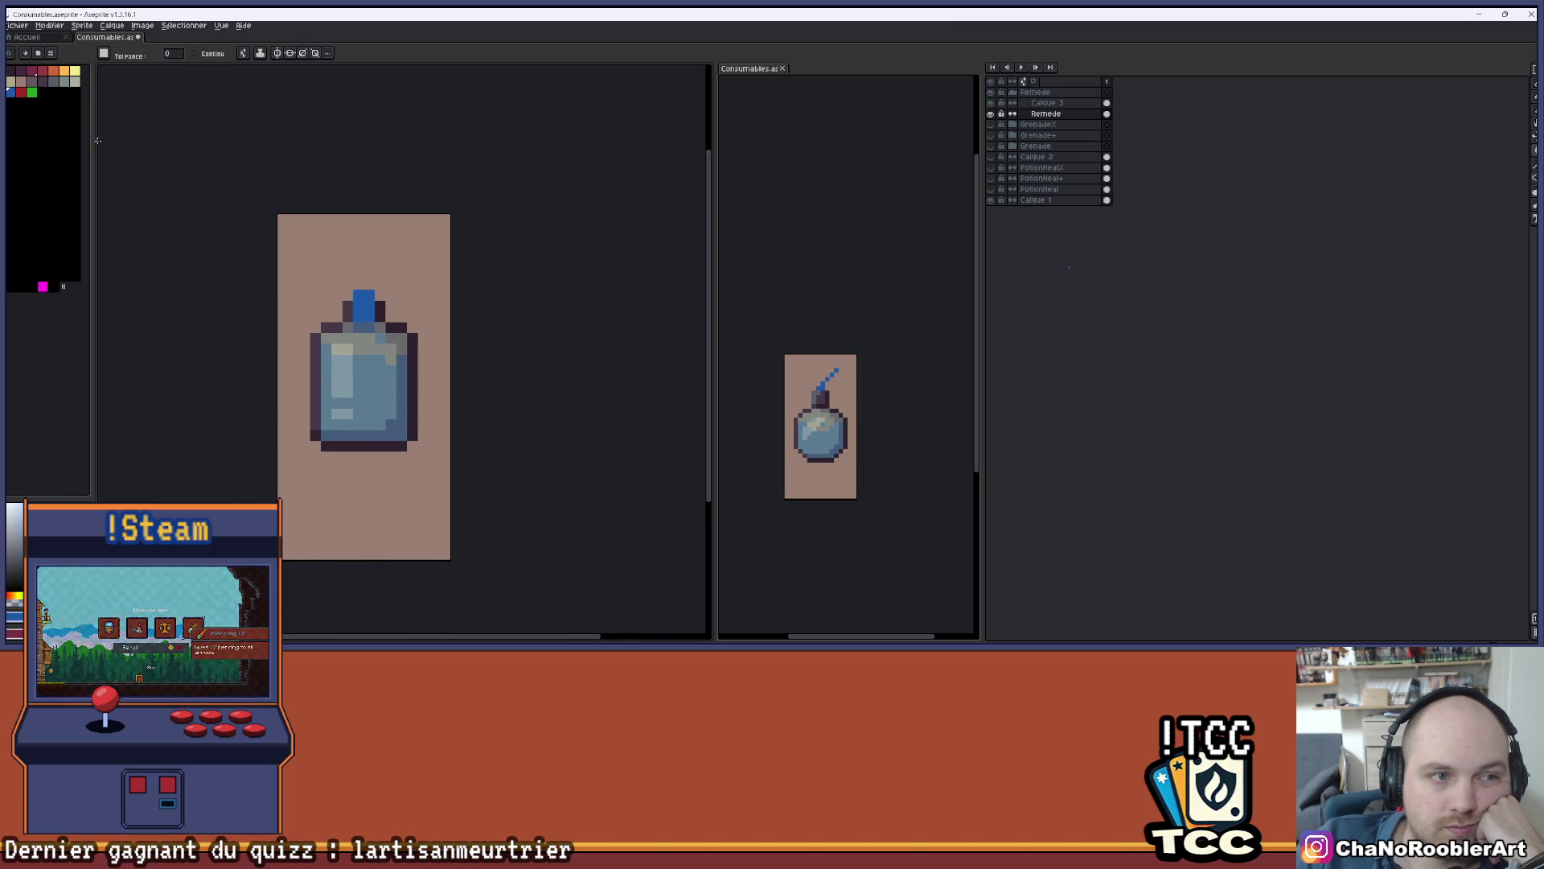
click(34, 82)
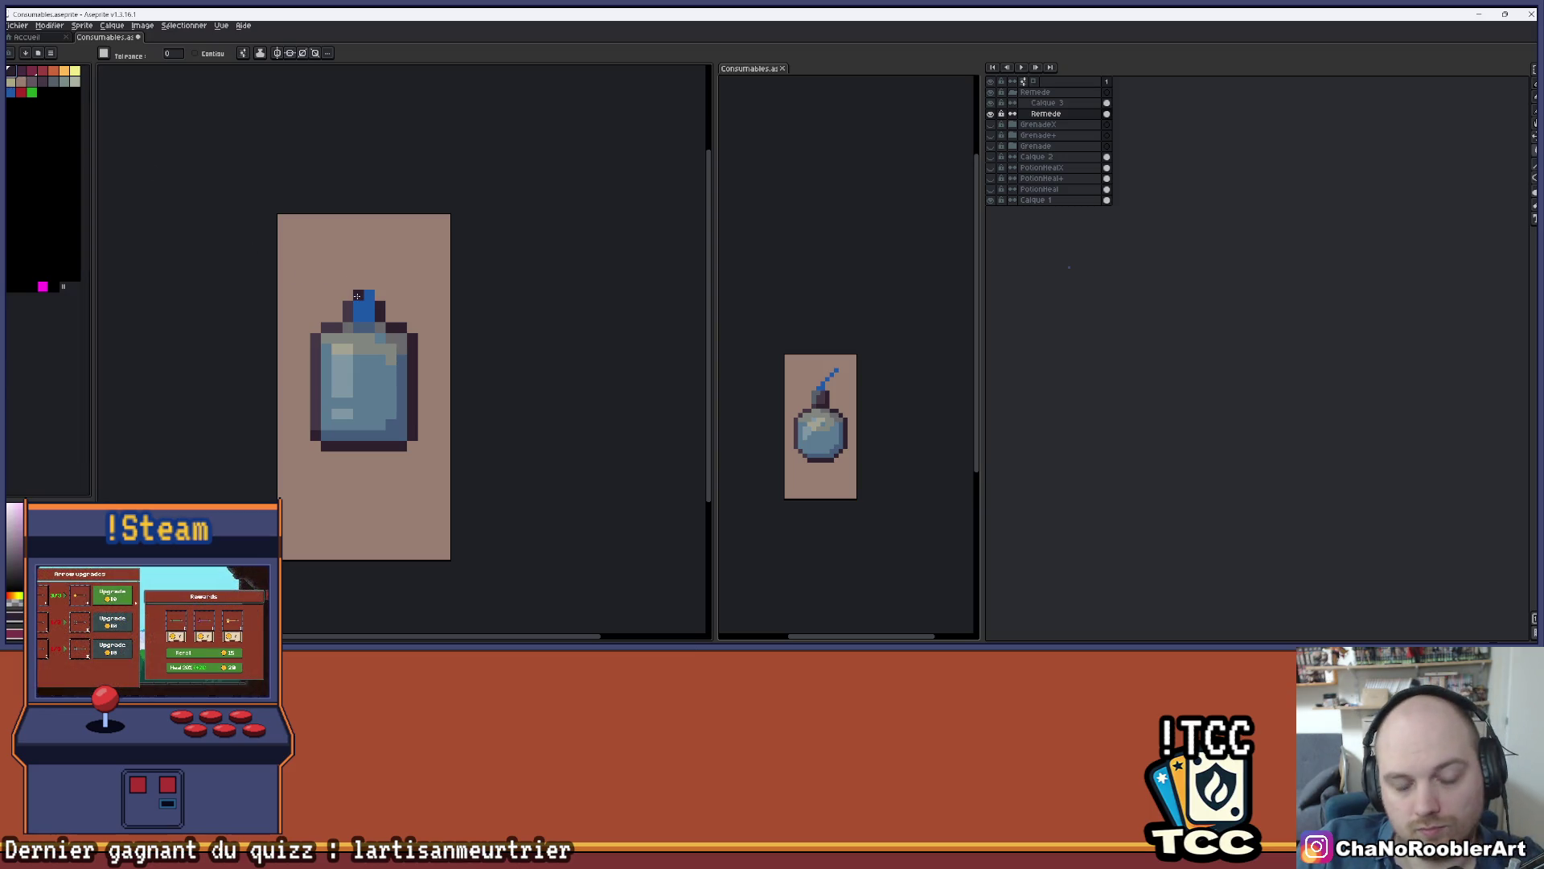
key(b)
scroll(413, 271, down, 2)
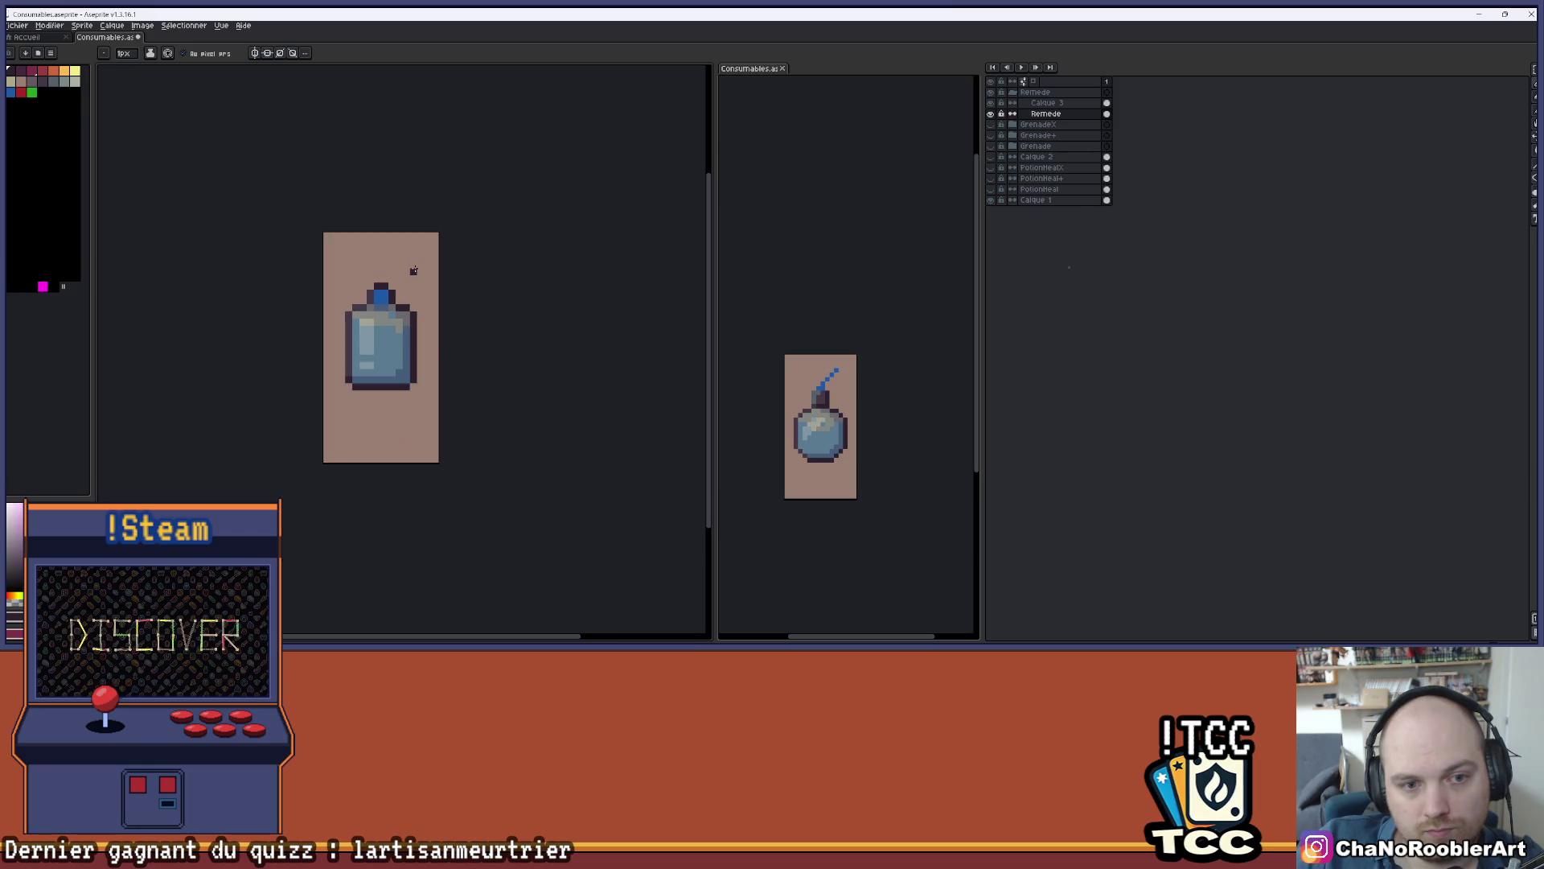
- Remove the dark pixel atop the cap and sample a colour from the sprite
drag(414, 270, 397, 332)
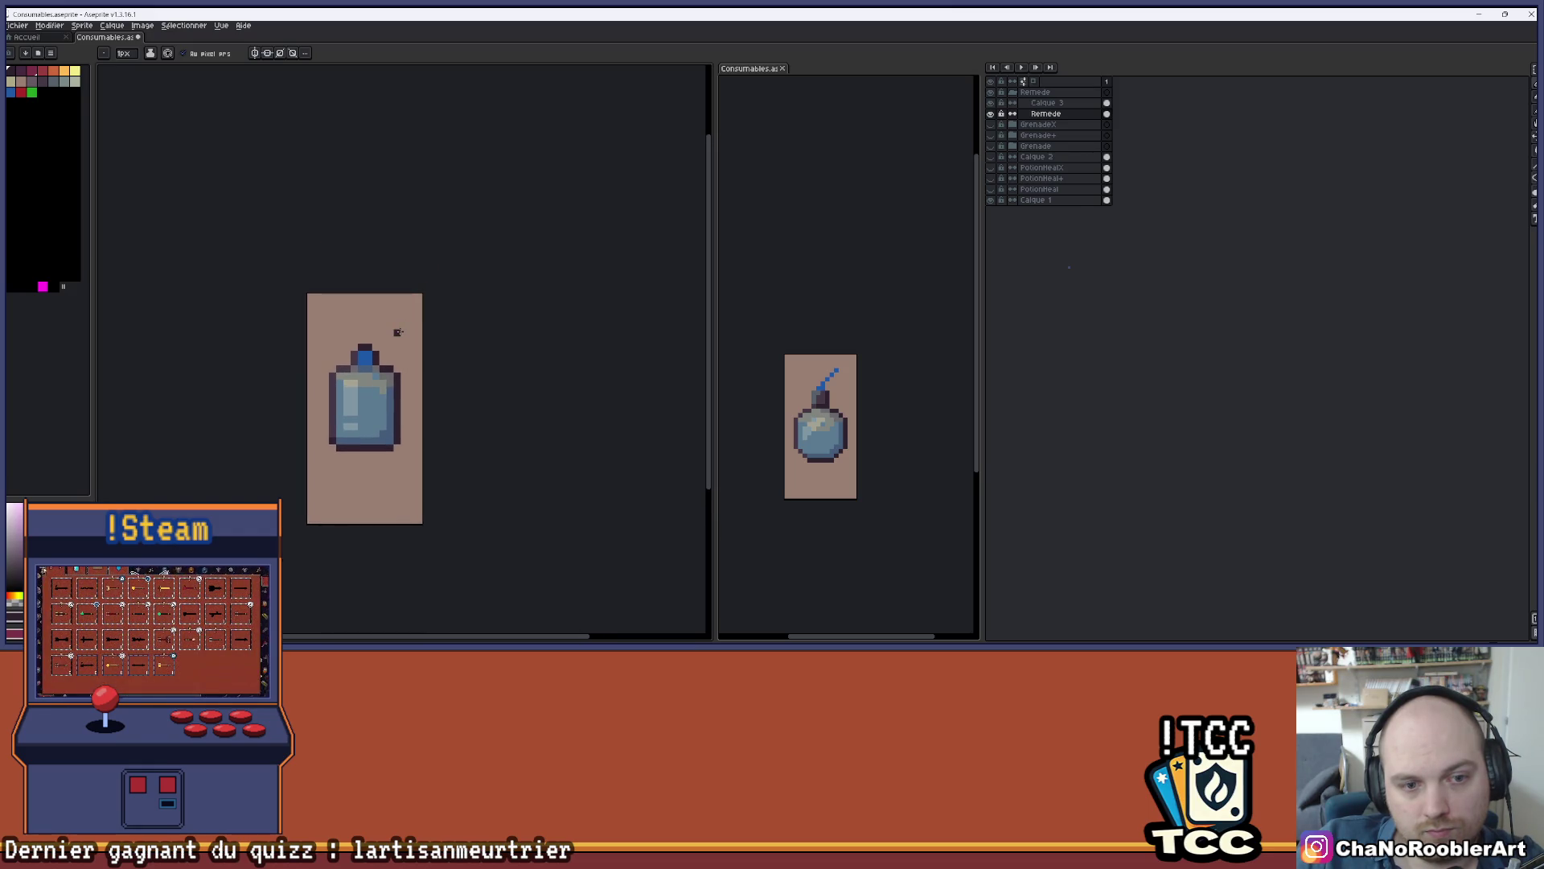
scroll(398, 332, up, 4)
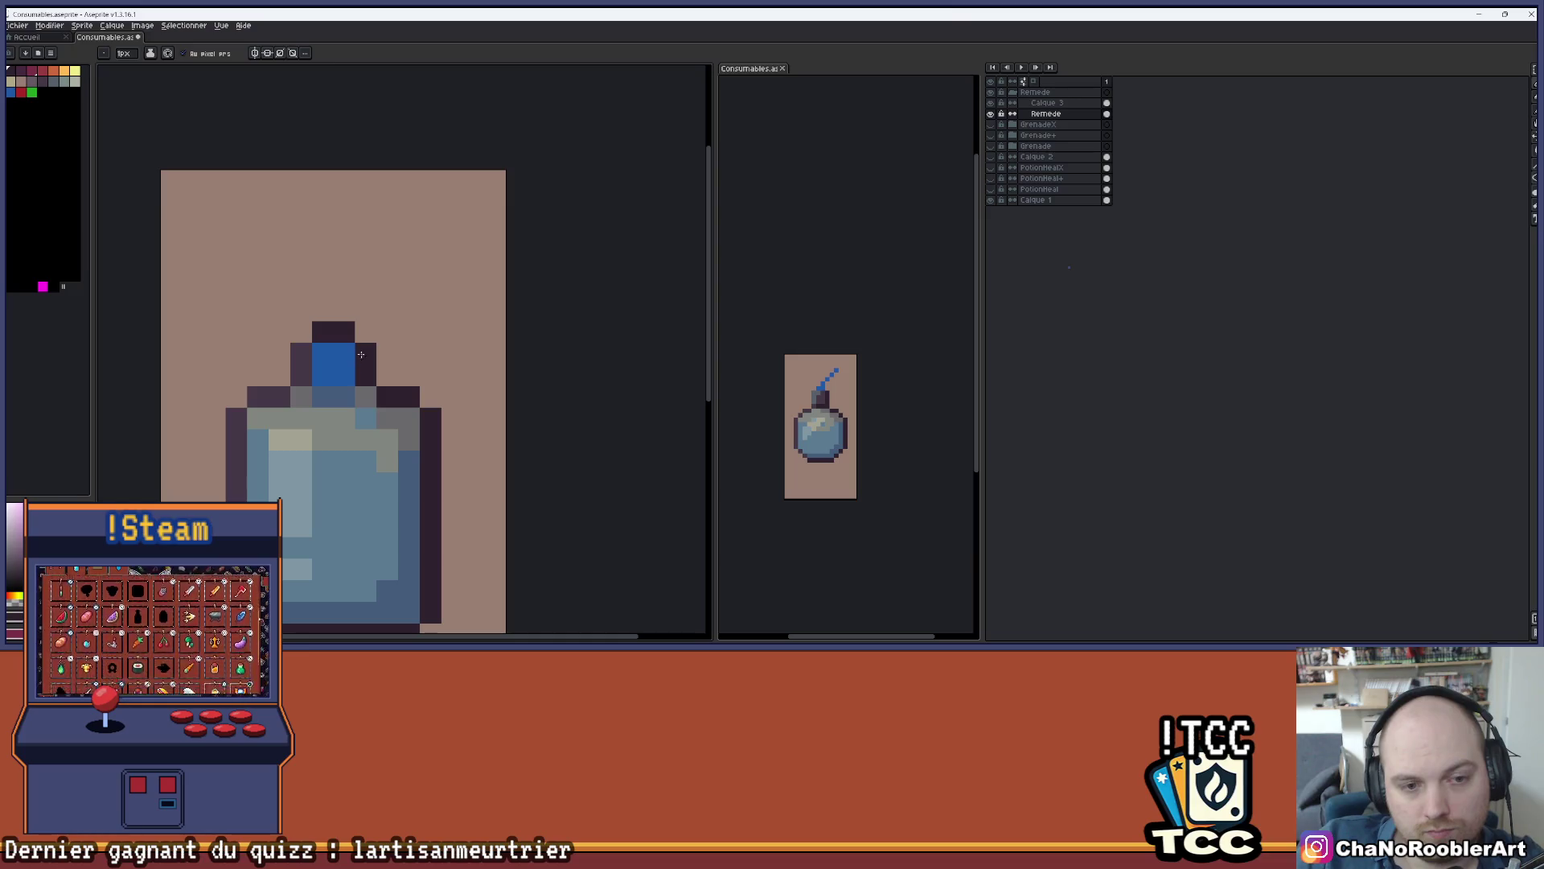
click(330, 297)
alt+click(311, 341)
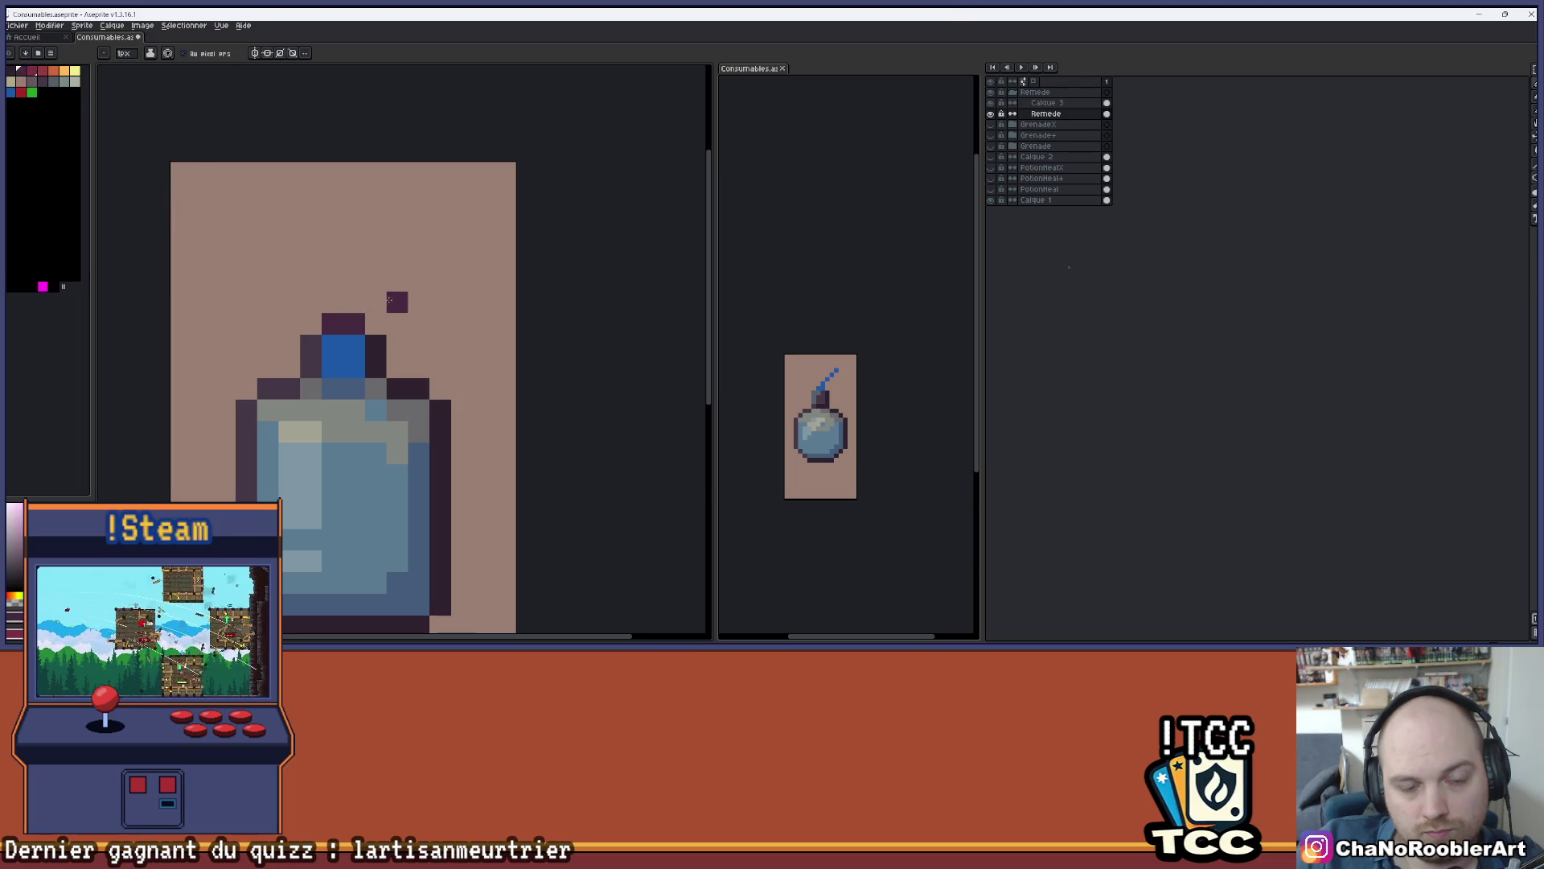
- Bucket-fill the bottle's cap and body red
scroll(393, 300, down, 2)
scroll(393, 300, down, 2)
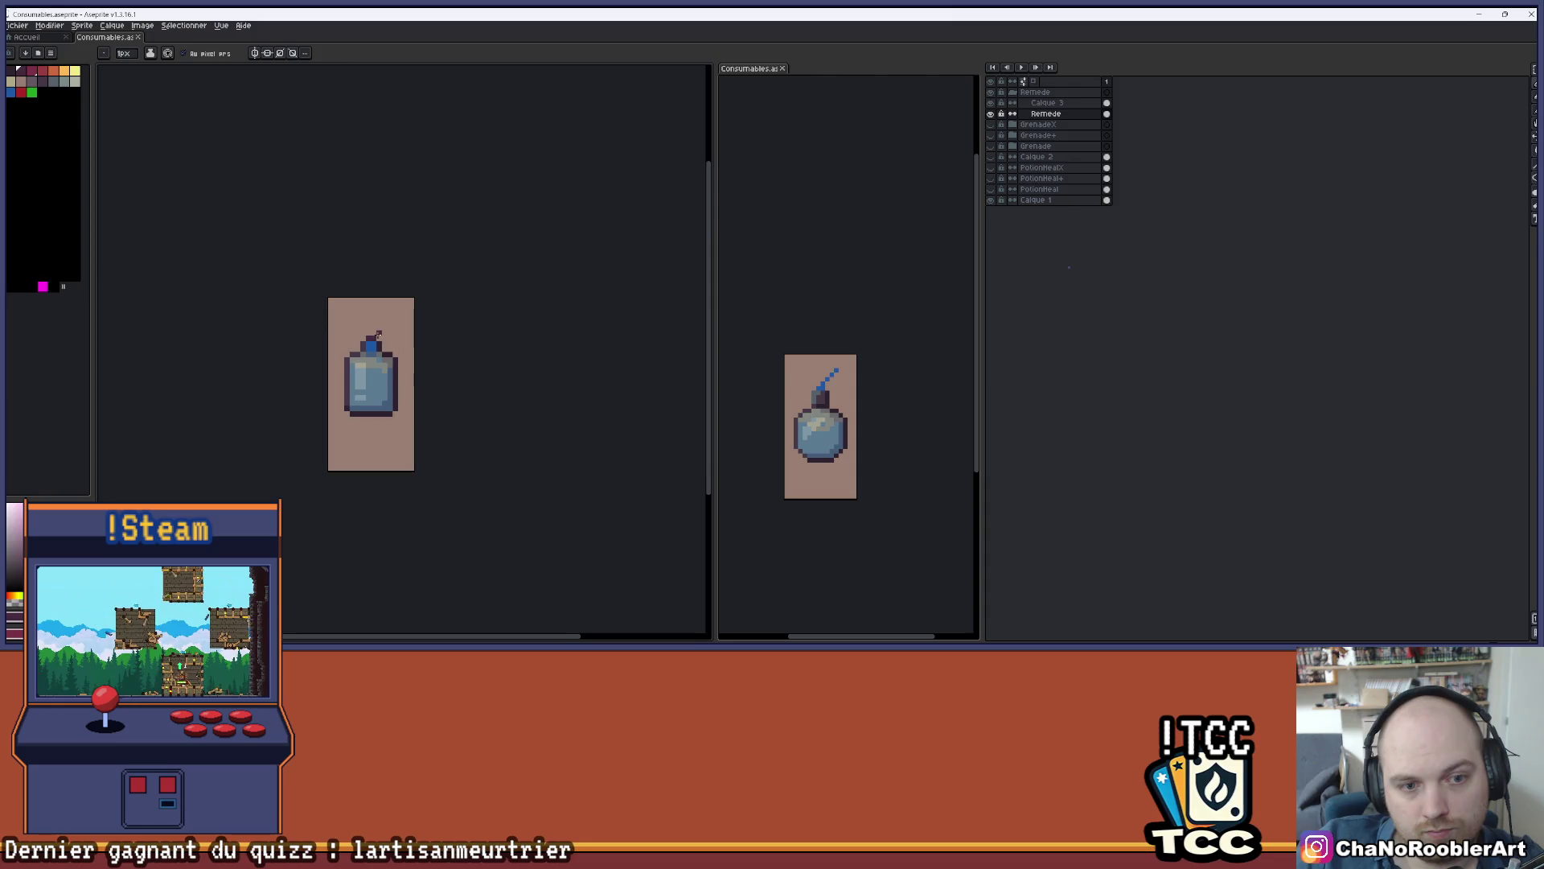
scroll(378, 334, up, 2)
click(21, 92)
key(g)
click(363, 355)
- Refill the bottle blue, then fill the sprite's background blue too
scroll(344, 305, down, 2)
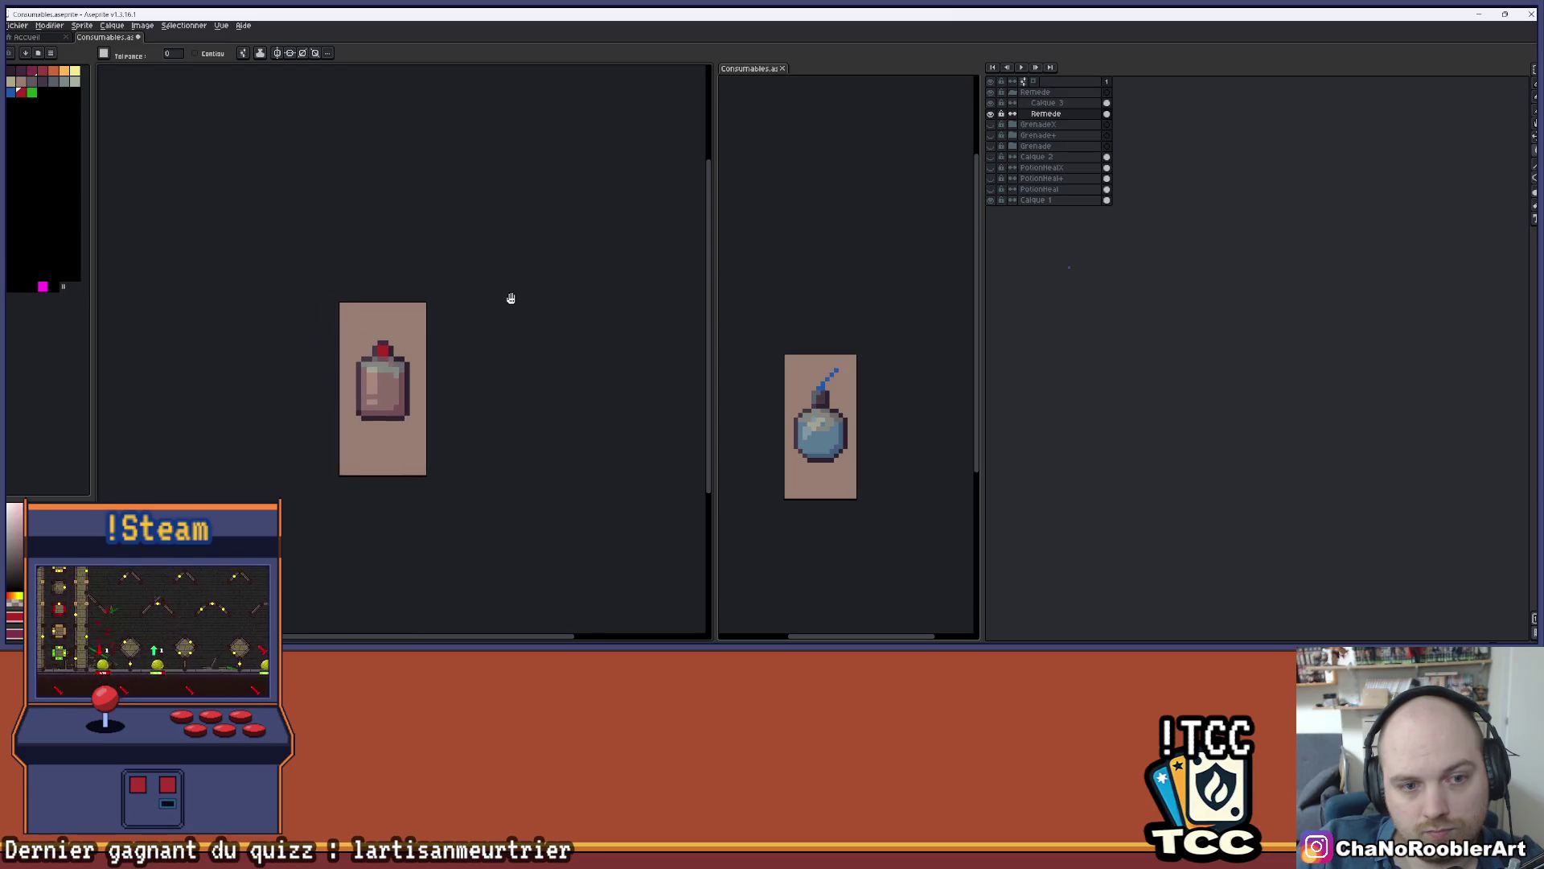
scroll(459, 357, up, 3)
scroll(459, 357, down, 3)
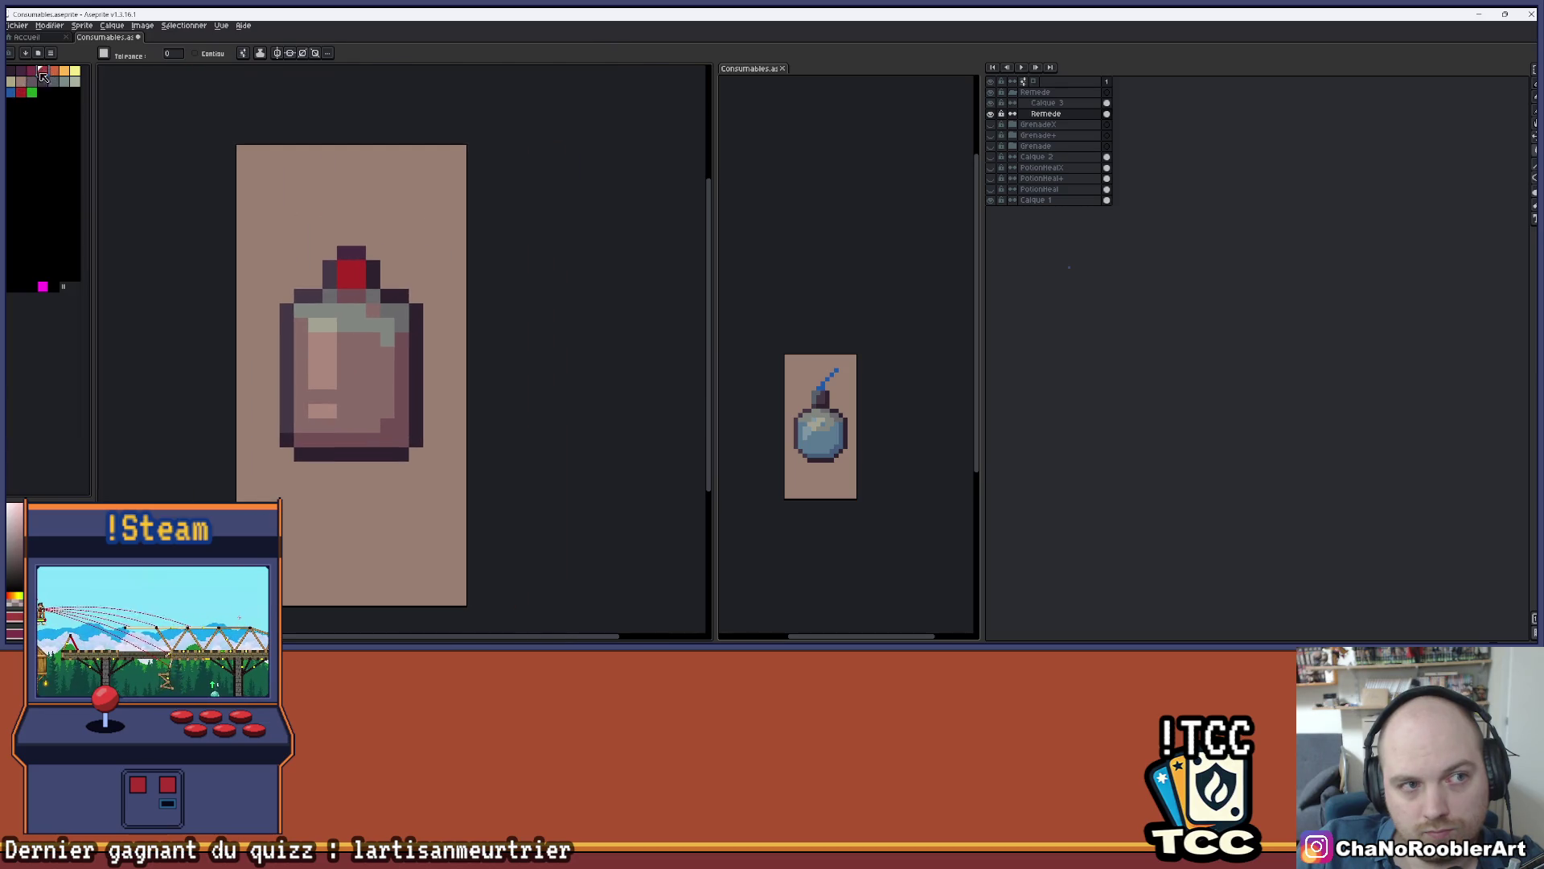
scroll(413, 242, down, 3)
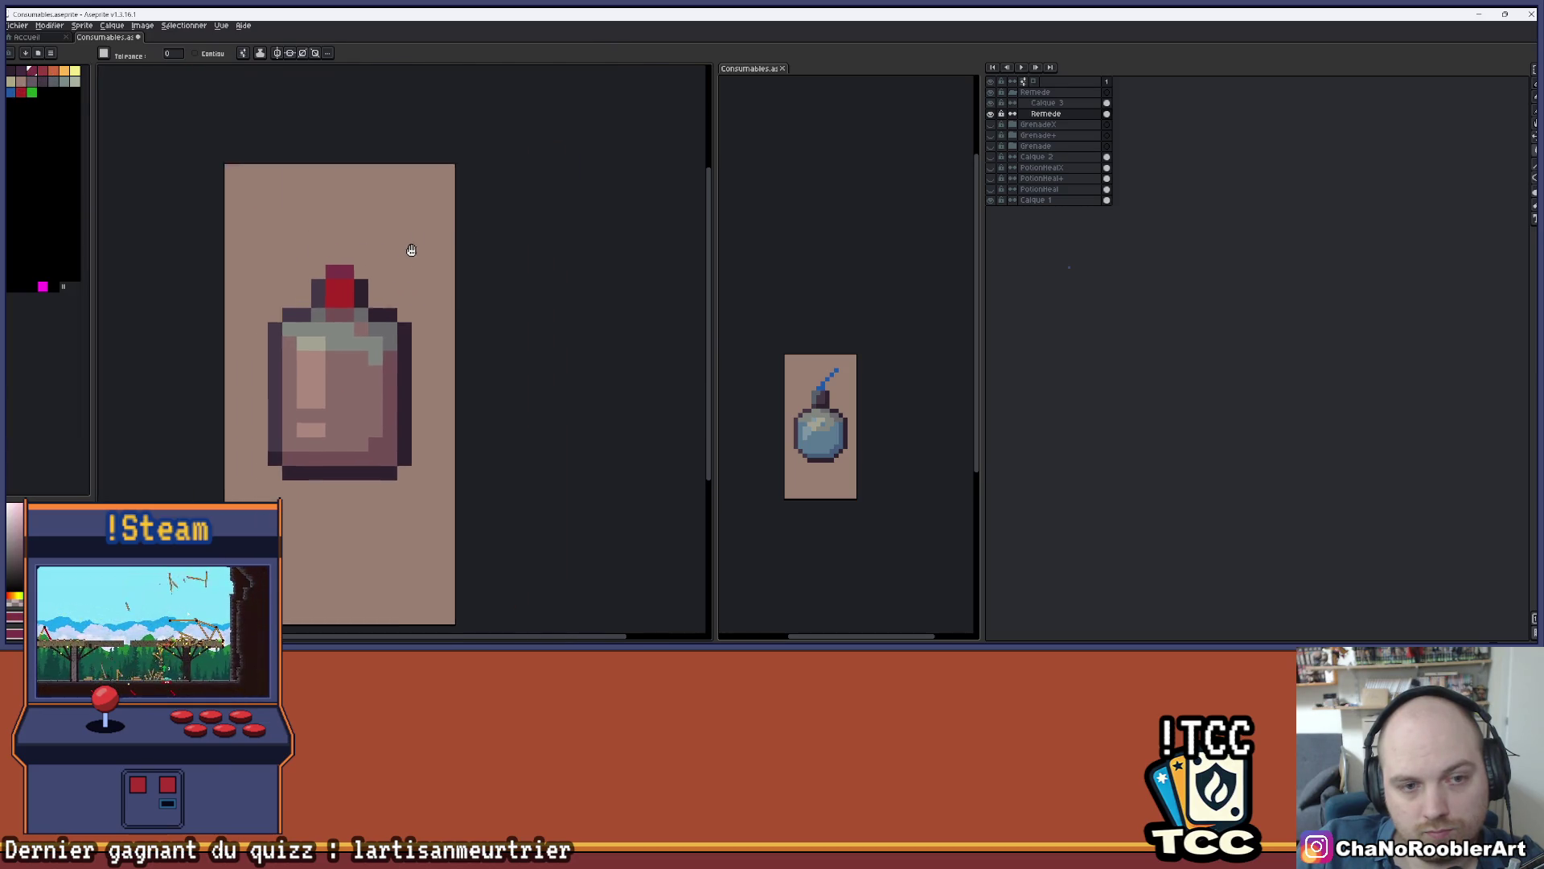
key(ctrl)
click(14, 95)
click(356, 299)
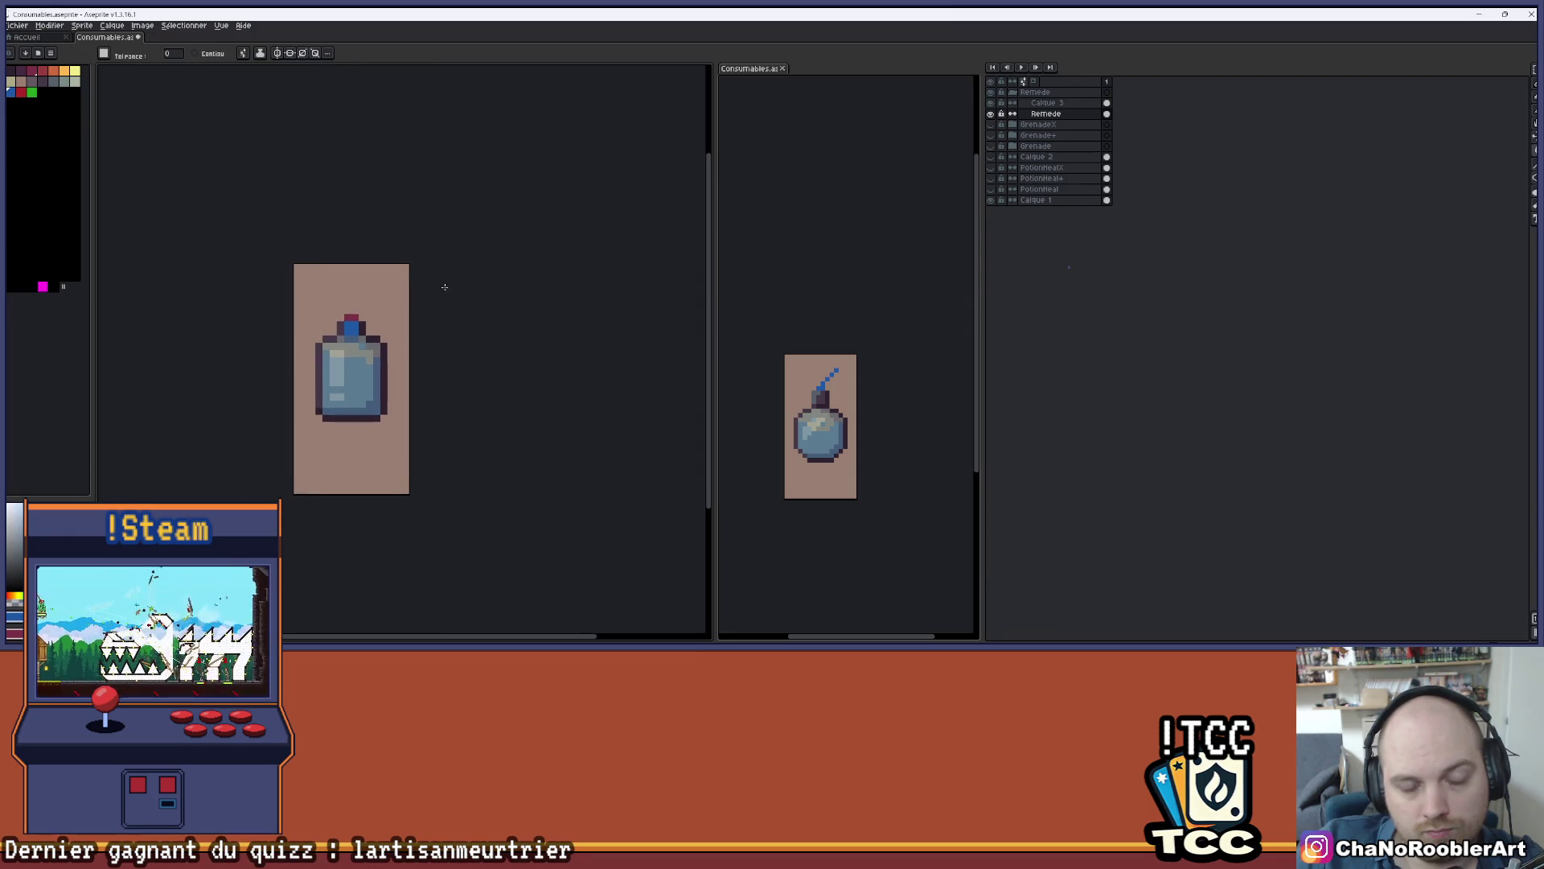
scroll(446, 294, down, 1)
scroll(493, 279, up, 1)
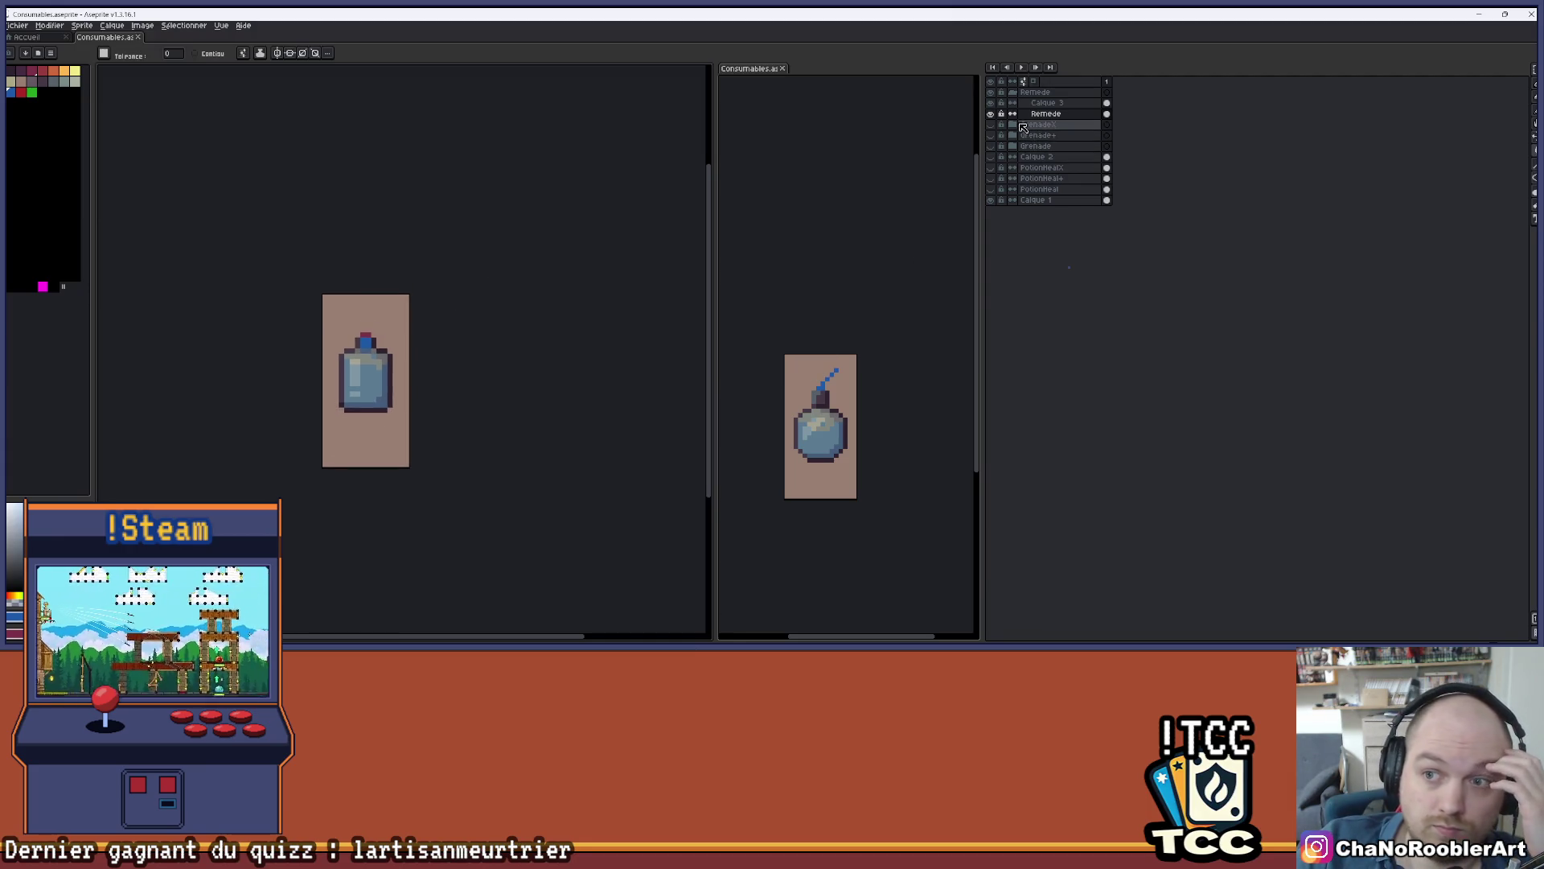
key(ctrl+y)
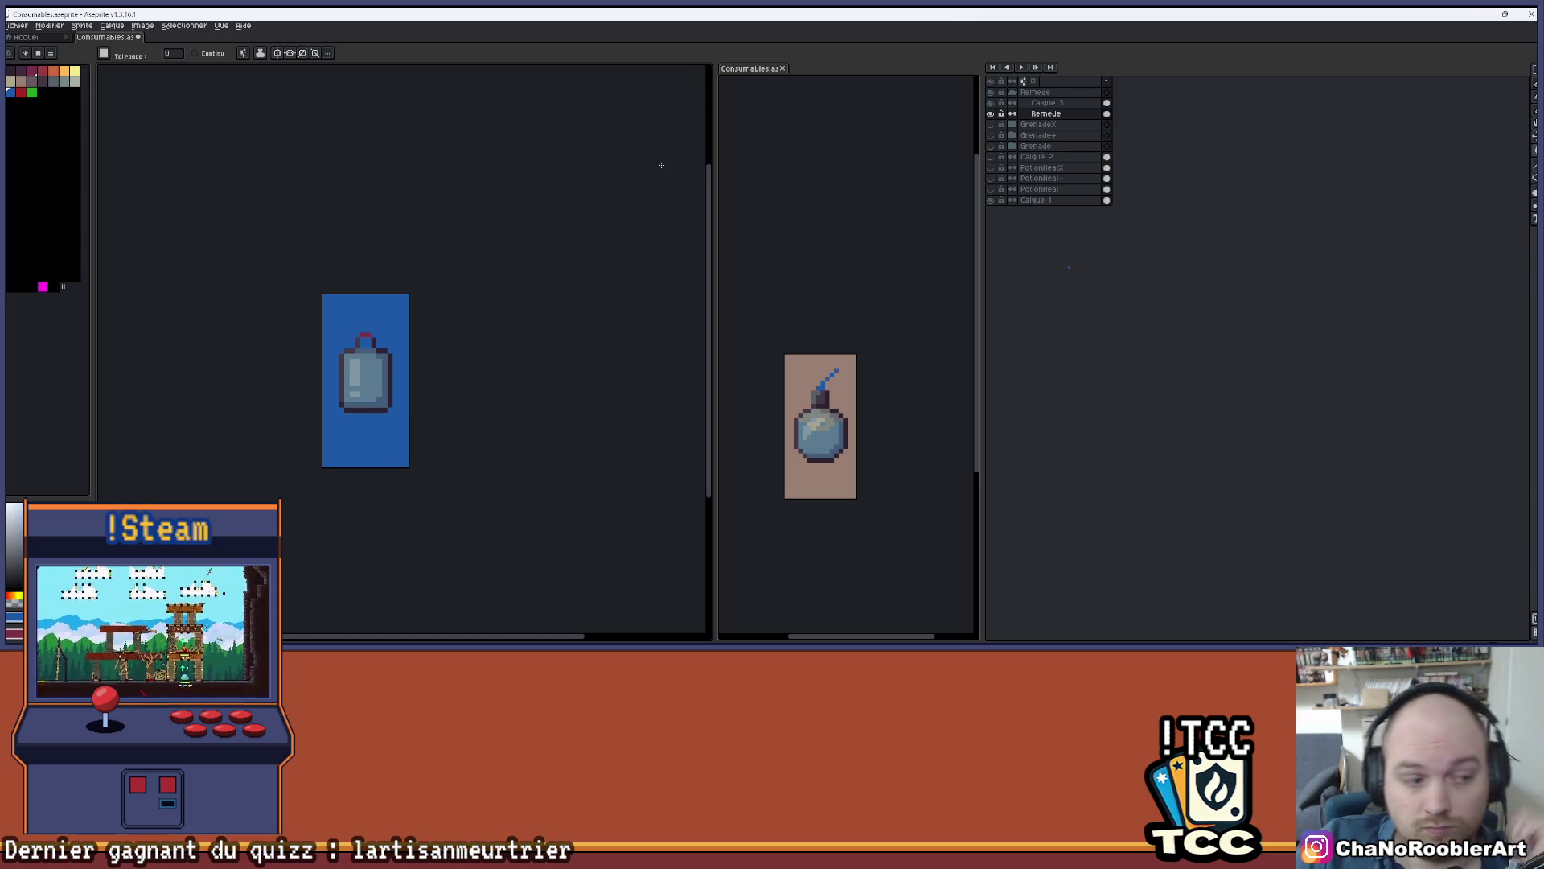
- Undo the blue background fill and collapse the Remede layer group
key(ctrl+z)
key(ctrl+z)
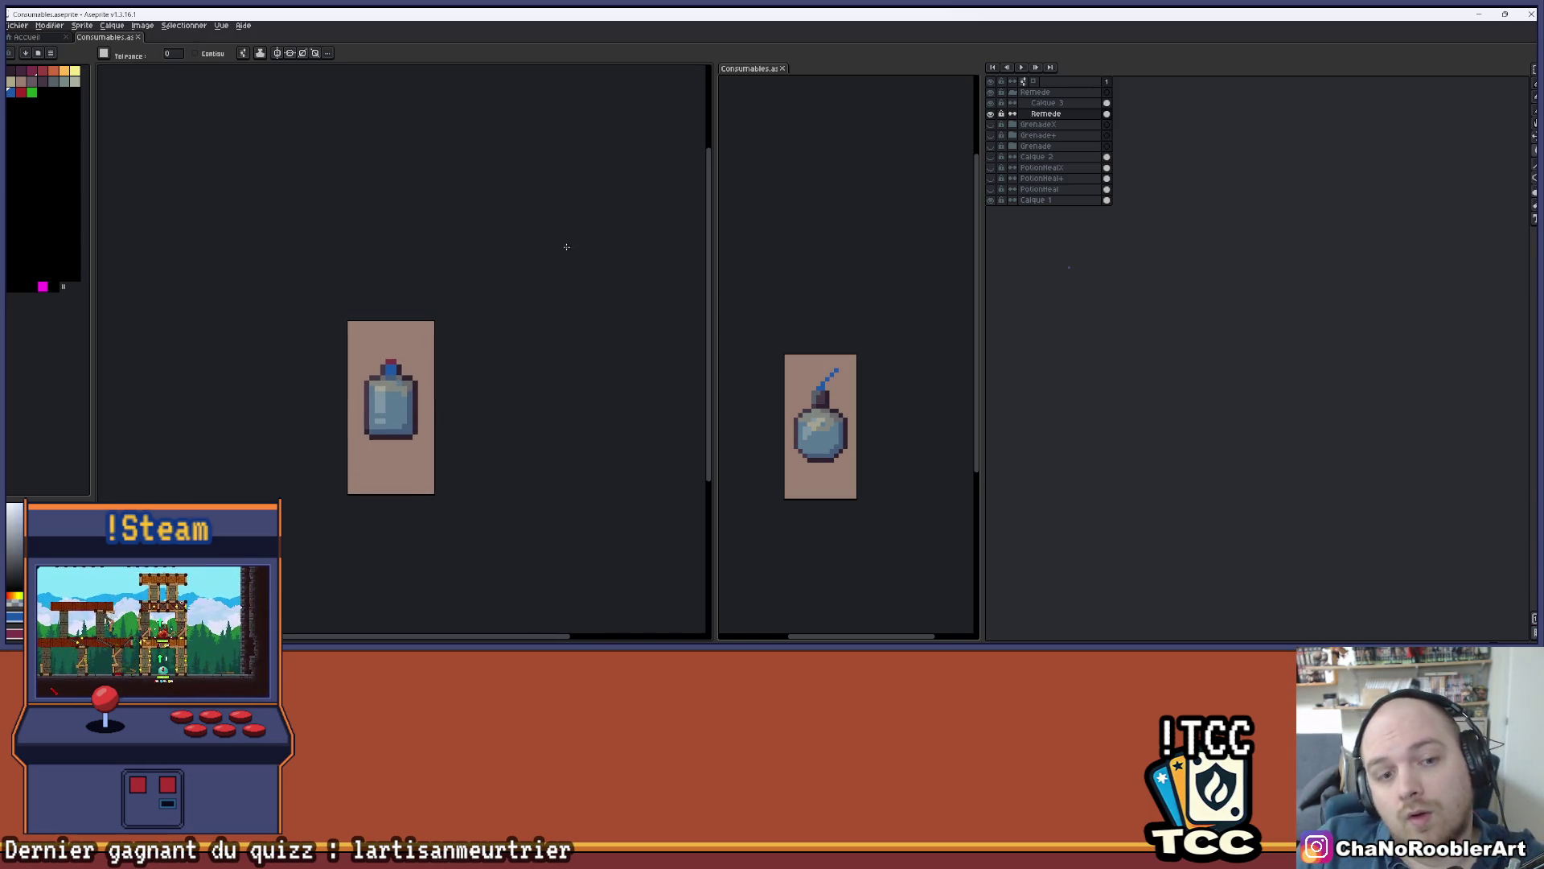
key(w)
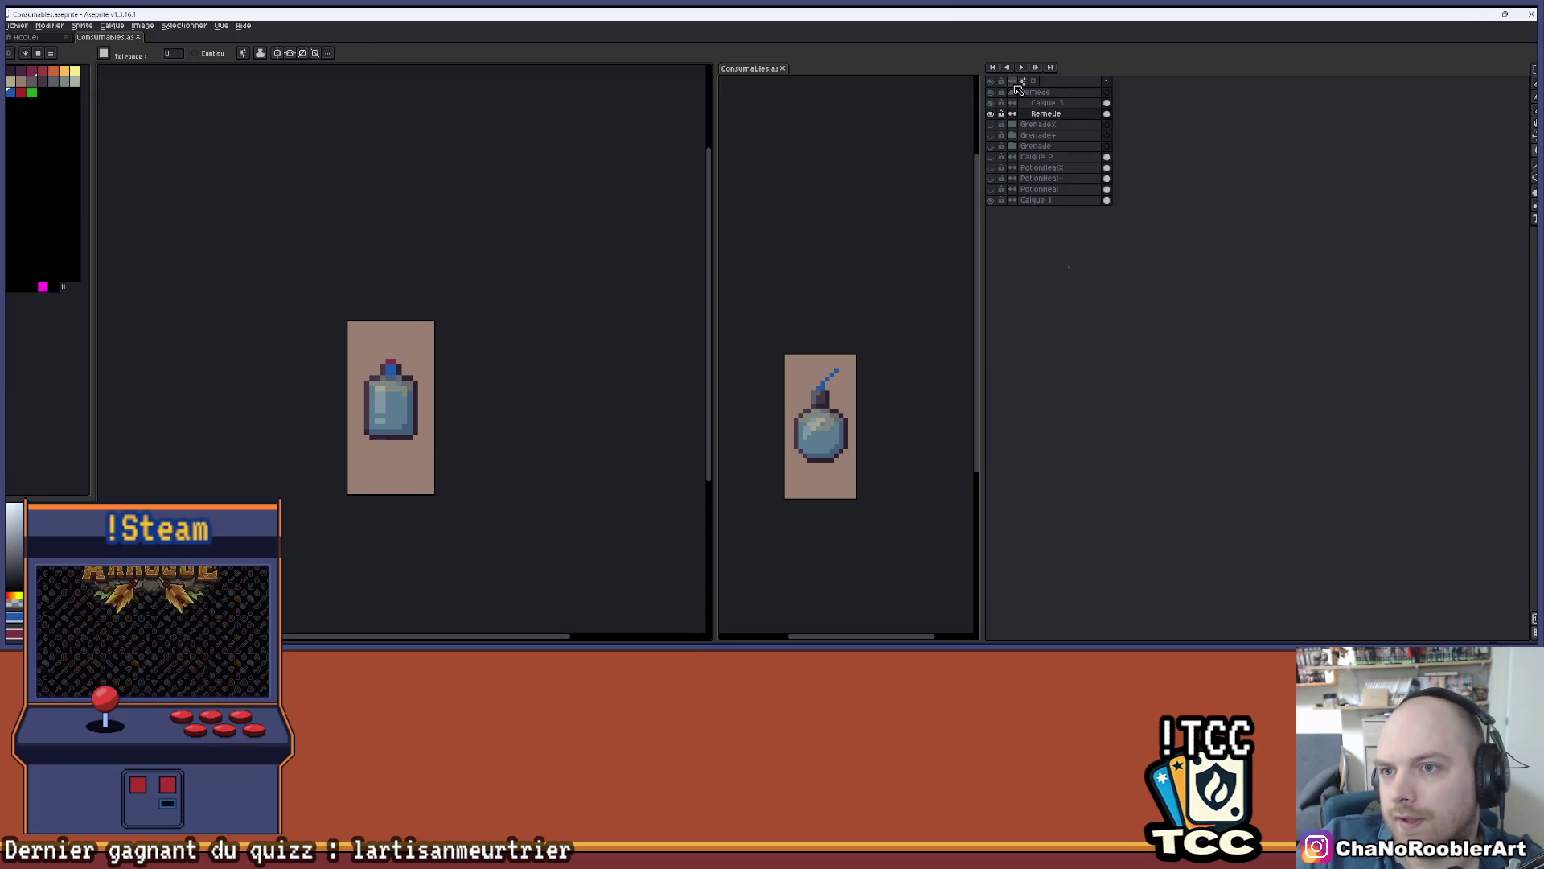
click(1014, 93)
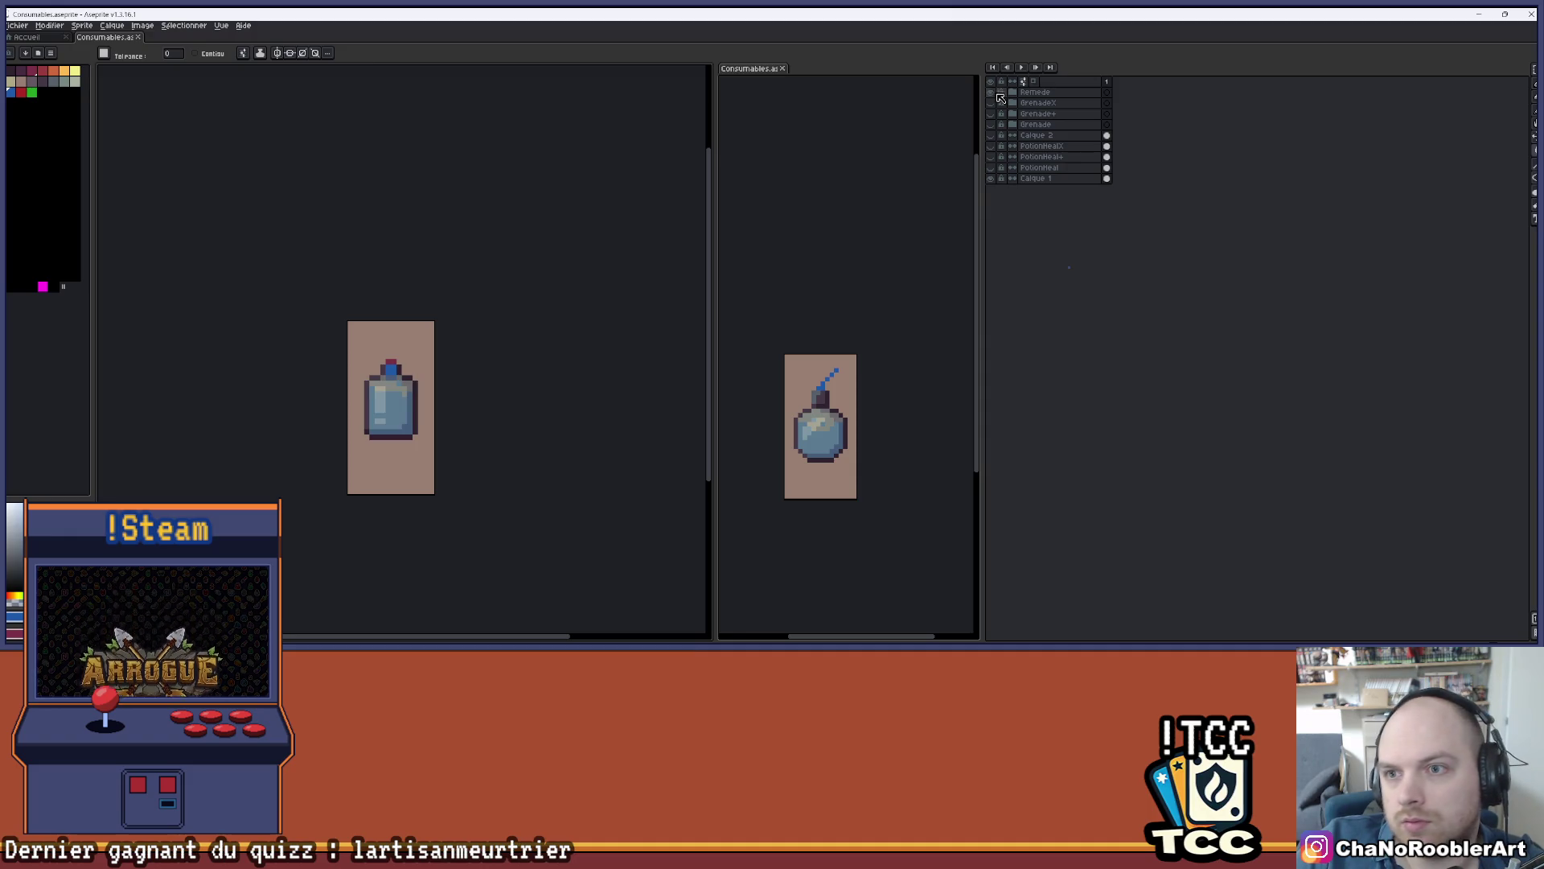
- Hide the remedy and preview GrenadeX, Grenade+ and Grenade, leaving GrenadeX visible
click(992, 103)
click(991, 94)
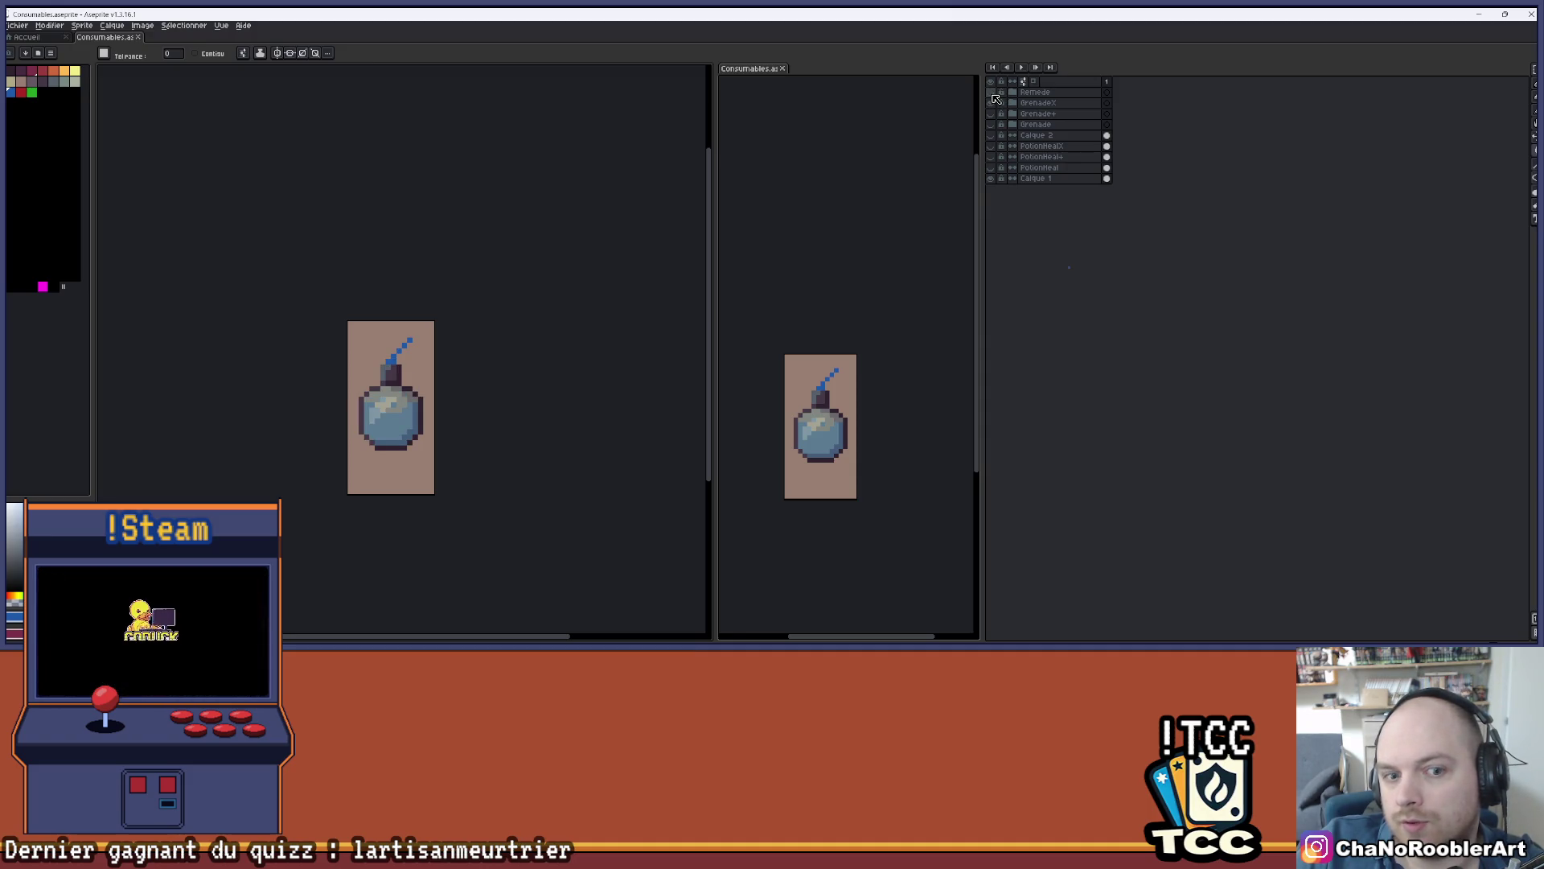
click(993, 102)
click(997, 114)
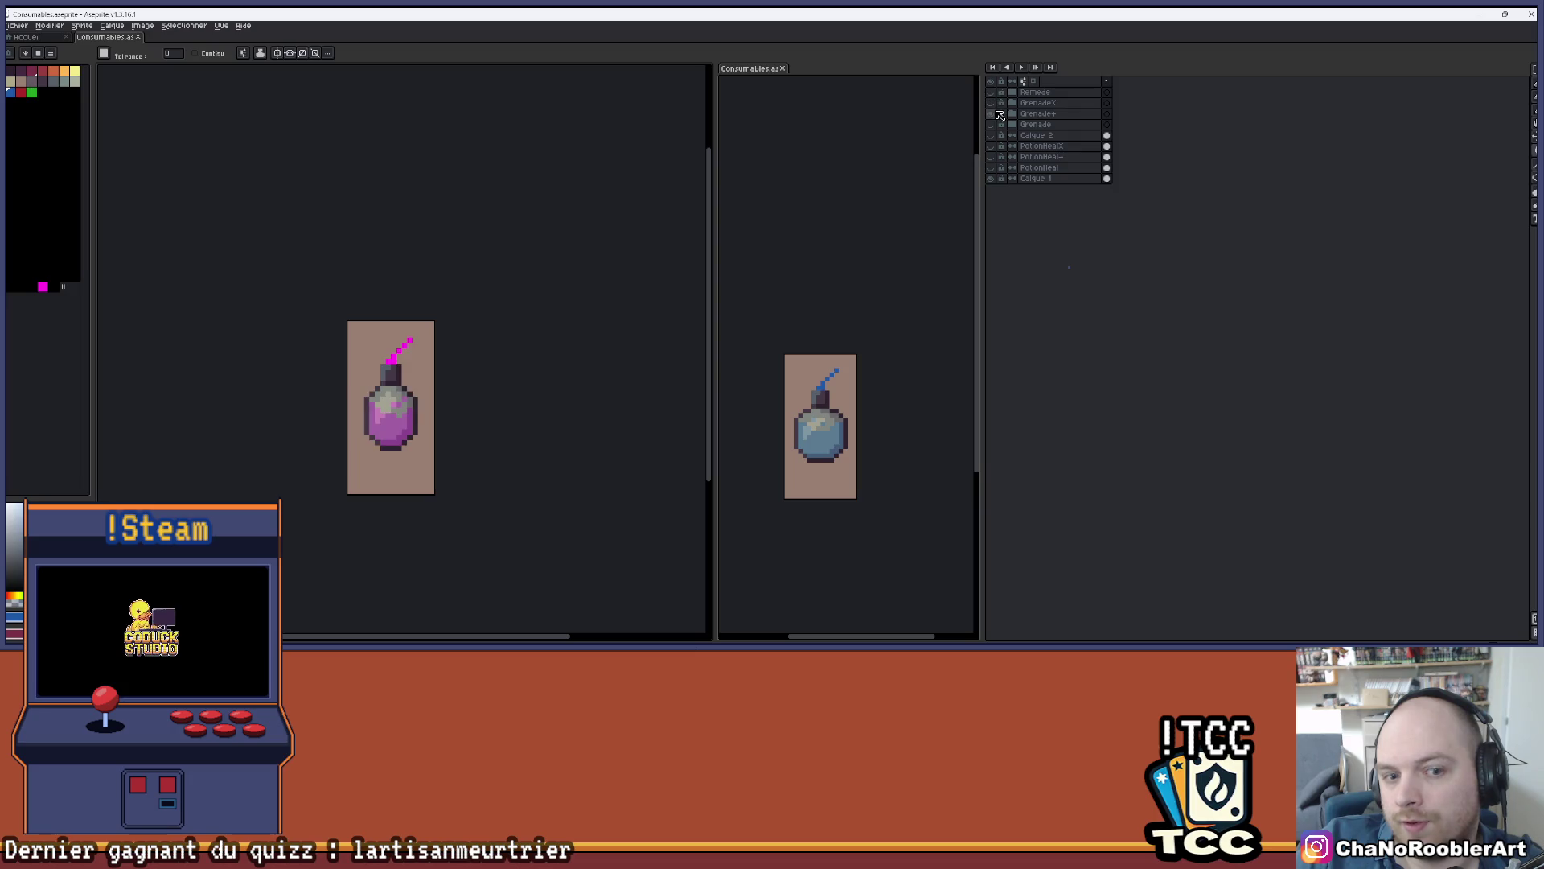
click(994, 114)
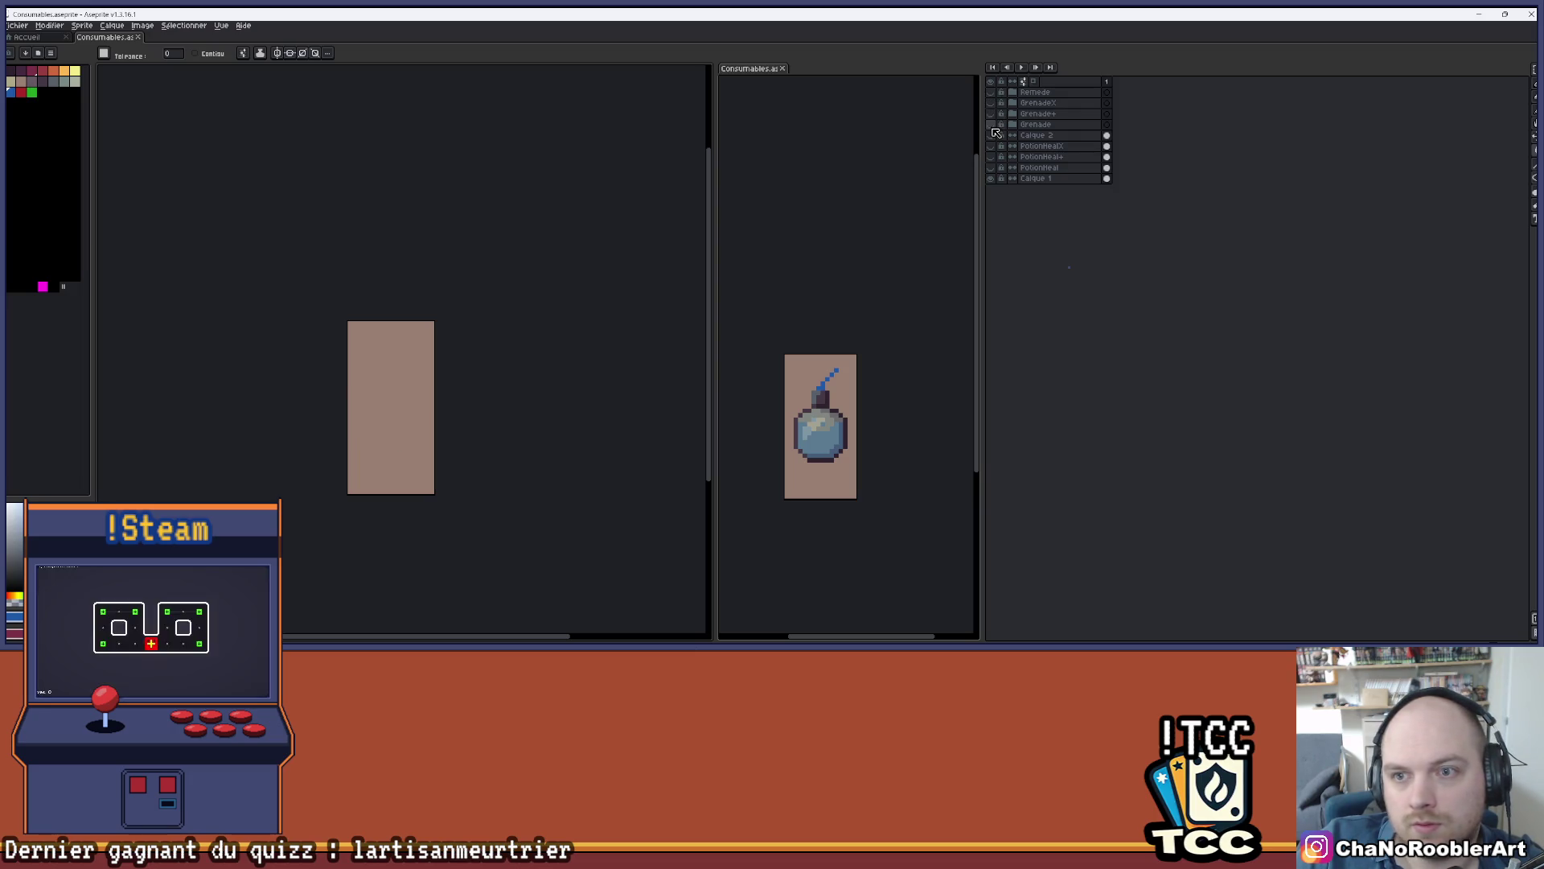
click(992, 125)
click(993, 125)
click(993, 103)
scroll(269, 255, up, 1)
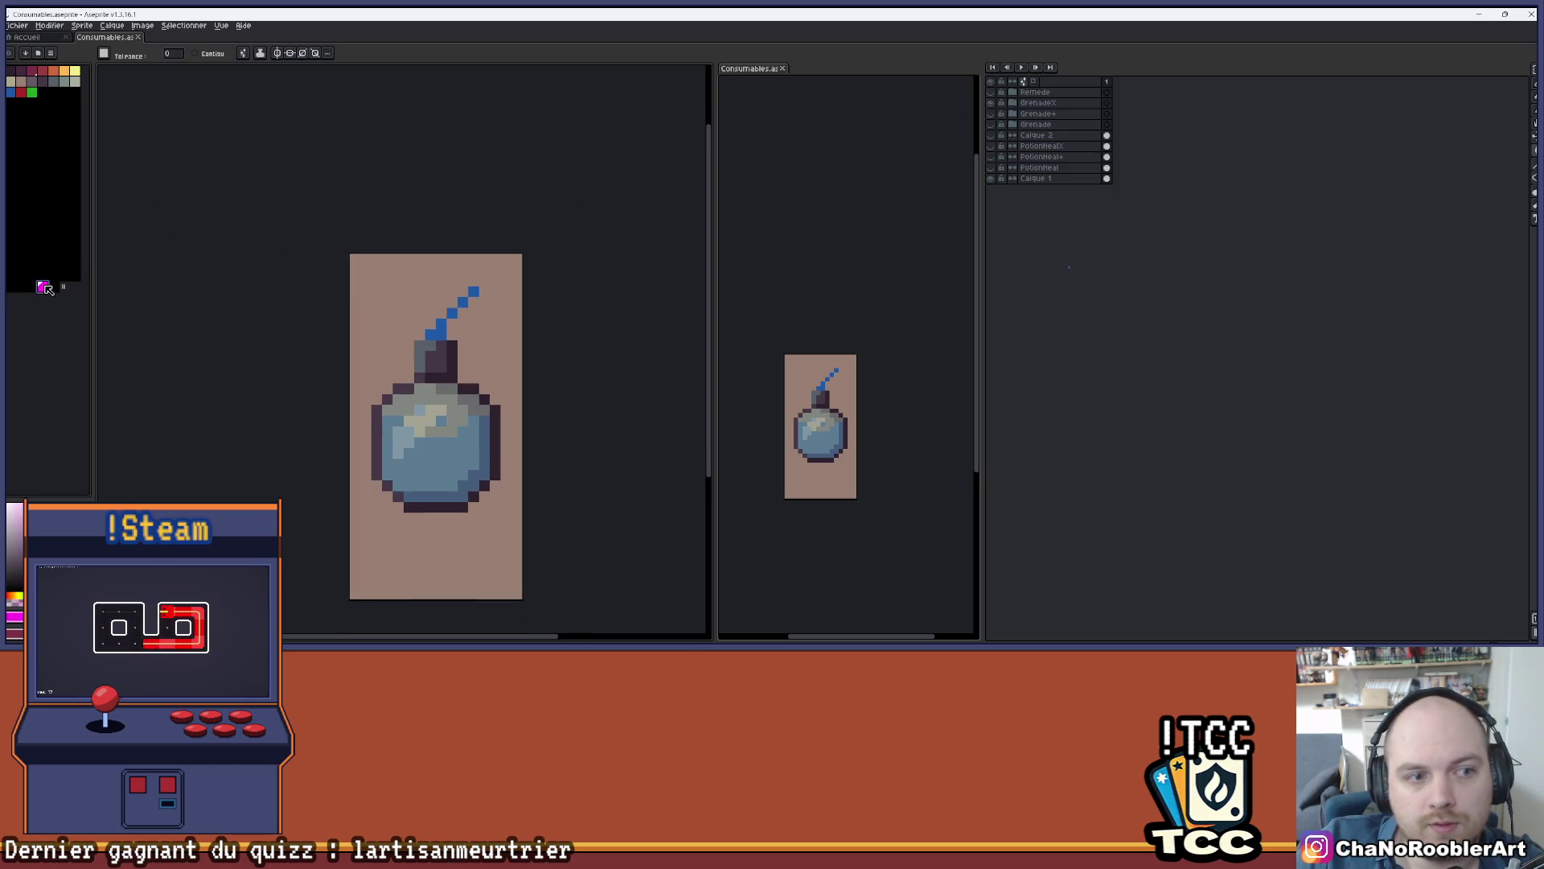
- Expand the GrenadeX group, select its layer and save the sheet
click(1015, 104)
click(999, 124)
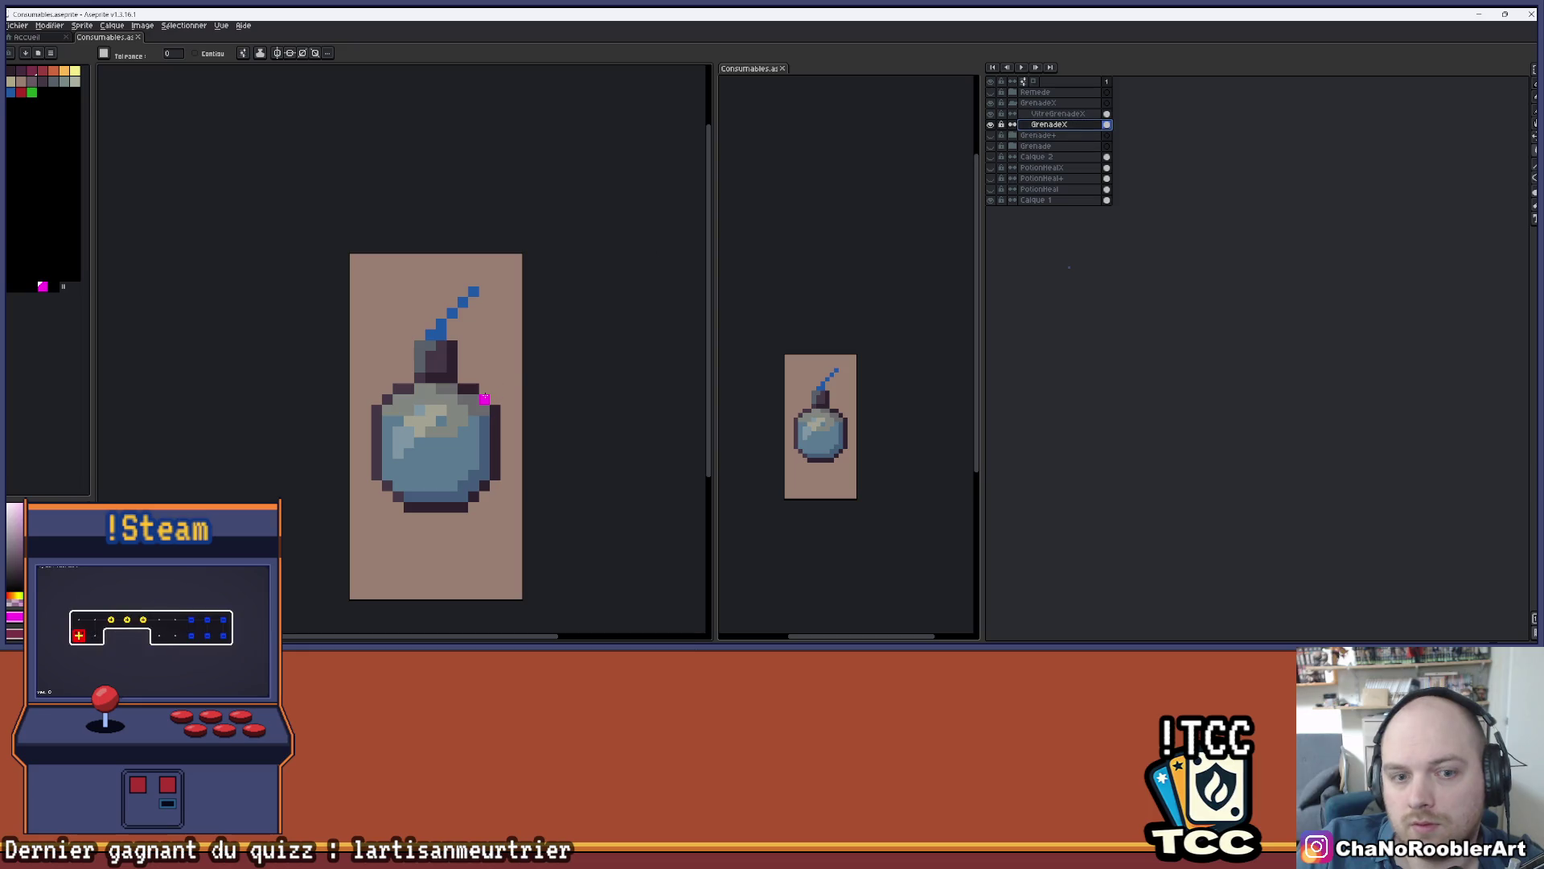
key(ctrl+s)
- Hide GrenadeX, show the Remede group and recolour the bottle purple
click(1012, 103)
click(991, 103)
click(990, 92)
click(1013, 92)
click(1038, 113)
click(455, 423)
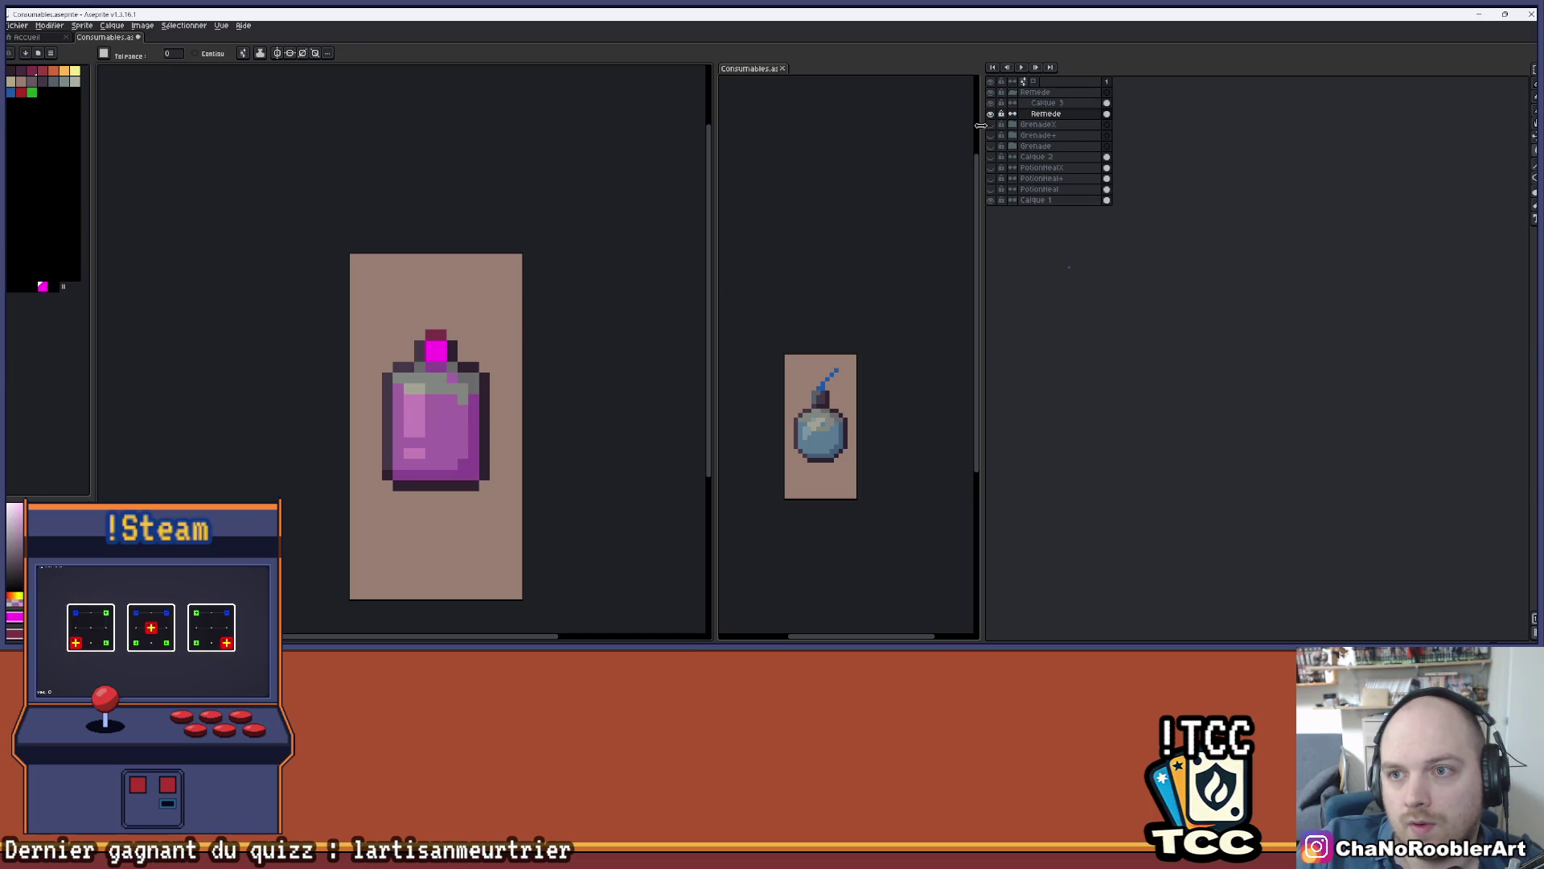
click(1012, 91)
- Compare the Remede, GrenadeX, Grenade+ and Grenade layers by toggling visibility, leaving all hidden
click(994, 93)
click(994, 93)
click(994, 94)
click(994, 94)
click(994, 93)
click(994, 93)
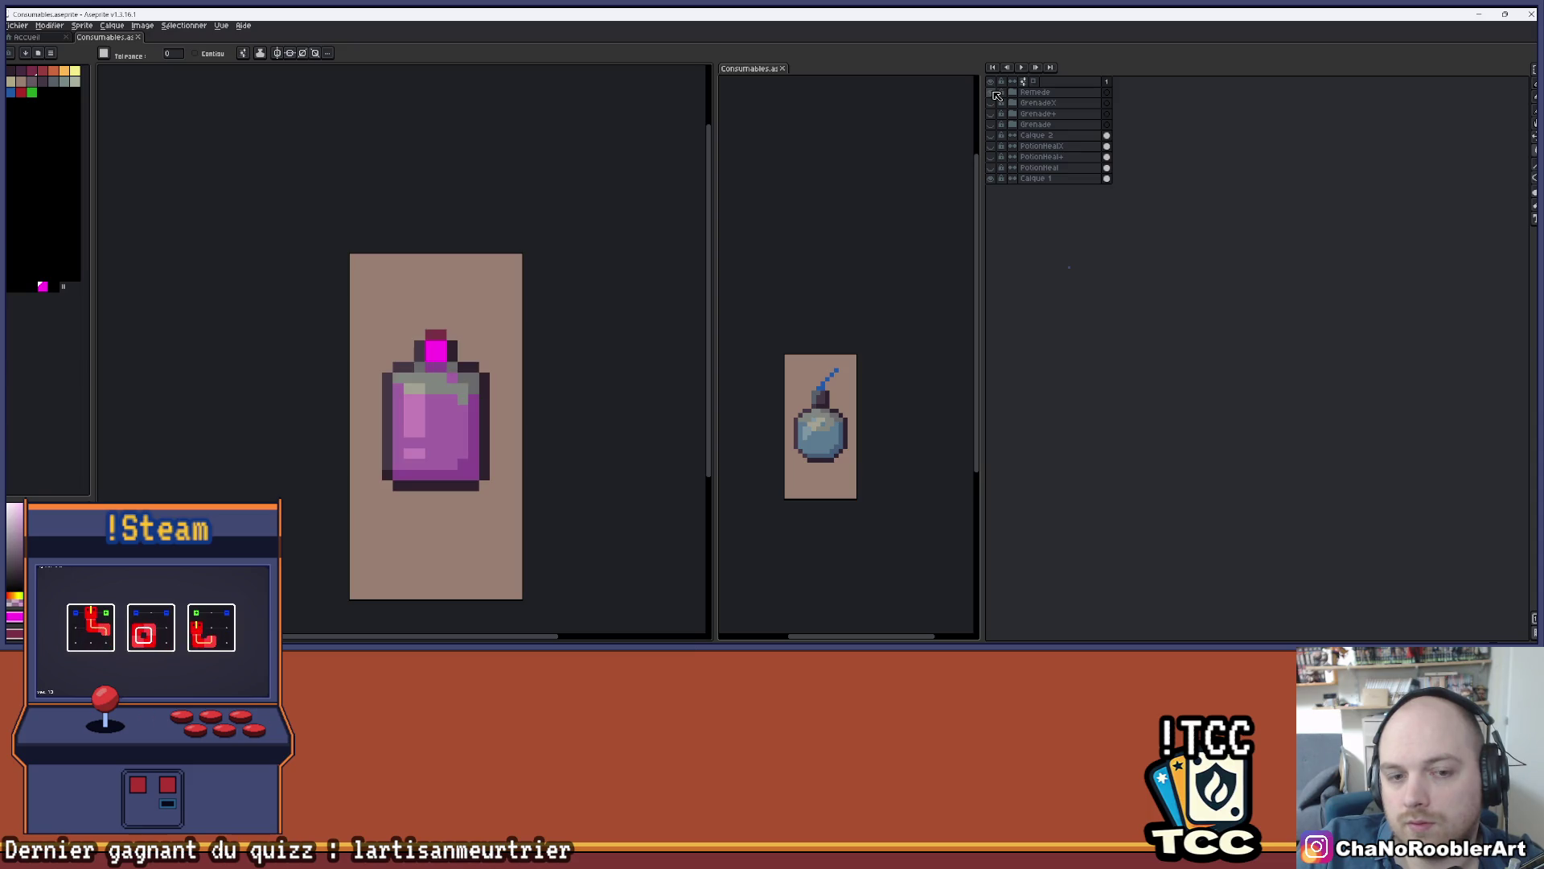
click(994, 93)
click(994, 94)
click(995, 94)
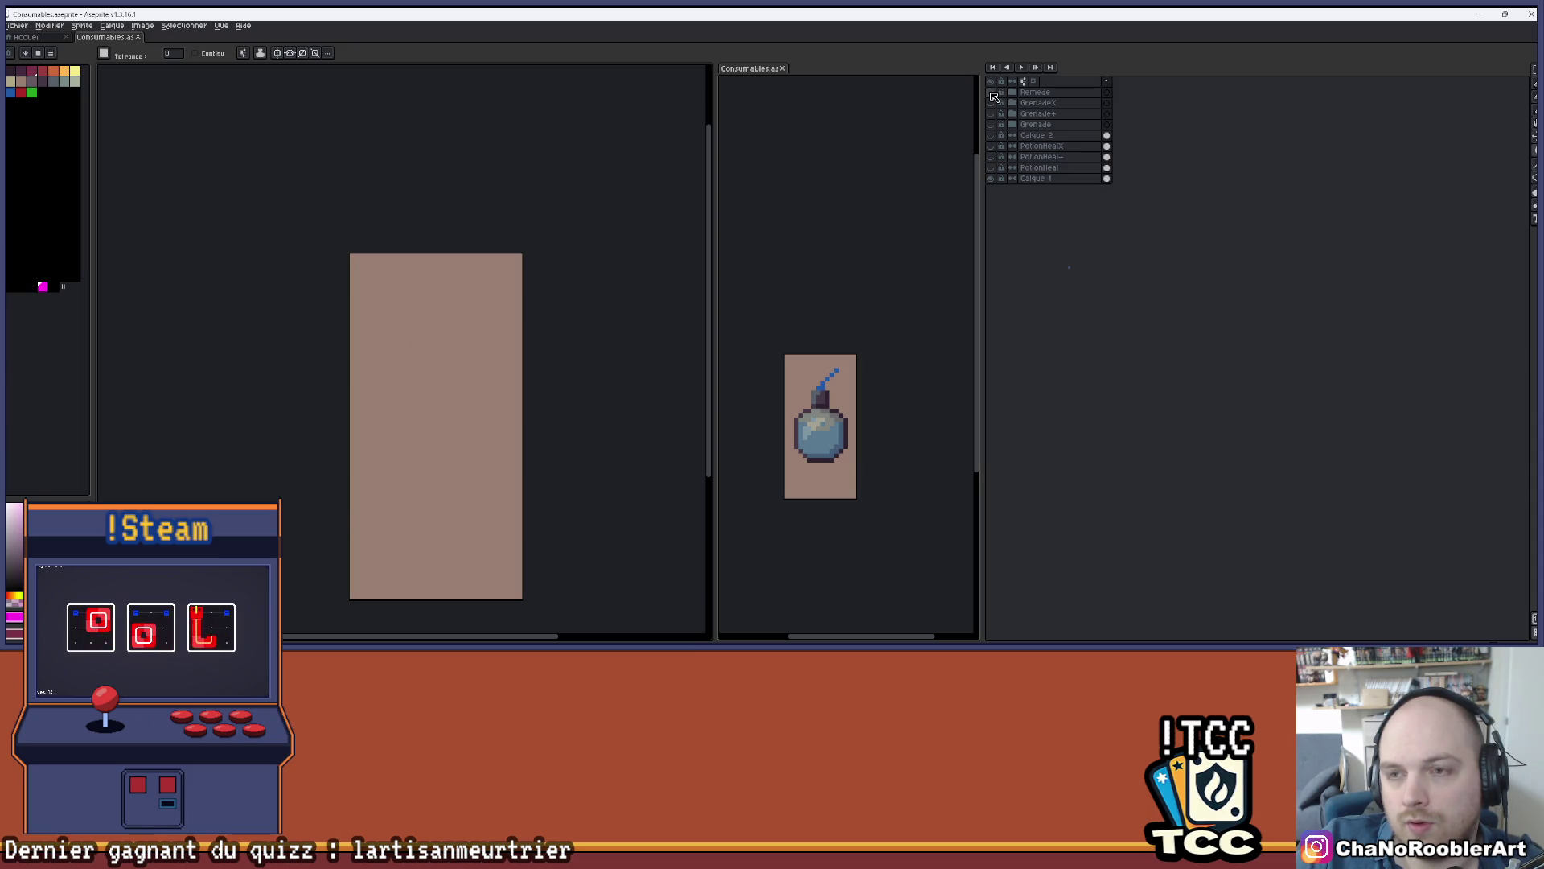
click(993, 103)
click(993, 103)
click(992, 113)
click(992, 113)
click(992, 125)
click(992, 125)
- Preview the Calque 2 bottle, then delete the unused Calque 2 layer
click(994, 135)
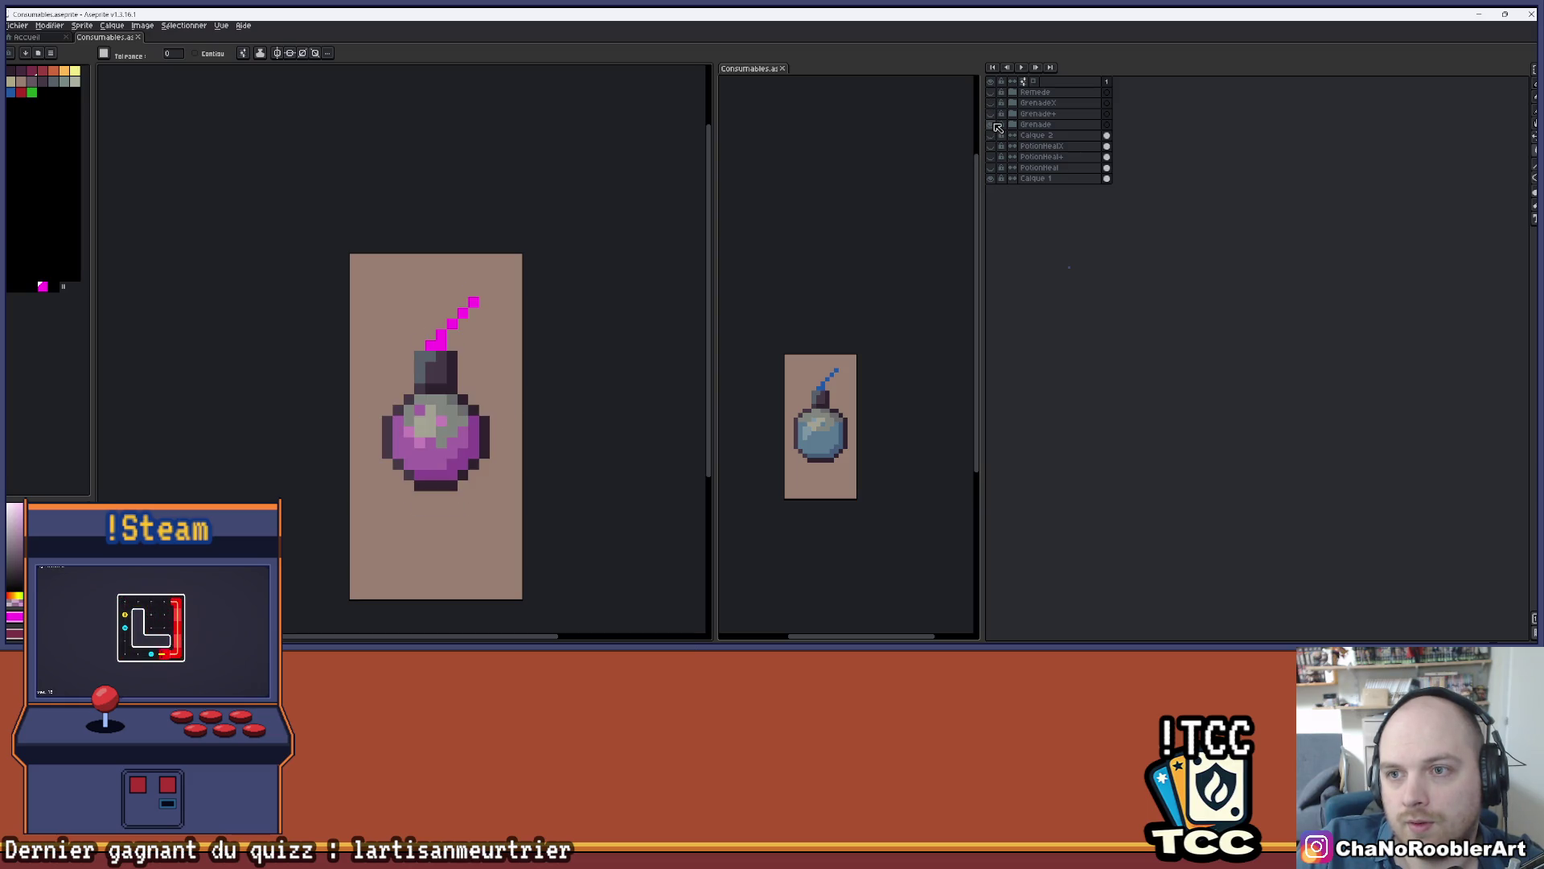
click(994, 135)
click(1037, 135)
key(Delete)
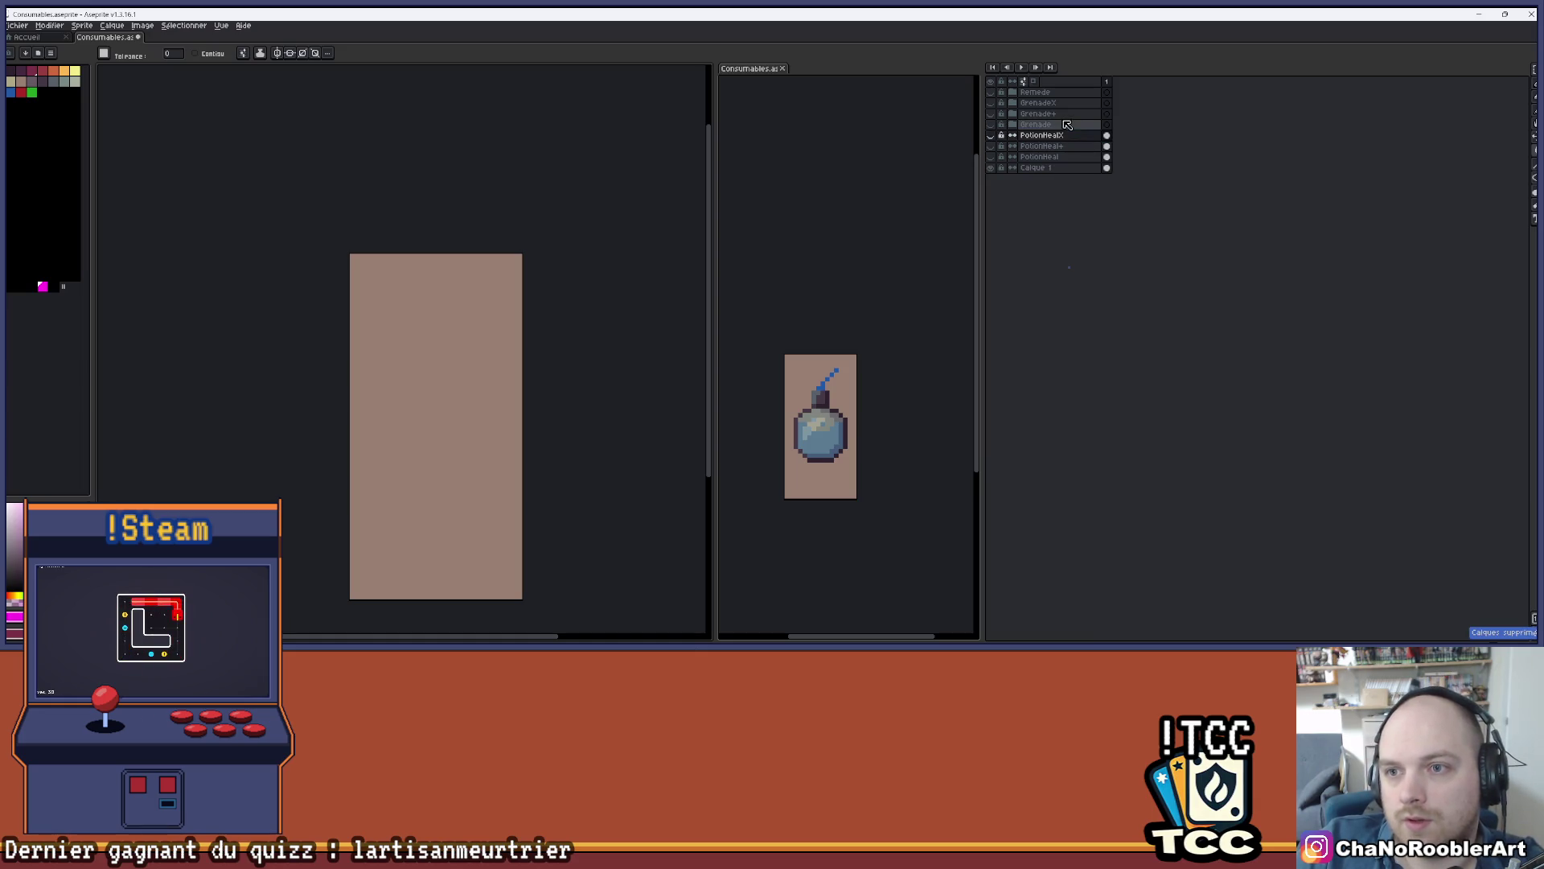
- Close the duplicate Consumables view and switch to the Magic Wand
key(v)
click(781, 69)
key(w)
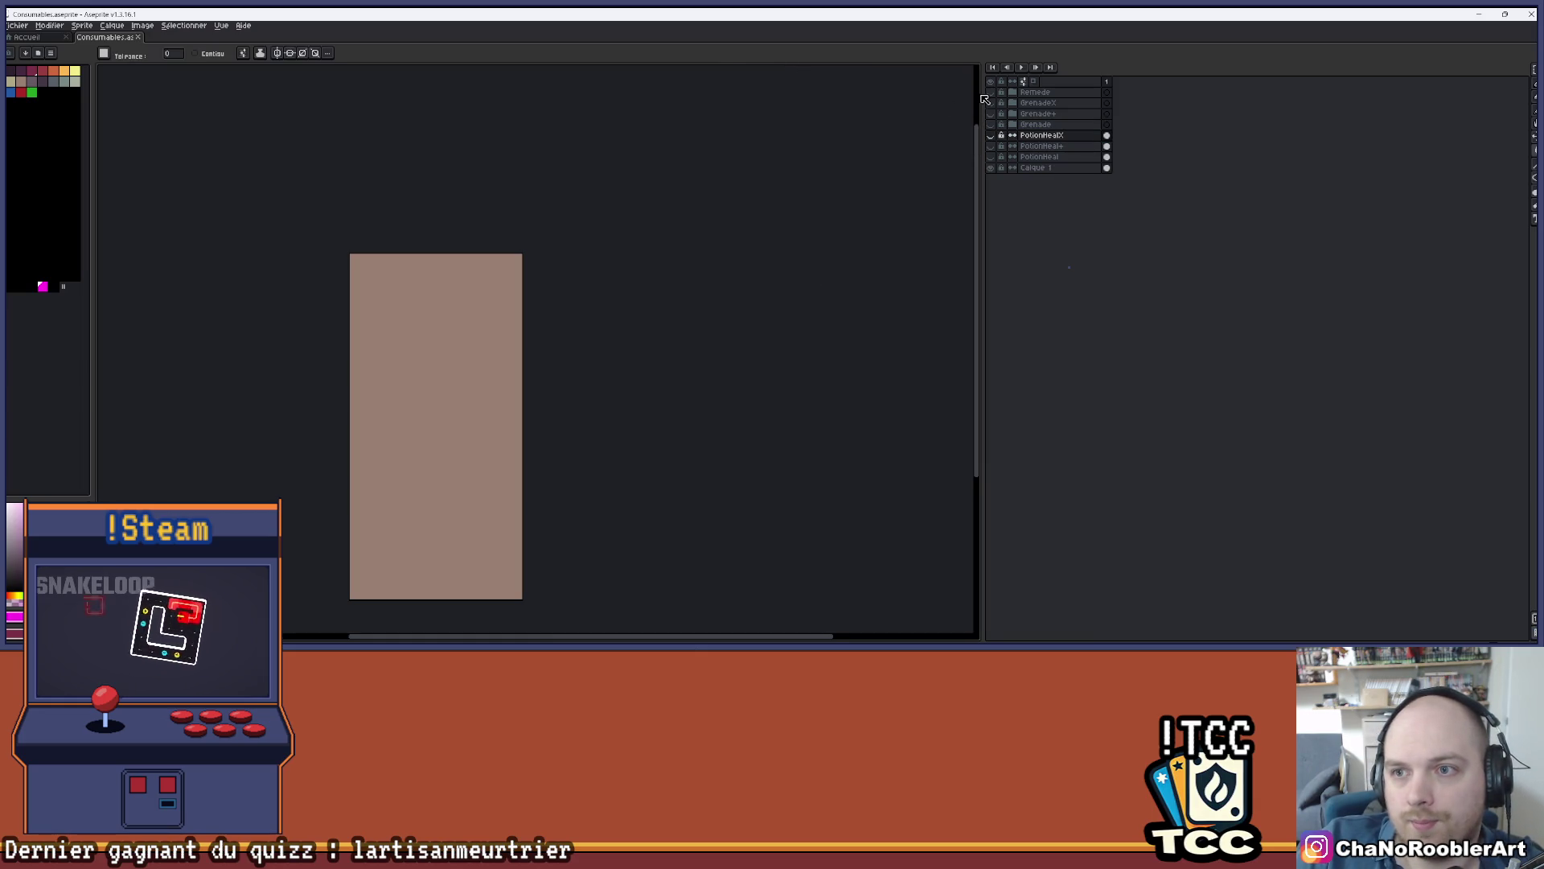
- Preview each potion variant, including PotionHealX and the round potion, hiding each again
click(995, 140)
click(994, 141)
click(995, 137)
click(995, 137)
click(995, 147)
click(995, 147)
click(995, 137)
click(994, 137)
click(995, 147)
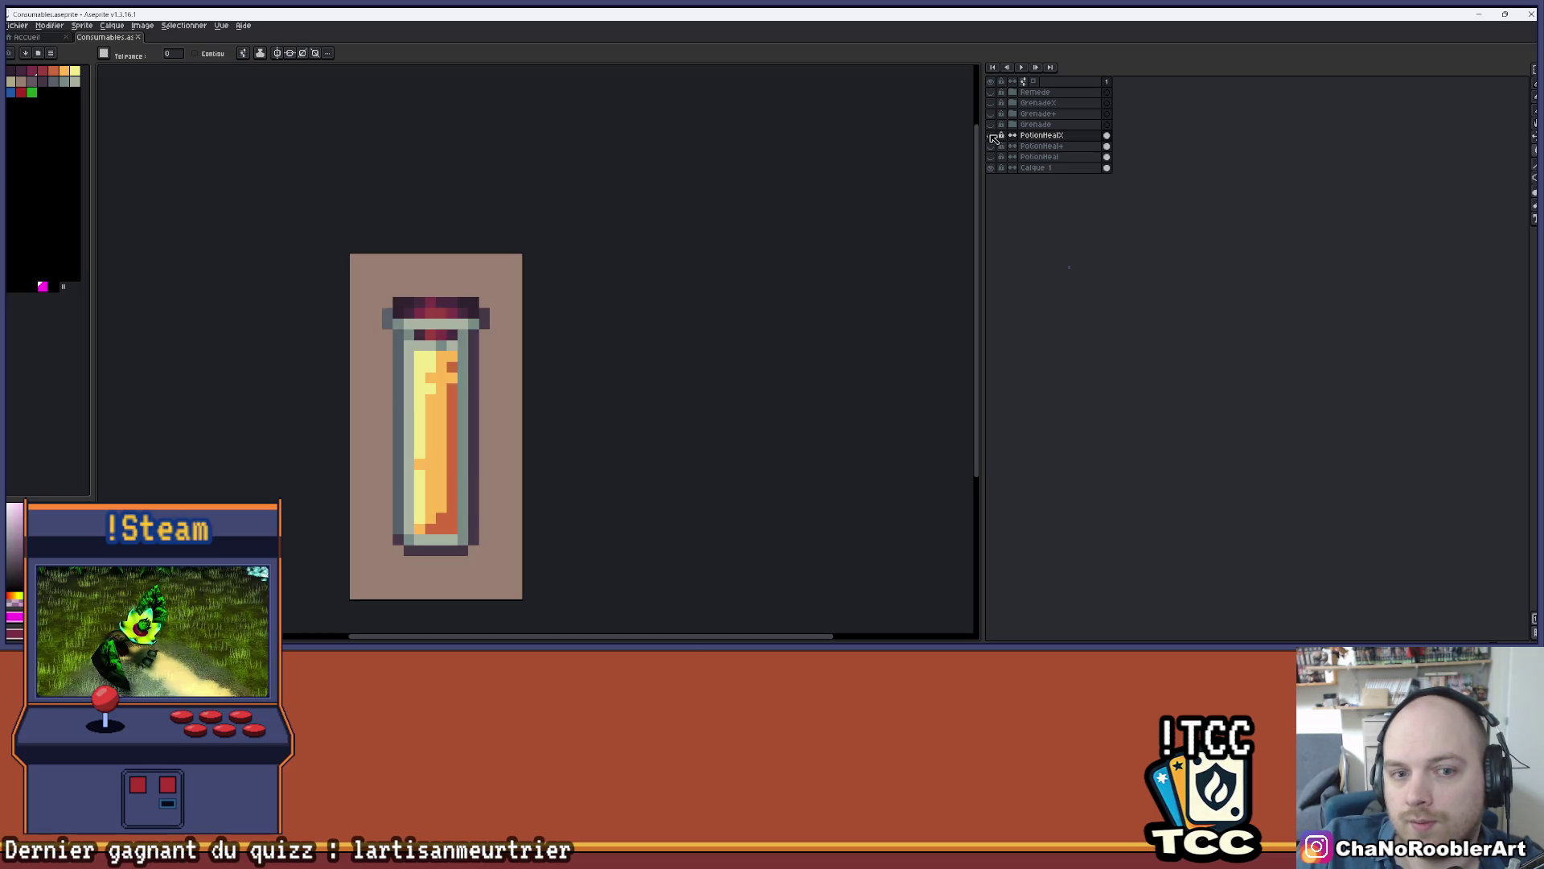
click(995, 147)
- Preview the Grenade, GrenadeX and tall potion in turn, leaving the canvas empty and zoomed out
click(993, 126)
click(995, 125)
click(995, 125)
click(995, 124)
click(995, 103)
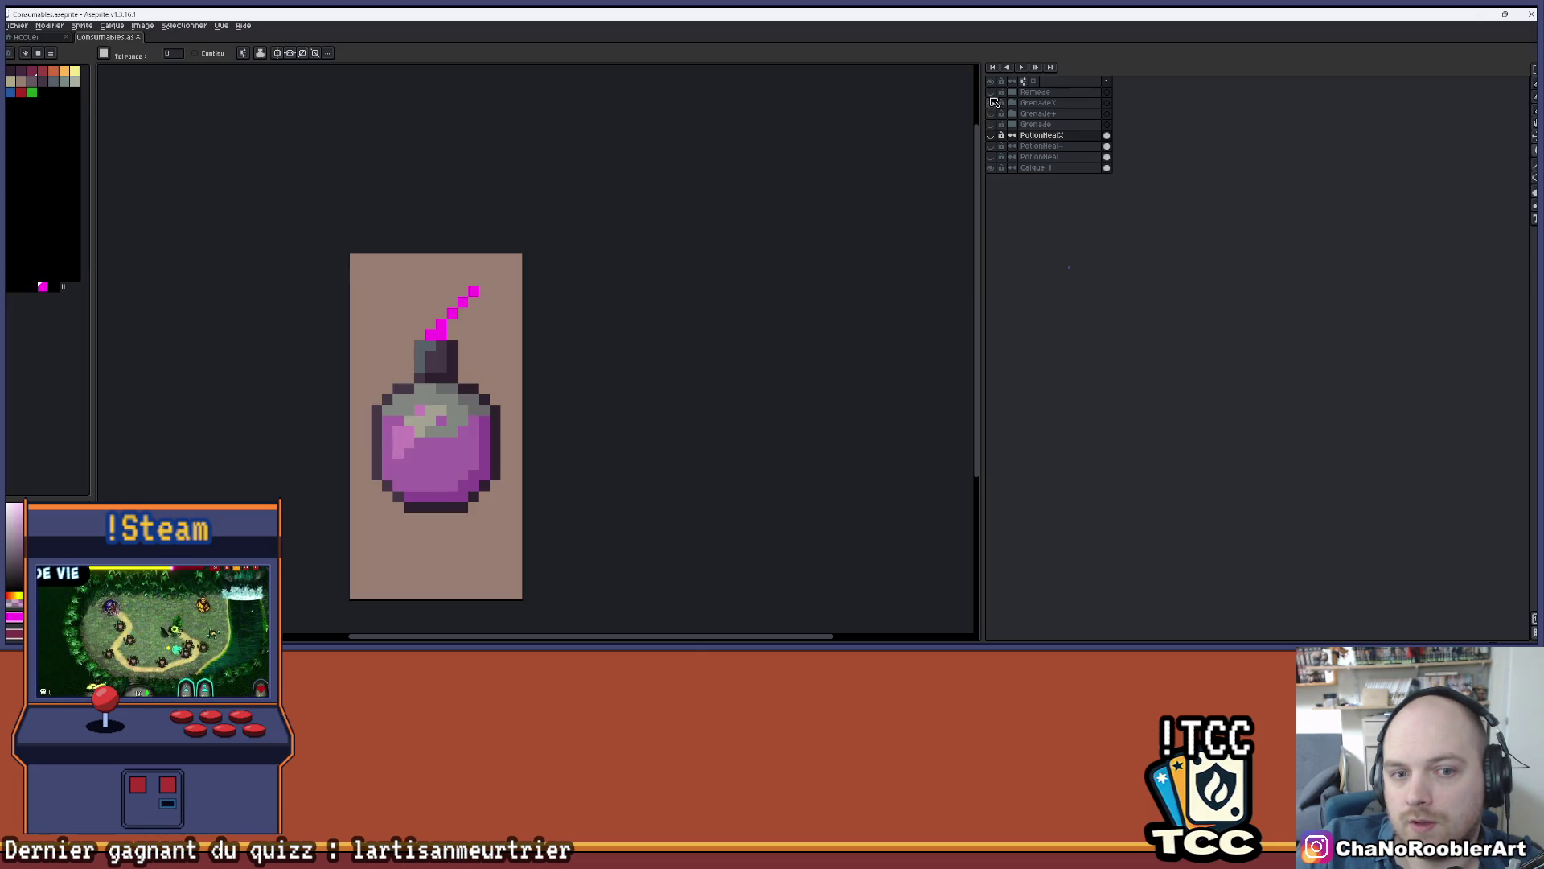
click(995, 103)
click(994, 93)
click(995, 92)
scroll(837, 245, down, 4)
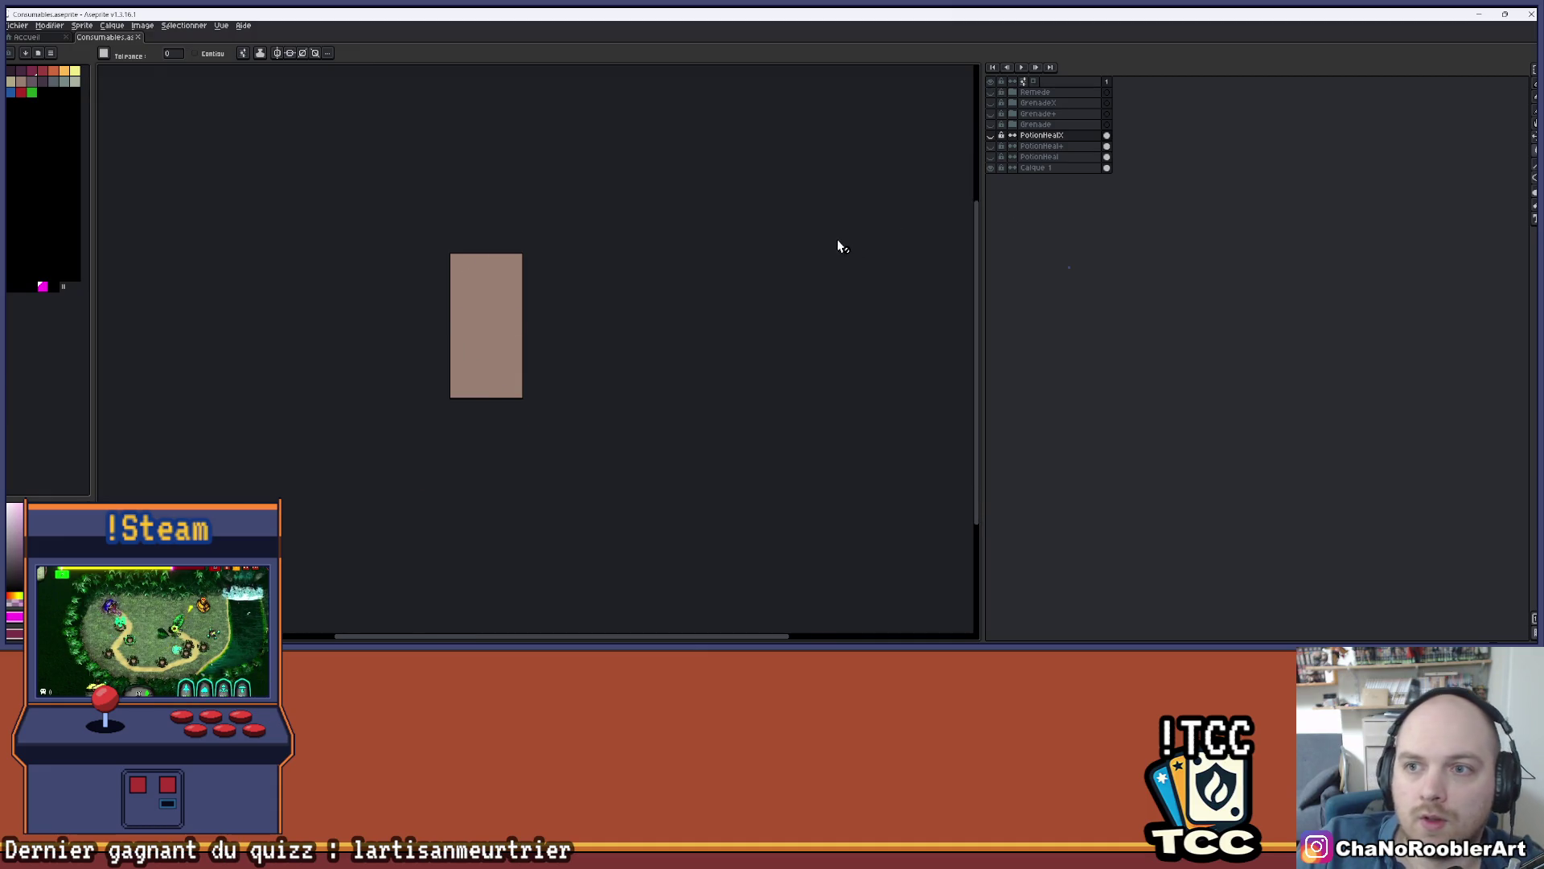
- Preview the Grenade, Remede, GrenadeX, Grenade+ and purple potion variants one at a time, hiding each again
click(994, 121)
click(994, 121)
click(994, 124)
click(994, 122)
click(993, 95)
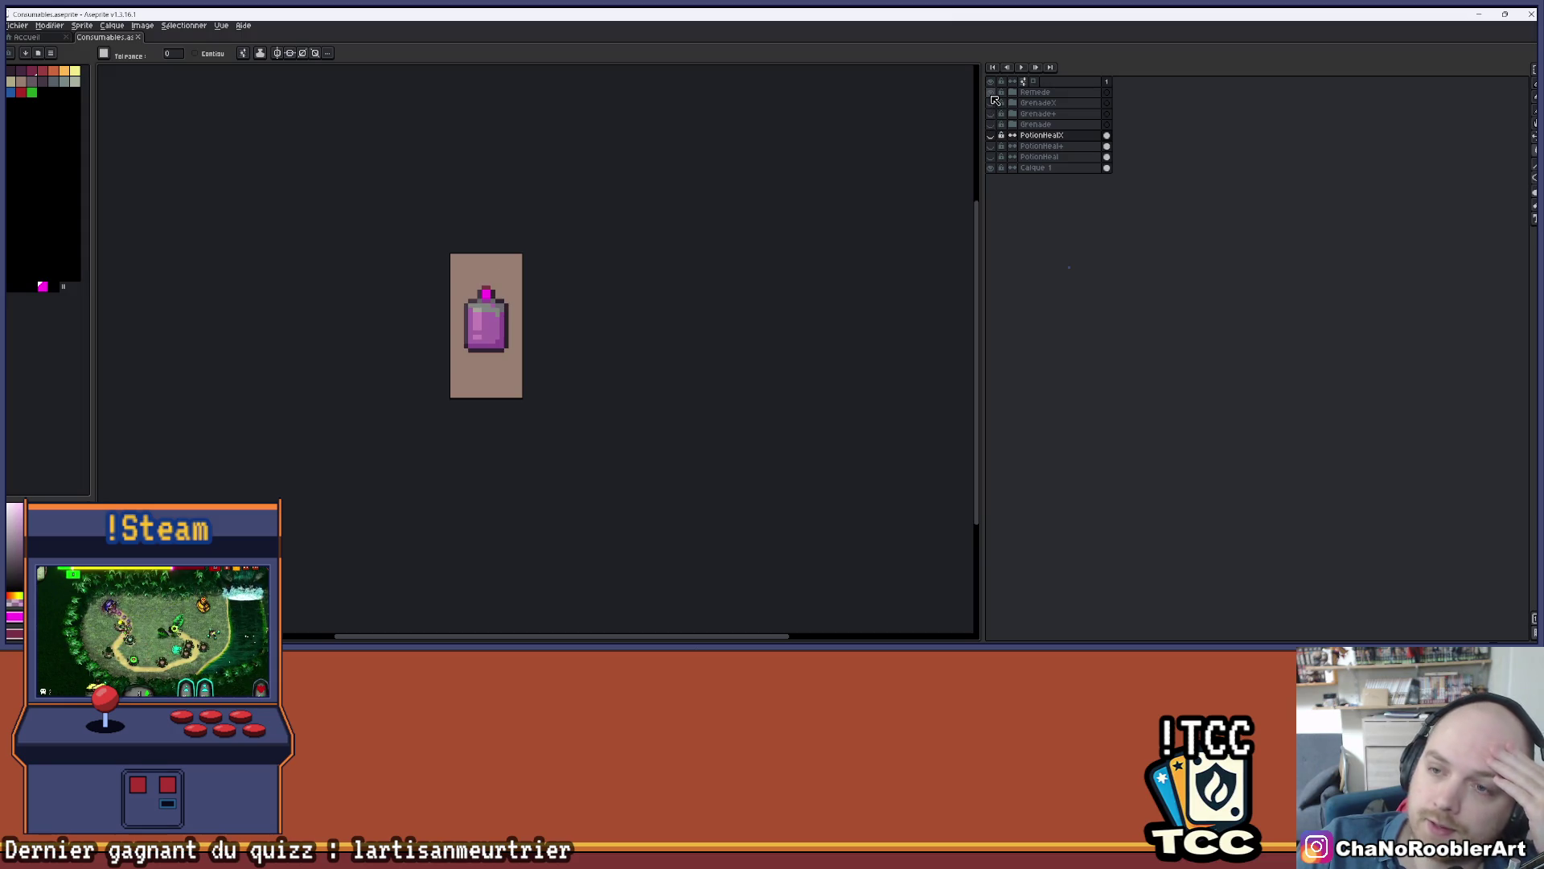
click(993, 96)
click(994, 102)
click(994, 103)
click(993, 113)
click(993, 114)
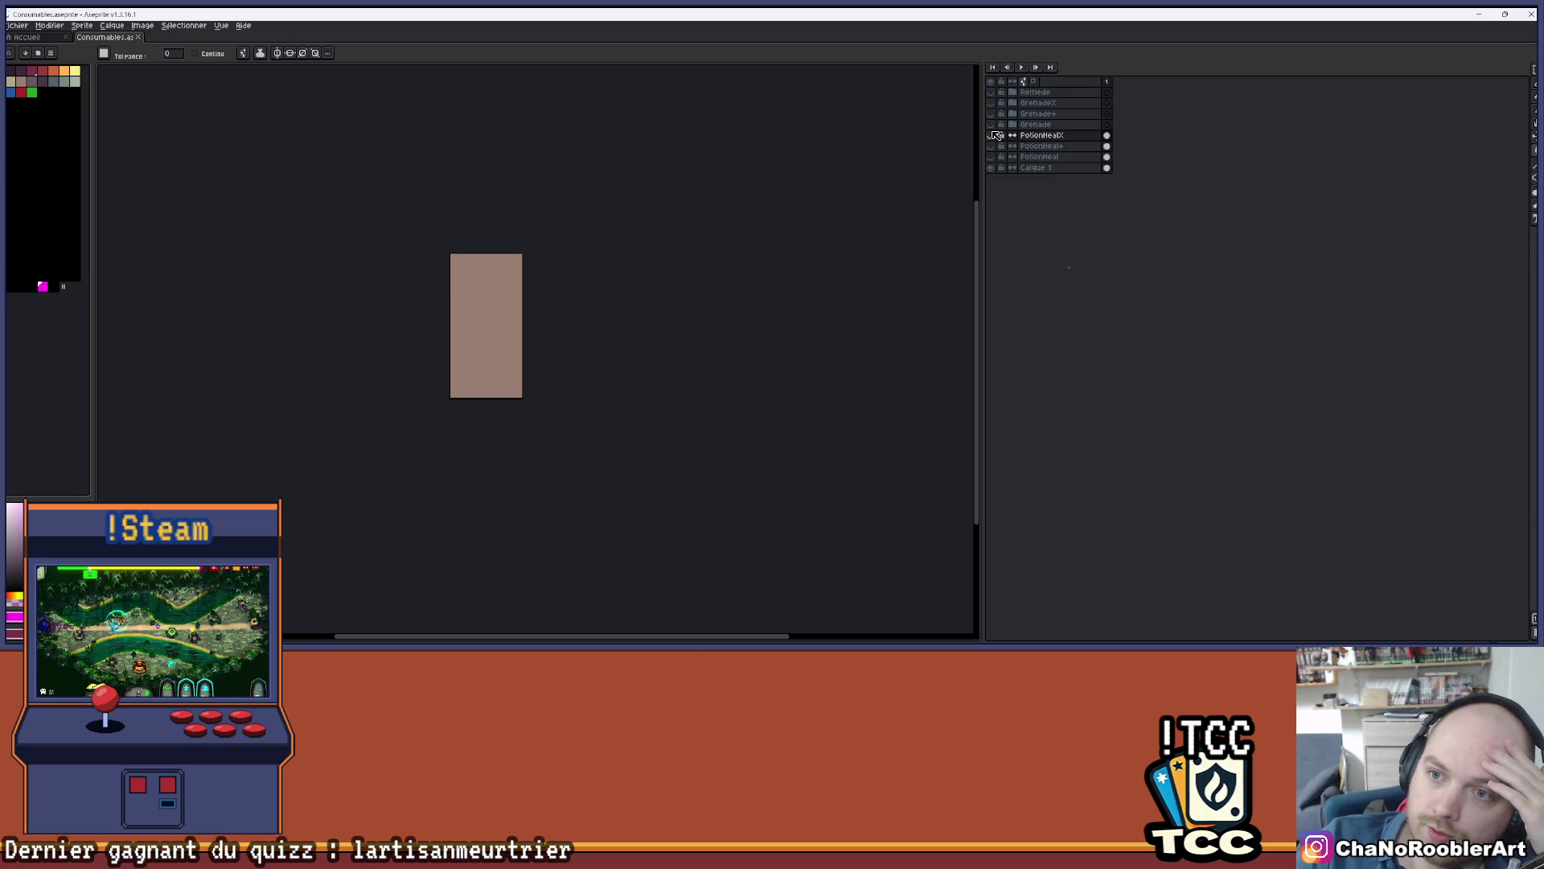
click(994, 132)
click(994, 132)
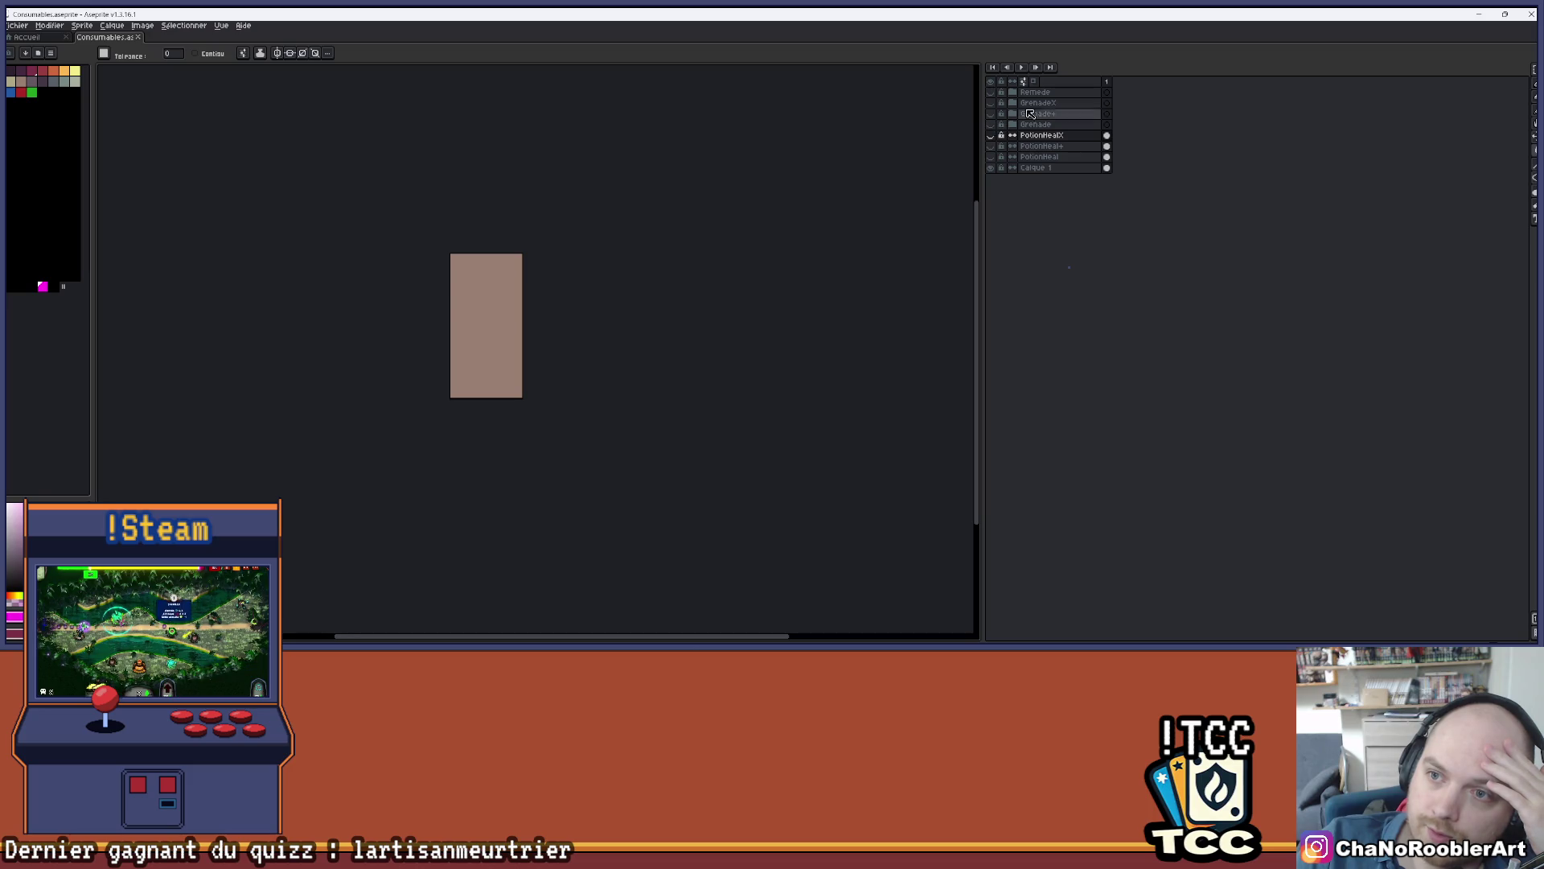
click(994, 93)
click(994, 93)
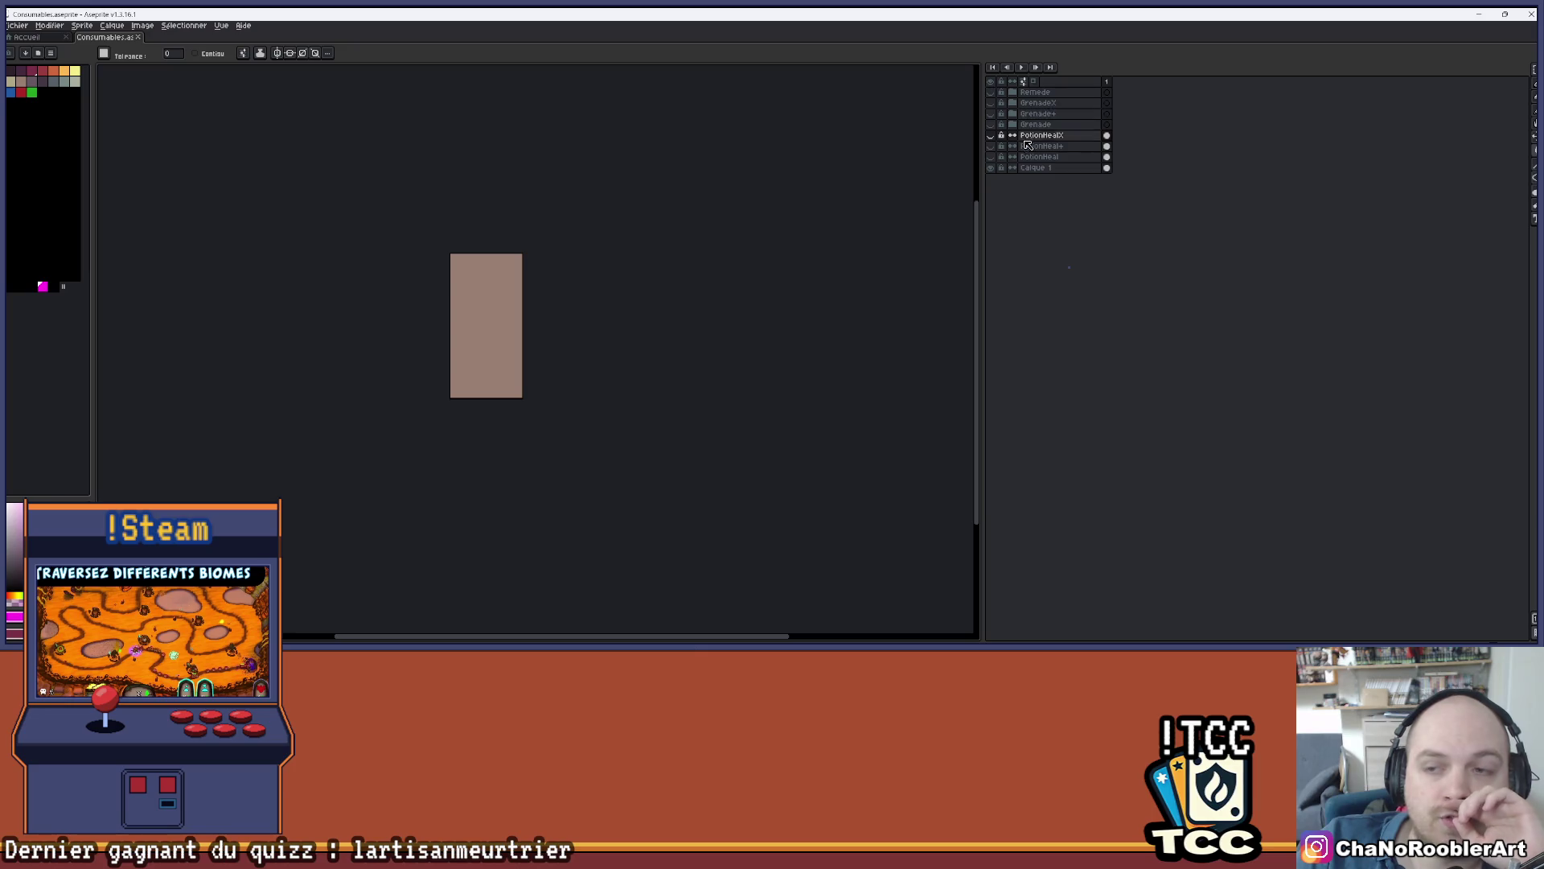
- Flick through the PotionHealX, GrenadeX, Remede, Grenade+ and Grenade variants, leaving them all hidden
click(992, 136)
click(992, 135)
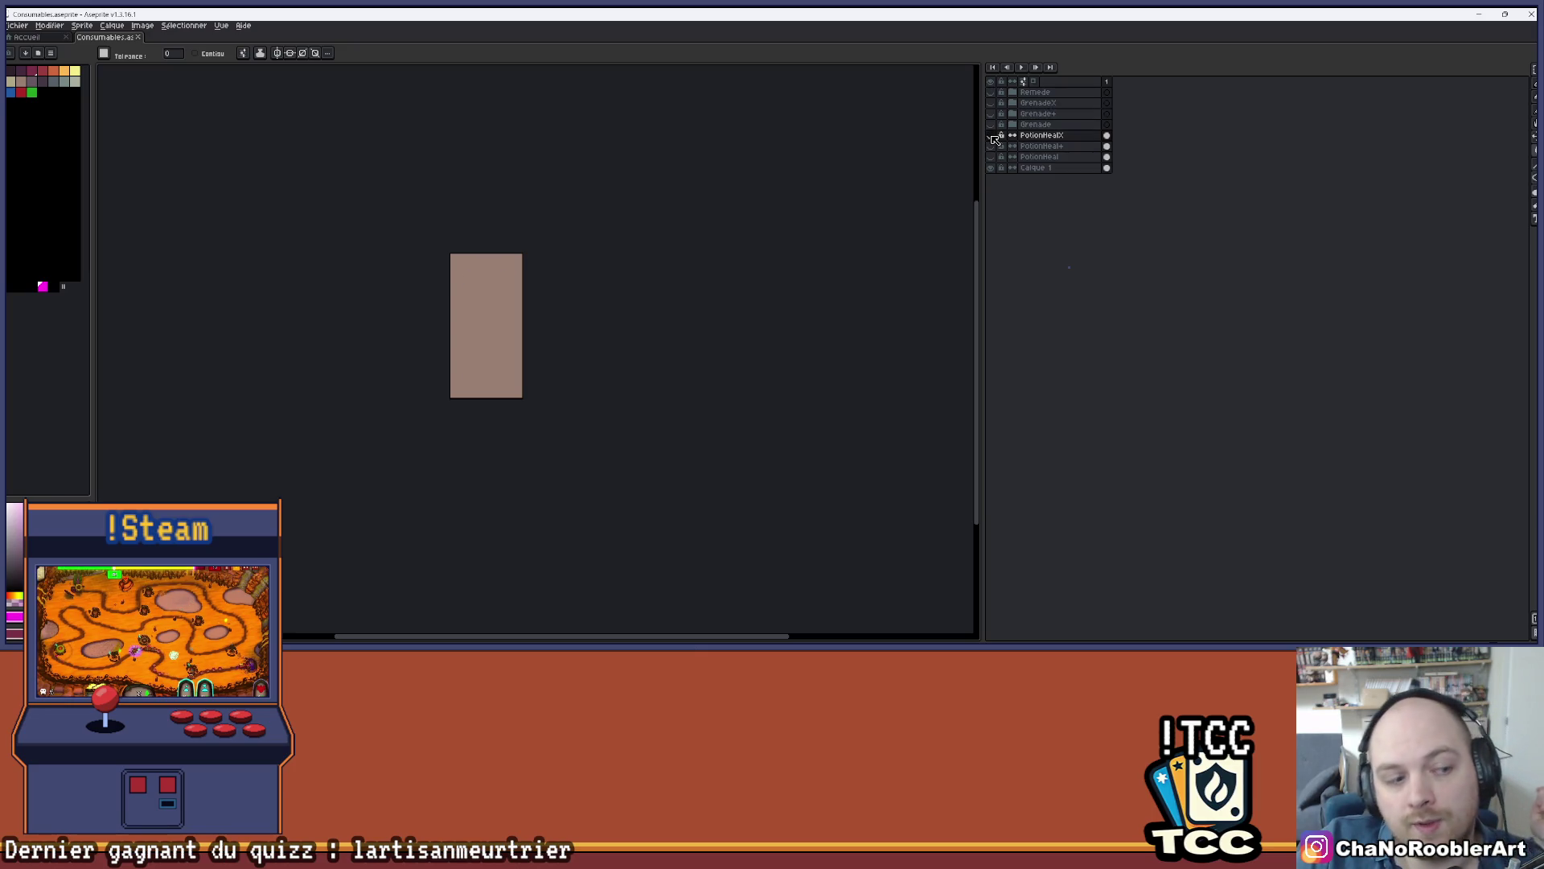
click(997, 103)
click(997, 104)
click(994, 92)
click(994, 93)
click(994, 92)
click(994, 92)
click(994, 113)
click(995, 114)
click(995, 113)
click(995, 114)
click(995, 113)
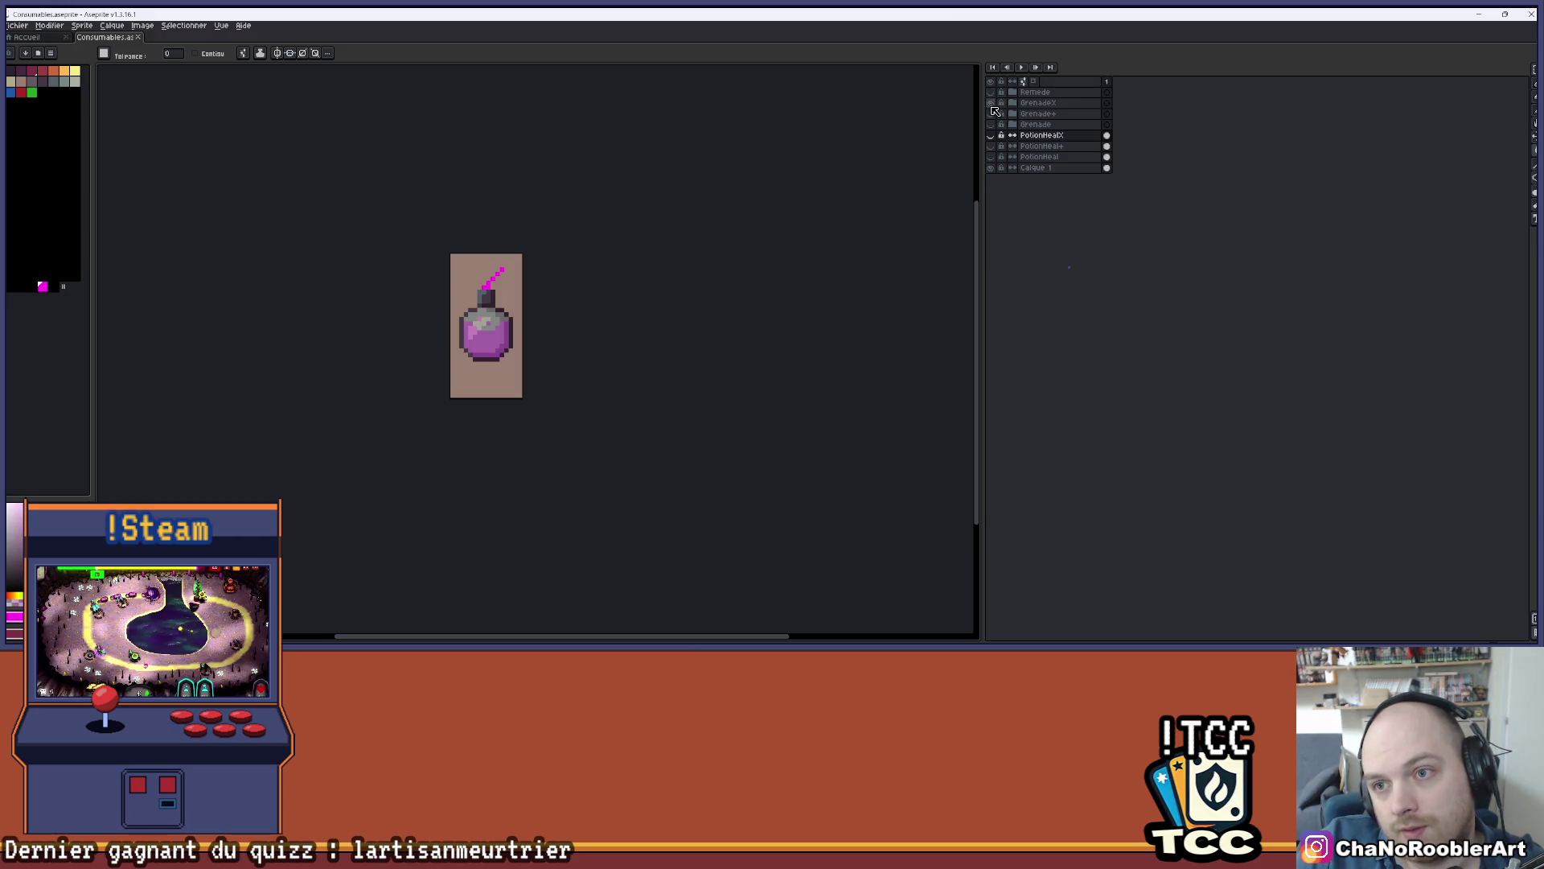
click(995, 113)
click(995, 114)
click(995, 113)
click(992, 125)
click(991, 125)
click(993, 125)
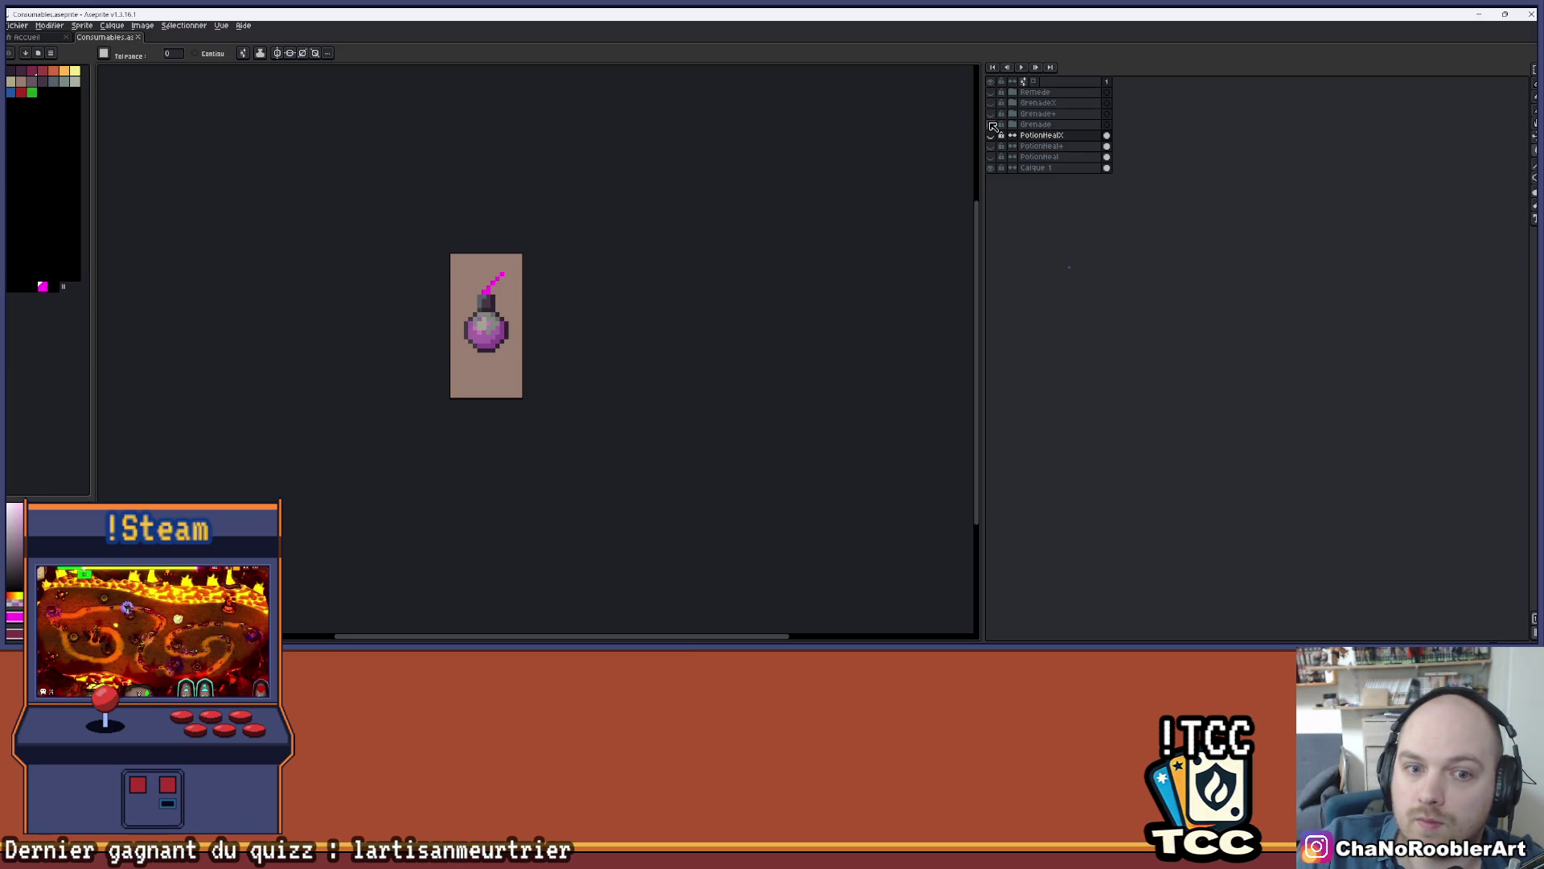
click(992, 126)
- Compare the PotionHeal+, PotionHeal and grenade variants, ending with the purple Grenade shown alone, zoomed in
click(991, 146)
click(990, 146)
click(994, 157)
click(995, 151)
click(994, 152)
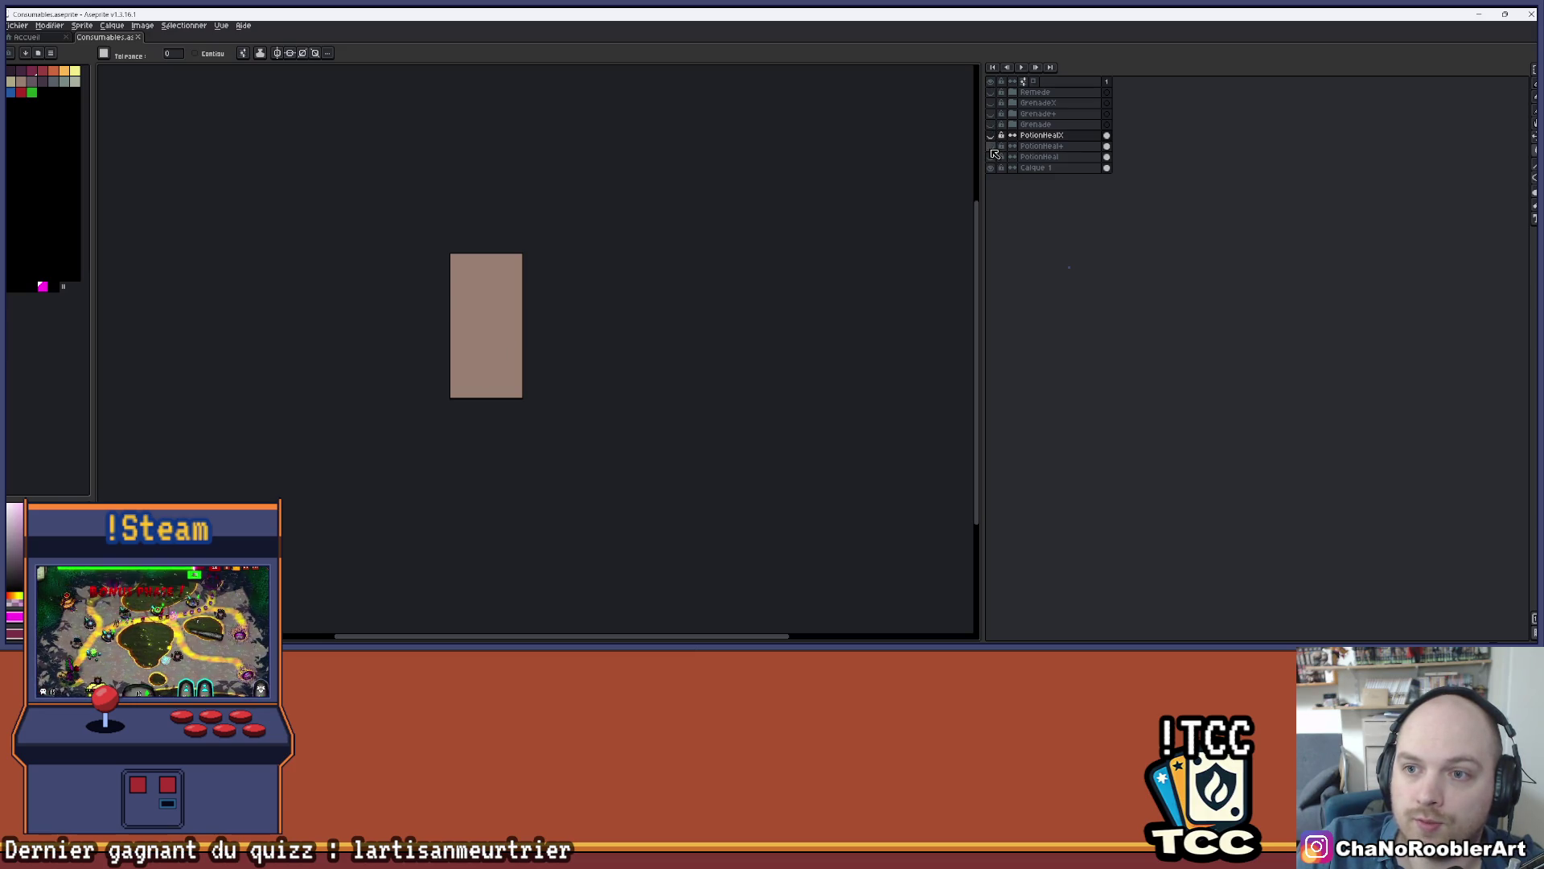
click(992, 136)
click(992, 135)
click(992, 124)
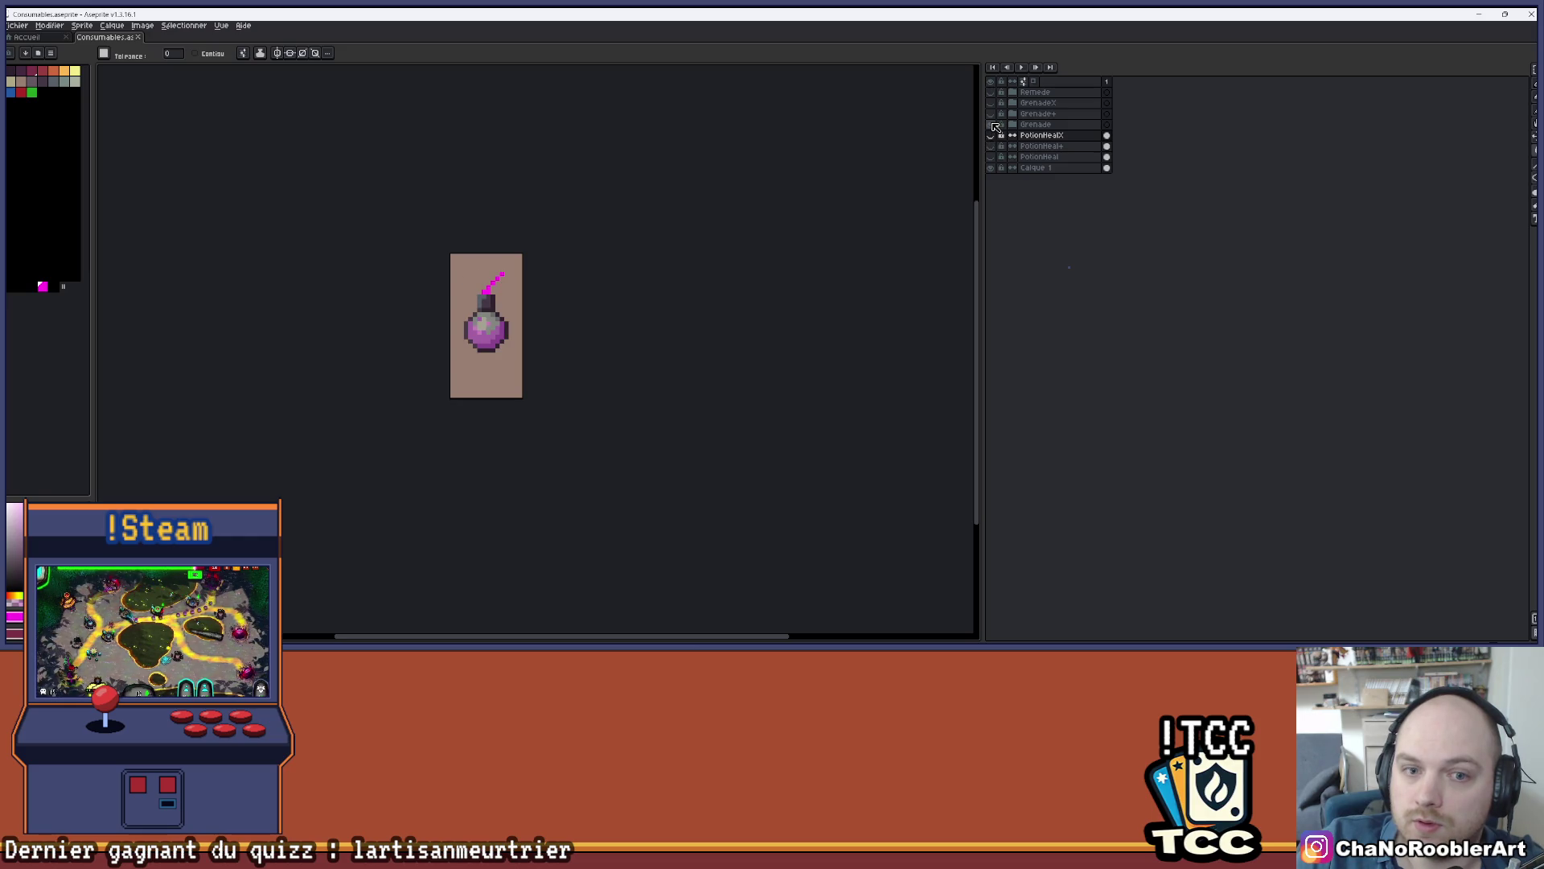
click(993, 125)
click(991, 114)
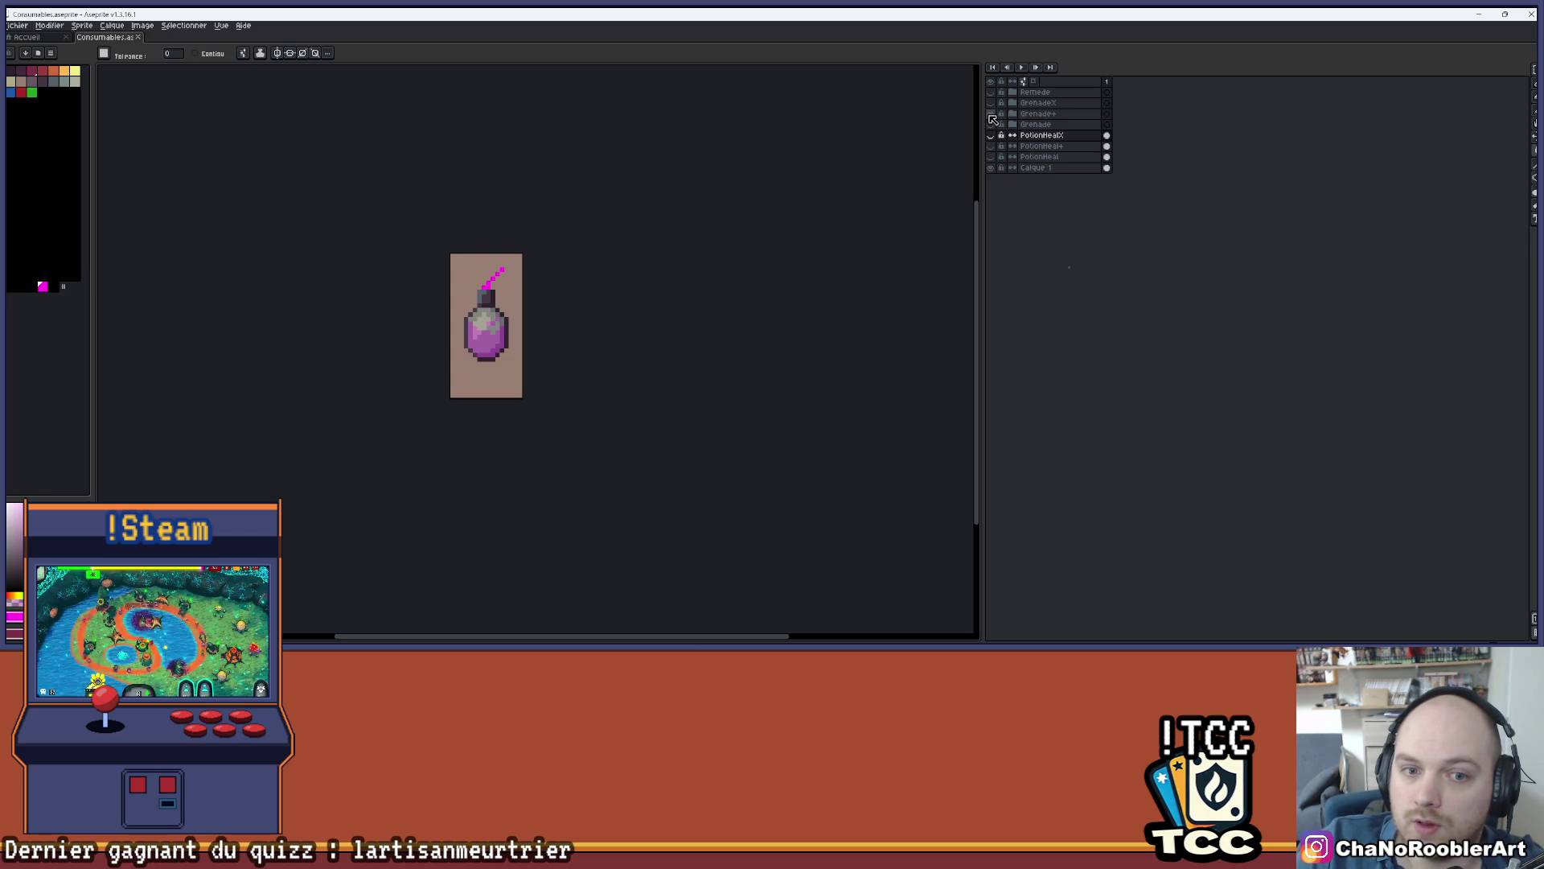
click(992, 115)
click(991, 104)
click(991, 105)
click(992, 125)
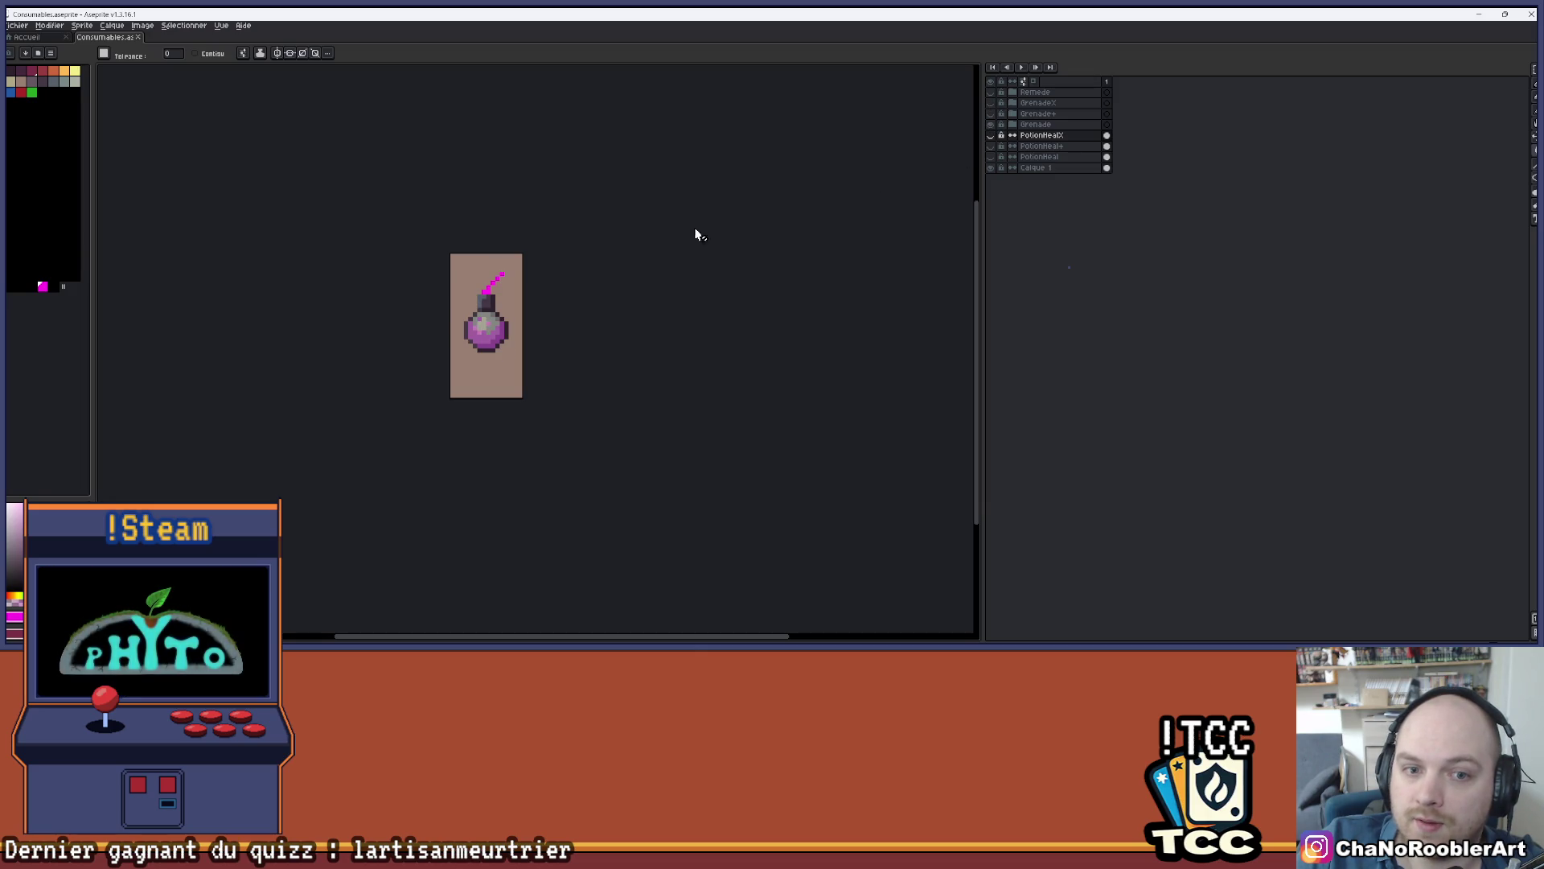
scroll(509, 314, up, 3)
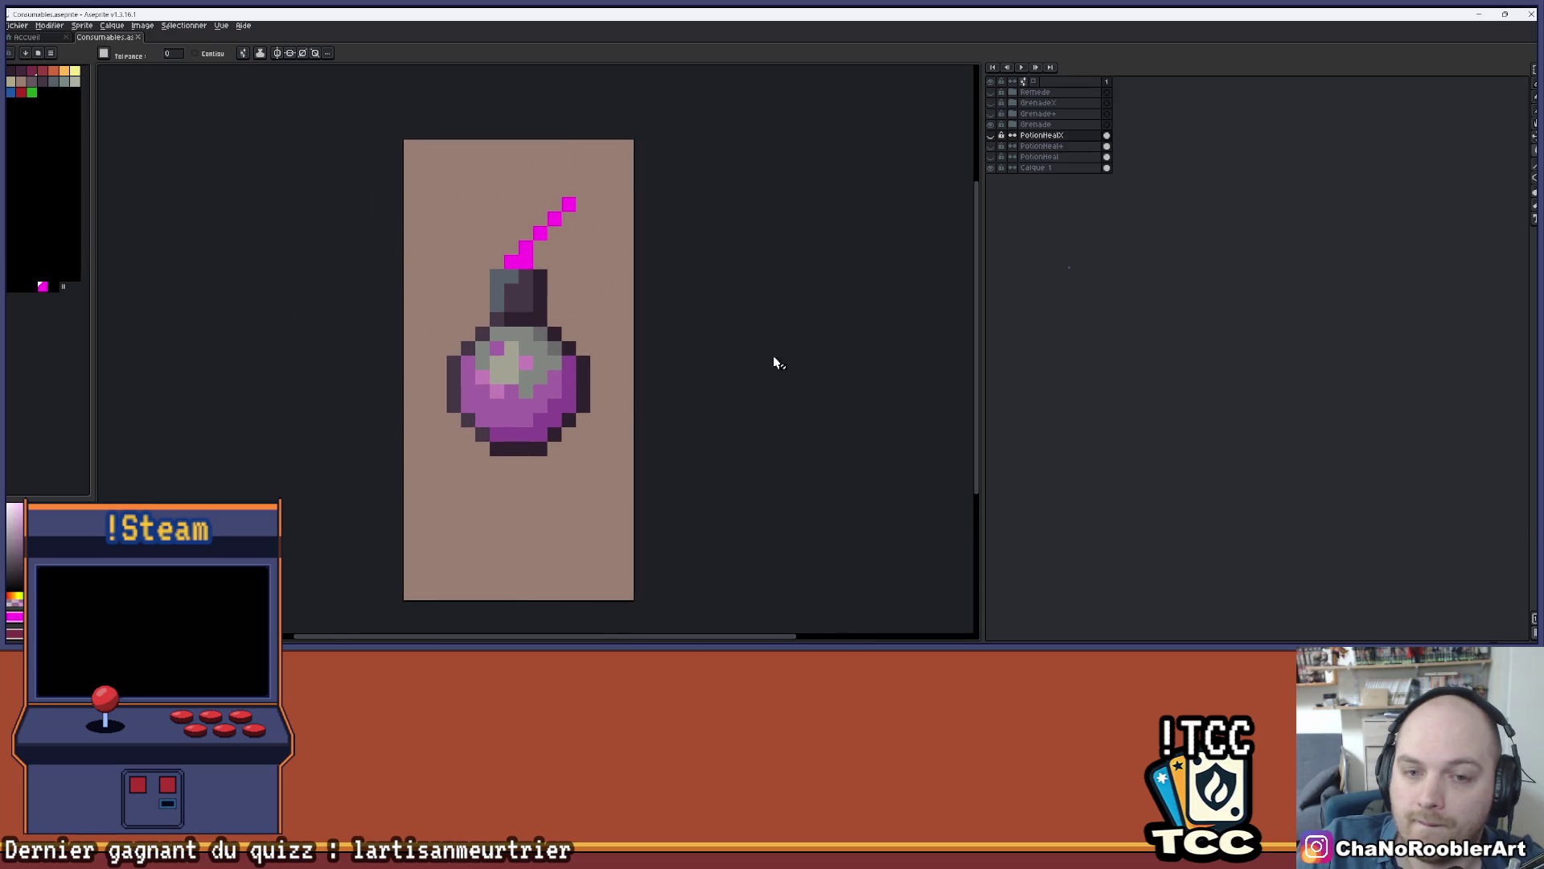
- Swap from the Grenade bomb to Grenade+ and then the wider GrenadeX variant to compare them
click(992, 126)
click(992, 115)
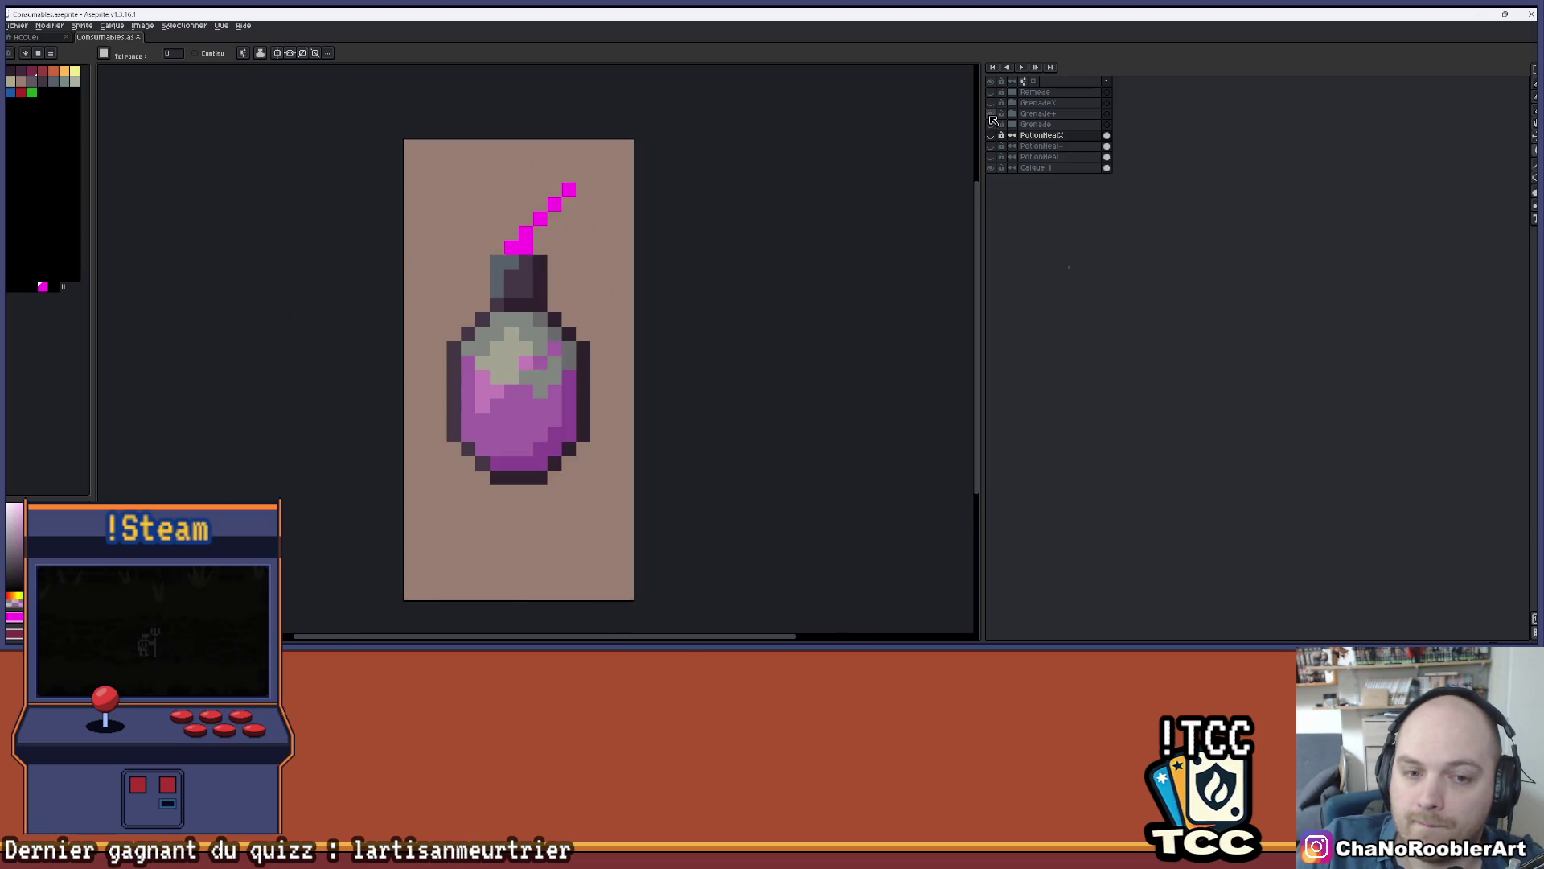
click(991, 114)
click(991, 104)
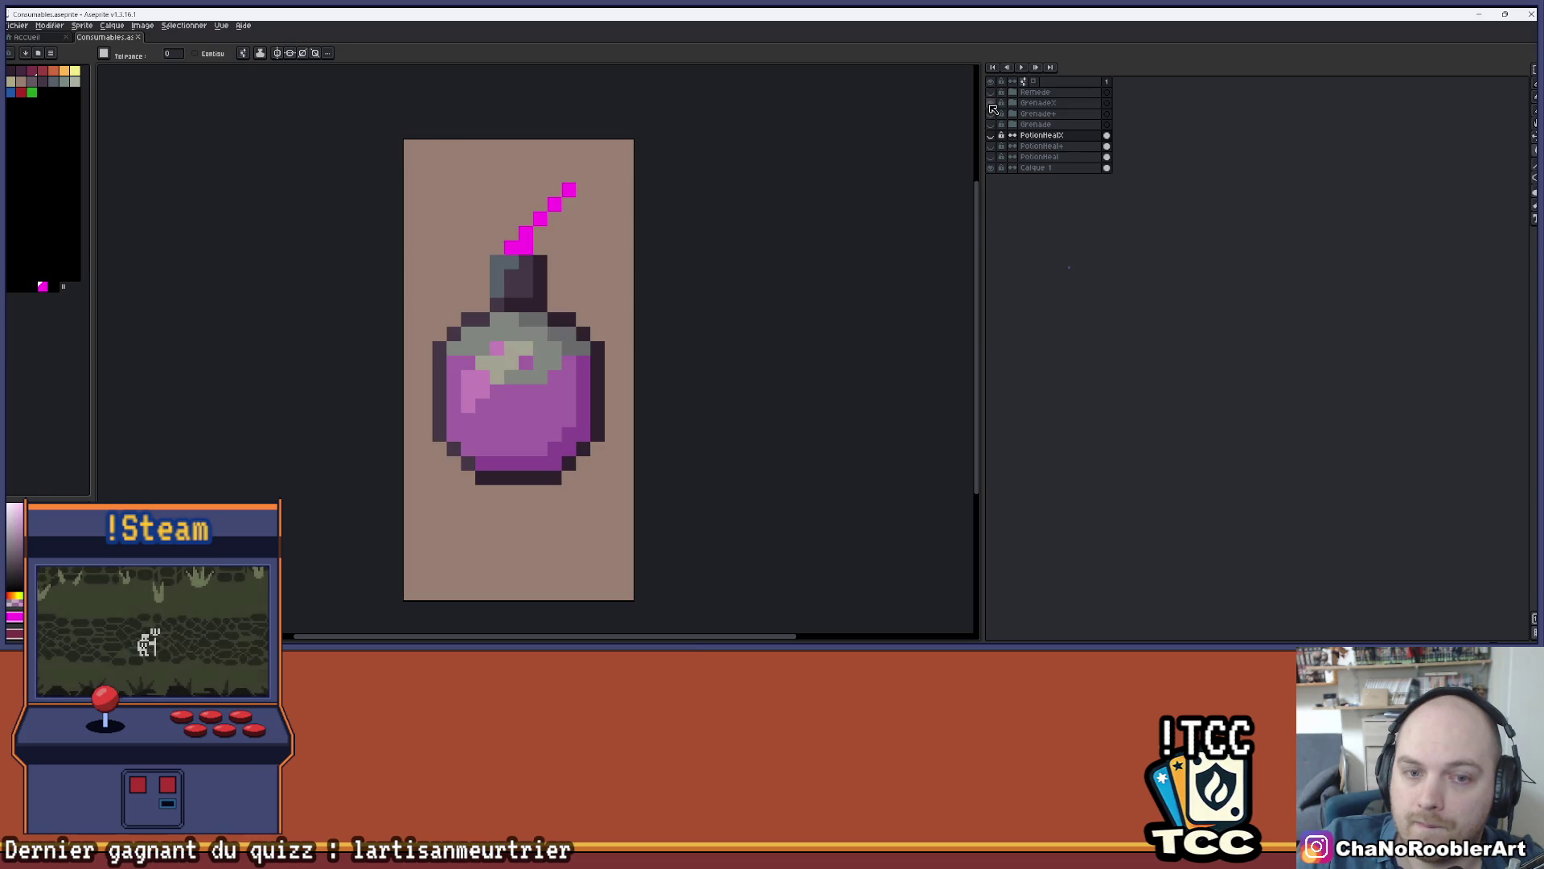
scroll(810, 182, down, 3)
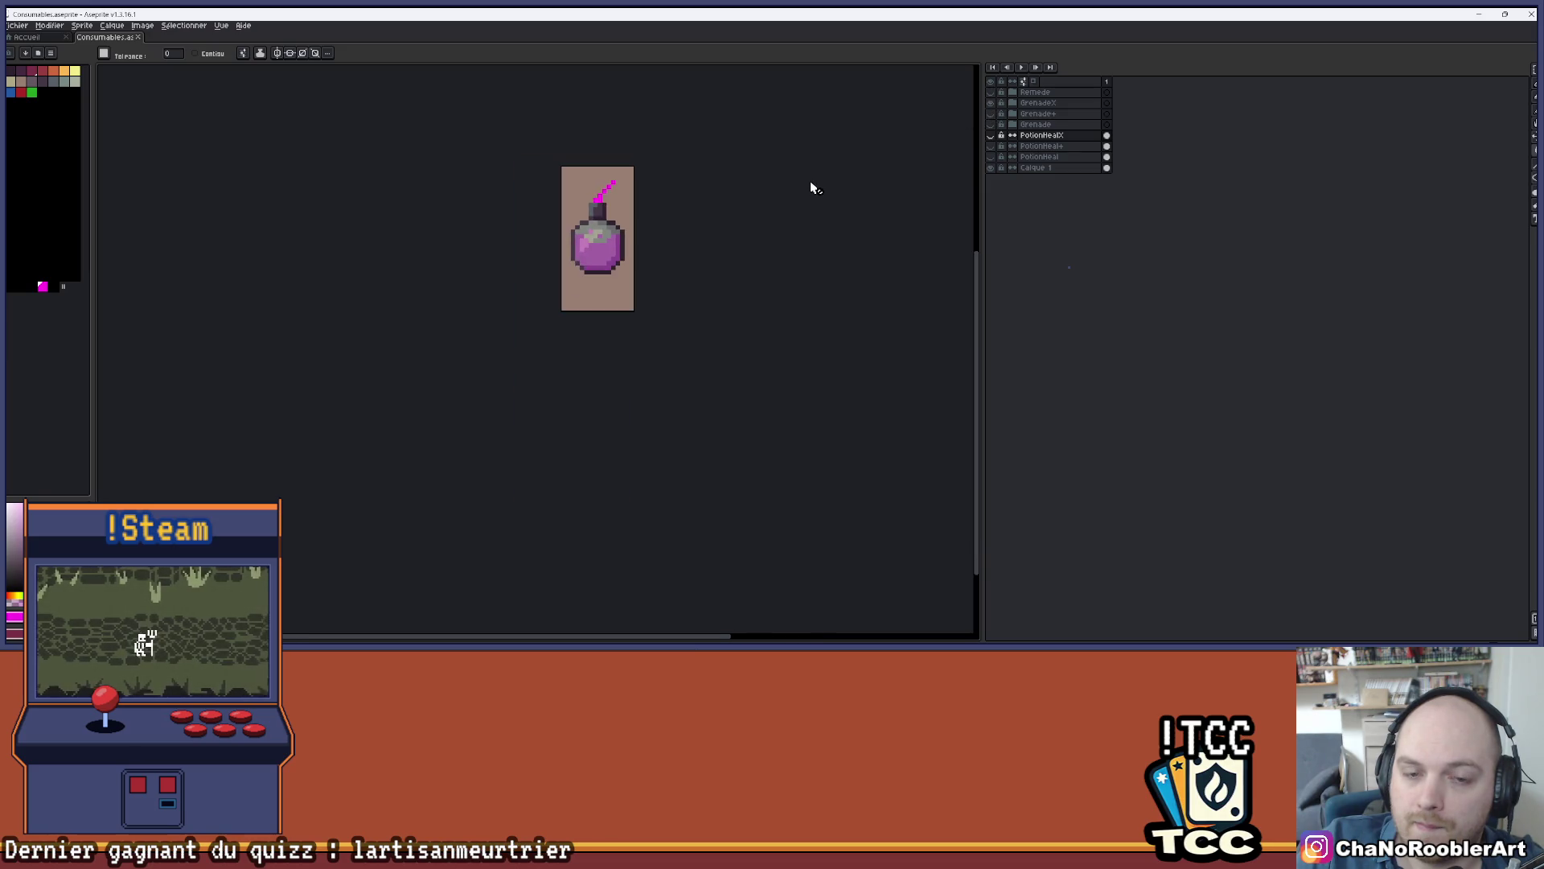
- Expand the GrenadeX group and select its GrenadeX layer for editing
click(992, 114)
click(991, 114)
click(1012, 104)
click(1049, 125)
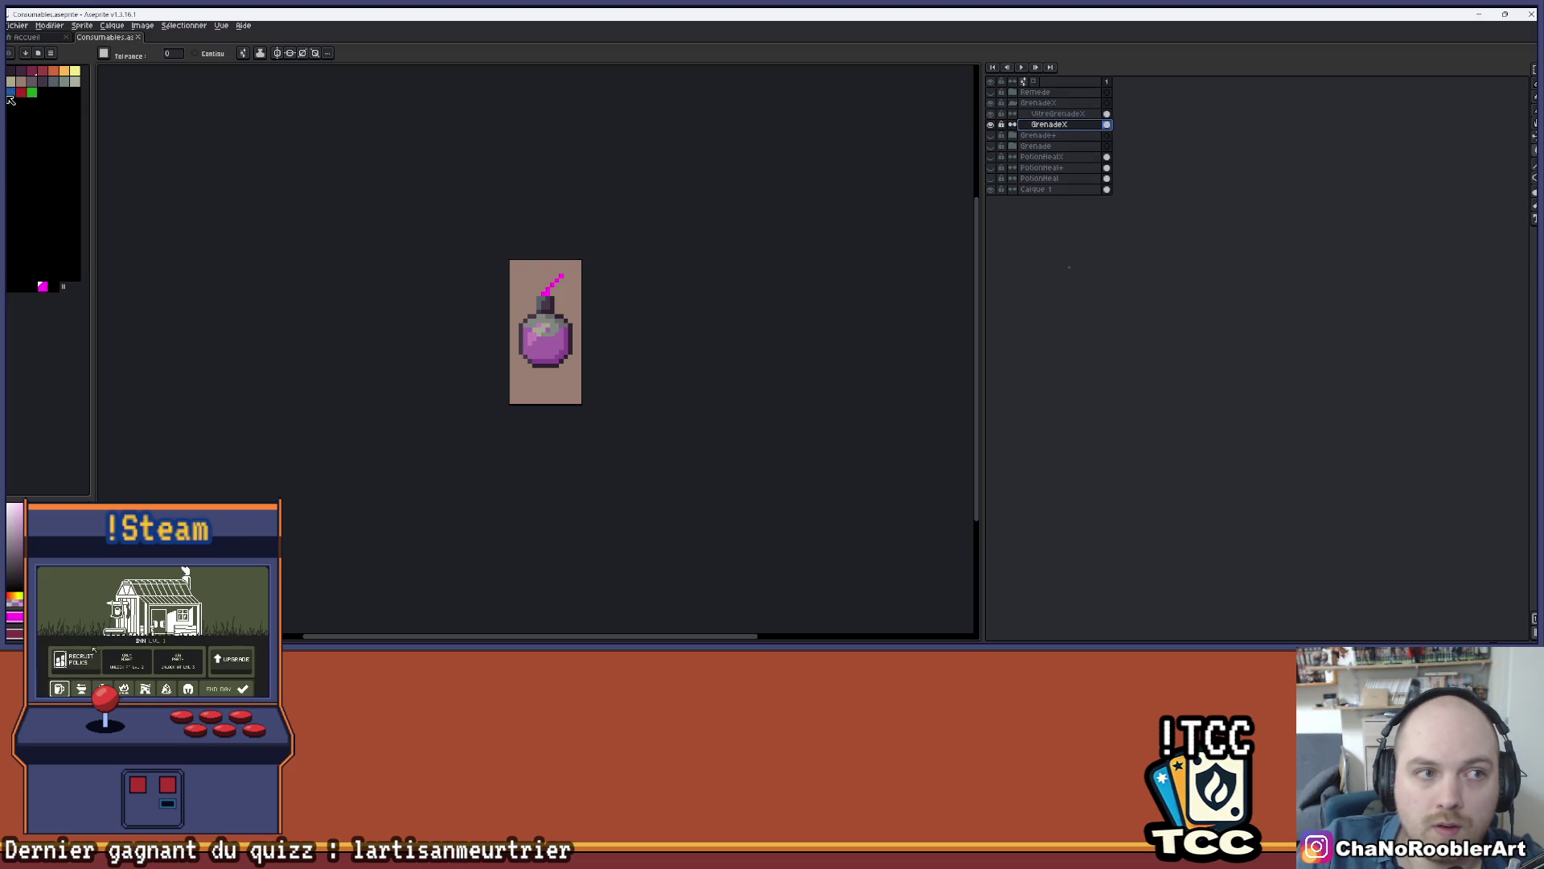
- Try the GrenadeX bomb in blue, then recolour it back to purple and magenta from the palette
key(ctrl+z)
key(ctrl+z)
mouse_move(615, 219)
mouse_down()
mouse_move(596, 214)
mouse_move(582, 241)
mouse_move(624, 280)
mouse_up()
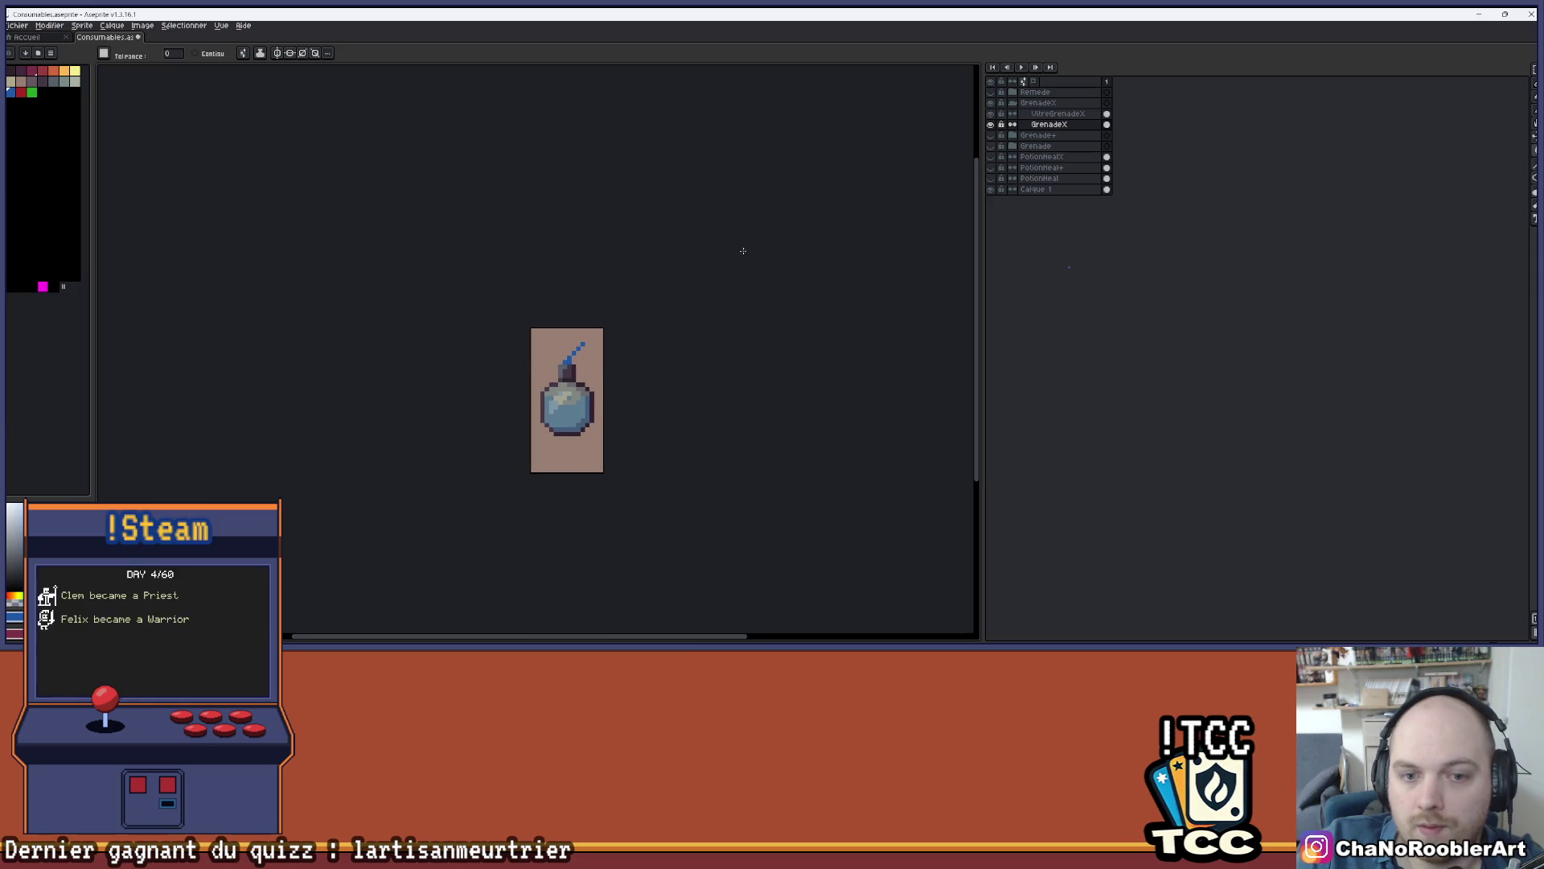
scroll(740, 252, right, 2)
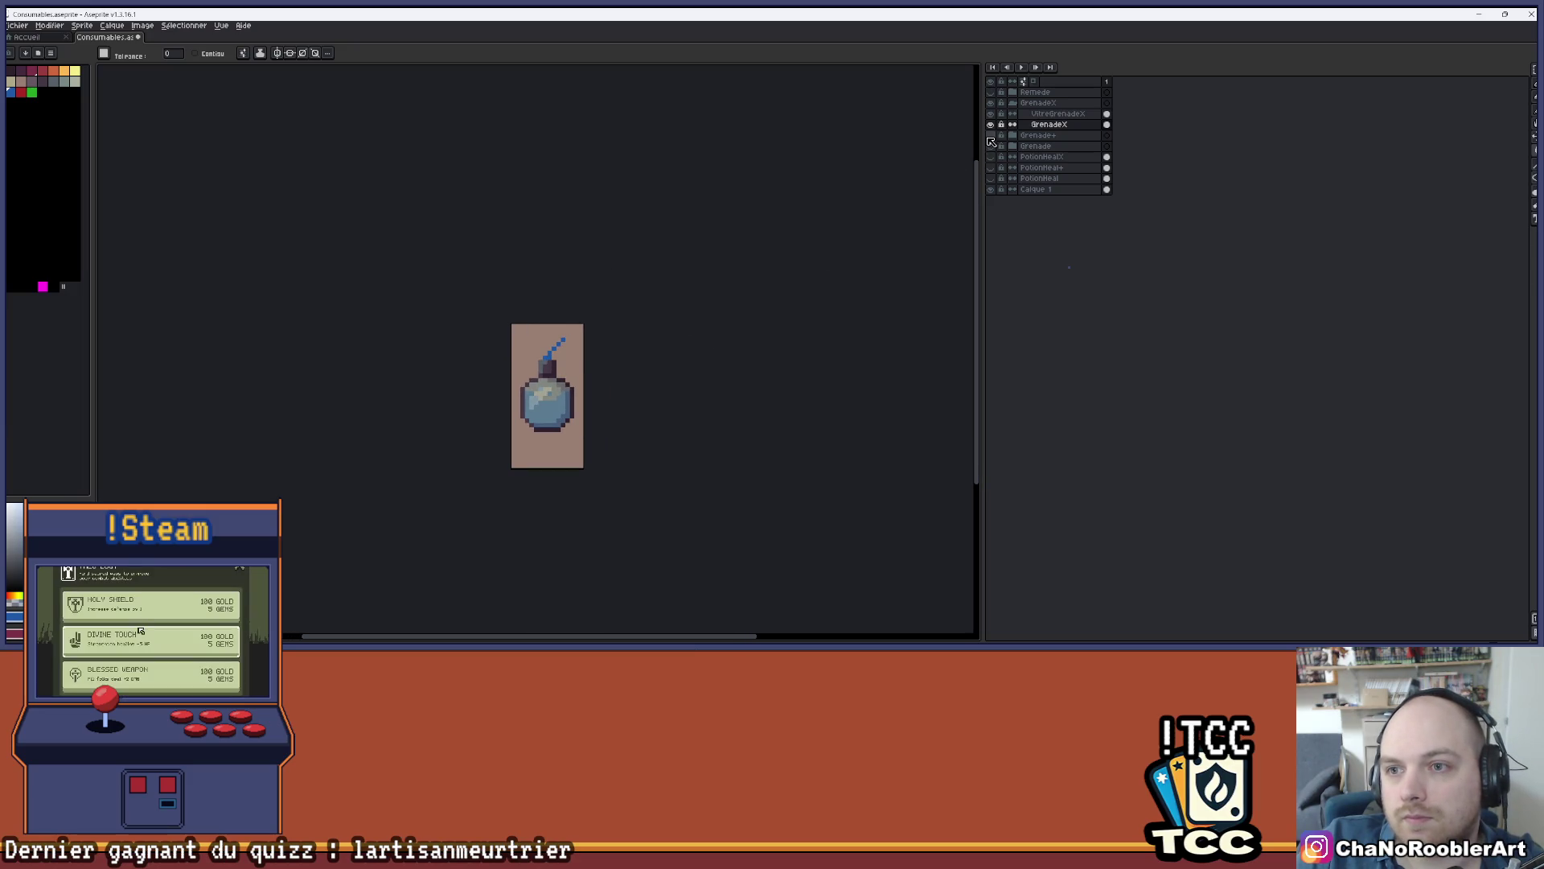
click(43, 286)
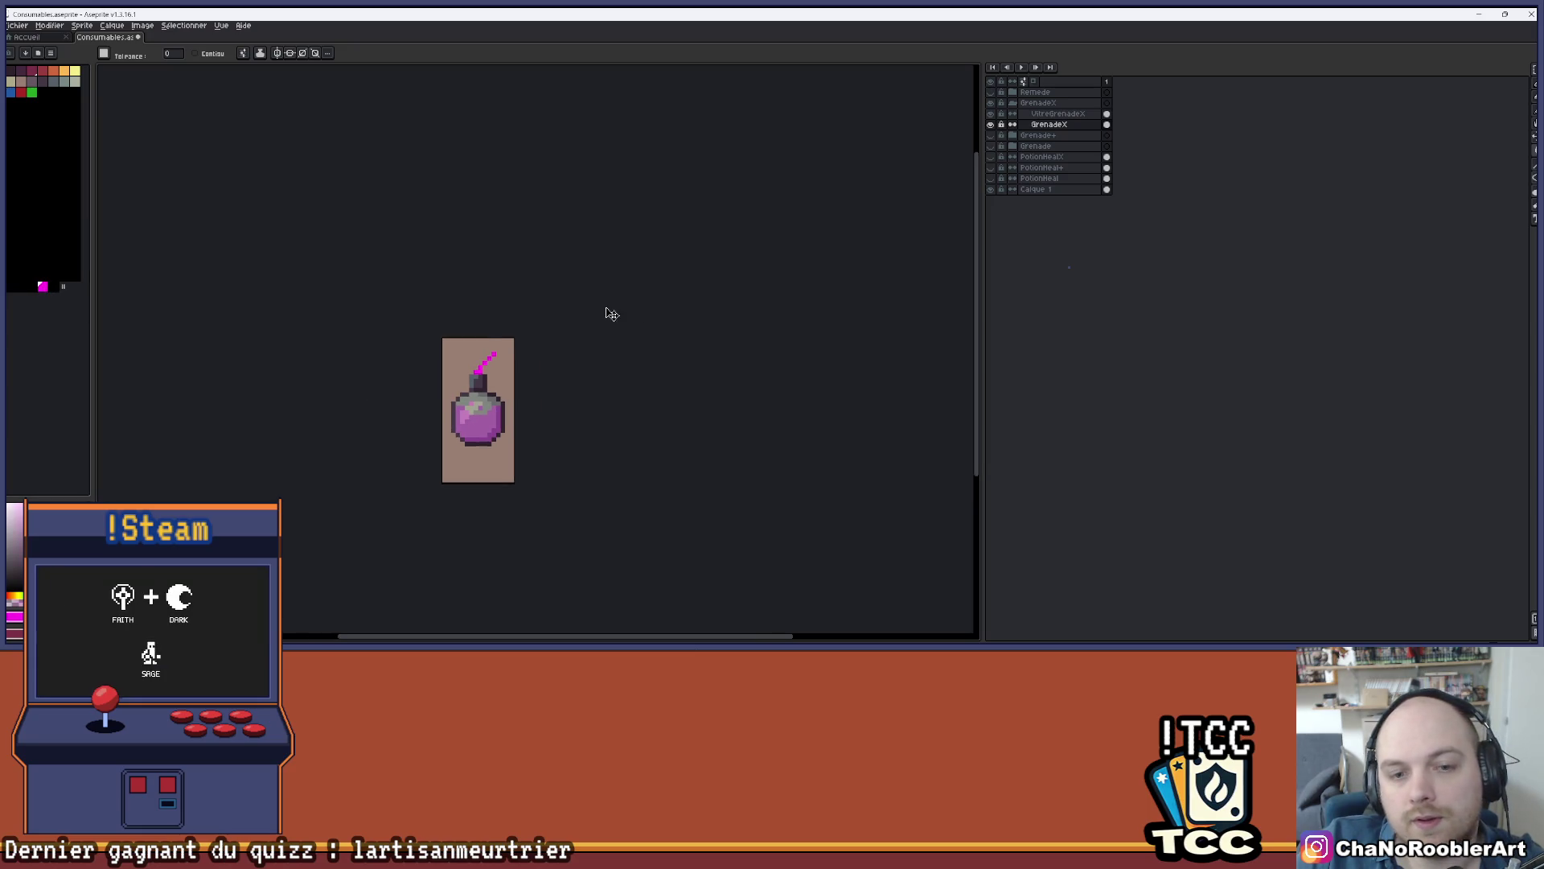
- Collapse the GrenadeX group and blink the bomb on and off, leaving it hidden
click(1013, 103)
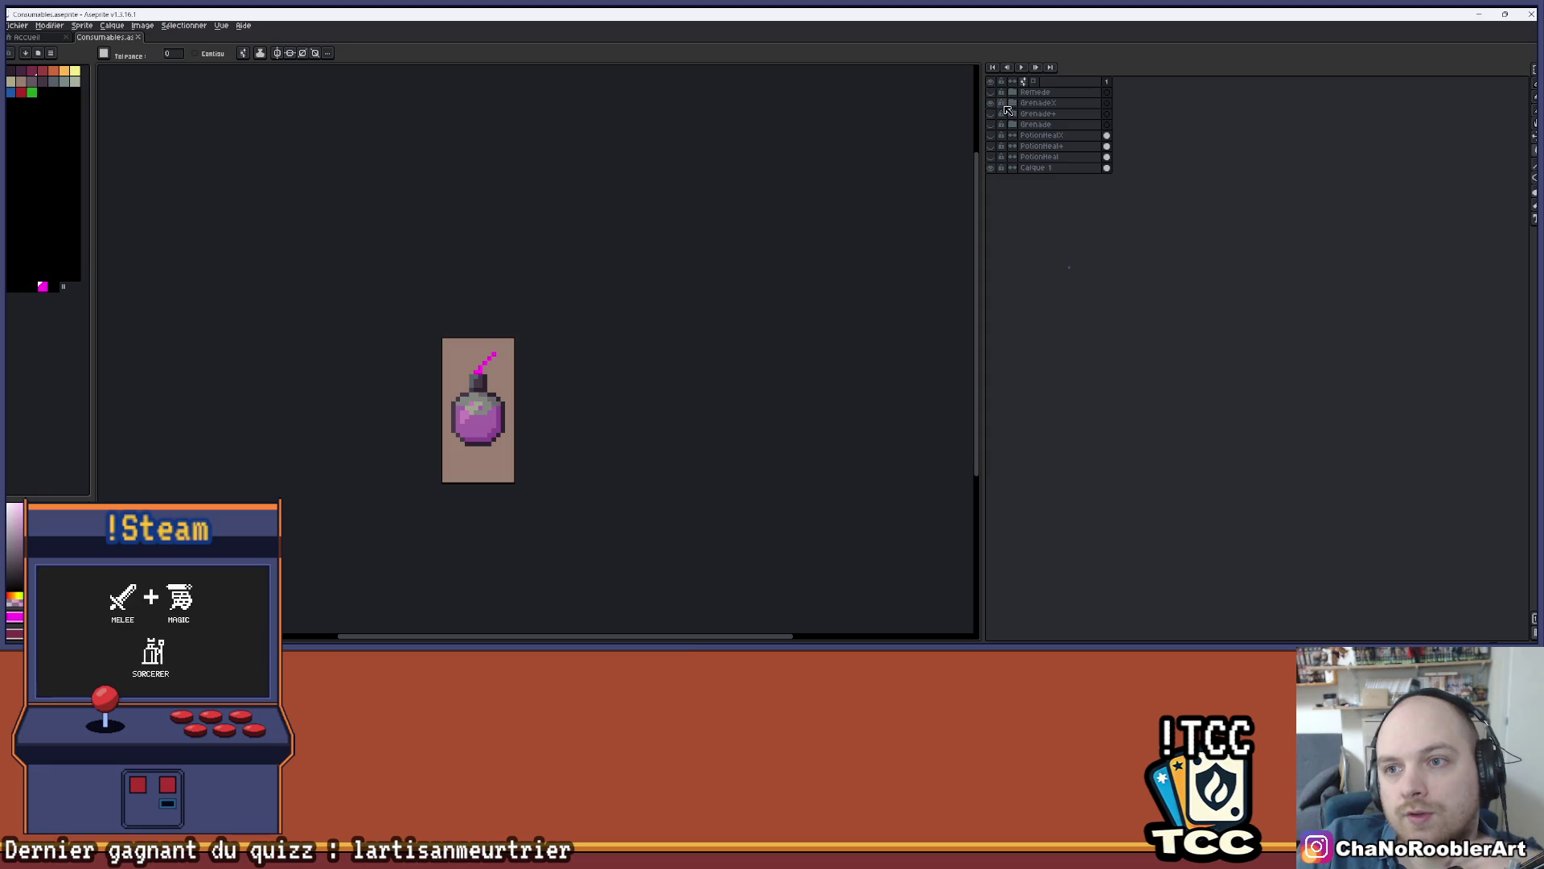
click(990, 103)
click(990, 103)
click(991, 103)
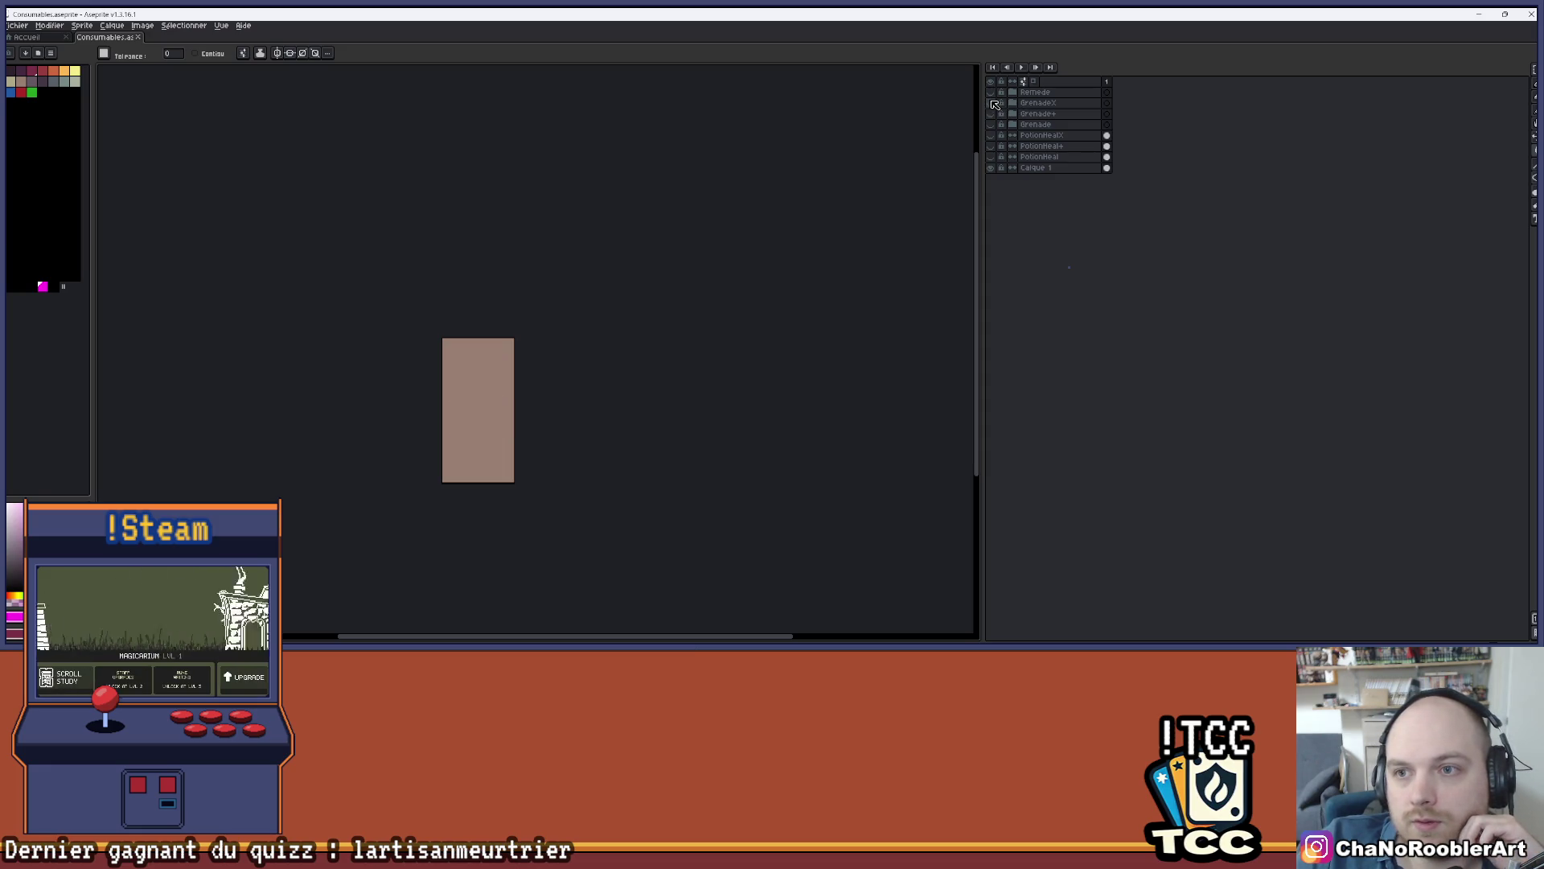
click(990, 103)
click(991, 103)
click(991, 103)
click(991, 103)
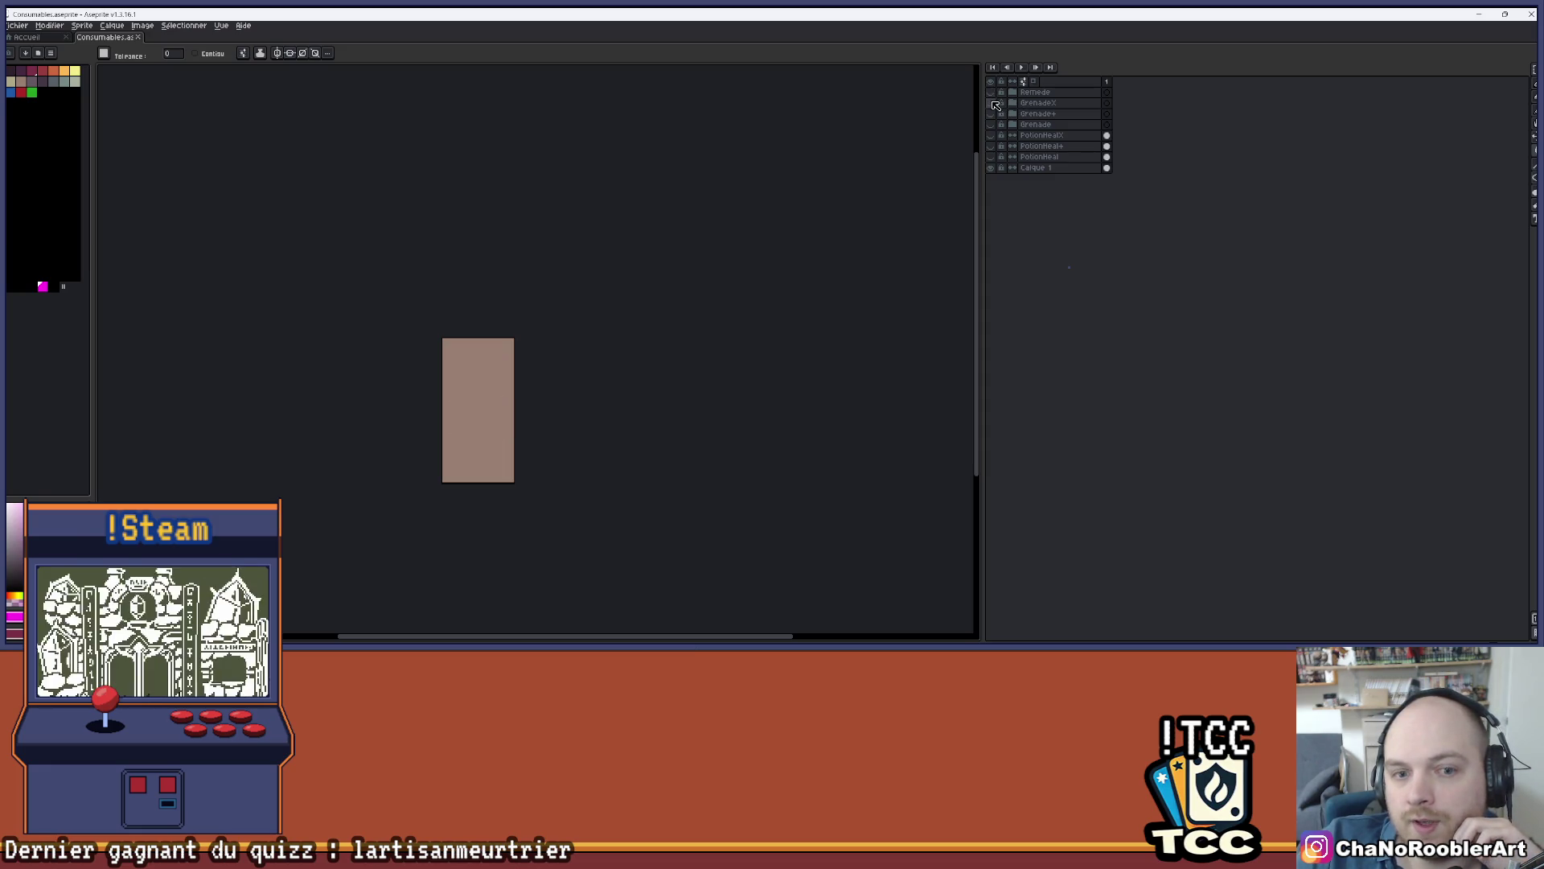
- Briefly show and hide the Remede potion, then select all and deselect, leaving a blank canvas
click(991, 93)
click(991, 93)
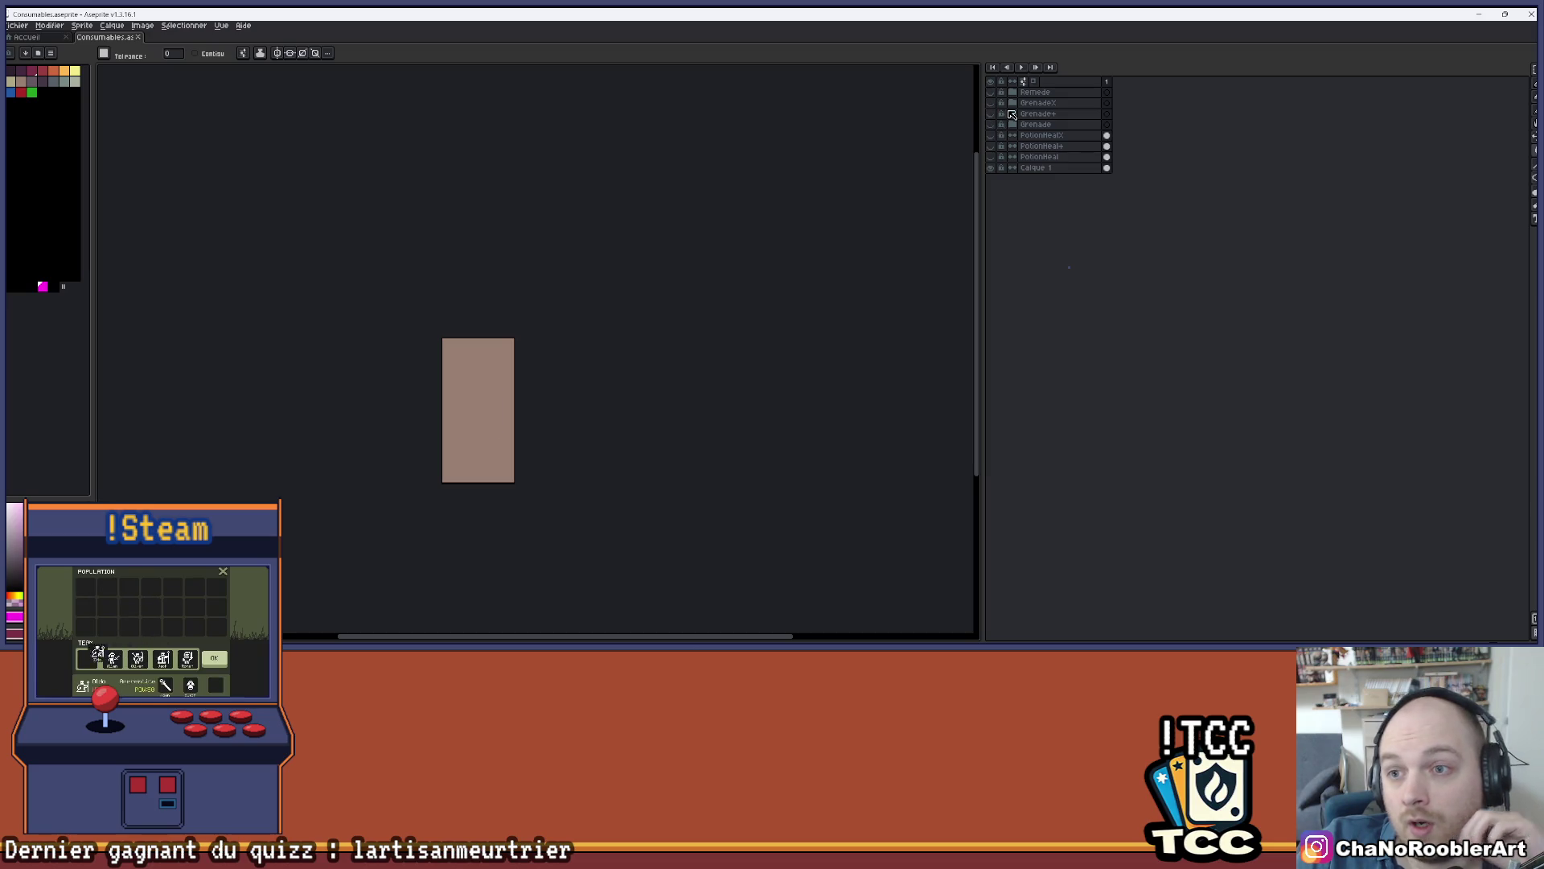
key(ctrl+a)
key(ctrl+d)
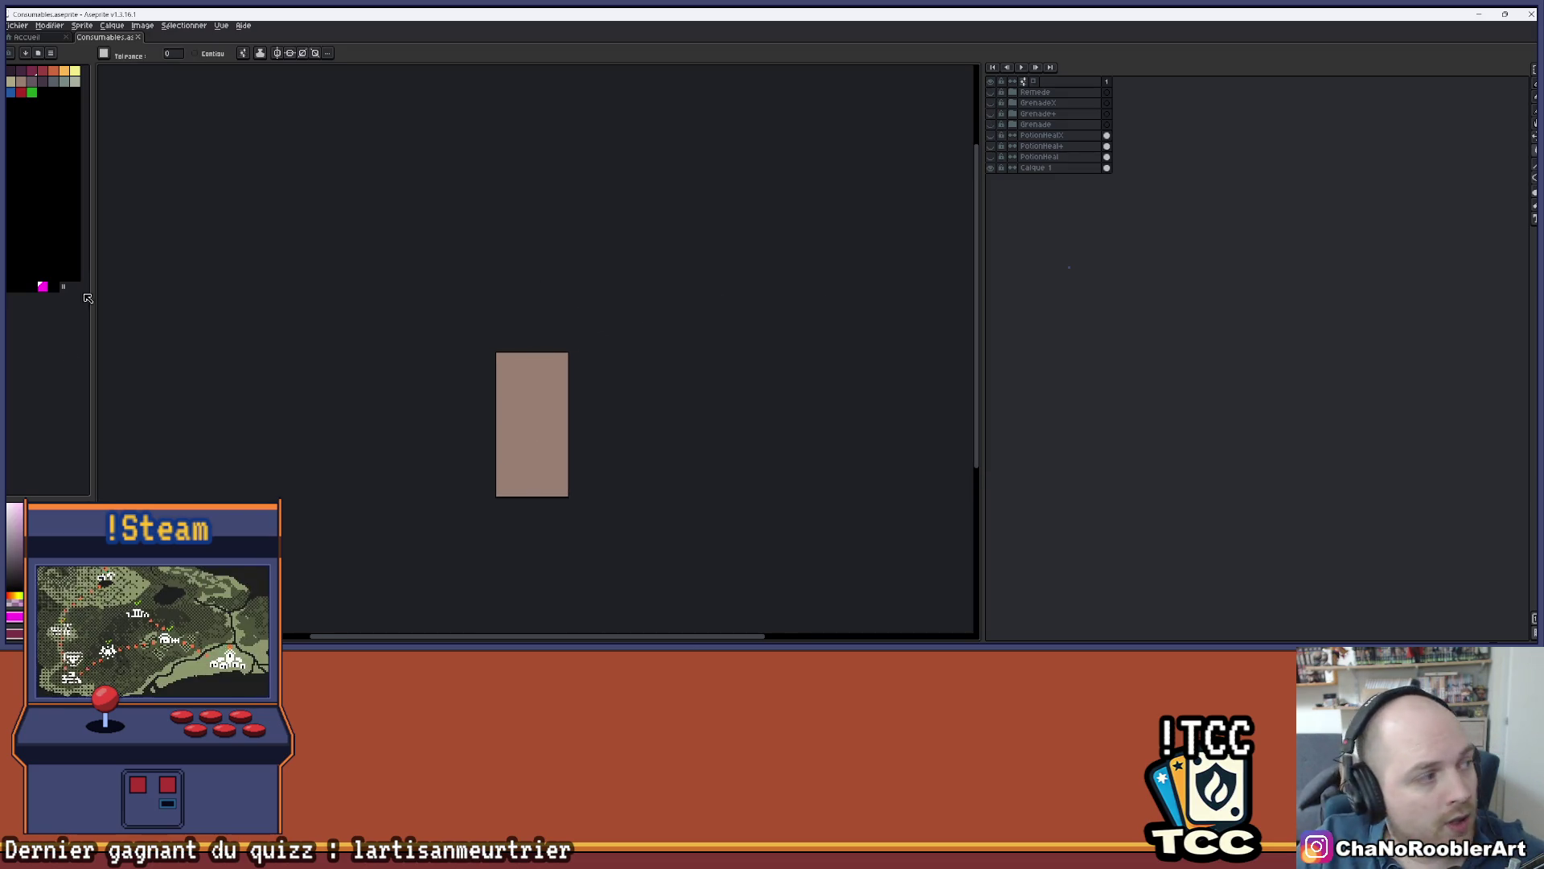